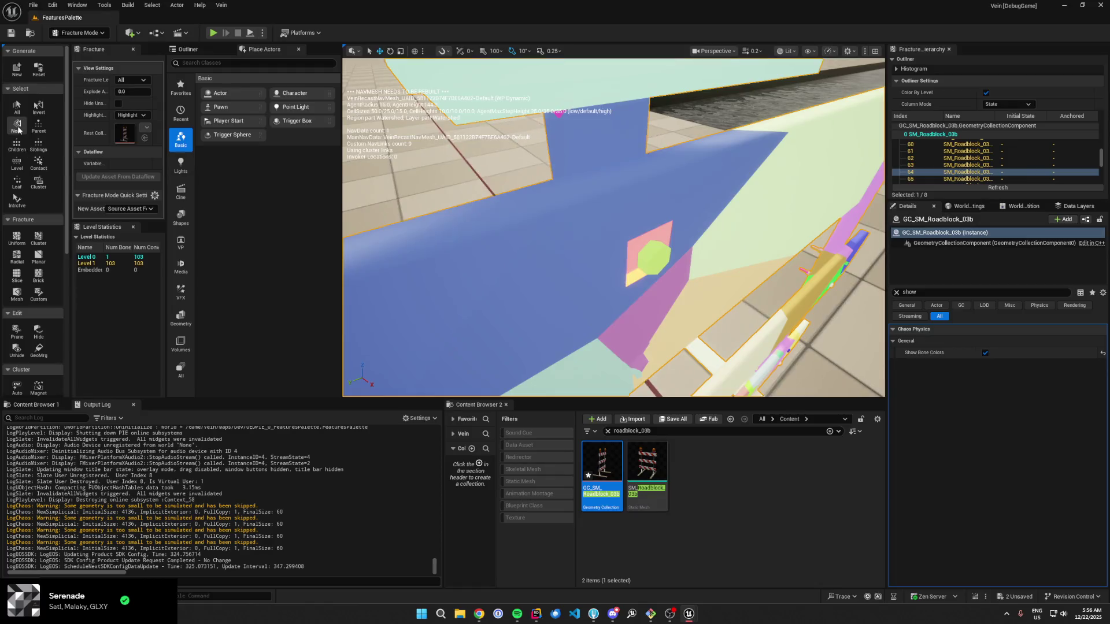
Step: Select single bone 64 of the roadblock and hide it
click(38, 127)
click(637, 249)
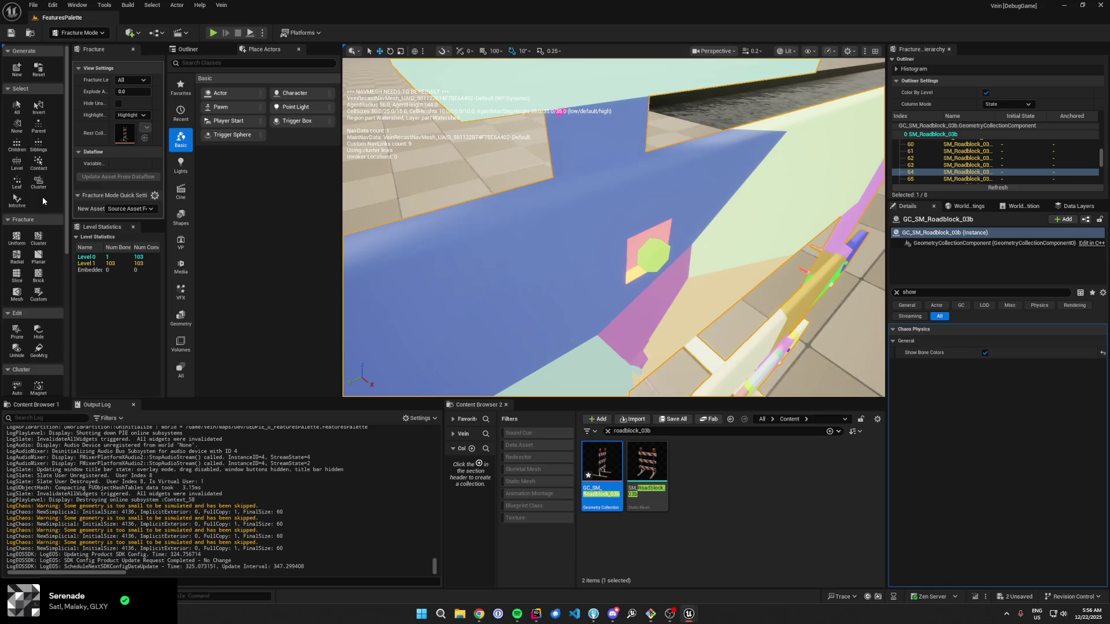
scroll(44, 249, down, 1)
scroll(45, 250, down, 1)
scroll(52, 329, down, 1)
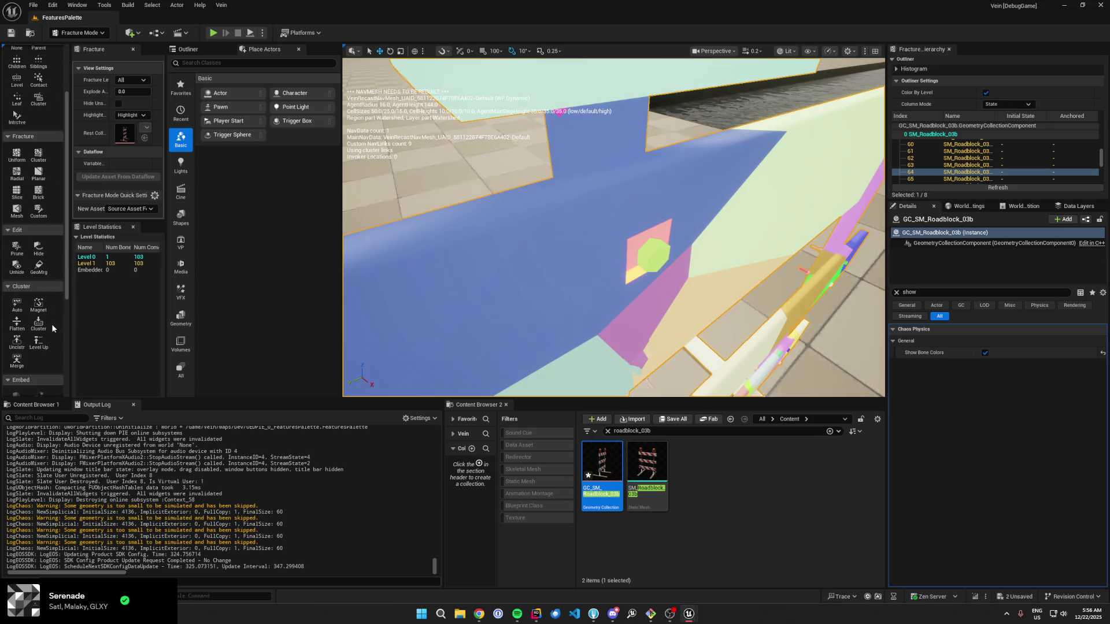
click(47, 253)
Step: Select the square pieces and a small piece, framing the selection with F
drag(532, 250, 532, 251)
click(610, 283)
ctrl+click(603, 192)
ctrl+click(603, 193)
key(f)
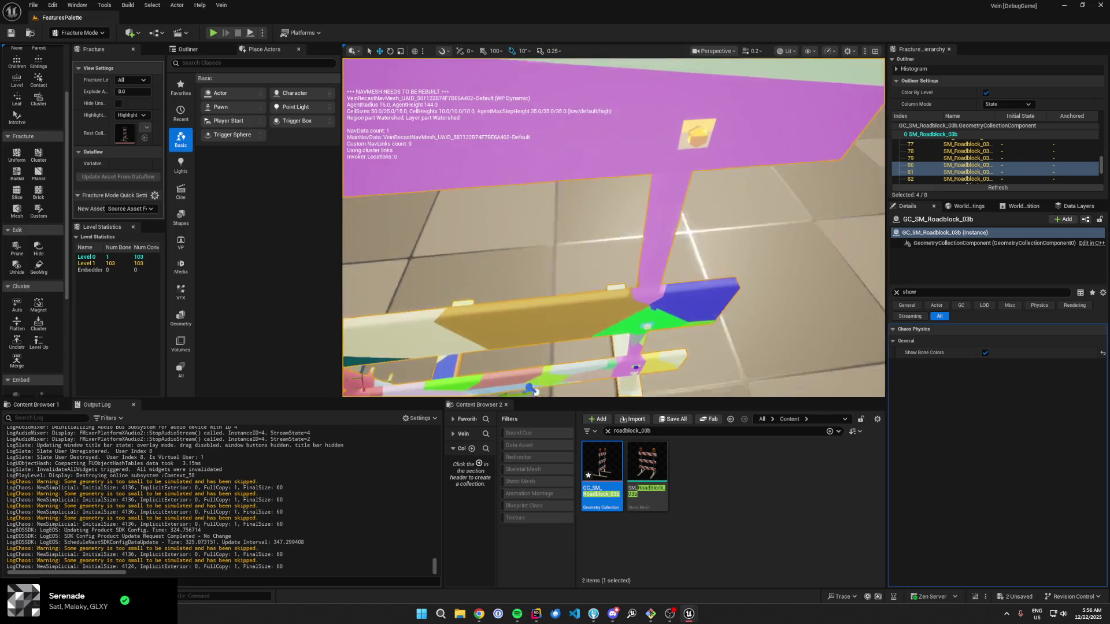
ctrl+click(625, 248)
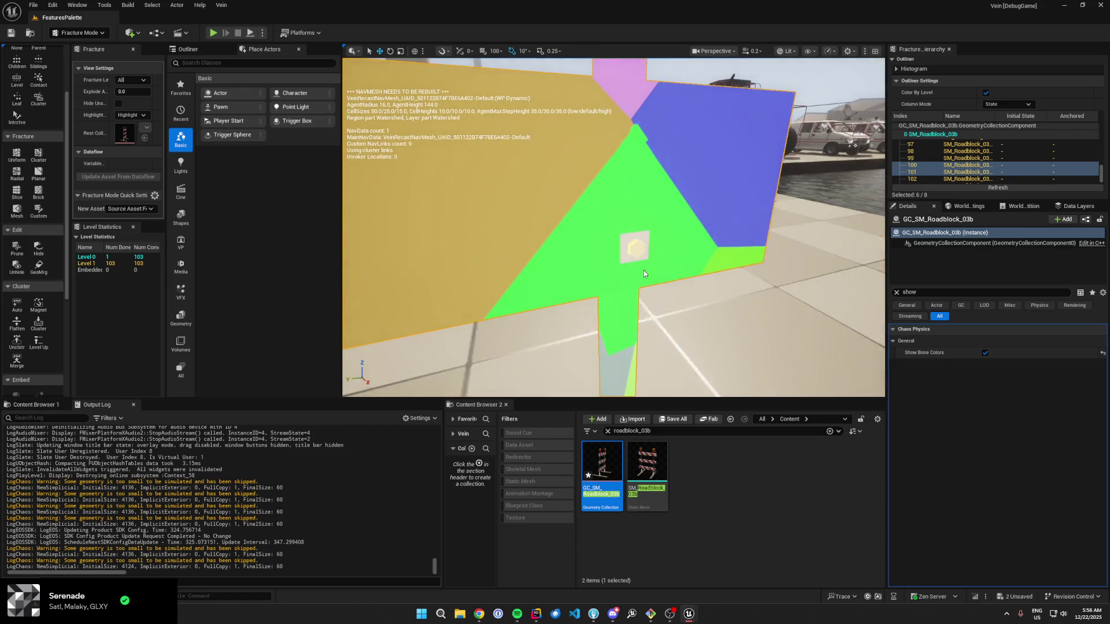
key(f)
ctrl+click(570, 179)
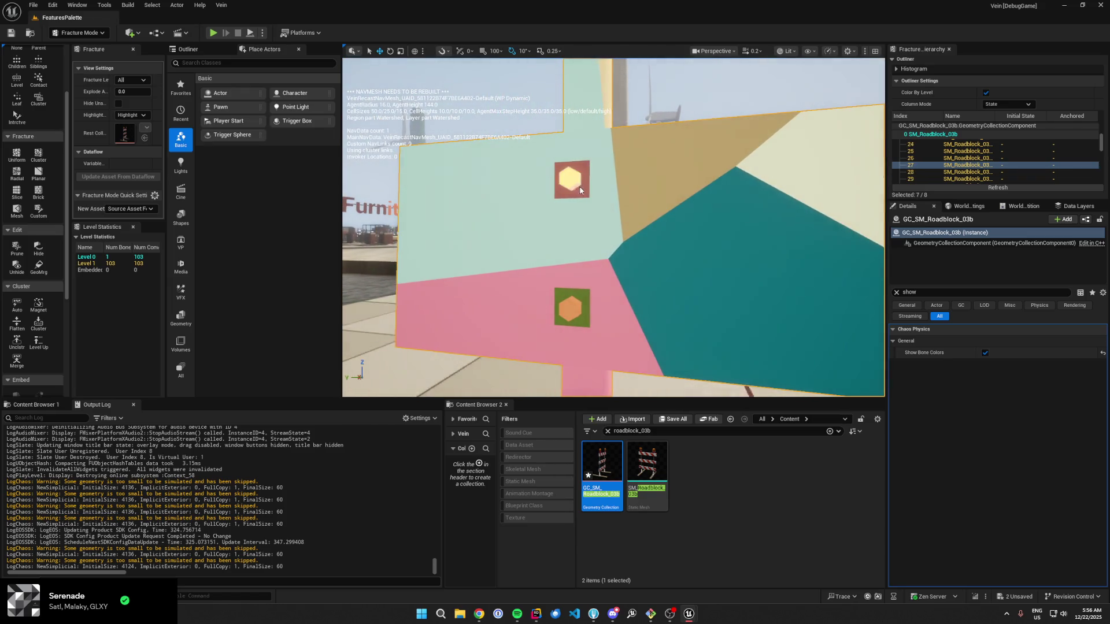
ctrl+click(571, 308)
key(f)
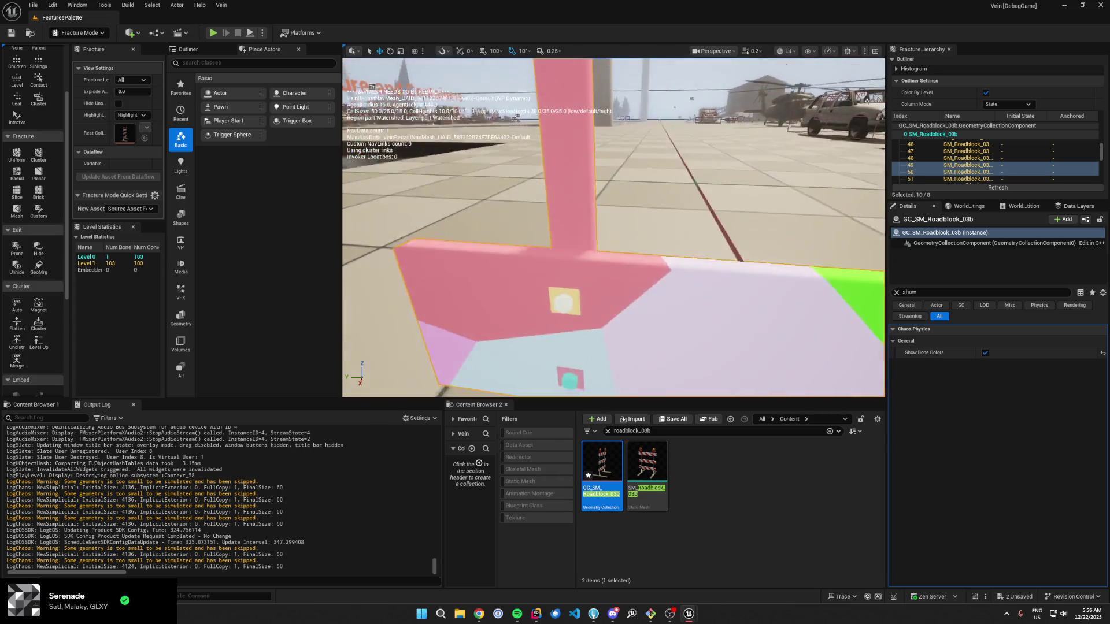
Step: Add more pieces including the blue cube, hide them all, and save the roadblock
ctrl+click(570, 345)
ctrl+click(571, 345)
key(f)
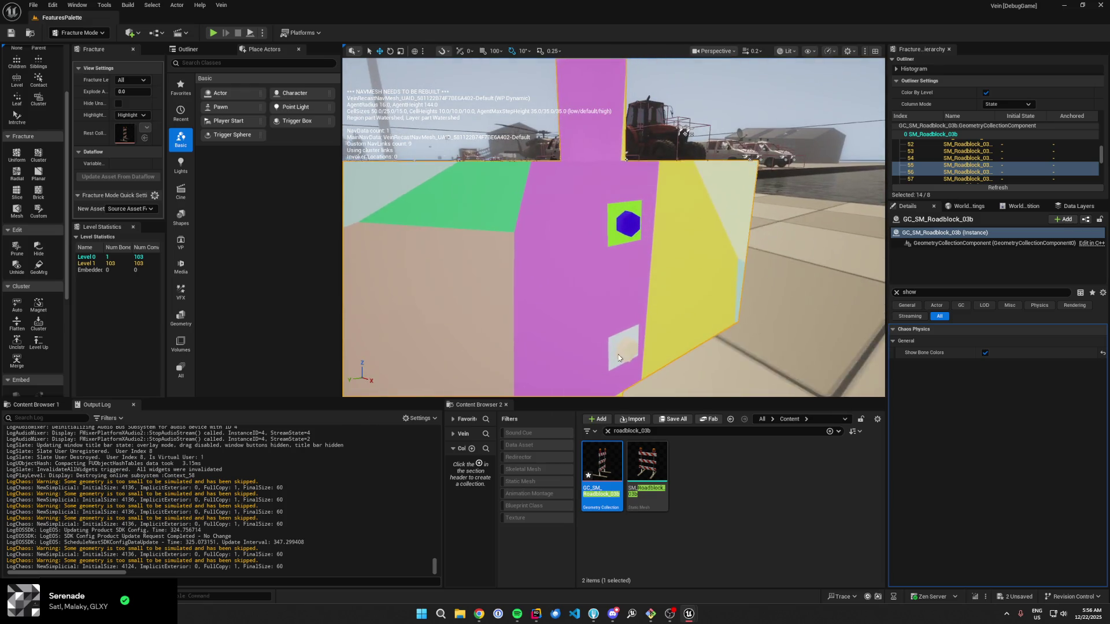
ctrl+click(627, 229)
key(f)
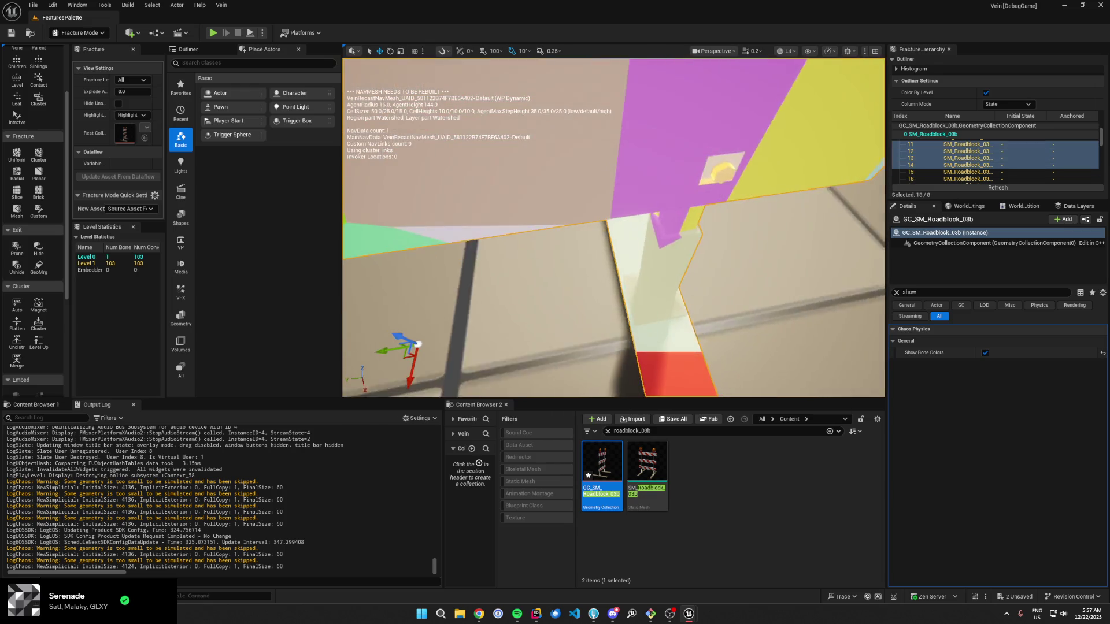
click(45, 252)
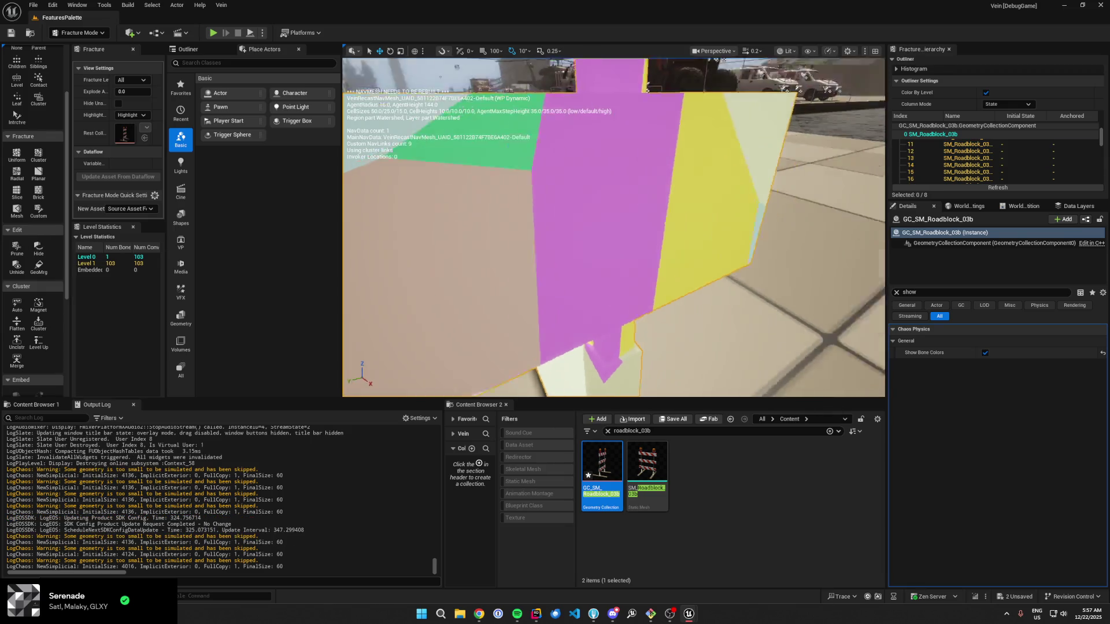
key(ctrl+s)
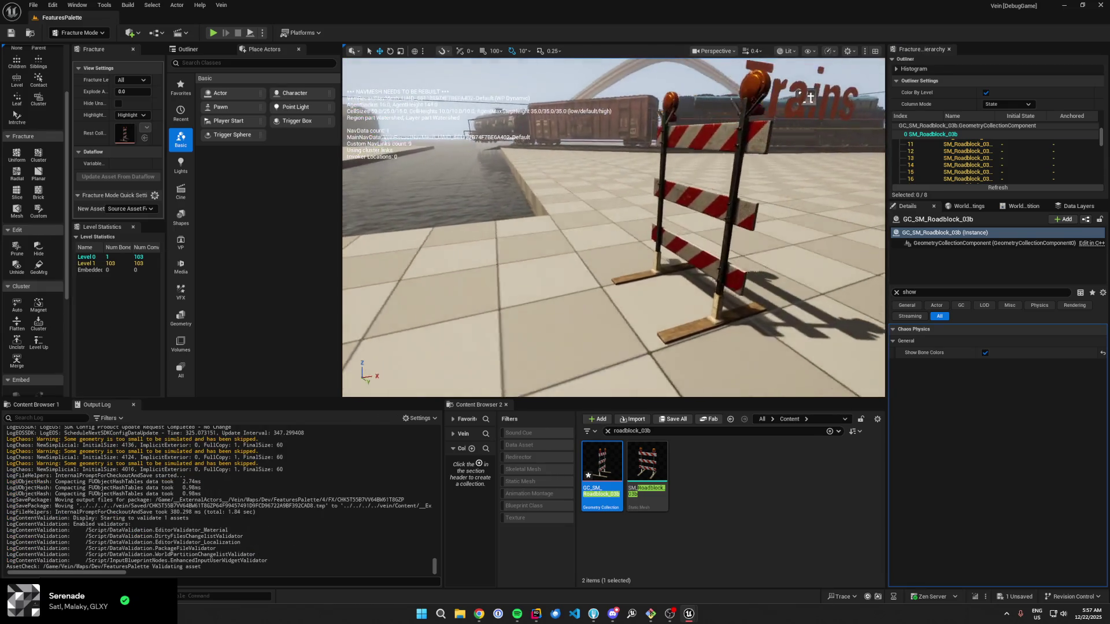
Step: Save the roadblock package, then play-test with god mode, shatter the barrier and stop
click(673, 419)
click(624, 404)
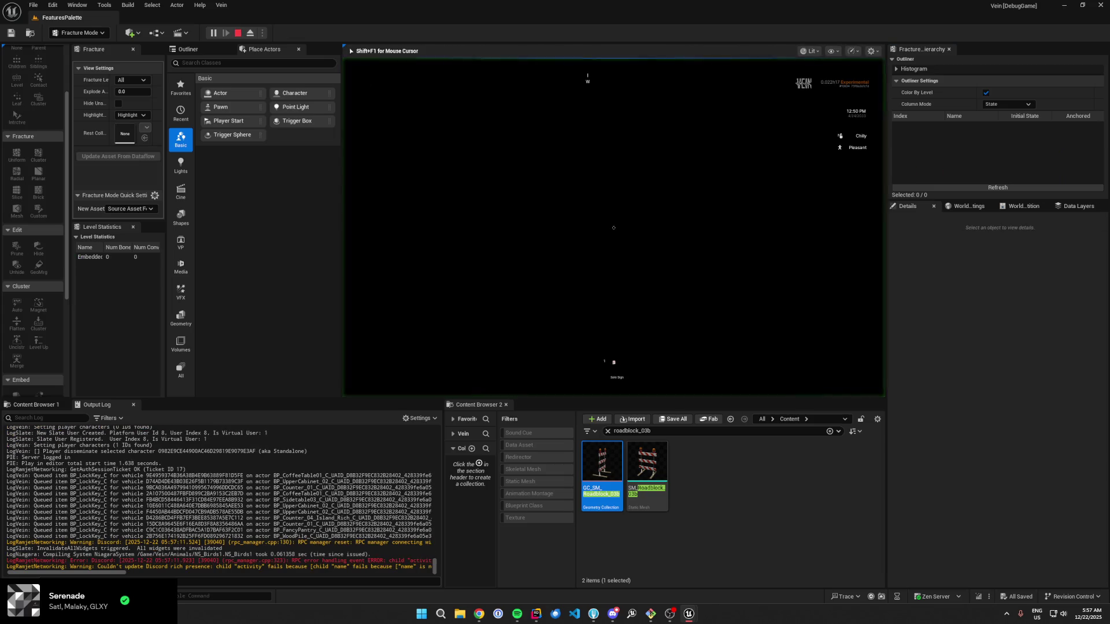
key(grave)
text(god)
key(Return)
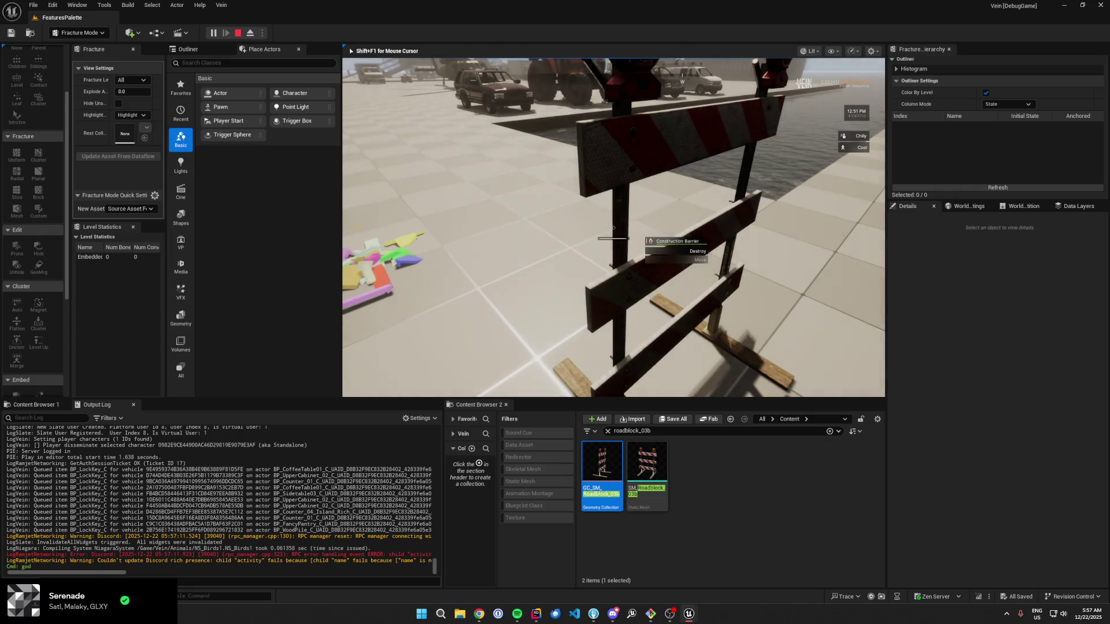
key(e)
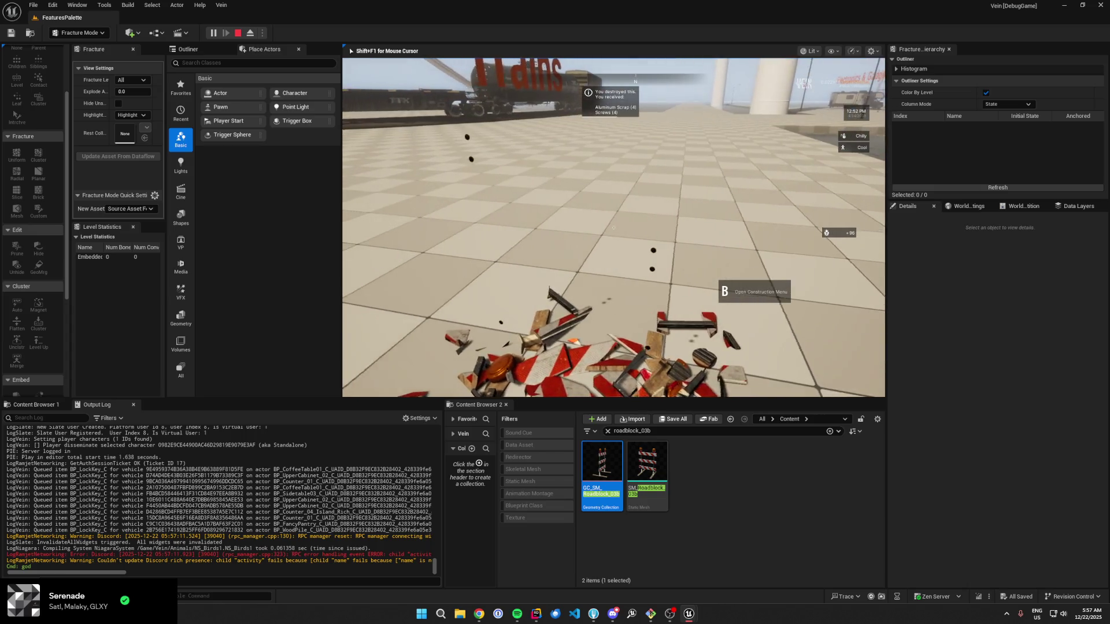
key(shift+F1)
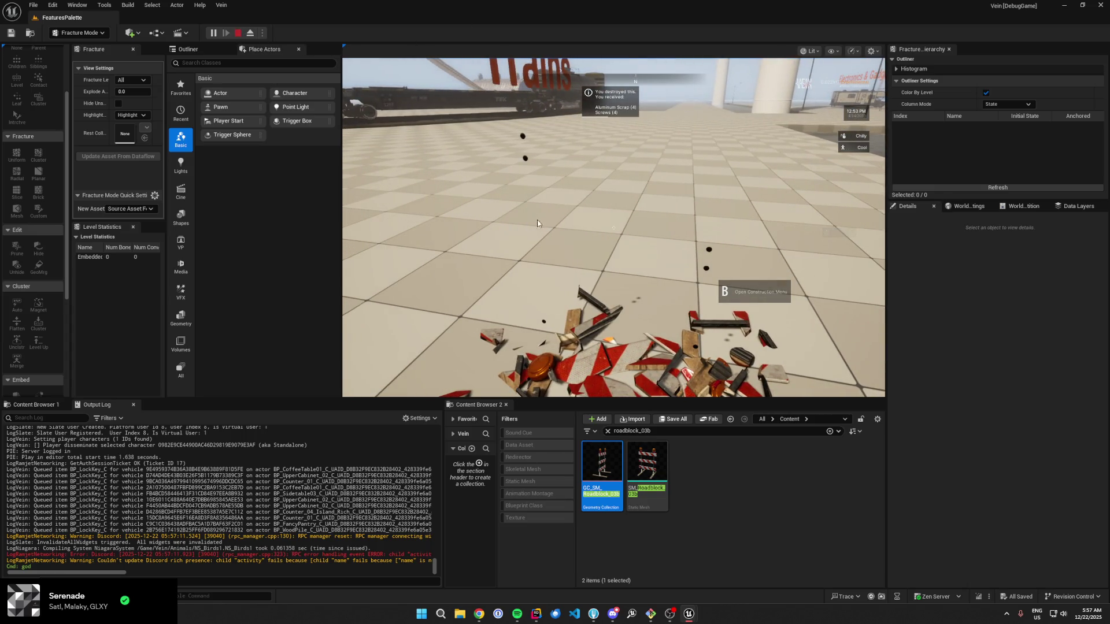
key(Escape)
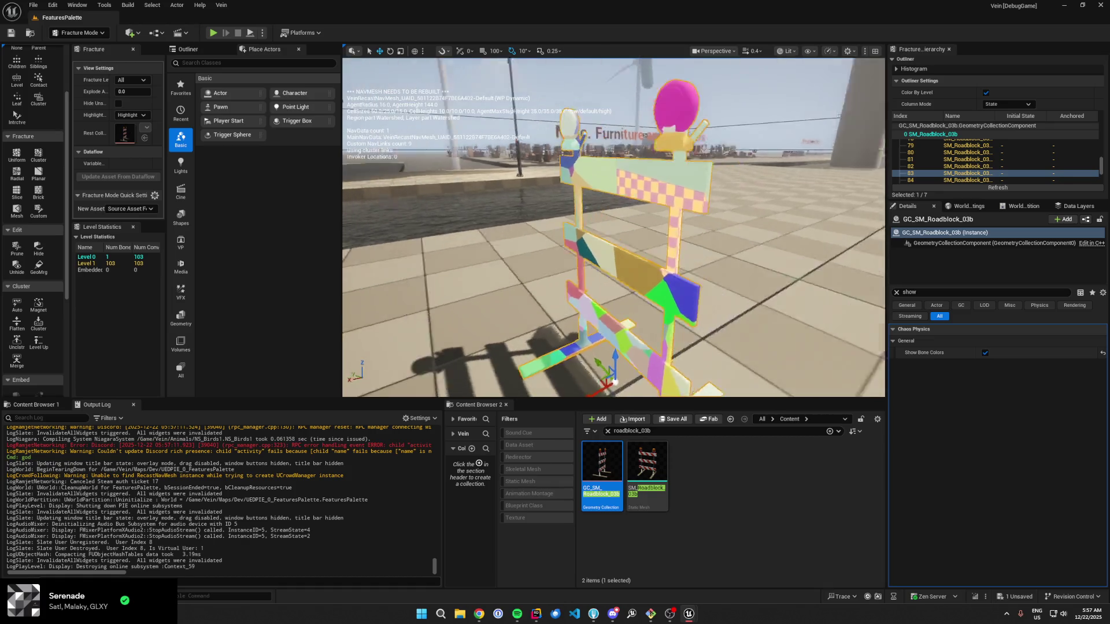
Step: Select the small peg and the bottom pink peg, then hide them
scroll(607, 126, up, 5)
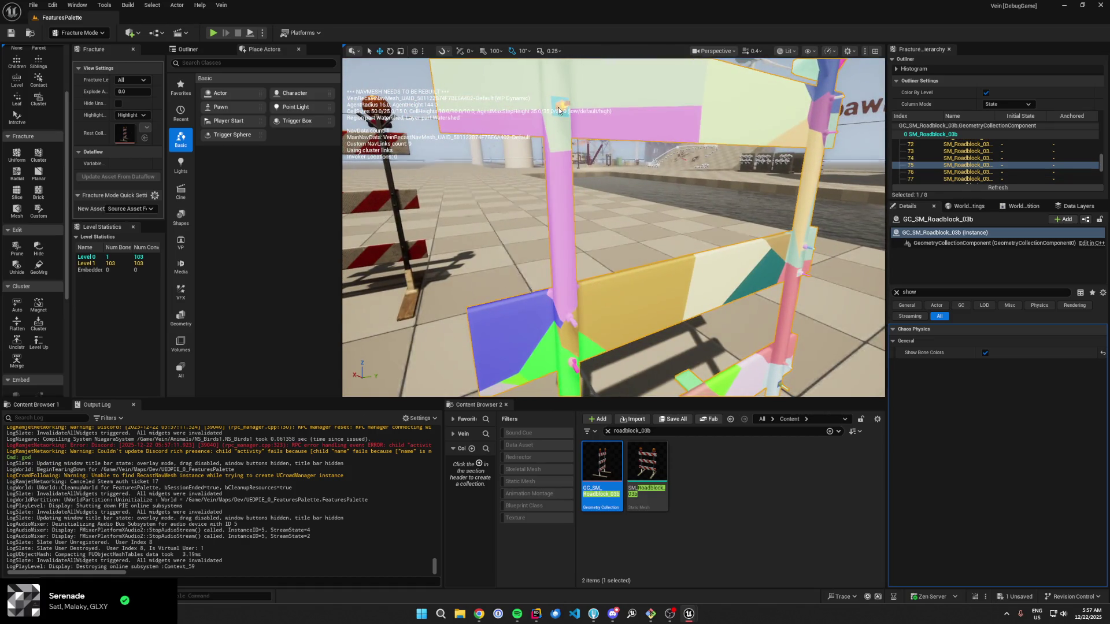
key(f)
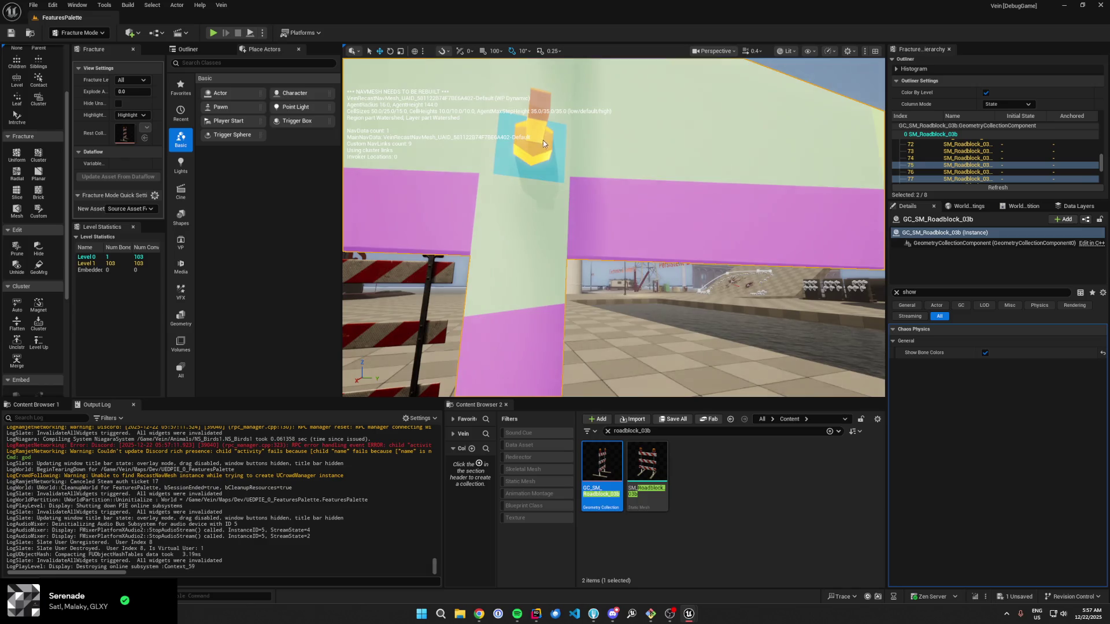
ctrl+click(605, 186)
drag(605, 186, 606, 199)
ctrl+click(606, 199)
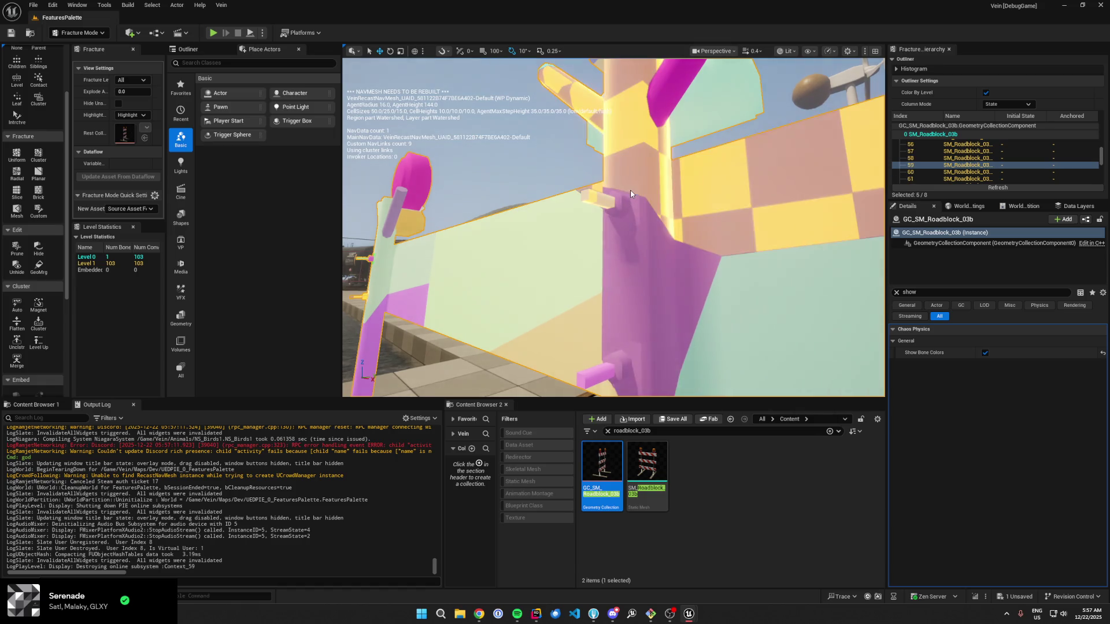
ctrl+click(604, 377)
mouse_move(604, 377)
mouse_down()
mouse_move(590, 271)
mouse_move(495, 308)
mouse_up()
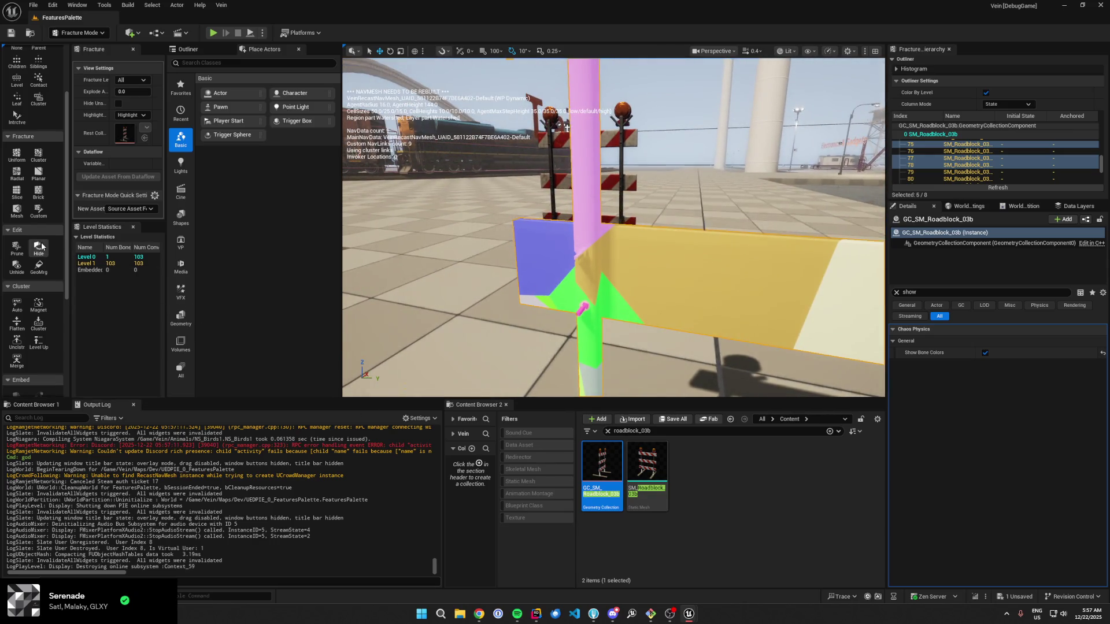
click(38, 247)
Step: Hide the barrier peg and the green piece
scroll(497, 227, up, 4)
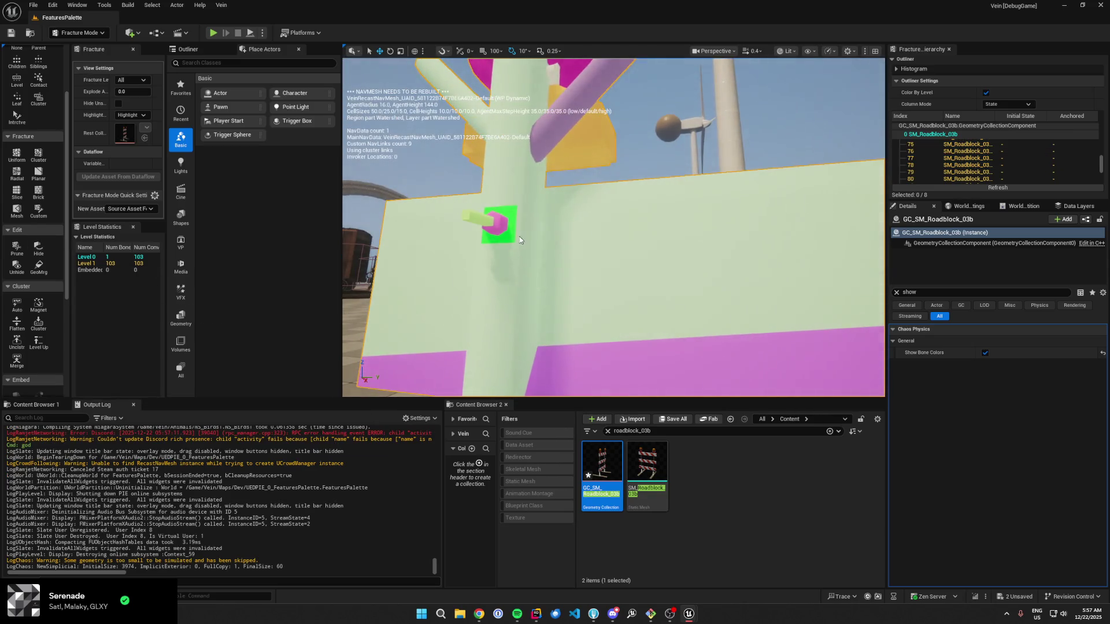
click(497, 227)
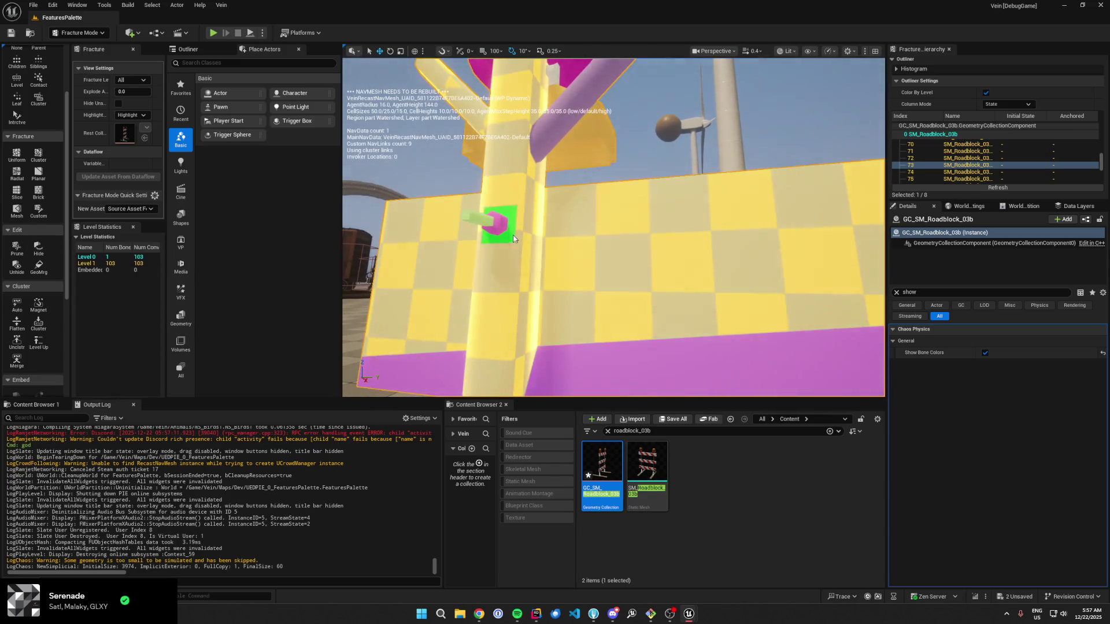
ctrl+click(480, 225)
click(33, 252)
Step: Select the small, pink and yellow cube pieces, then hide them
mouse_move(332, 265)
mouse_down()
mouse_move(513, 139)
mouse_move(565, 173)
mouse_up()
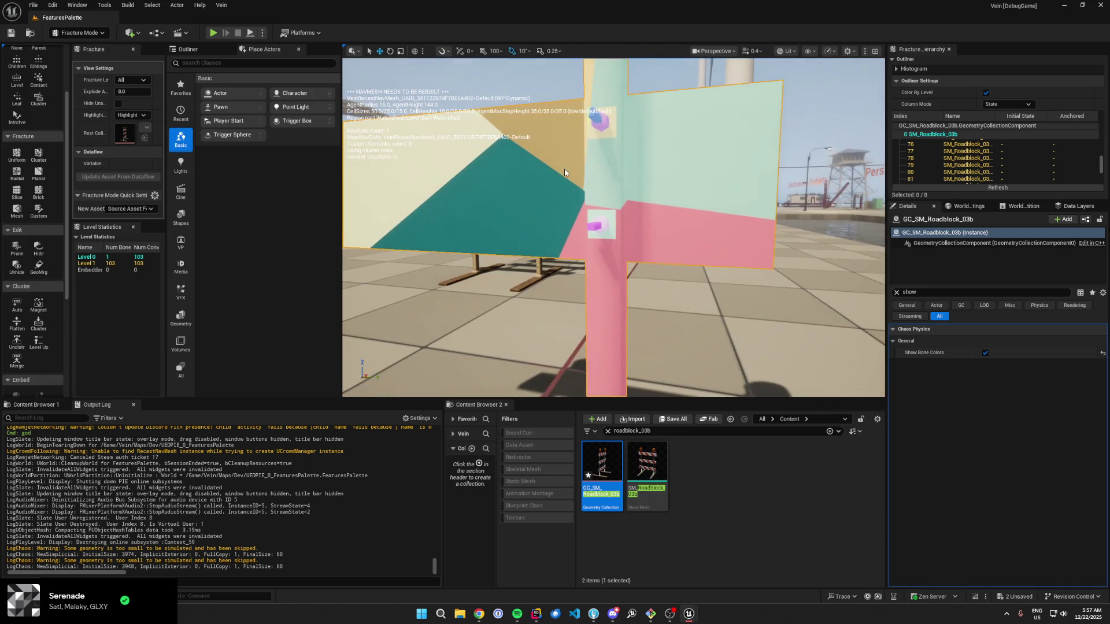
click(592, 120)
ctrl+click(599, 229)
drag(610, 244, 635, 183)
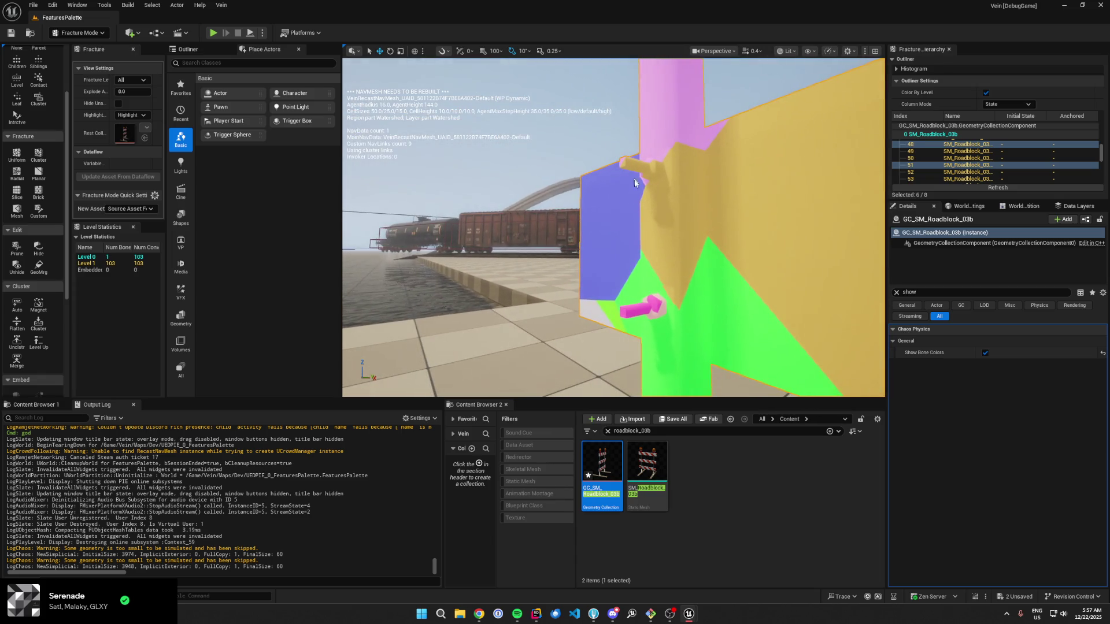
ctrl+click(640, 317)
ctrl+click(654, 317)
drag(613, 243, 578, 249)
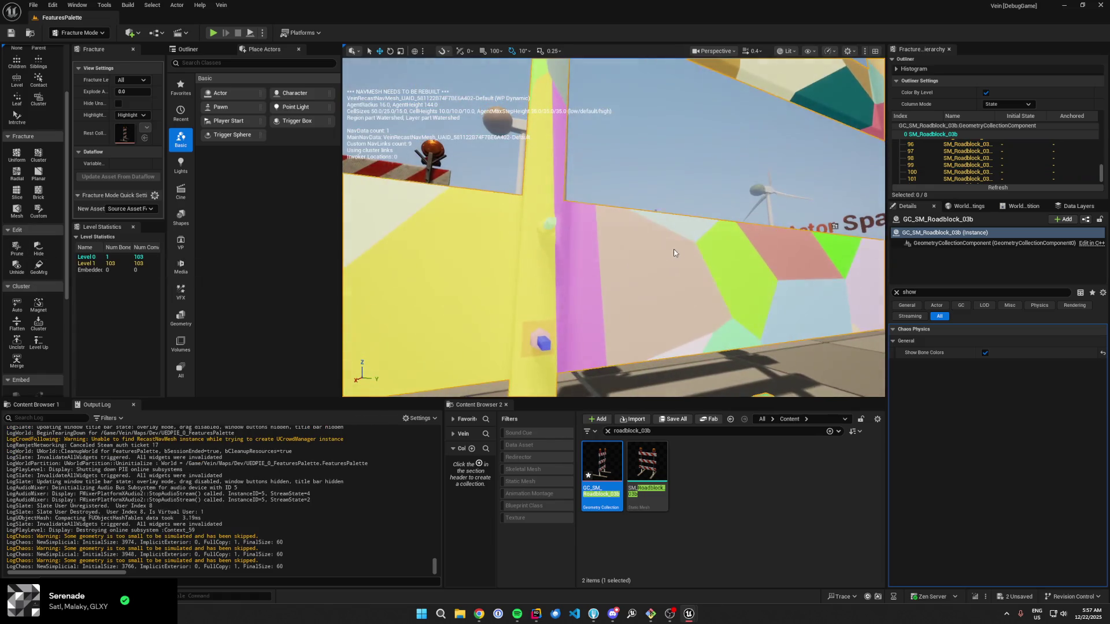
click(548, 226)
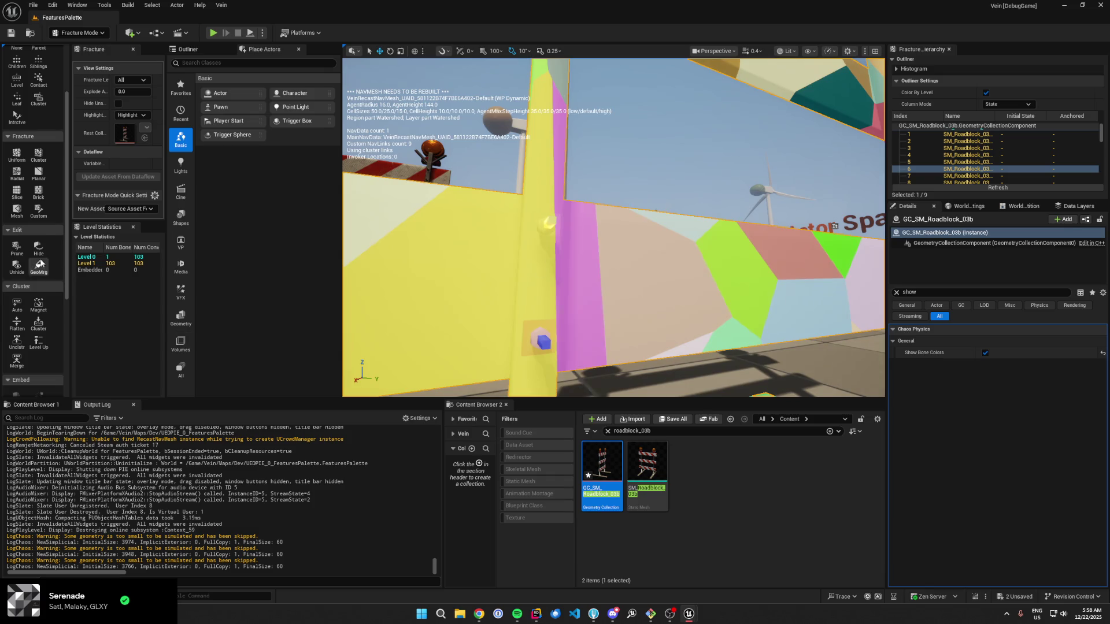
click(39, 265)
click(542, 341)
ctrl+click(528, 334)
ctrl+click(533, 330)
click(35, 251)
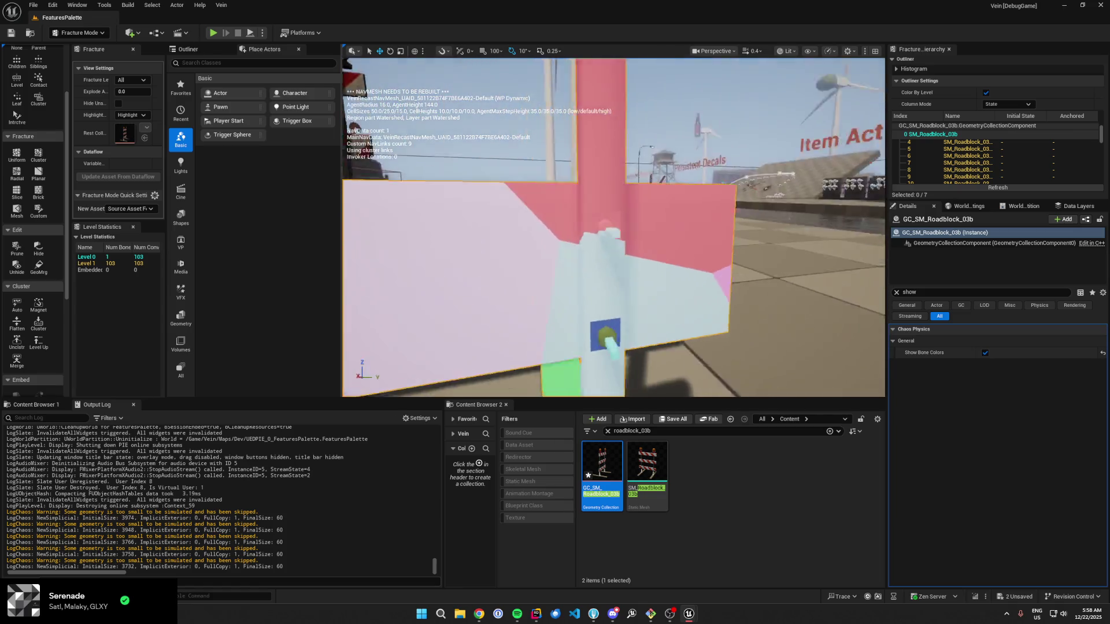
Step: Hide three more yellow pieces, then save the roadblock asset
click(534, 312)
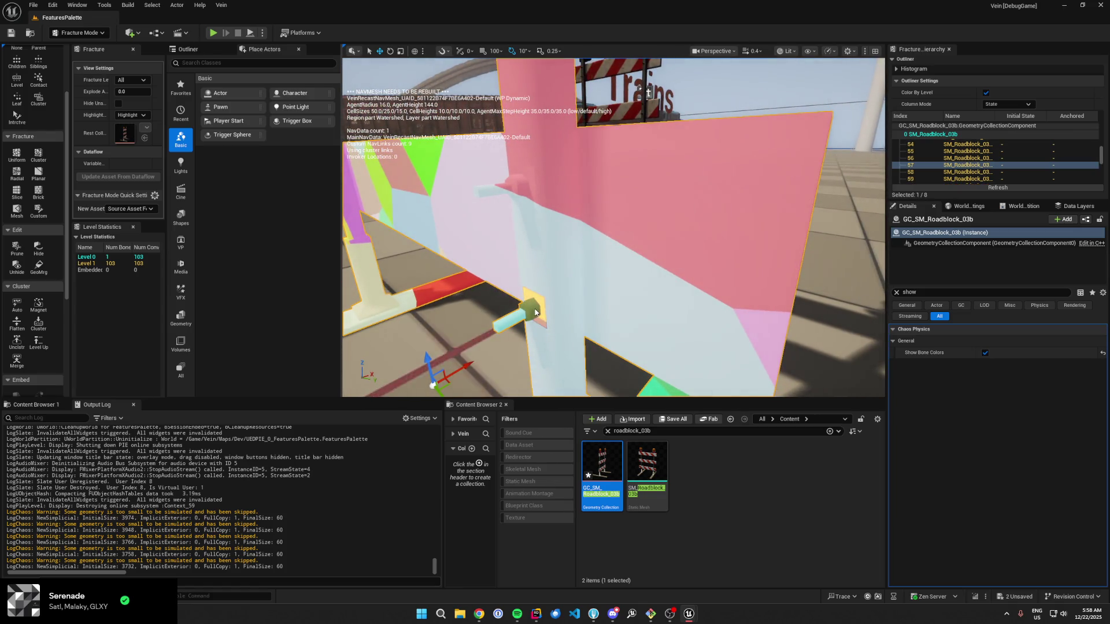
ctrl+click(529, 315)
ctrl+click(523, 312)
click(38, 249)
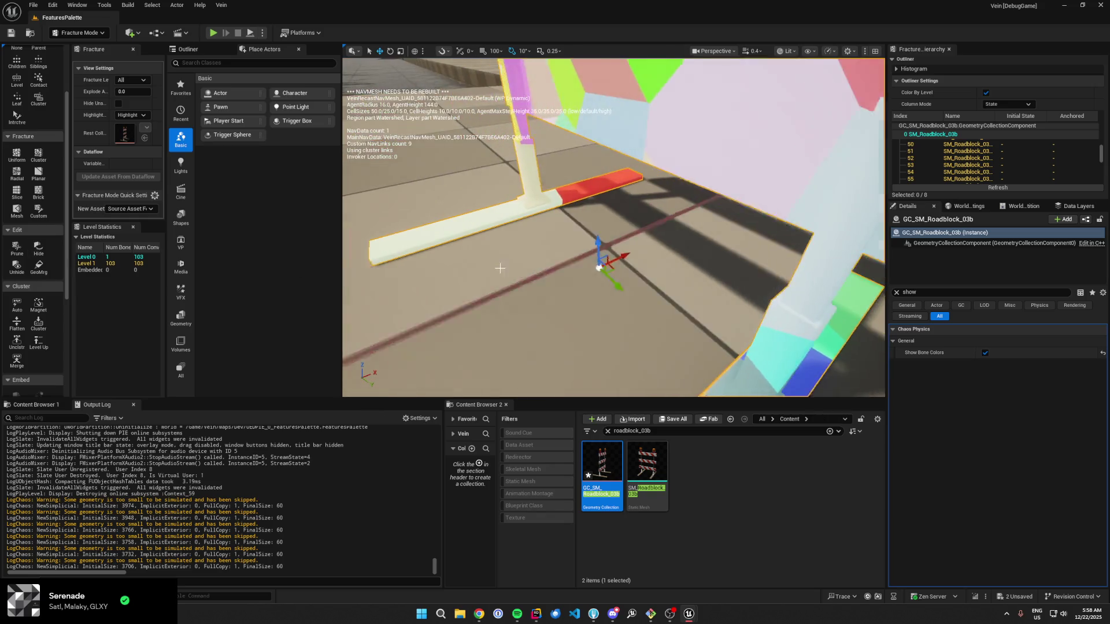
click(686, 424)
click(648, 379)
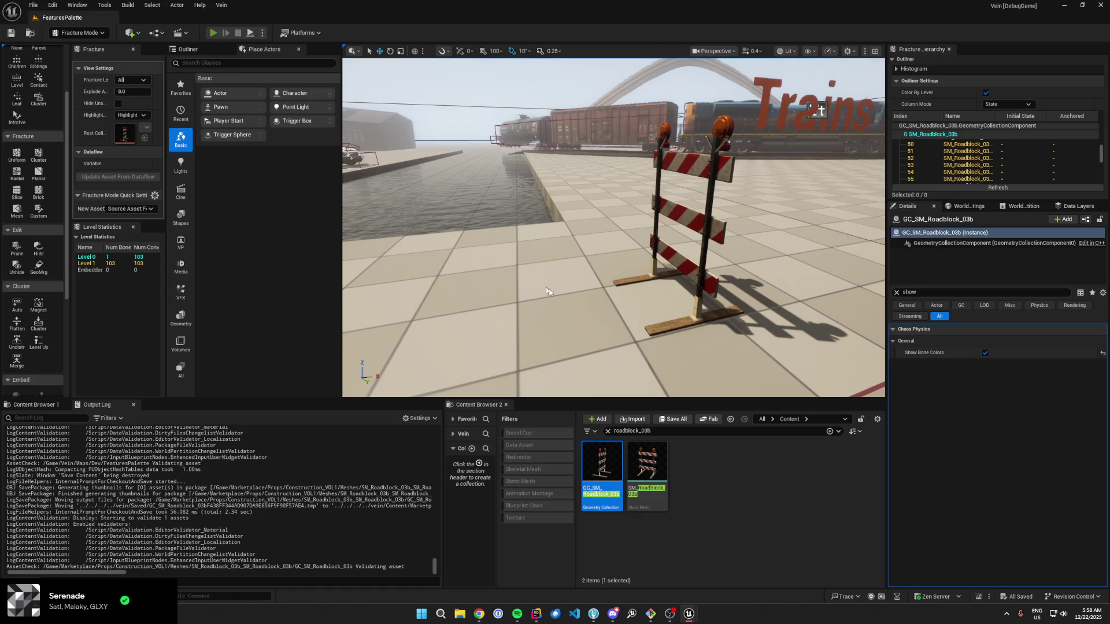
Step: Play-test with the god console command, smash the barrier into debris, then stop the session
key(alt+p)
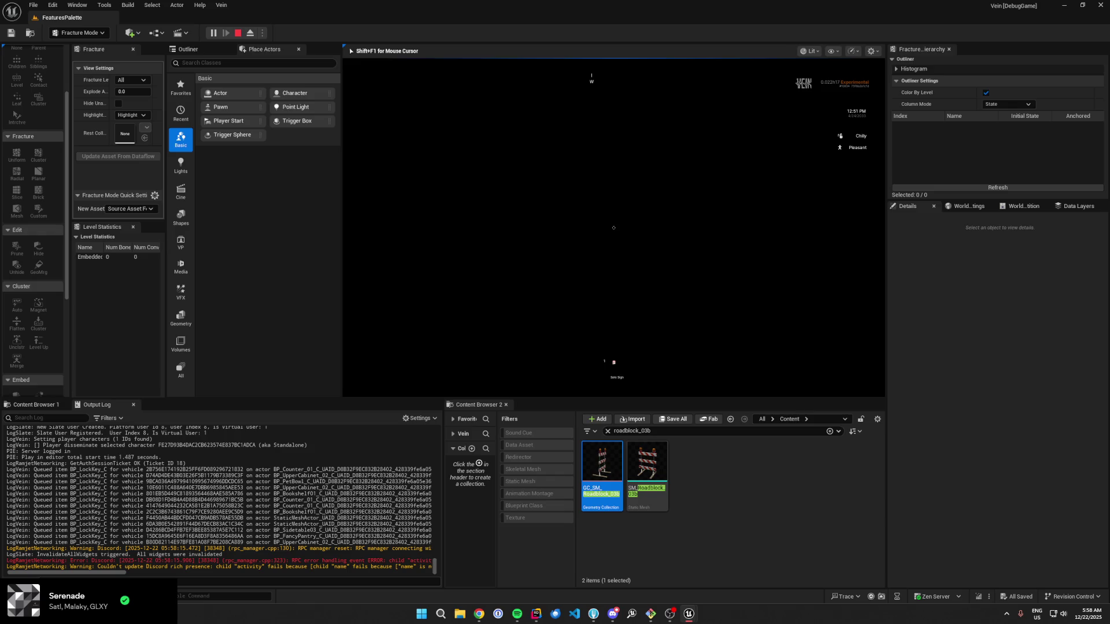
text(god)
key(Return)
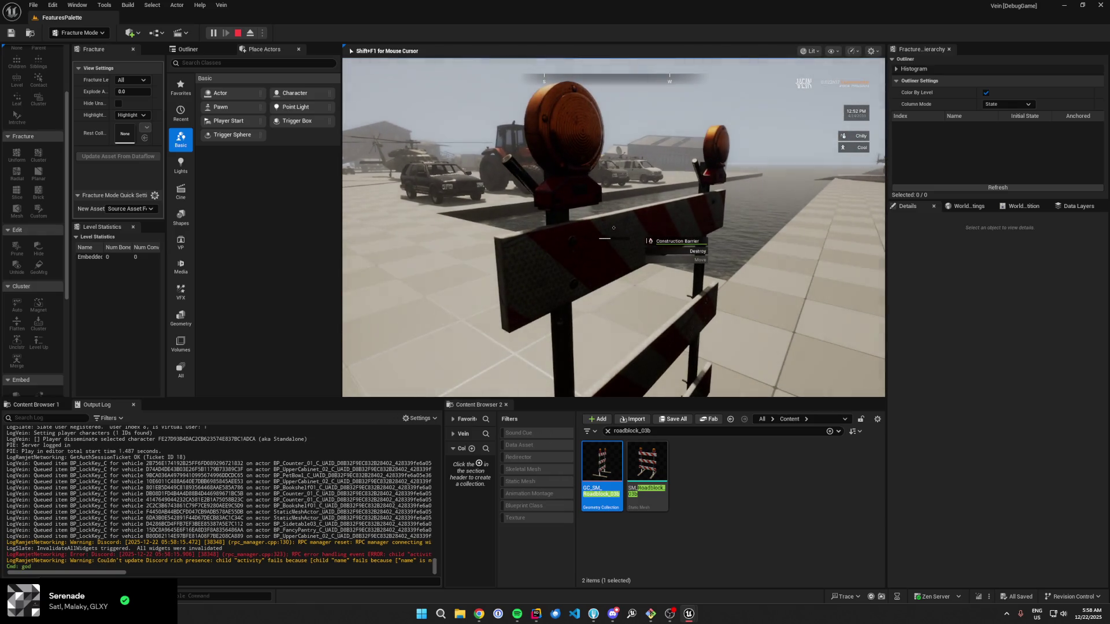
key(e)
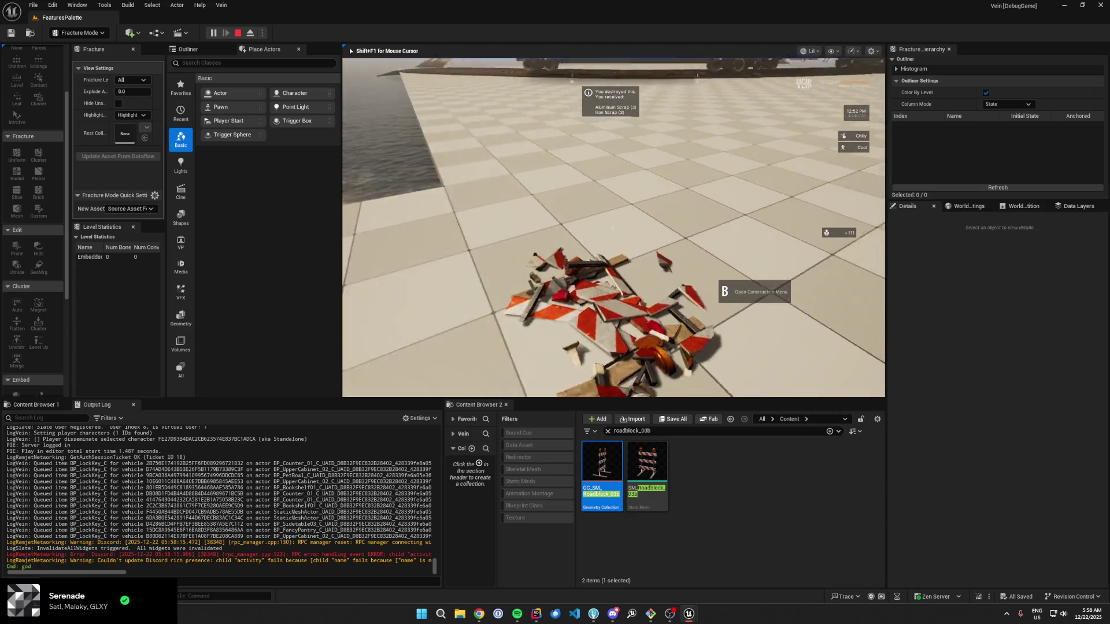
key(shift+F1)
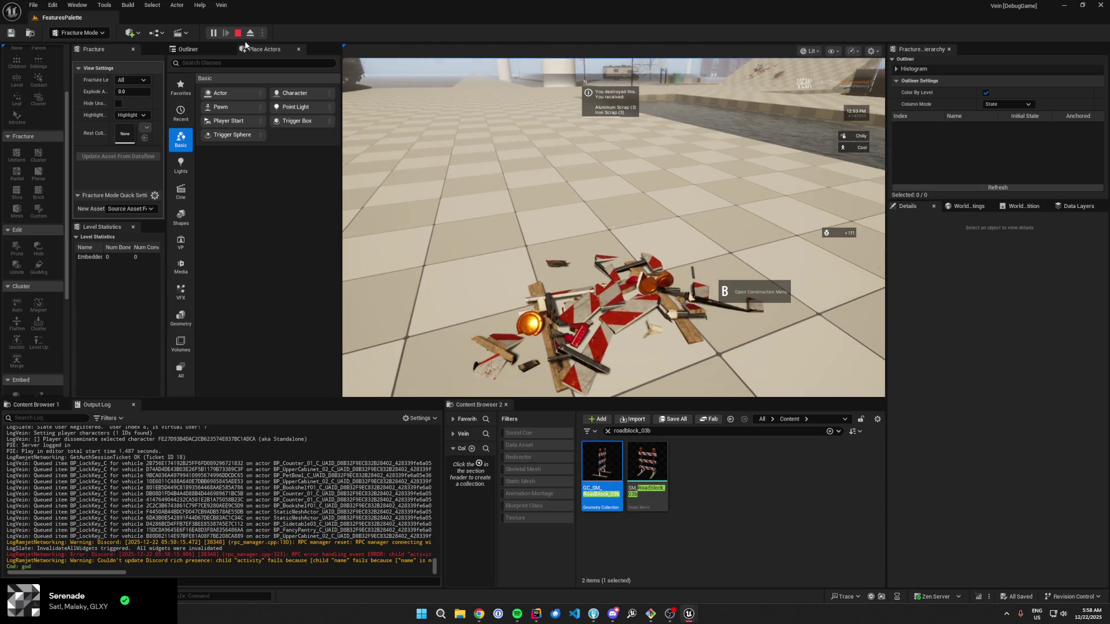
key(Escape)
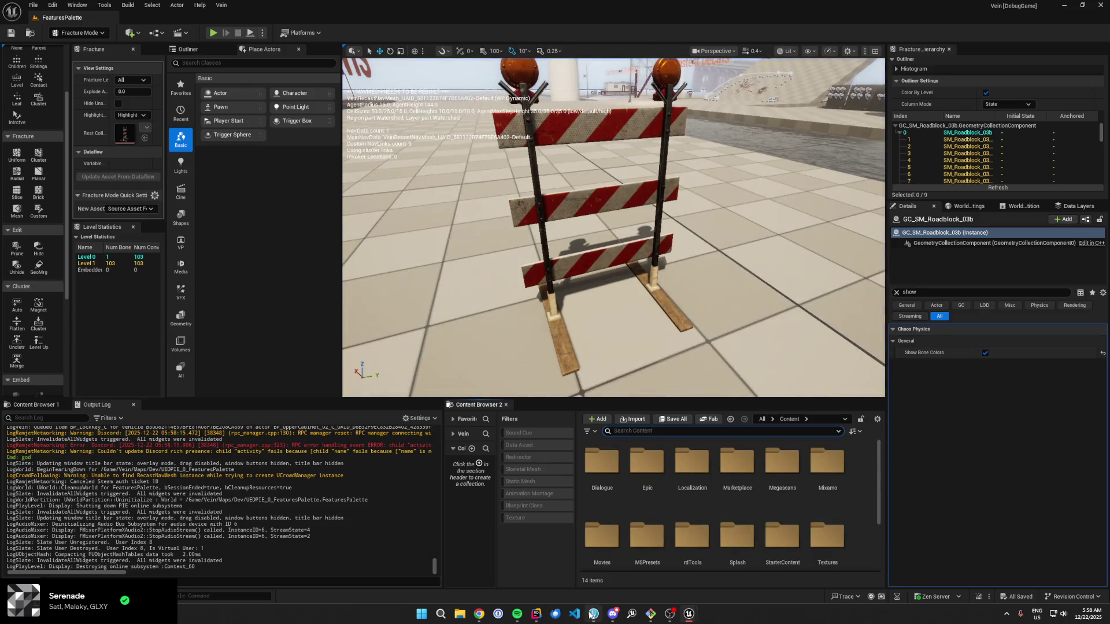
Step: Glance at the Git client, then return to the Unreal editor
click(593, 614)
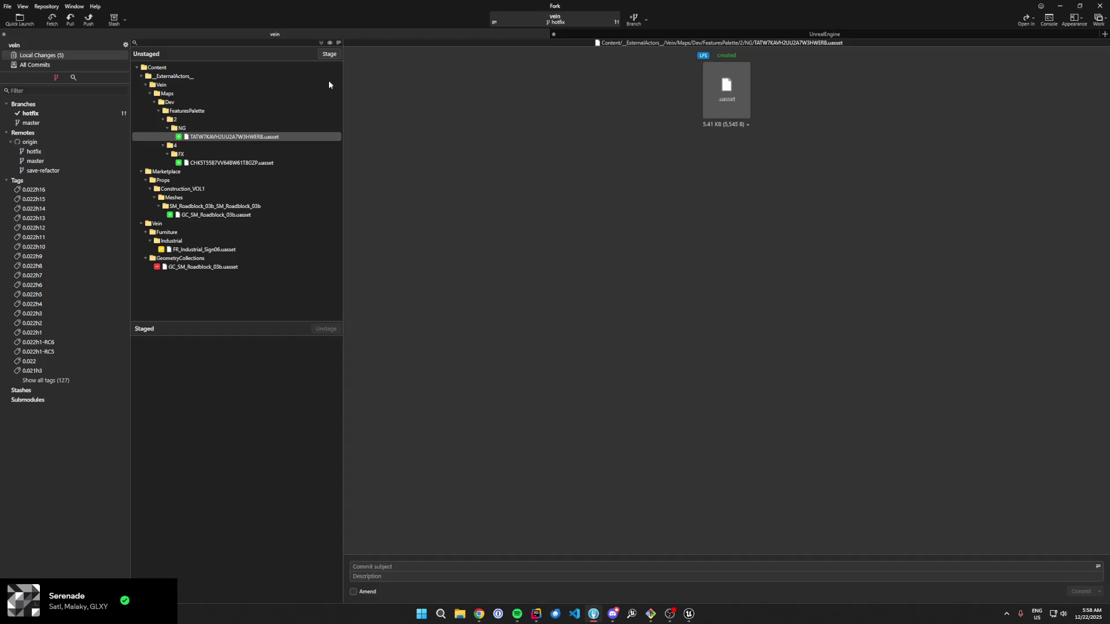
mouse_move(691, 615)
click(641, 592)
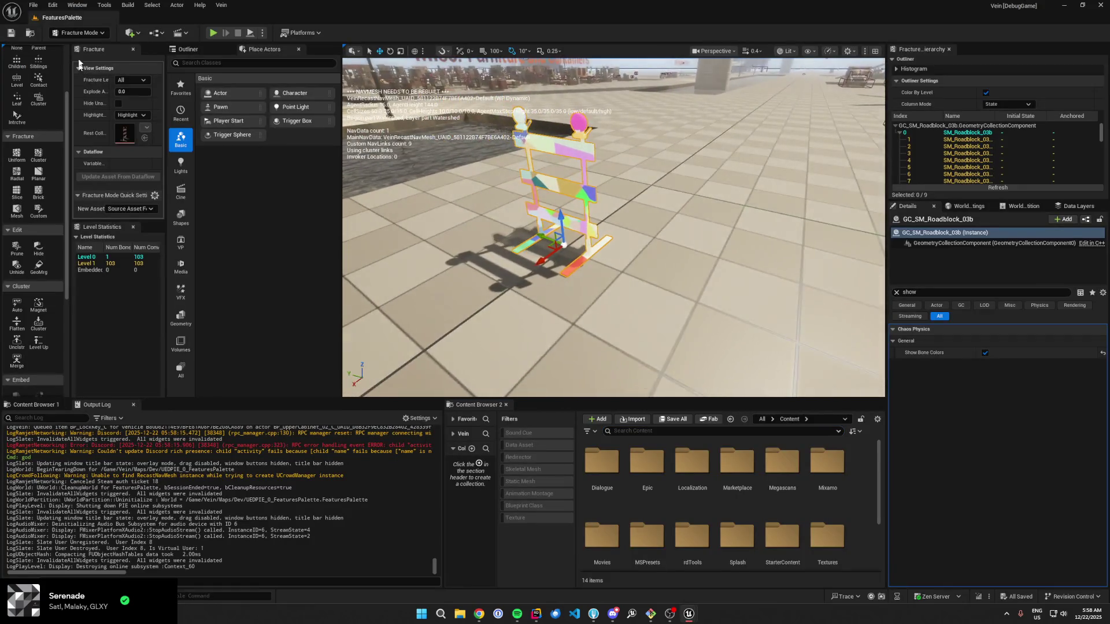
Step: Delete the sign and roadblock barrier actors in Selection Mode and save all
key(shift+1)
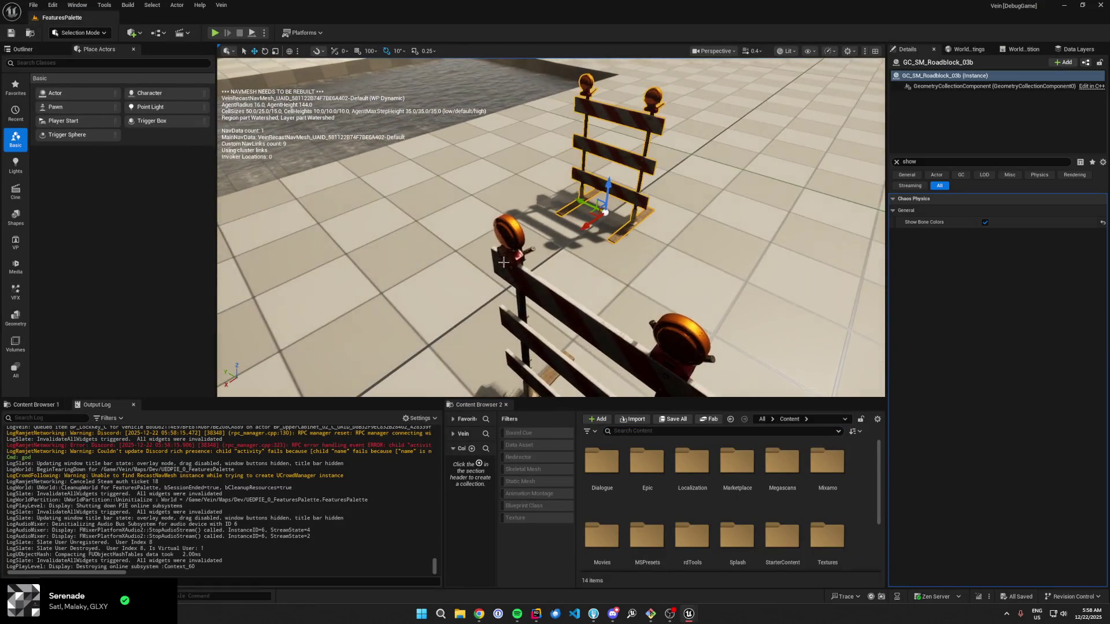
key(Delete)
key(Delete)
key(ctrl+s)
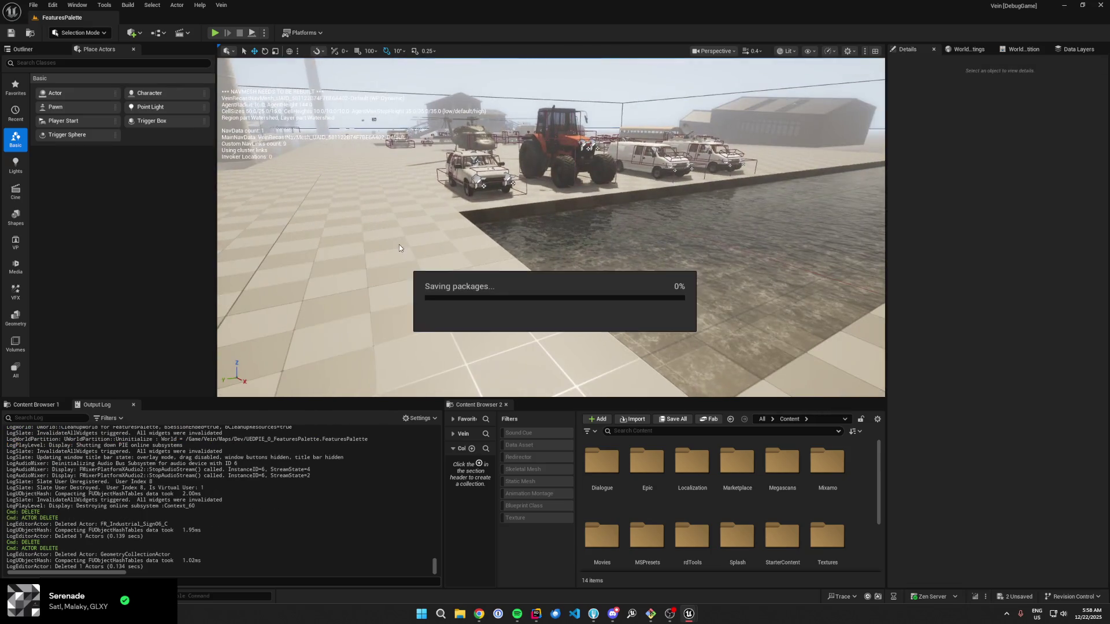
key(alt+Tab)
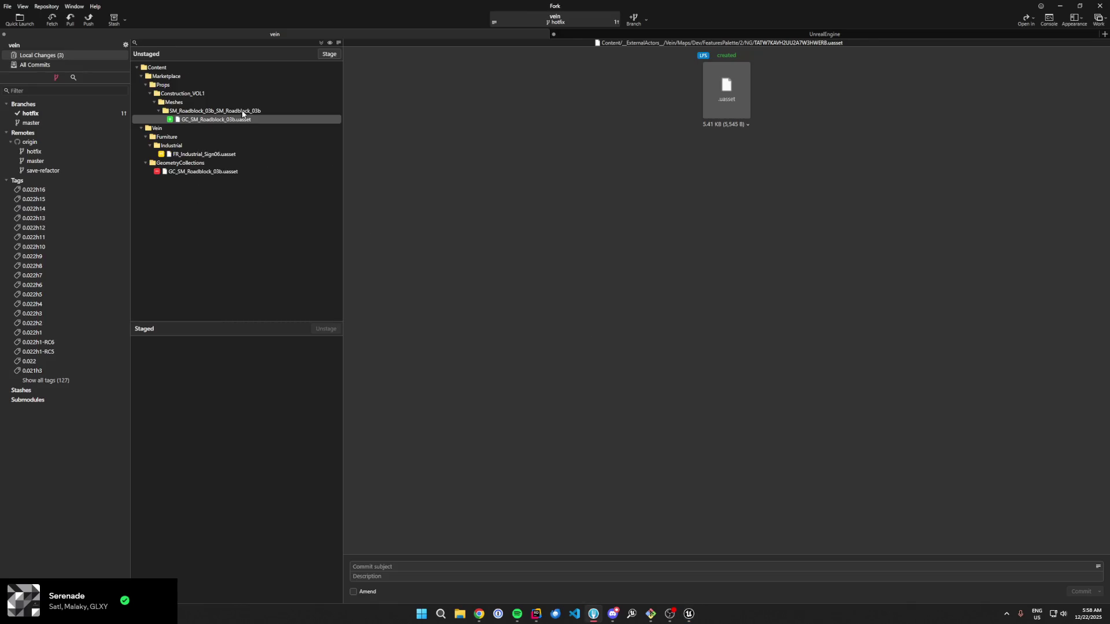
Step: Stage the three roadblock-related changes and commit them as 'fix bad geo'
click(333, 56)
click(331, 54)
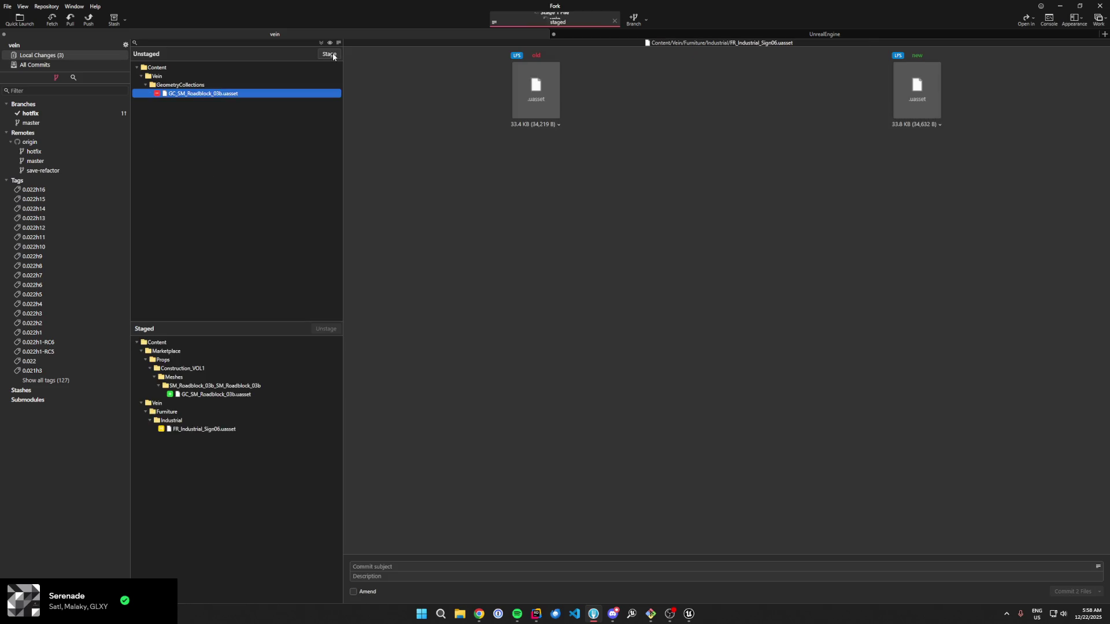
key(ctrl+s)
click(404, 569)
text(fix bad geometry collection)
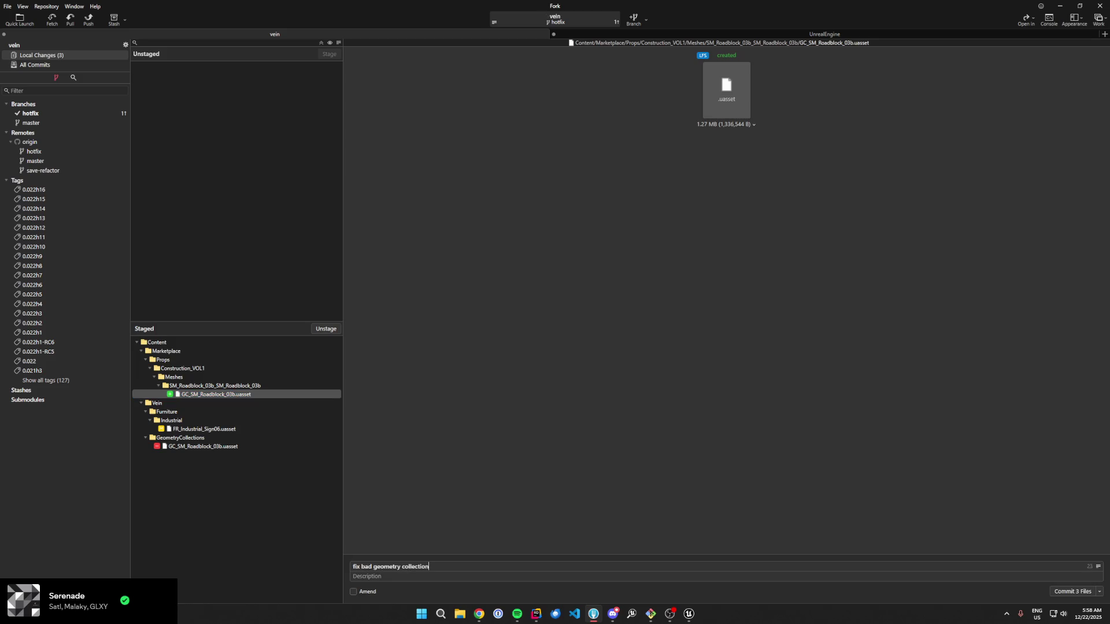
key(ctrl+Return)
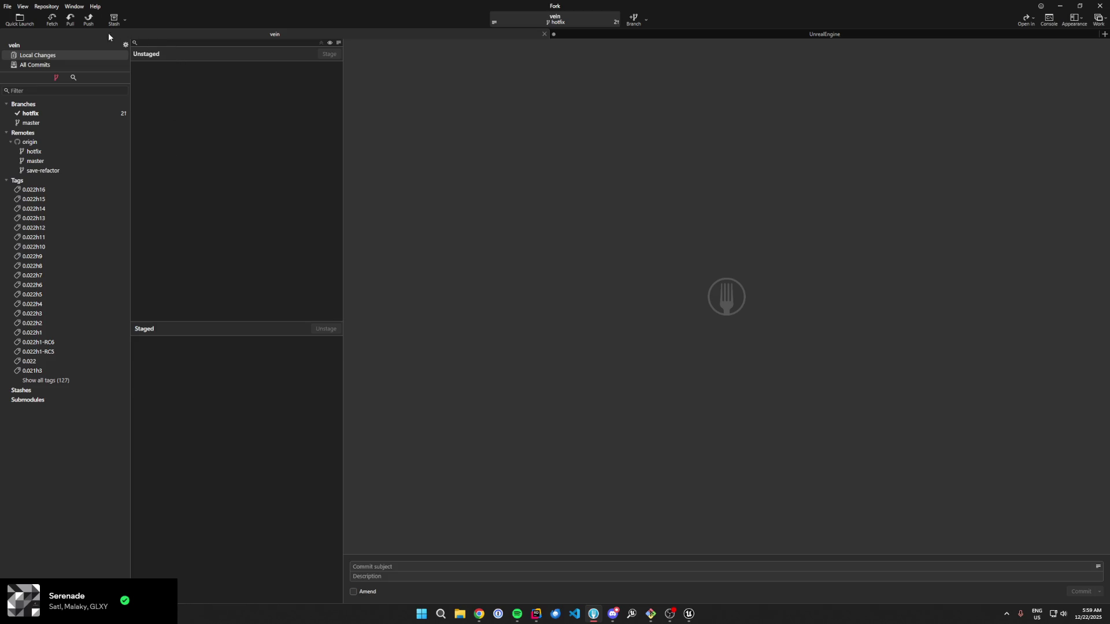
Step: Push the hotfix branch to origin and go back to Unreal
click(88, 24)
key(Return)
key(alt+Tab)
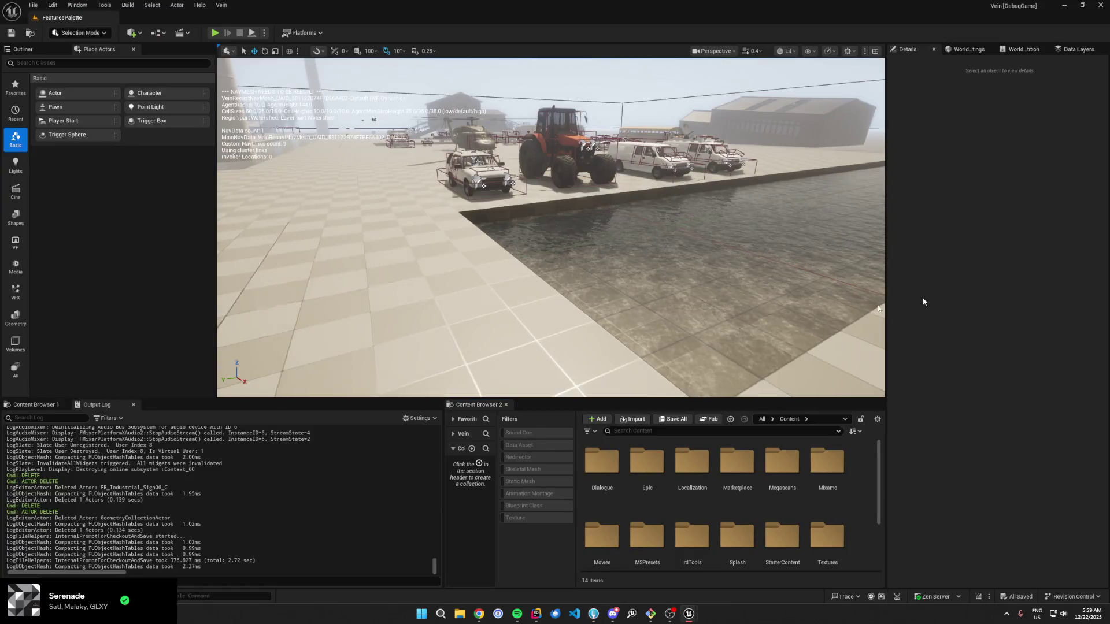
key(w)
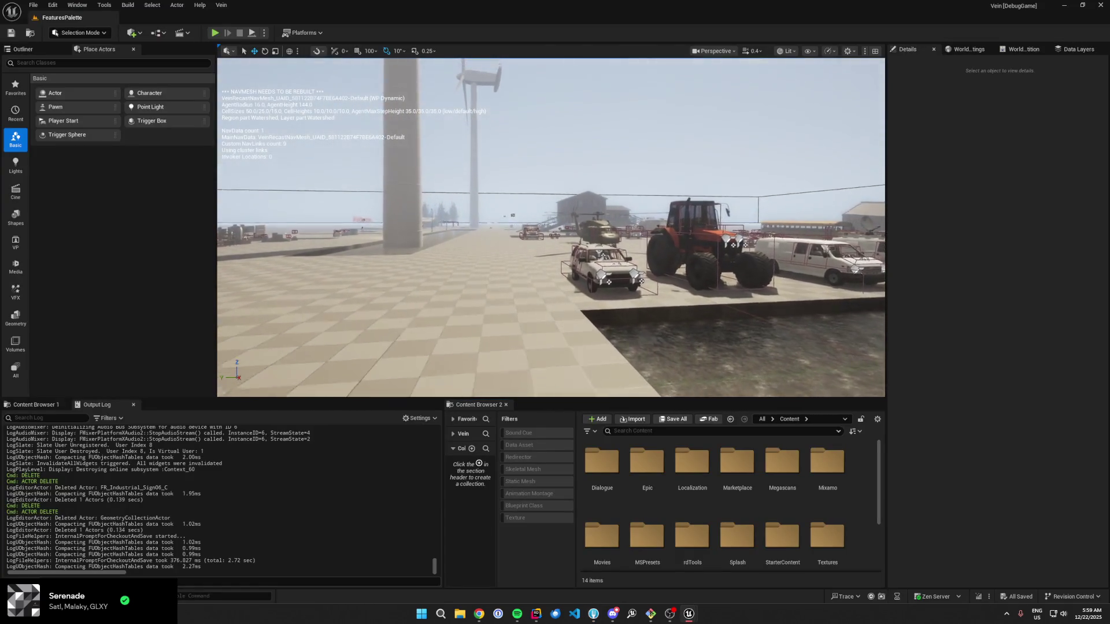
key(w)
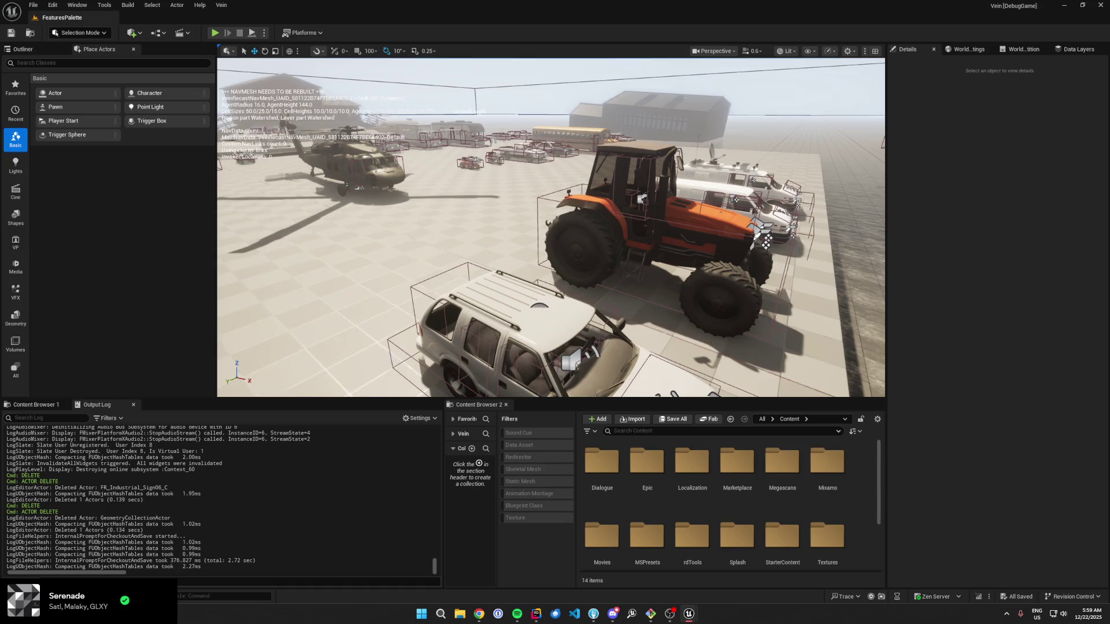
key(alt+Tab)
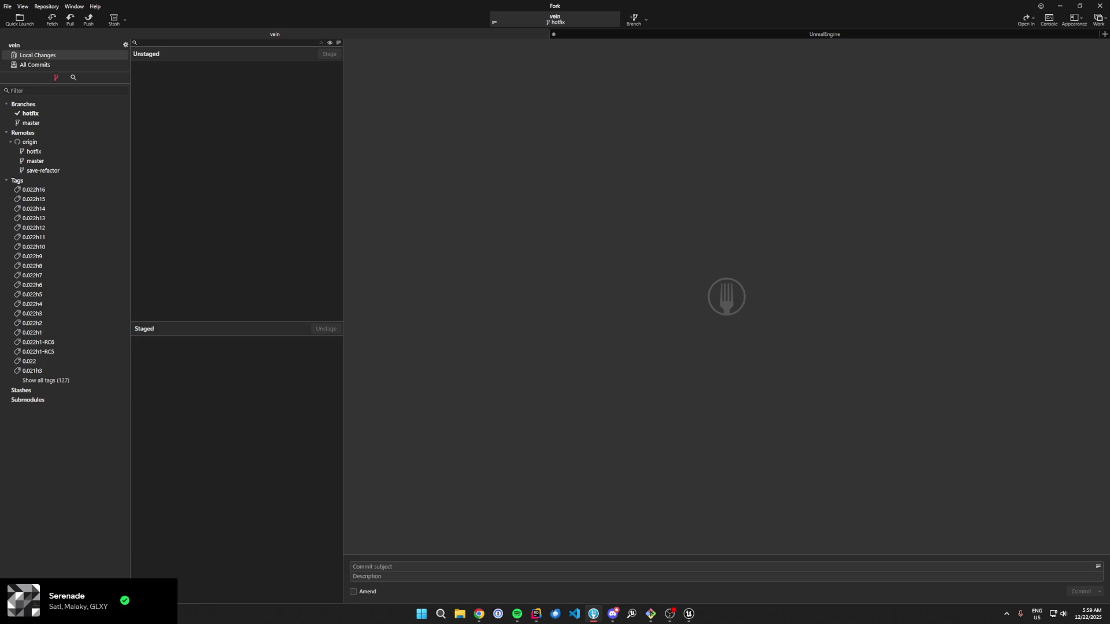
Step: Check the web browser briefly, then bring the Unreal editor back to the front
click(479, 614)
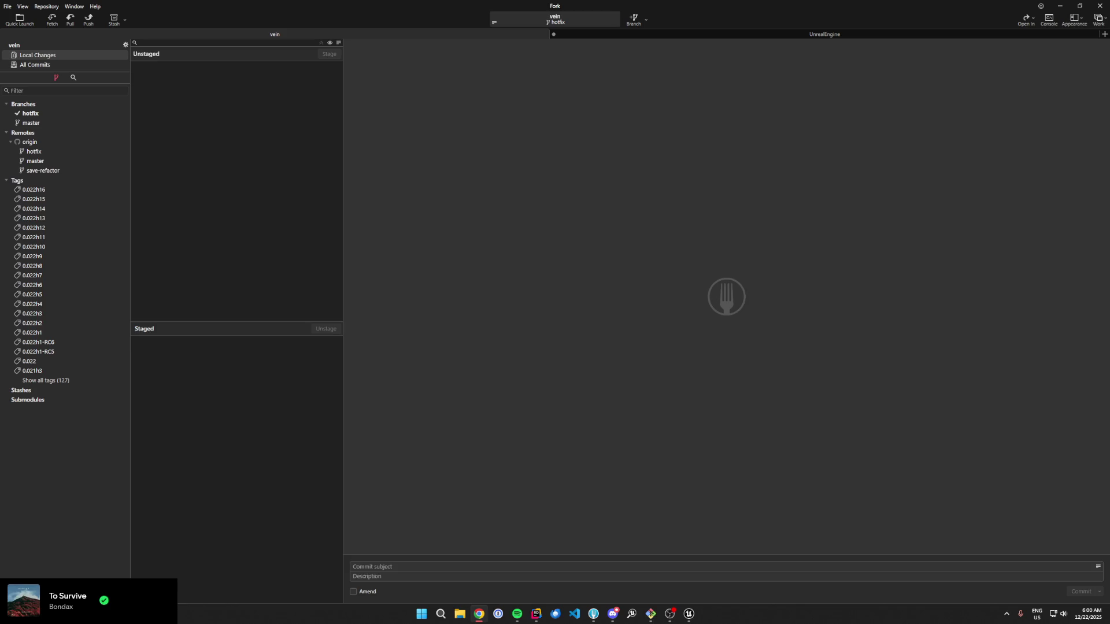
click(689, 614)
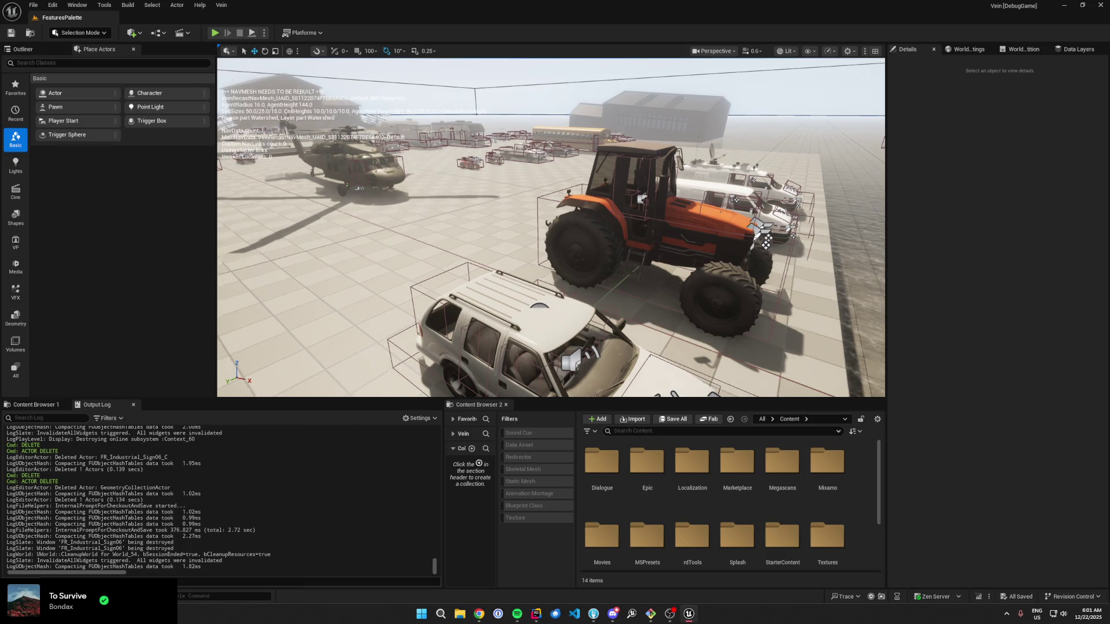
Step: Search the Content Browser for 'champlainv' and load the ChamplainValley level
click(735, 431)
text(champlainv)
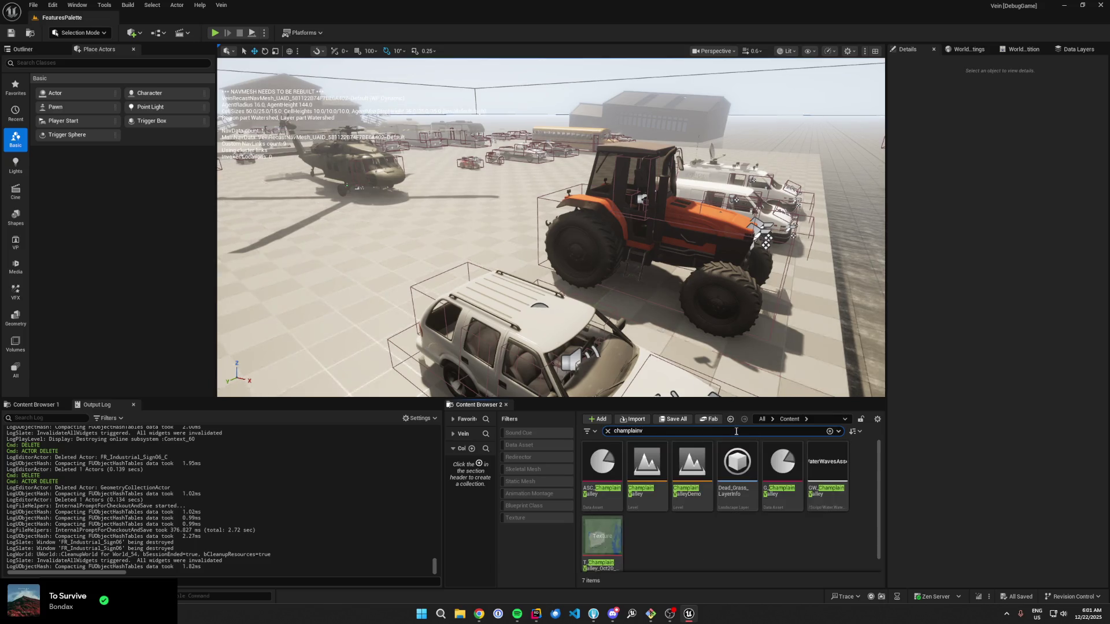
double_click(630, 492)
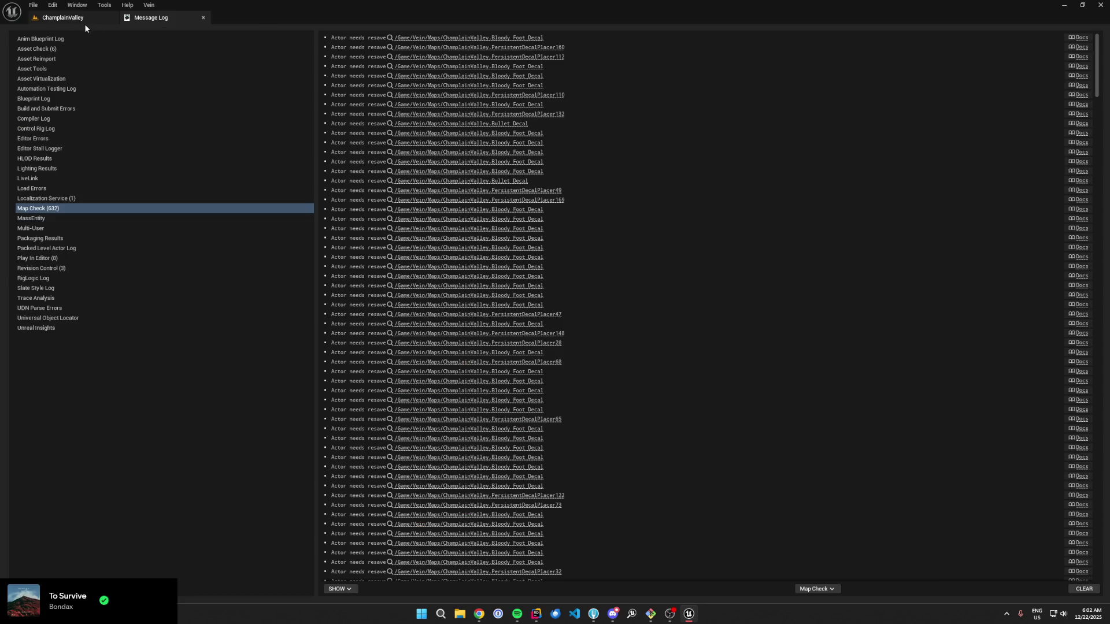
Step: Return to the ChamplainValley viewport and raise the camera over the lakeside road
click(84, 24)
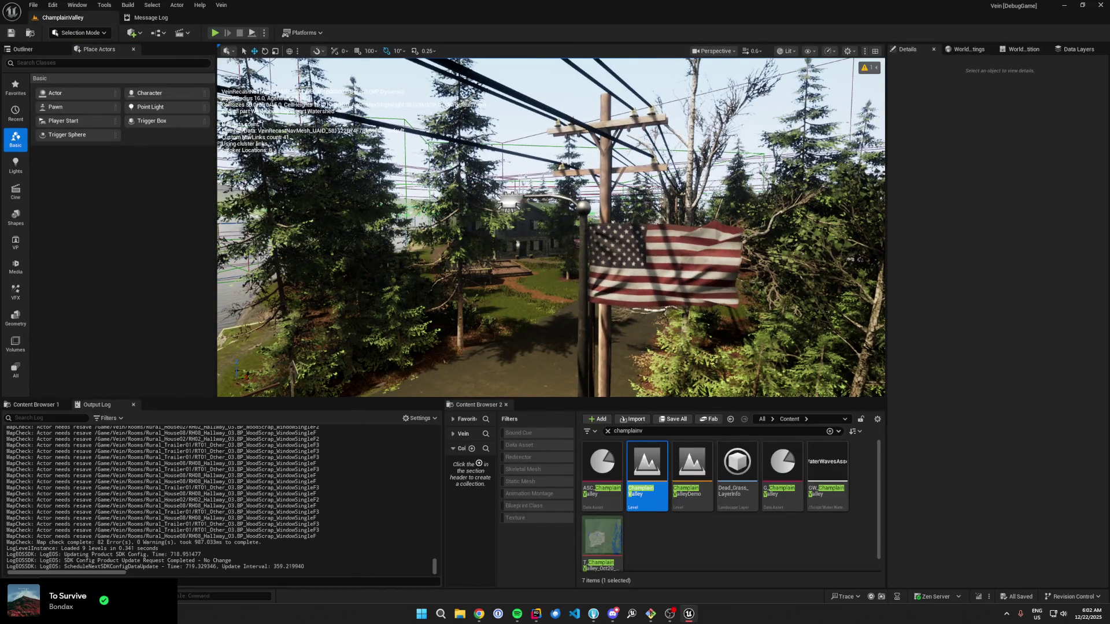
scroll(551, 227, up, 2)
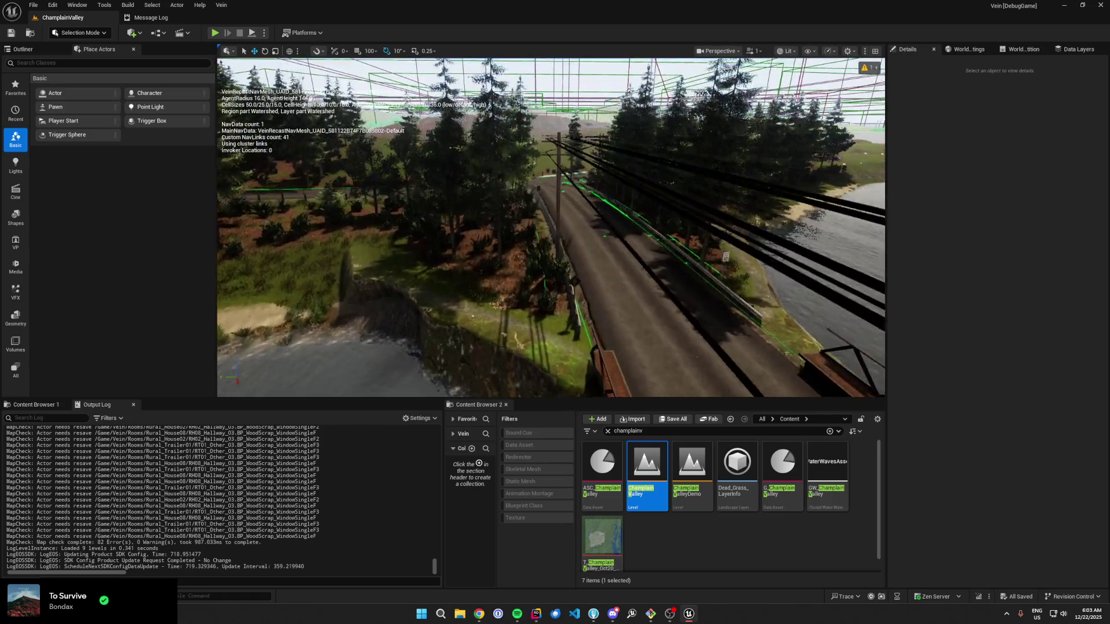
scroll(551, 227, up, 2)
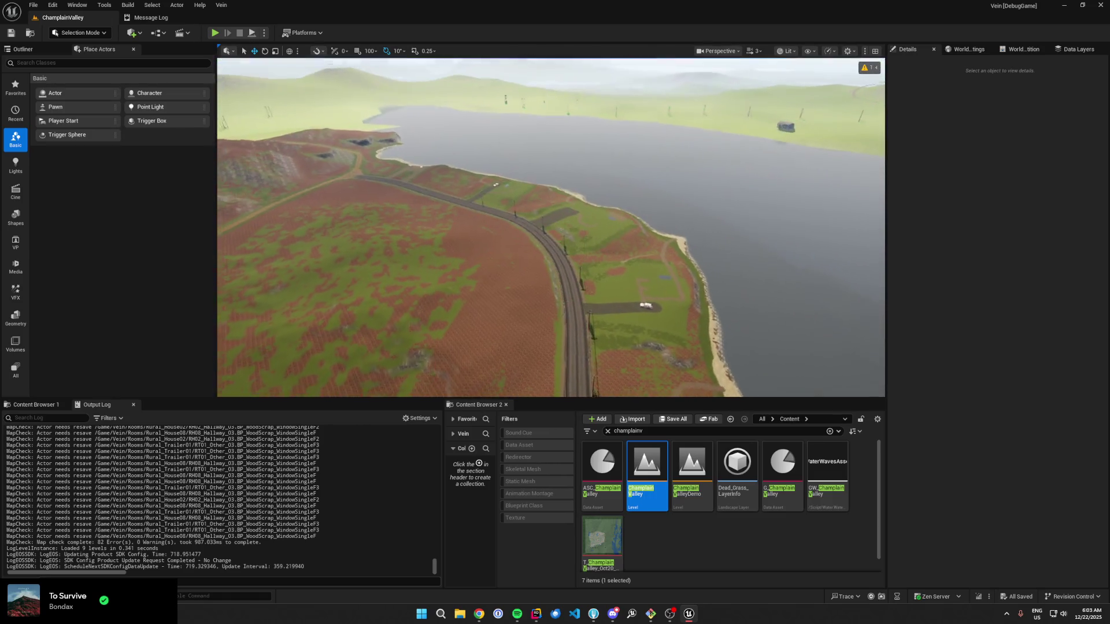
drag(550, 227, 550, 260)
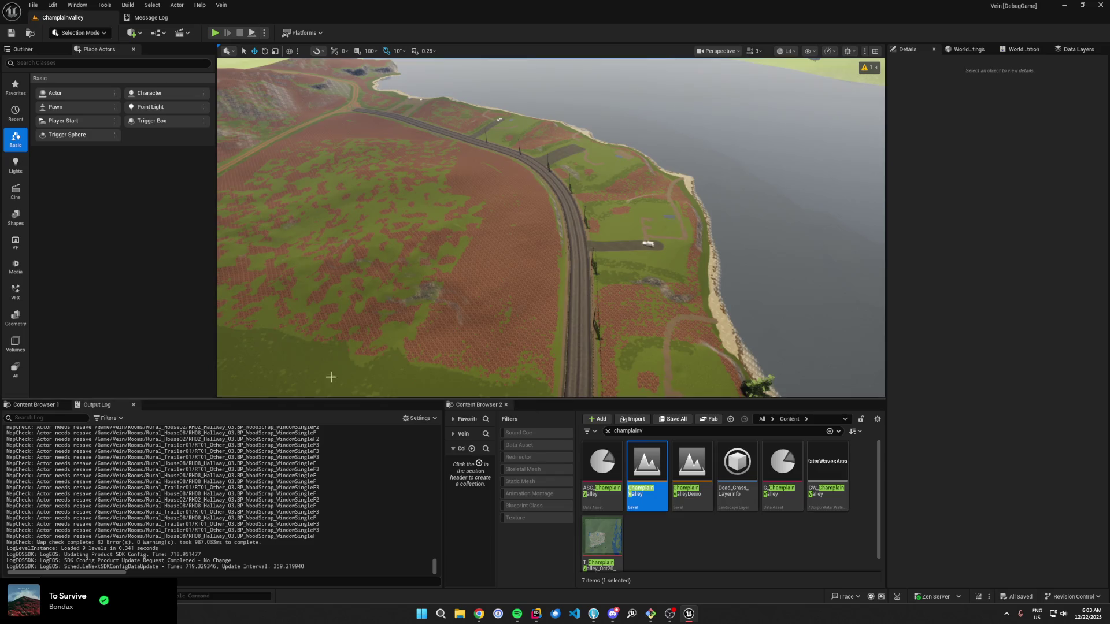
Step: In the World Partition map, unload the Last Loaded Region
click(1016, 50)
scroll(1020, 202, up, 5)
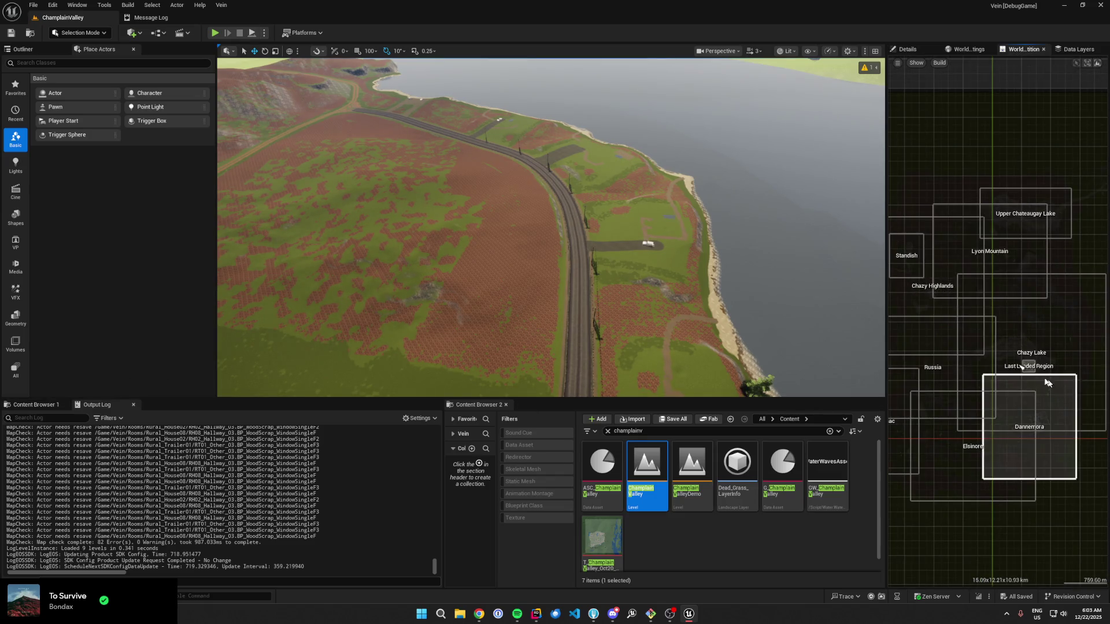
scroll(1047, 382, up, 2)
click(1033, 359)
right_click(1032, 362)
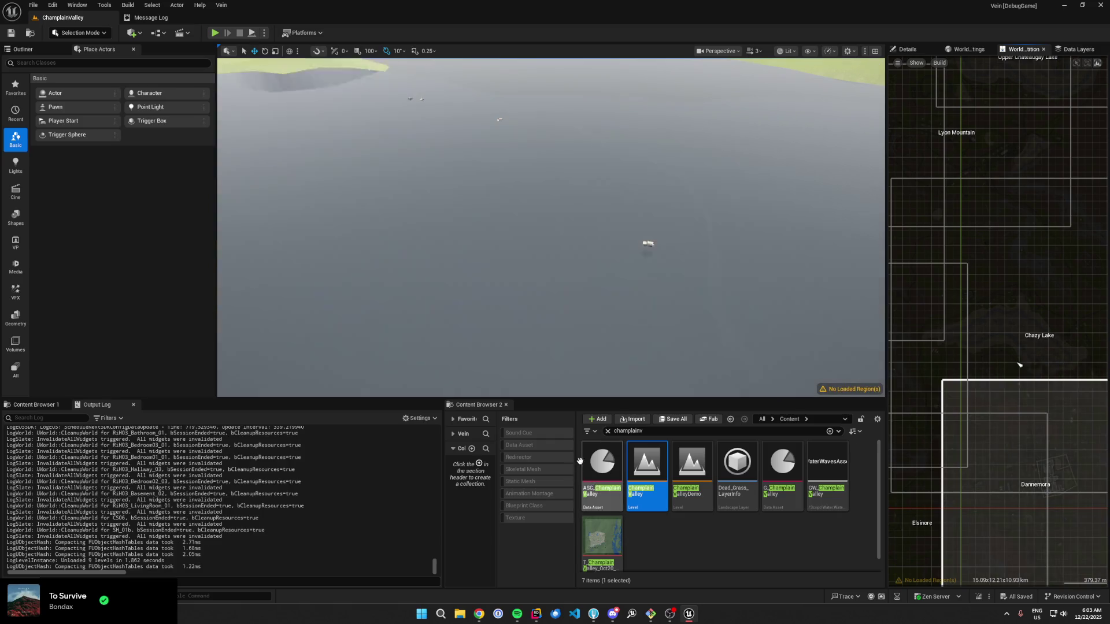
click(606, 540)
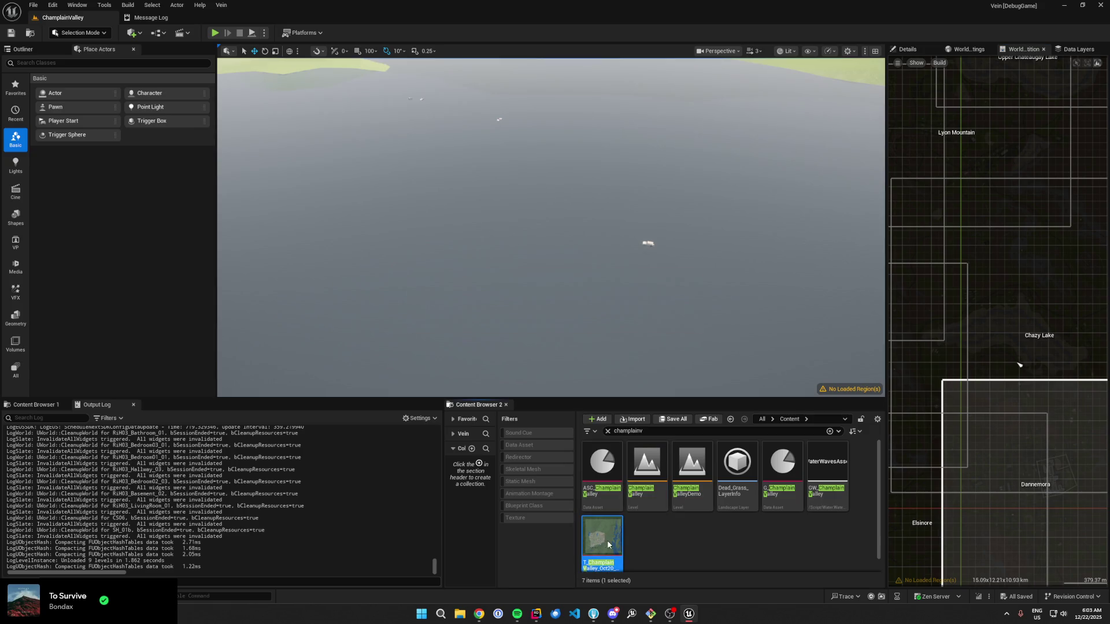
Step: View the T_ChamplainValley map texture around Saranac and Plattsburgh, then return to the level
double_click(607, 539)
scroll(369, 456, up, 5)
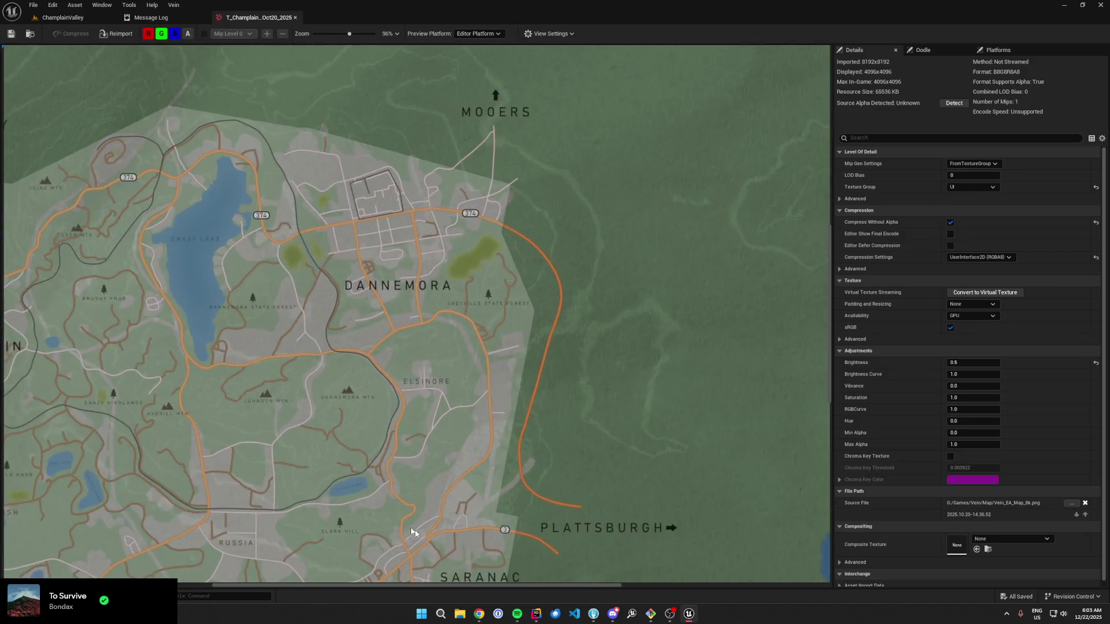
scroll(413, 531, up, 6)
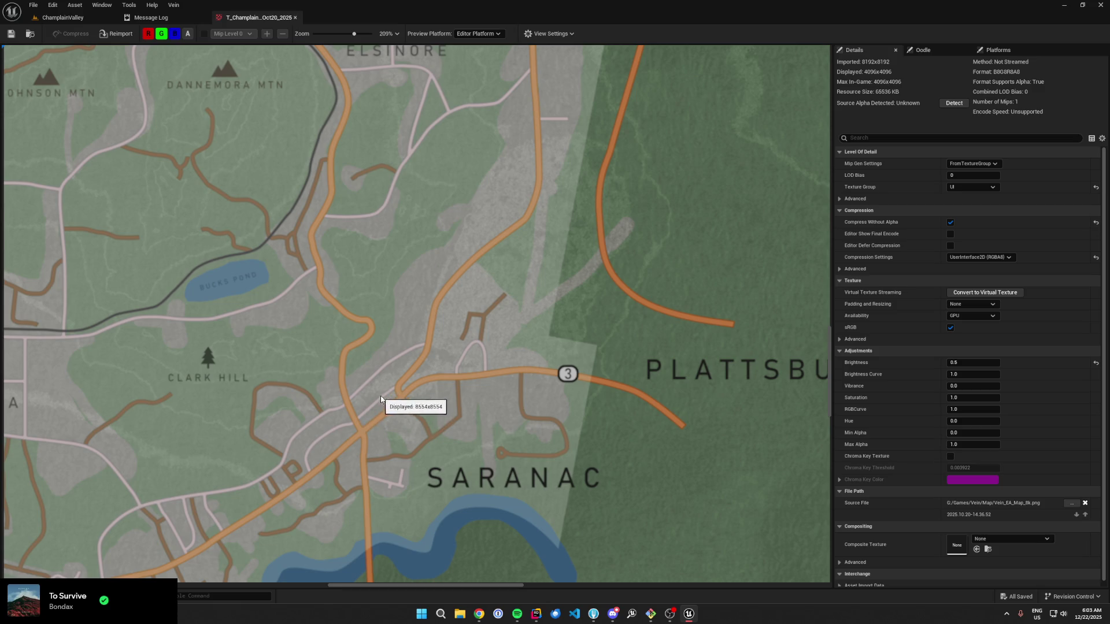
scroll(379, 404, up, 3)
drag(377, 413, 503, 272)
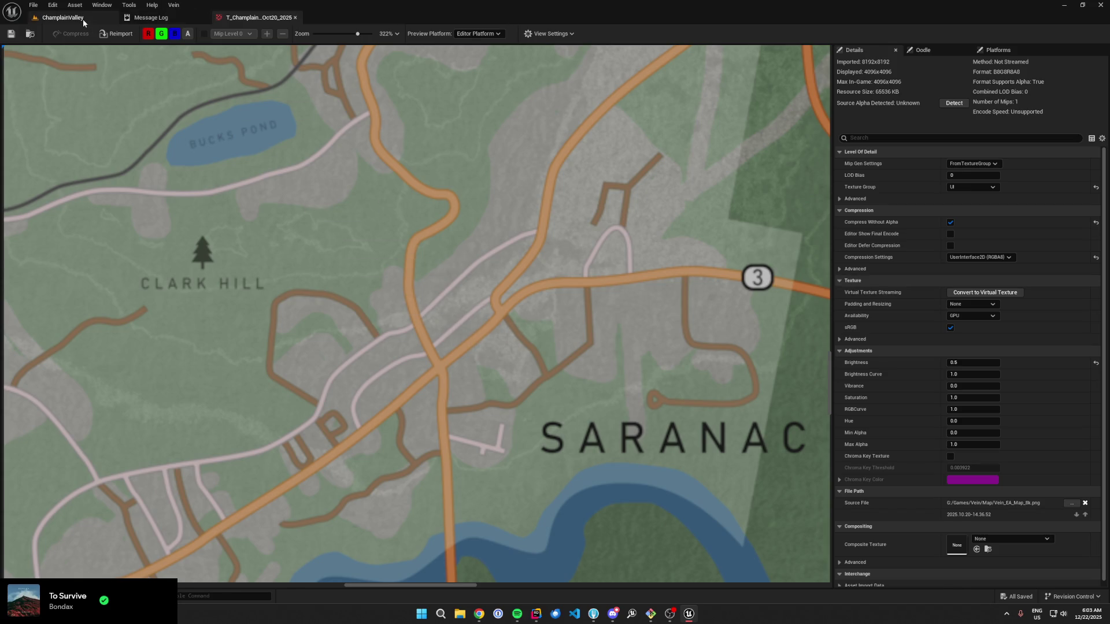
click(63, 18)
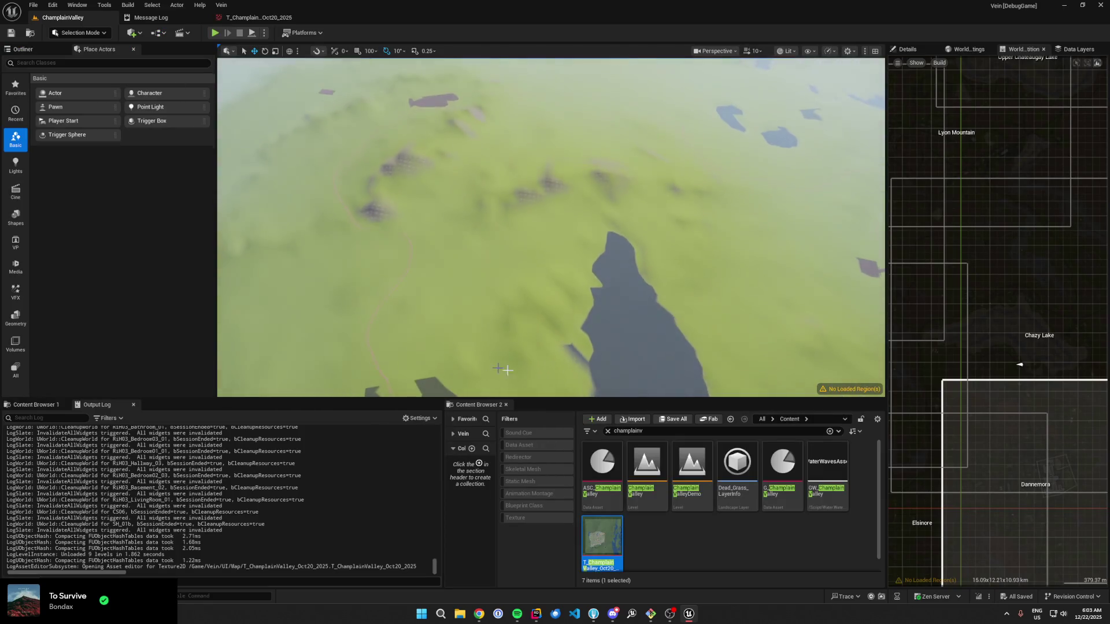
Step: Load the Saranac region from the World Partition map, then jump the camera to an overview
scroll(926, 355, down, 3)
scroll(936, 359, up, 5)
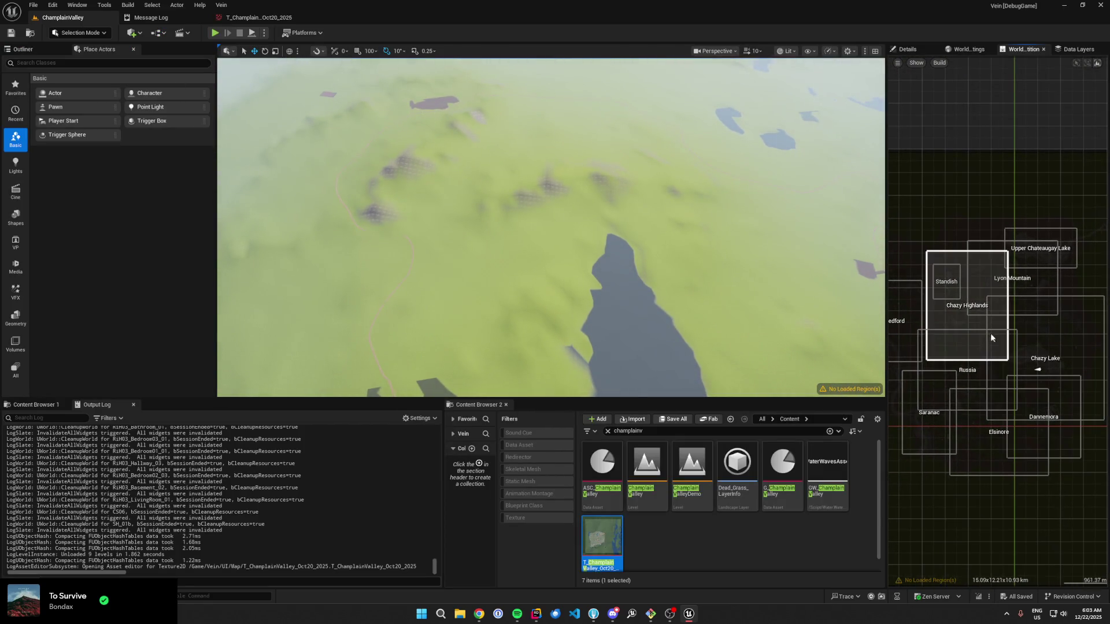
right_click(956, 455)
click(1006, 494)
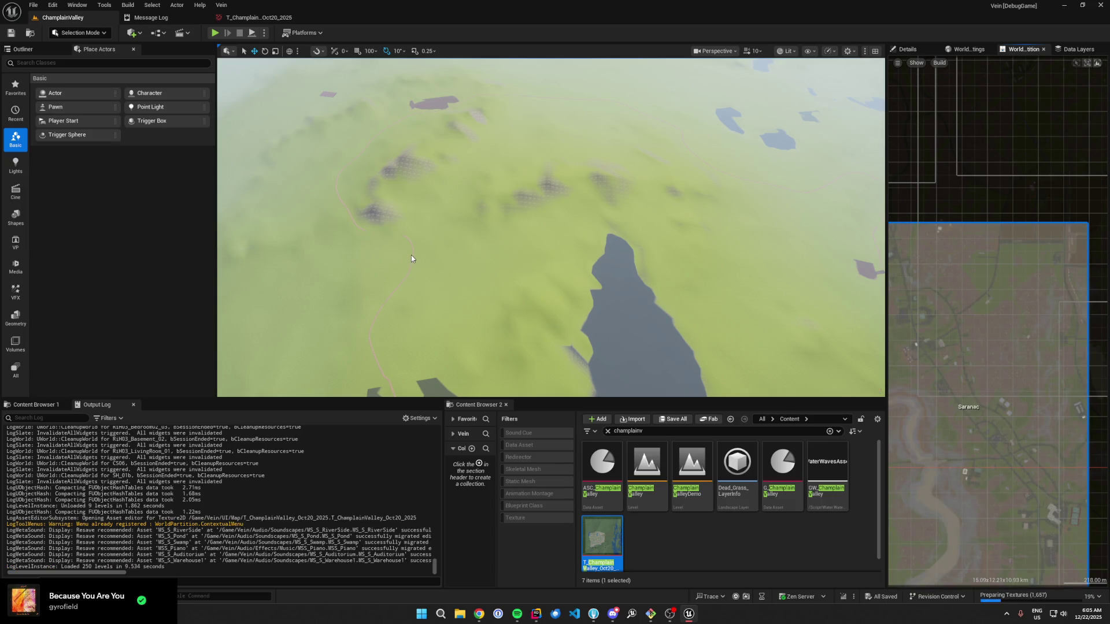
double_click(906, 419)
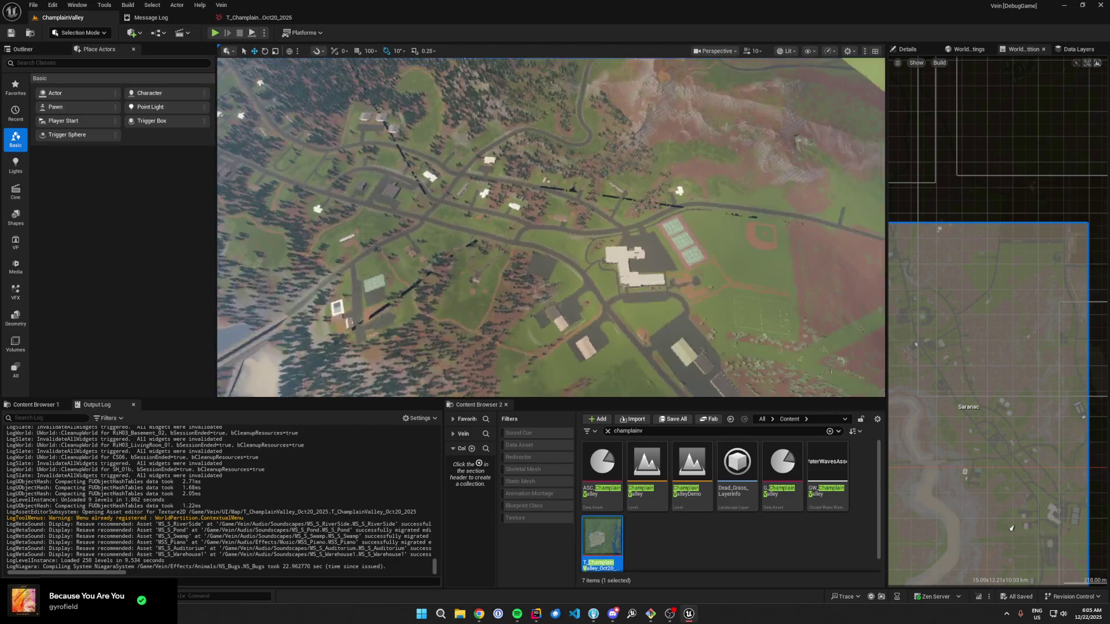
Step: Fly the level camera to several spots in town by double-clicking the minimap
double_click(998, 492)
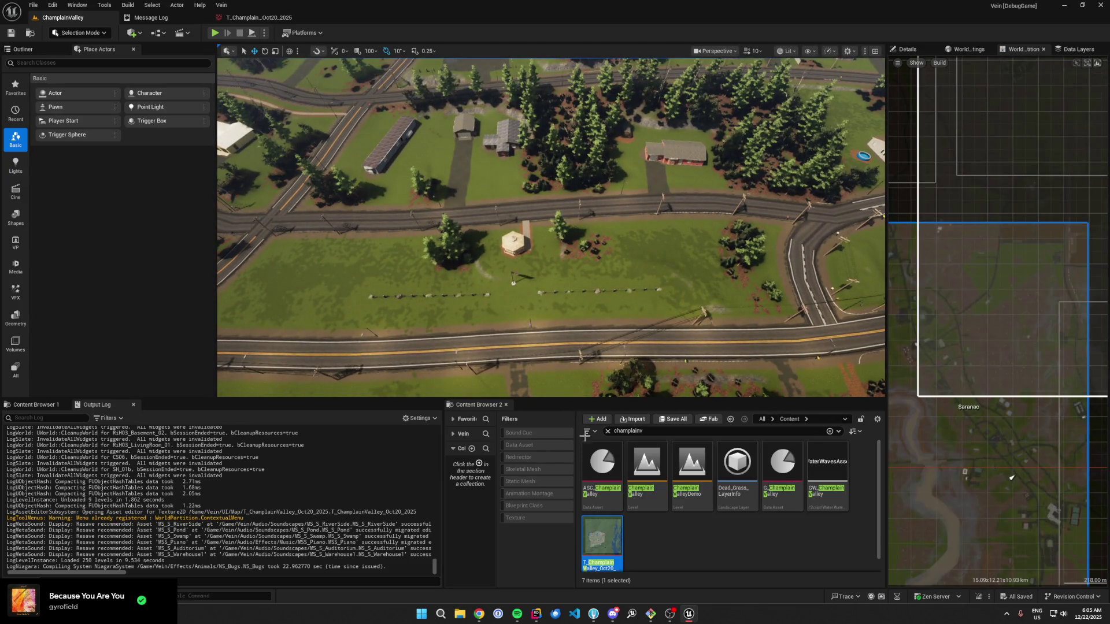
double_click(607, 538)
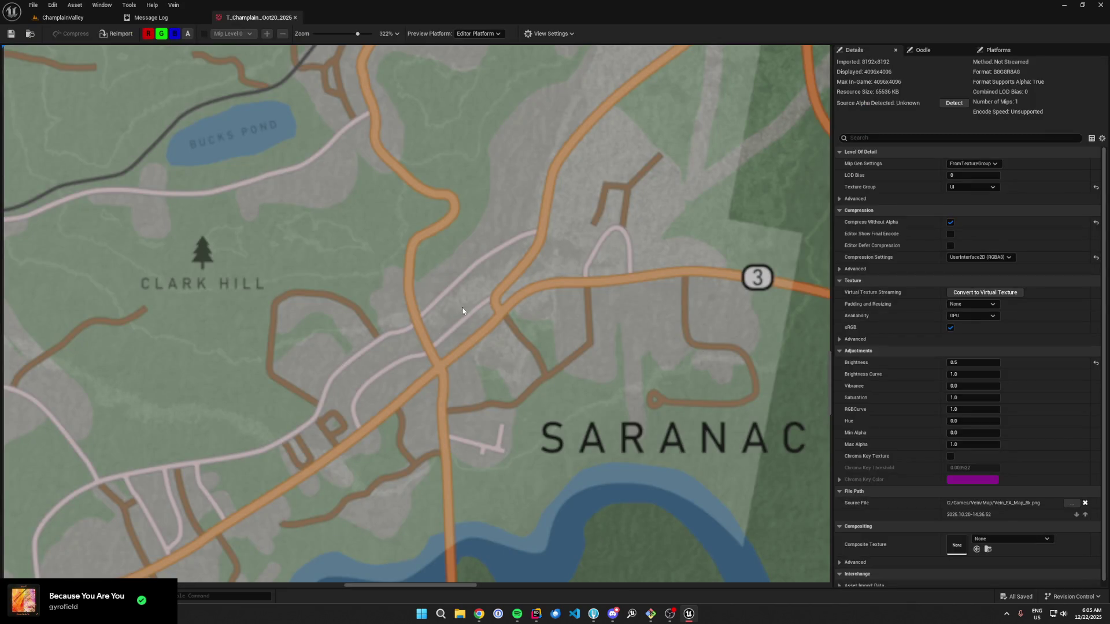
click(63, 18)
double_click(1011, 478)
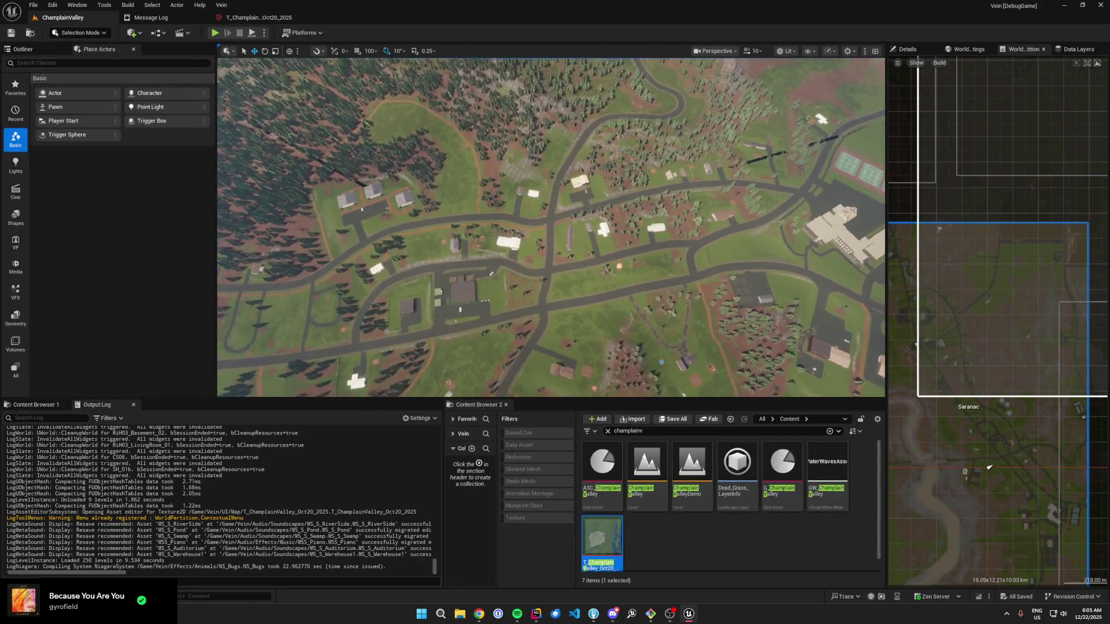
key(alt+Tab)
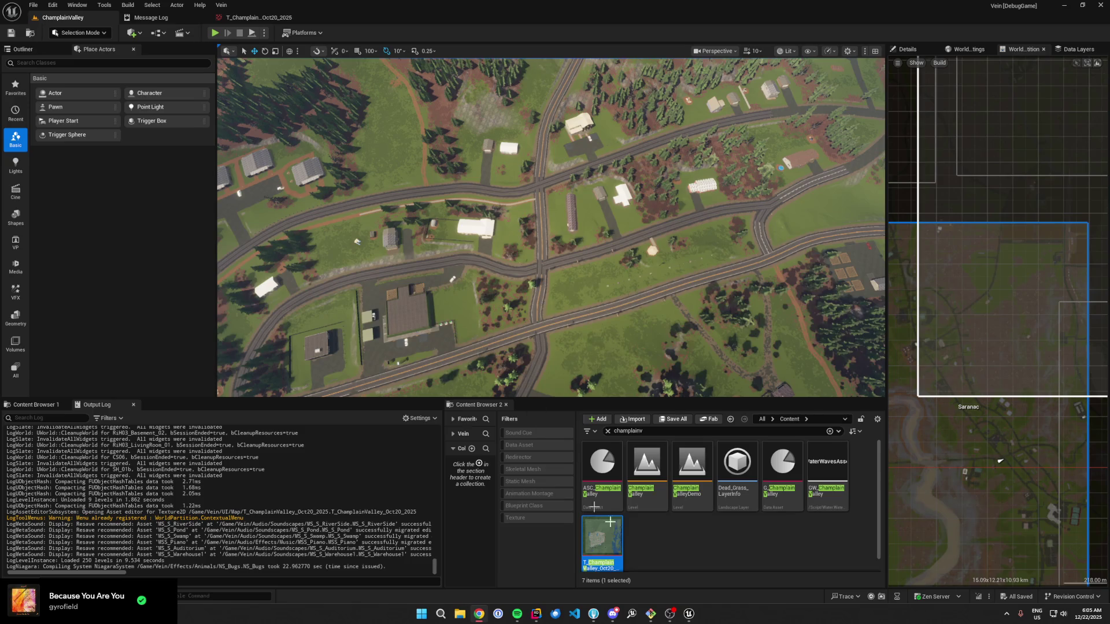
Step: Float the T_ChamplainValley texture editor aside, fly to the railroad tracks, then close it
double_click(586, 541)
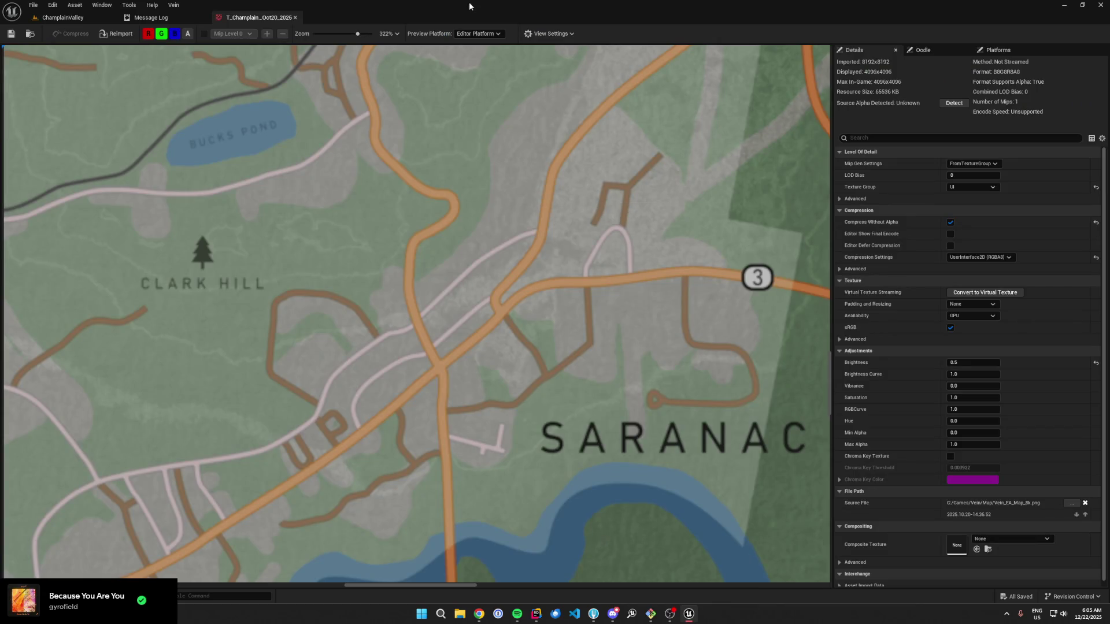
double_click(470, 6)
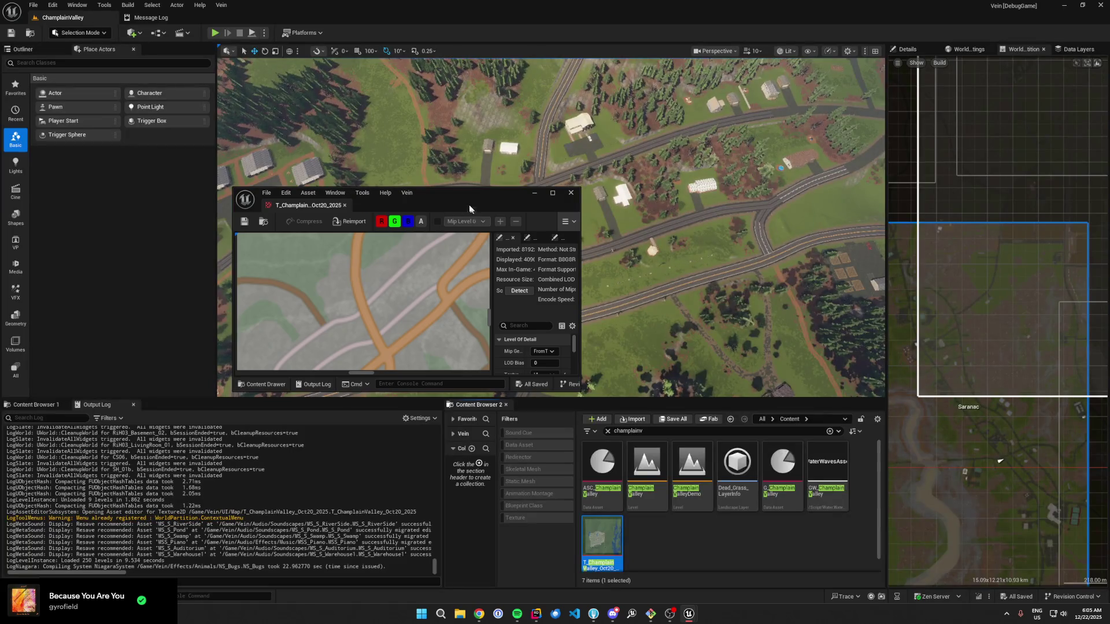
mouse_move(470, 210)
mouse_down()
mouse_move(722, 308)
mouse_move(801, 272)
mouse_up()
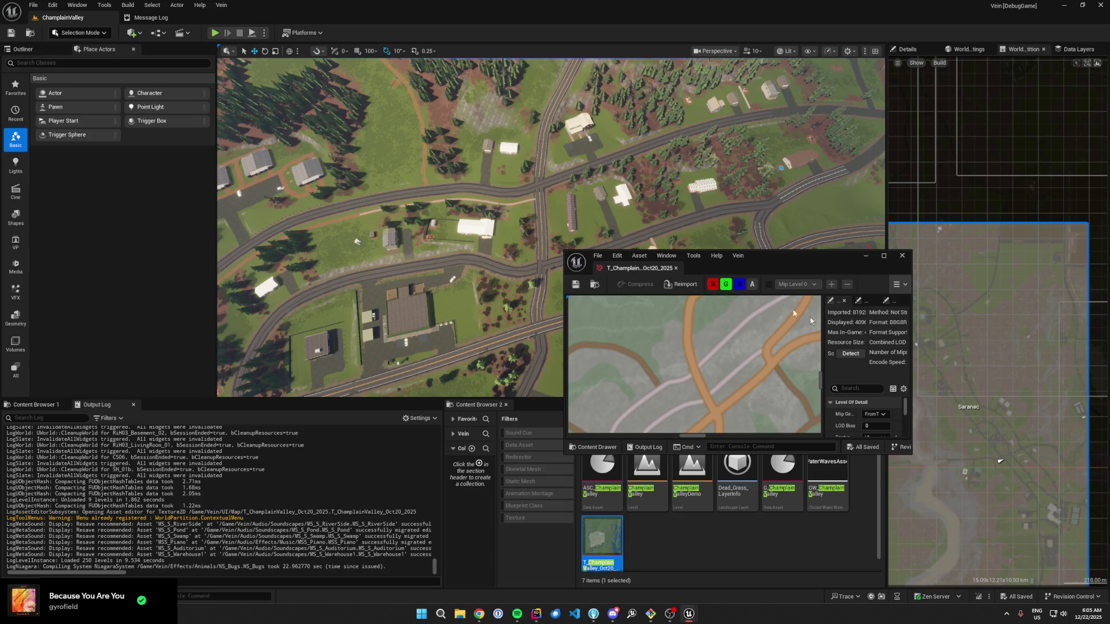
drag(683, 196, 665, 208)
scroll(551, 227, up, 10)
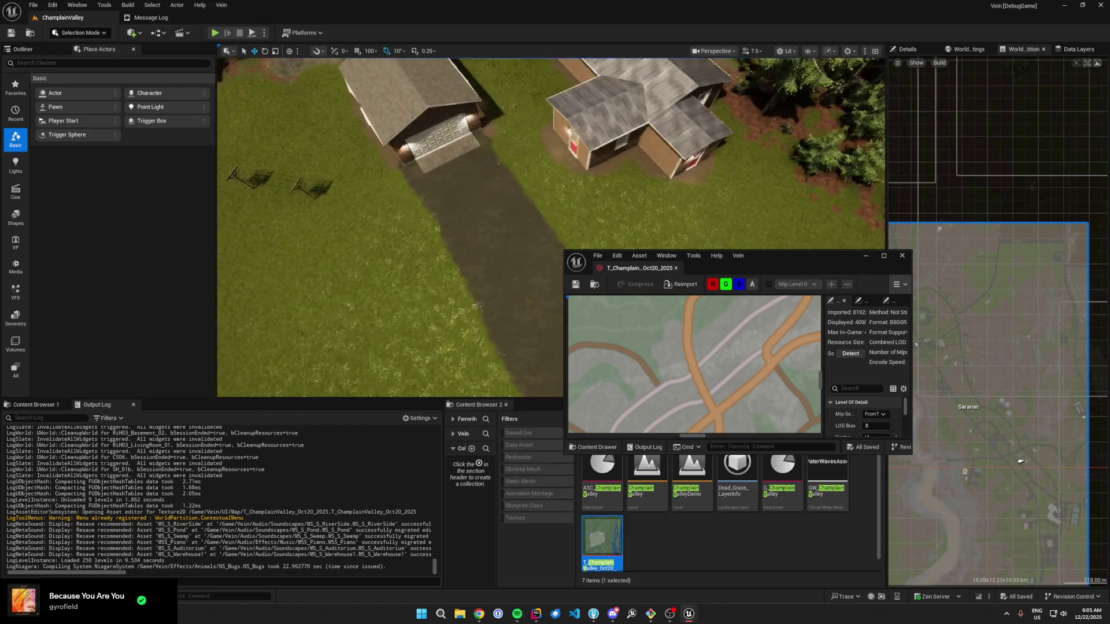
scroll(551, 227, up, 2)
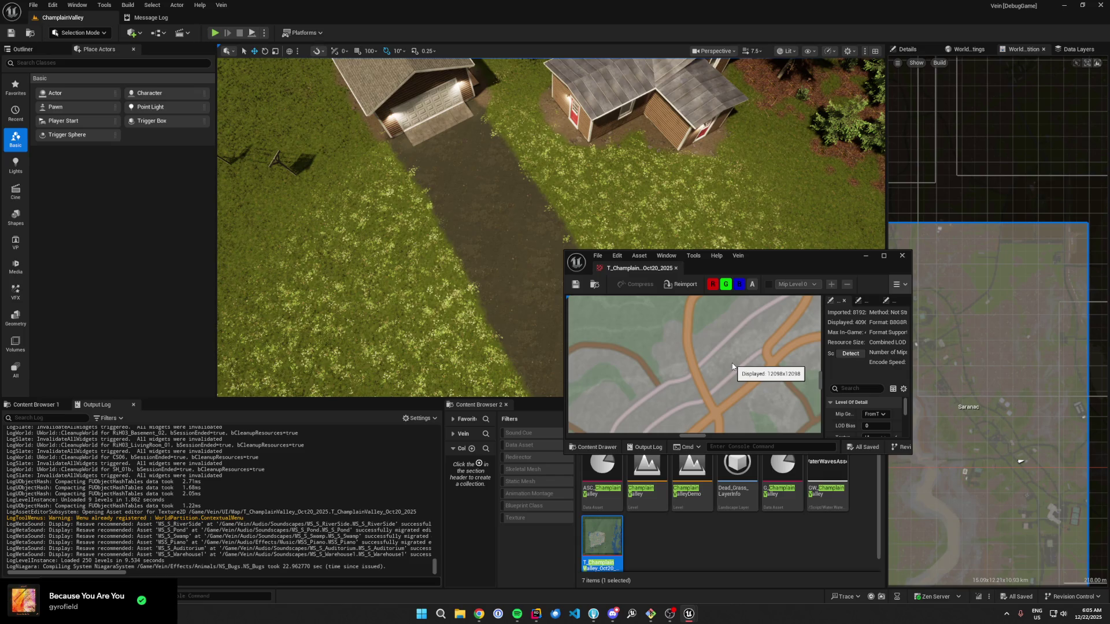
double_click(1022, 471)
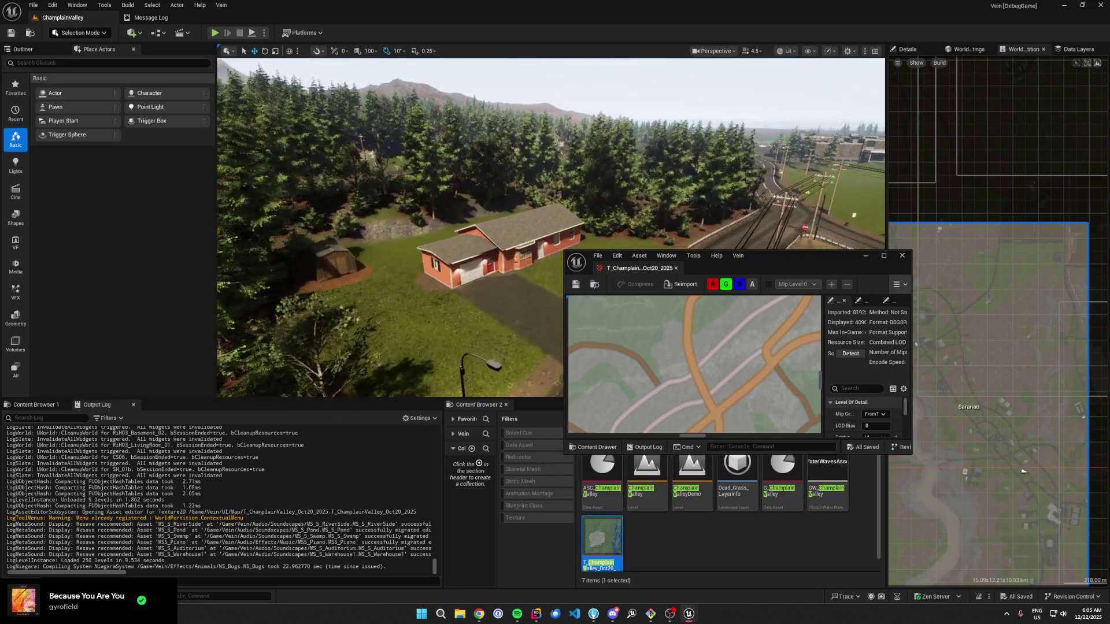
click(901, 254)
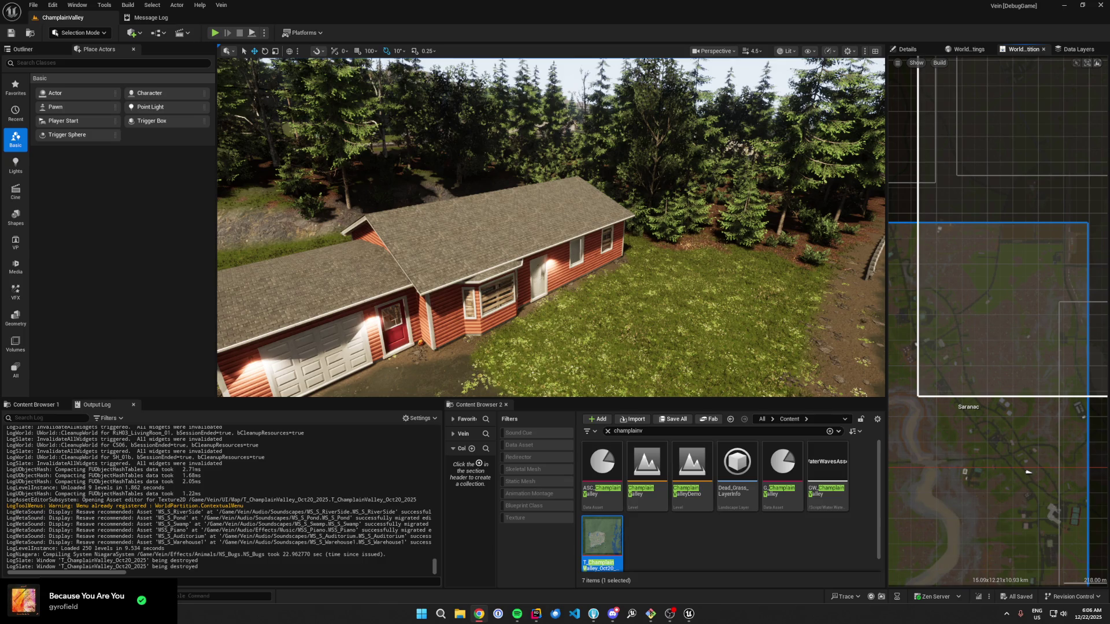
Step: Select the red house and open its BP_Rural_House09 Blueprint from Details
drag(609, 189, 622, 214)
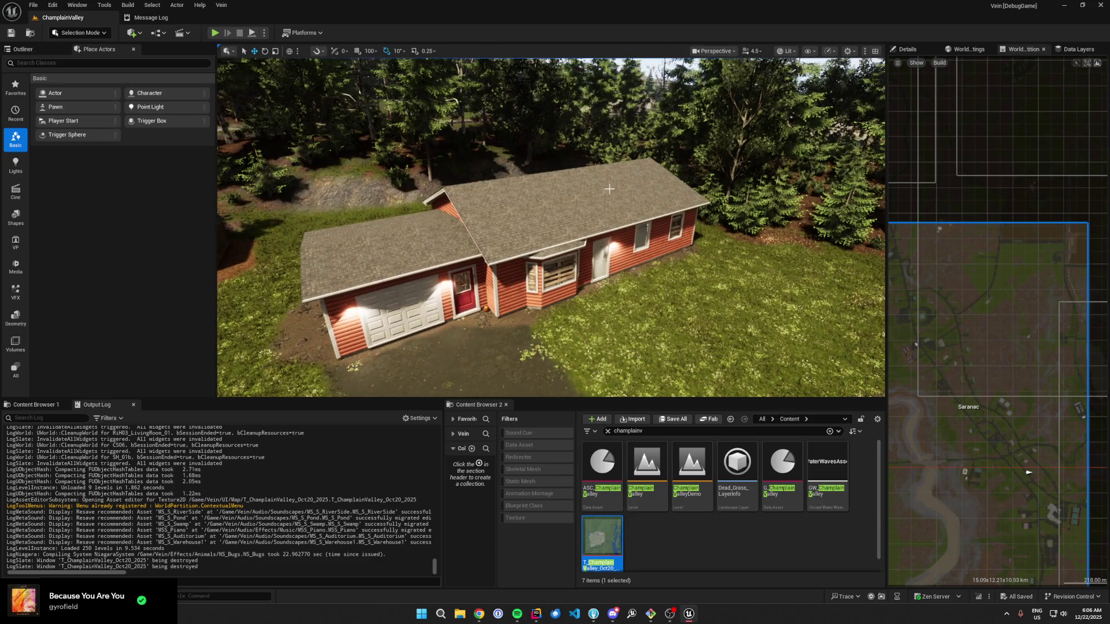
click(558, 211)
click(919, 49)
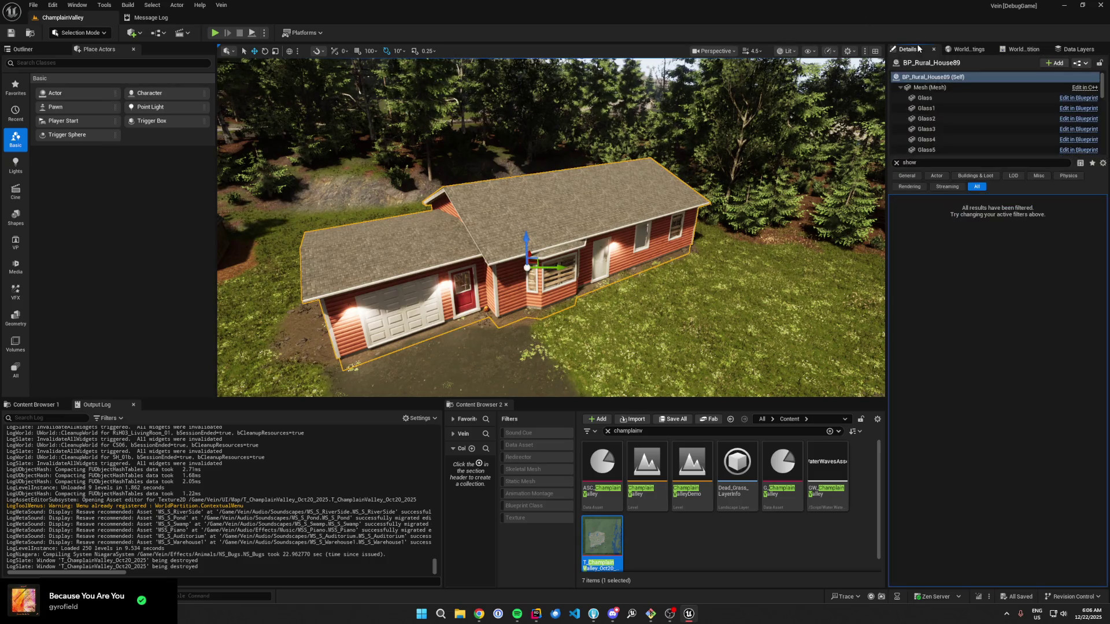
click(1078, 64)
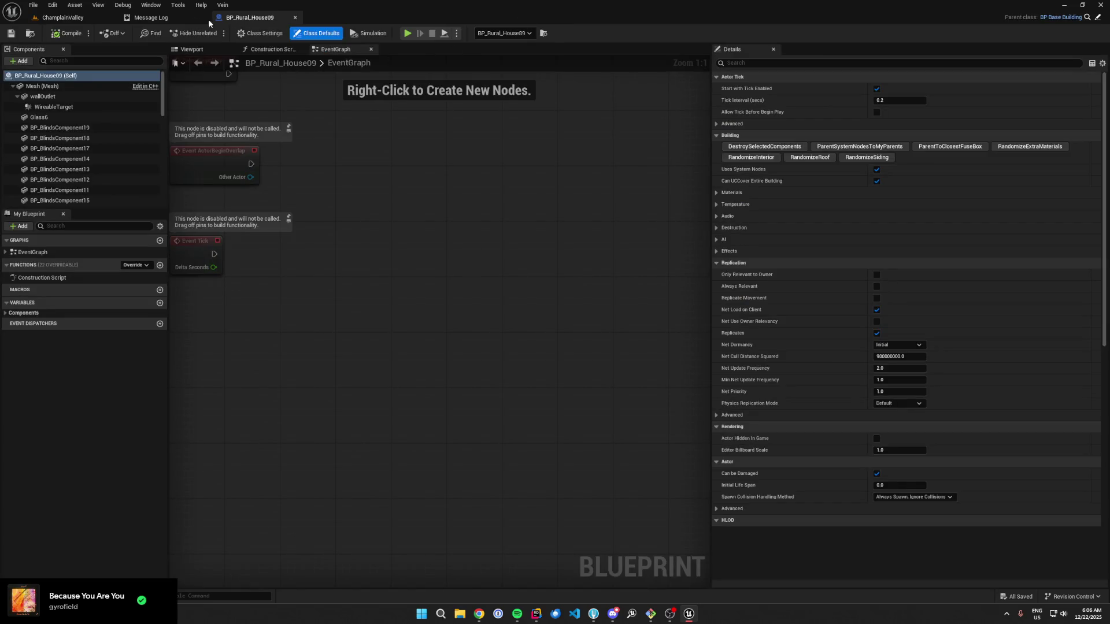
Step: Select another house, frame it, and open its BP_Rural_House04 Blueprint editor
click(63, 17)
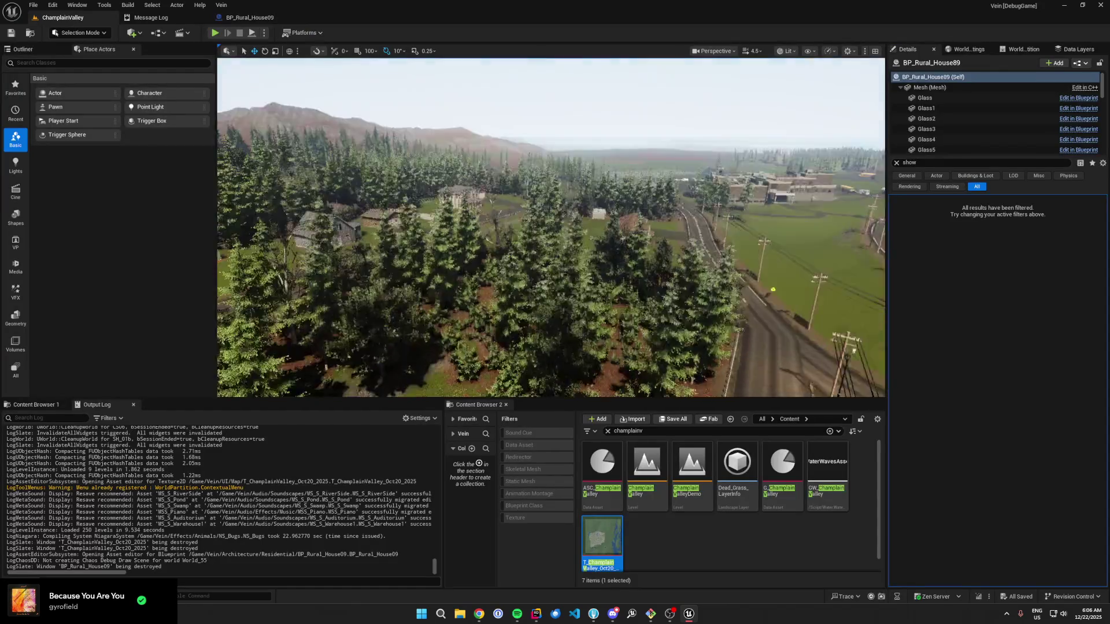
click(719, 110)
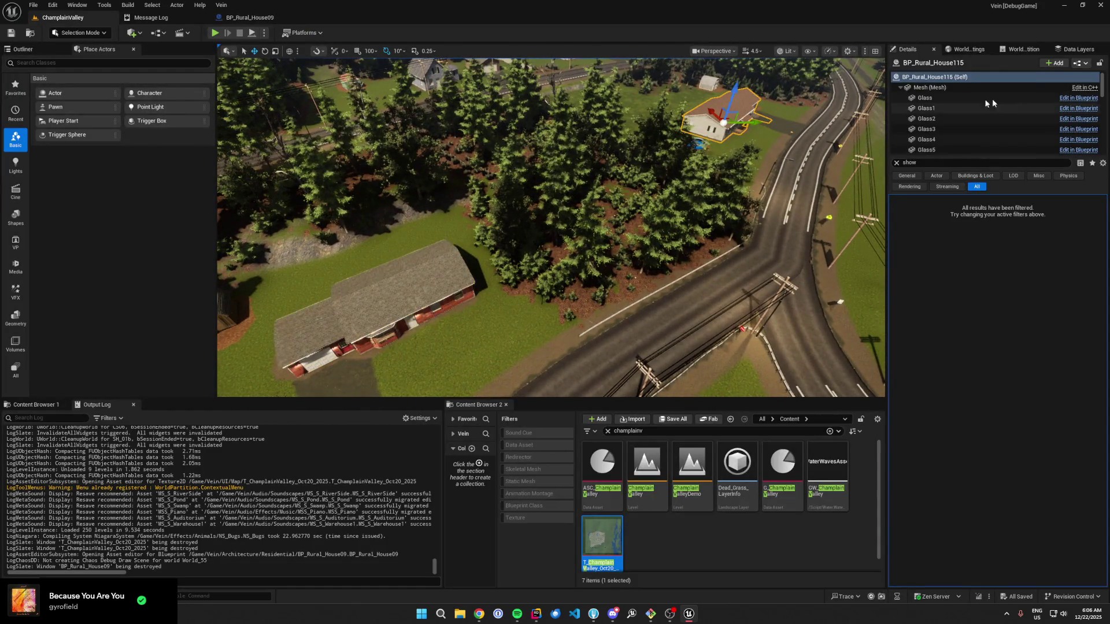
click(1080, 63)
click(1059, 87)
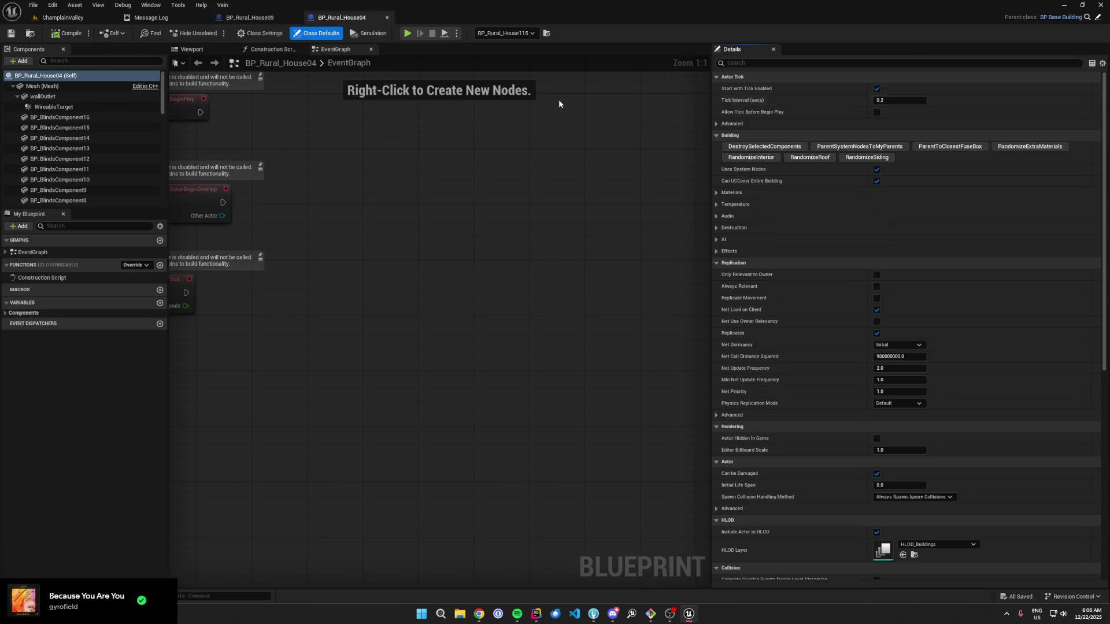
click(62, 17)
drag(500, 133, 652, 340)
key(f)
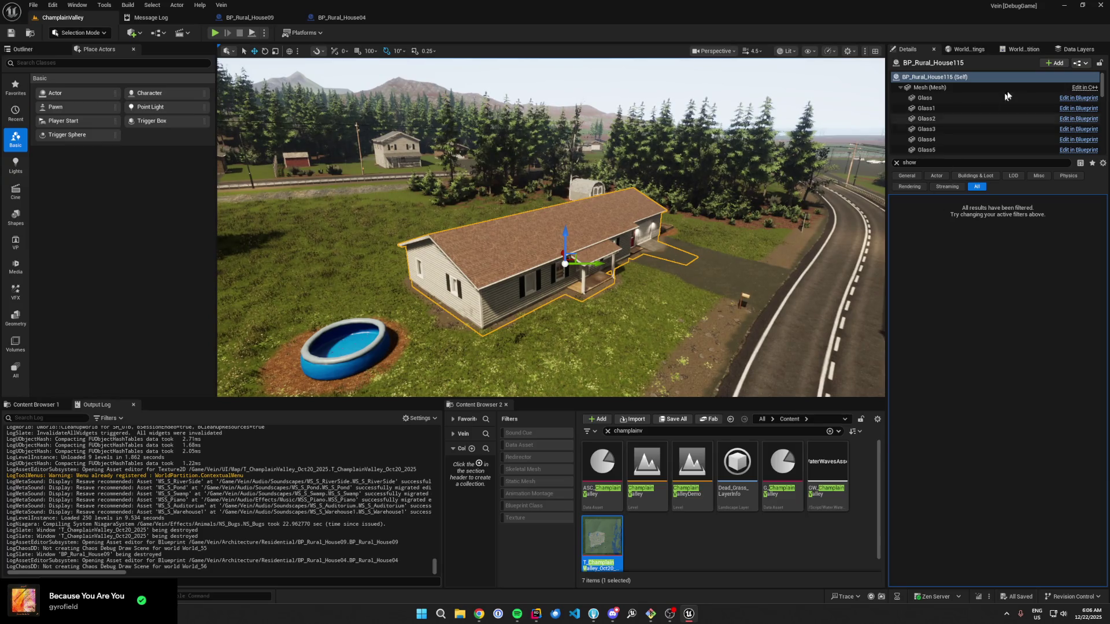
click(1079, 63)
click(1053, 81)
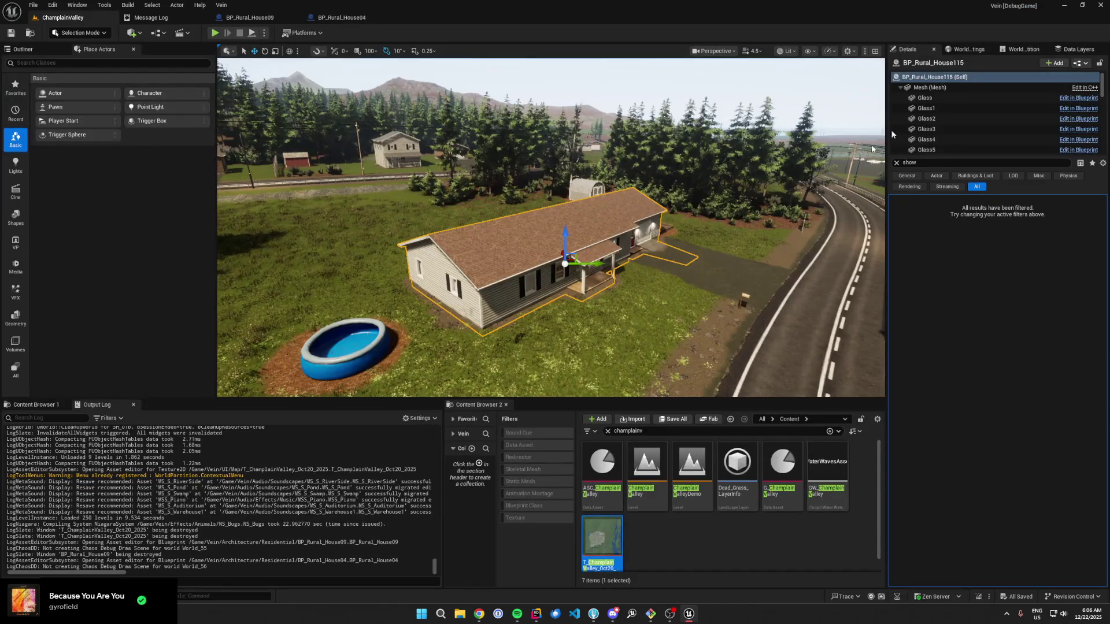
click(1086, 64)
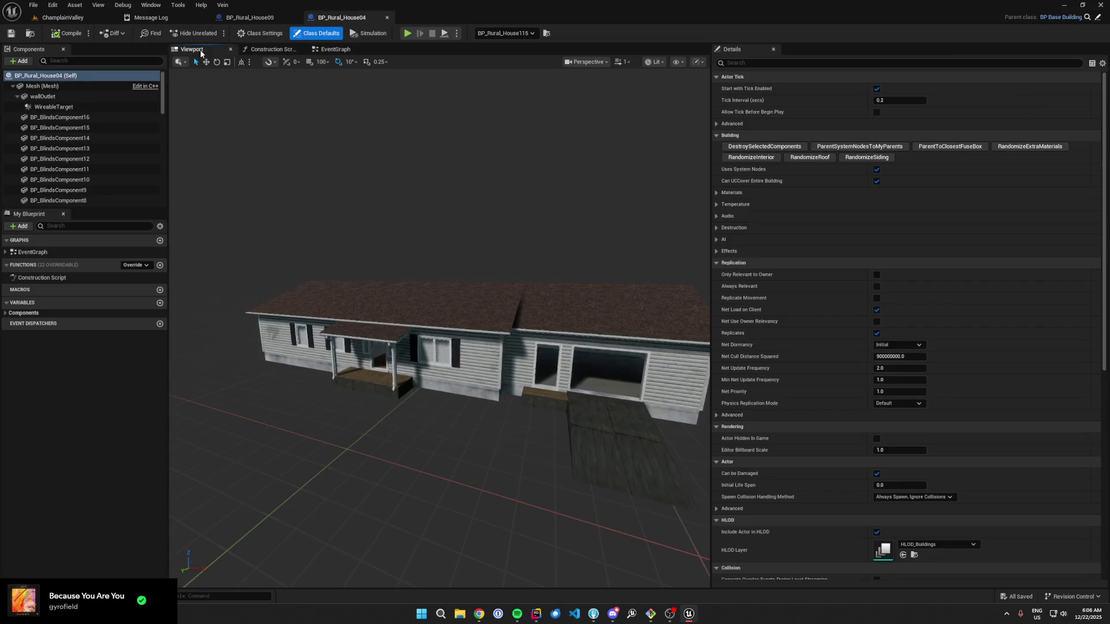
Step: Select the house's Snaps component and fly around to view the side wall's snap points
click(436, 295)
click(72, 107)
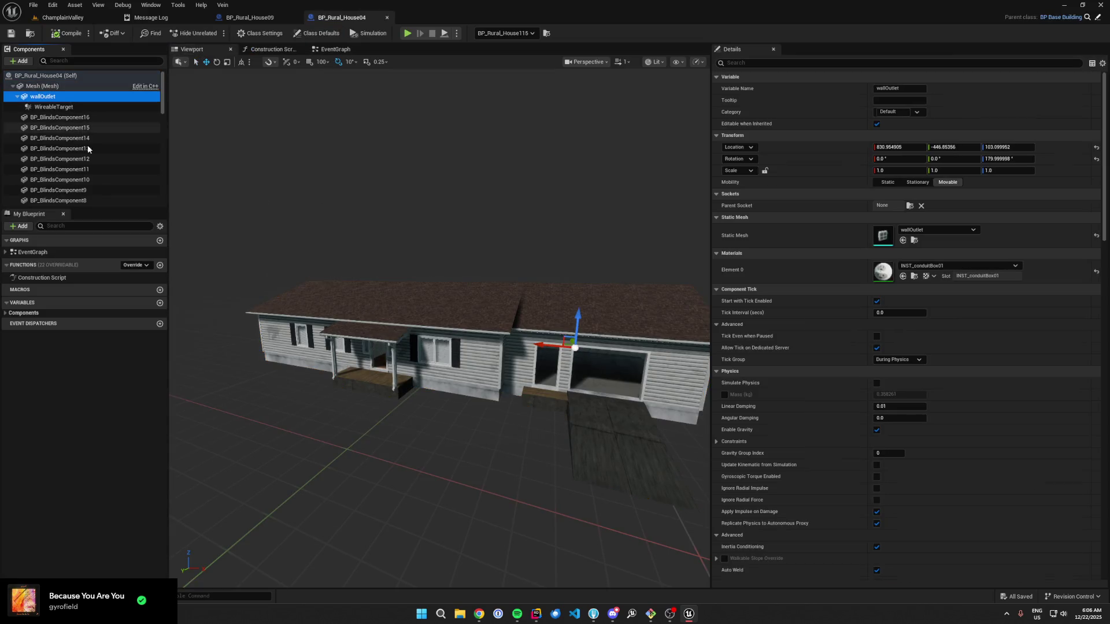
scroll(88, 147, down, 10)
click(58, 189)
scroll(361, 233, up, 10)
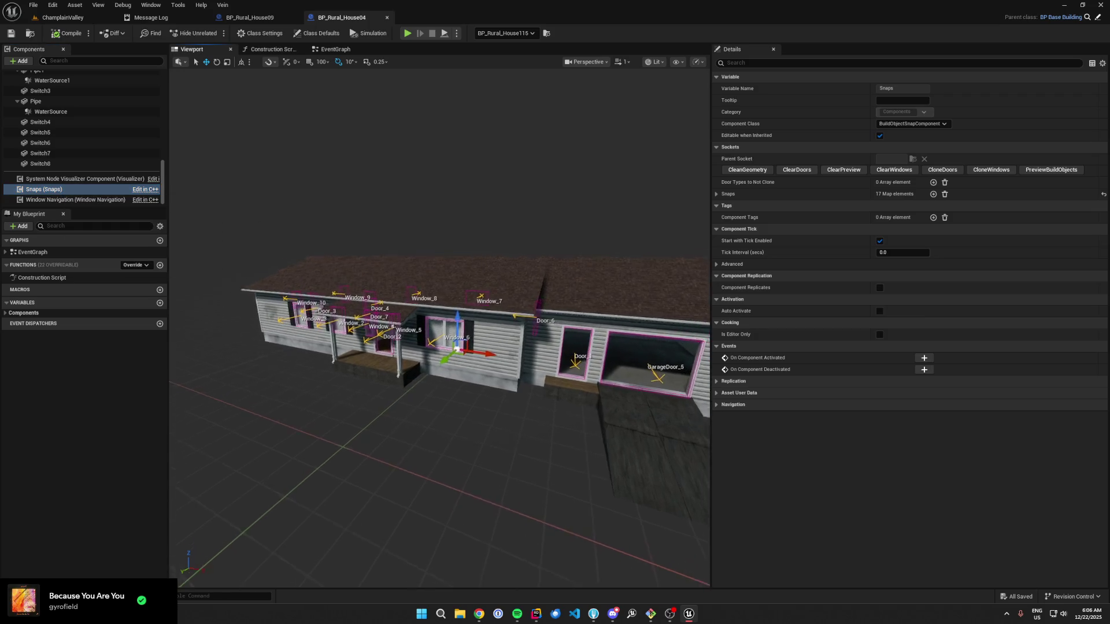
key(a)
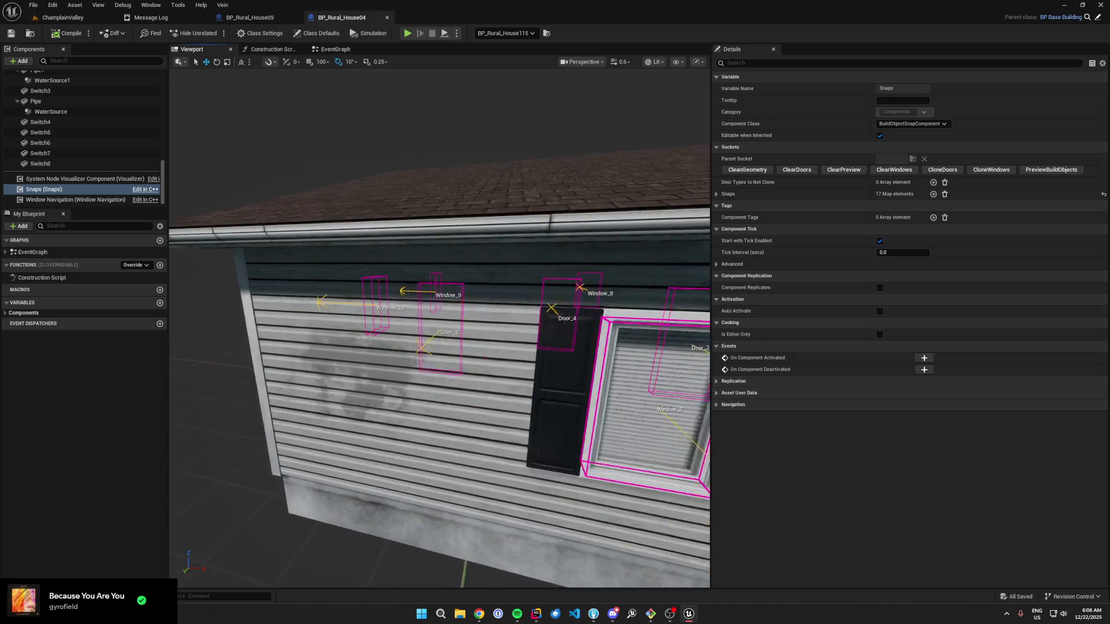
key(a)
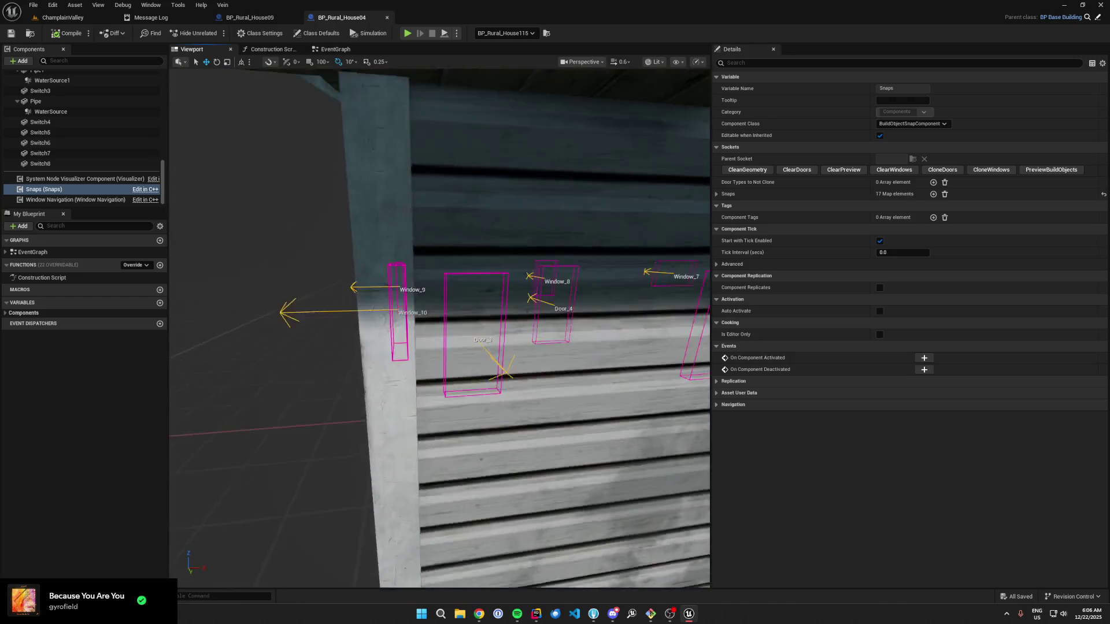
scroll(439, 328, up, 2)
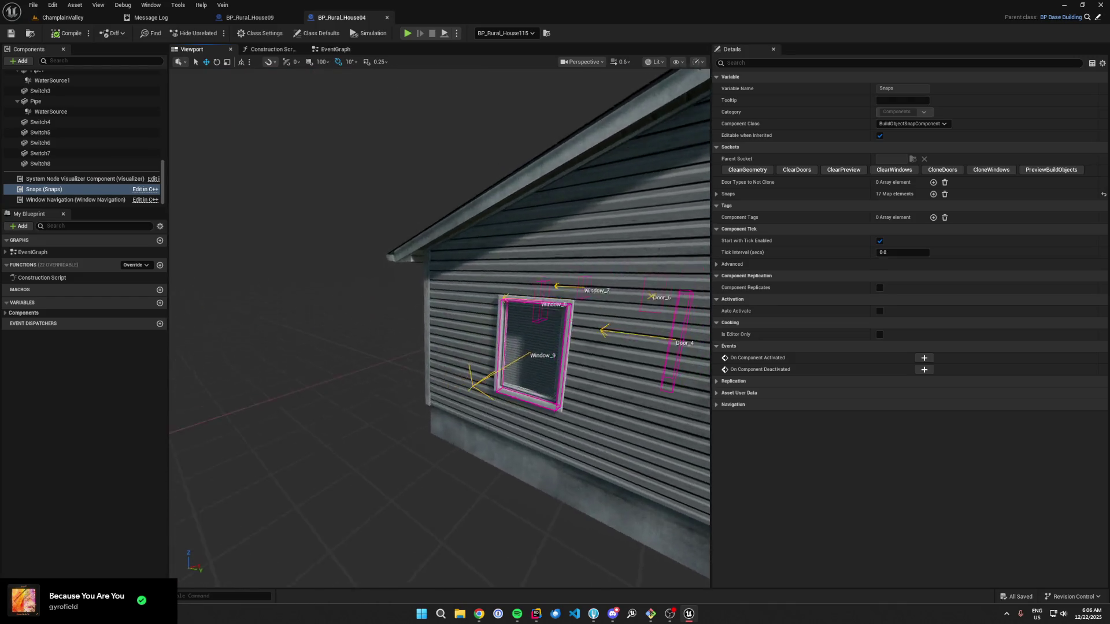
scroll(440, 328, up, 1)
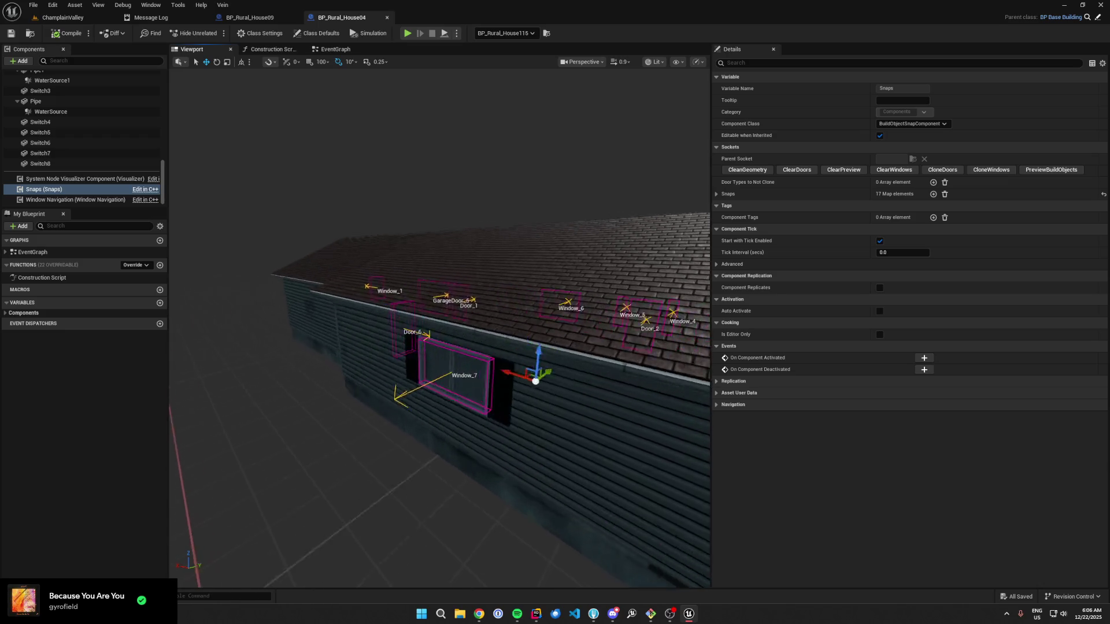
key(s)
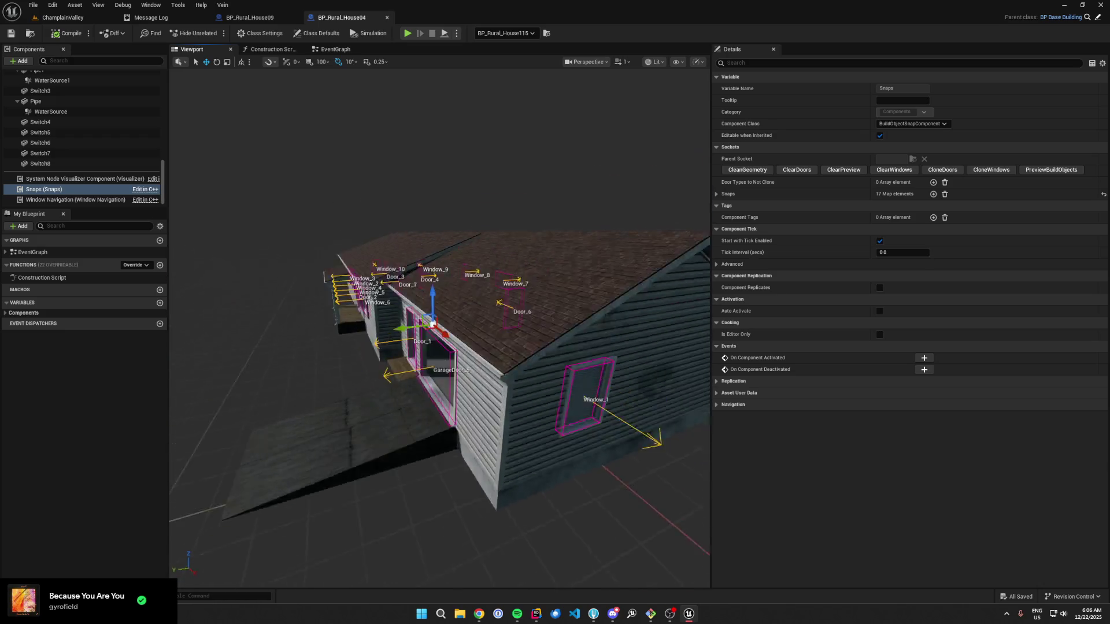
Step: Close the Message Log, clear the Details search, focus the house and show navigation debug
click(94, 18)
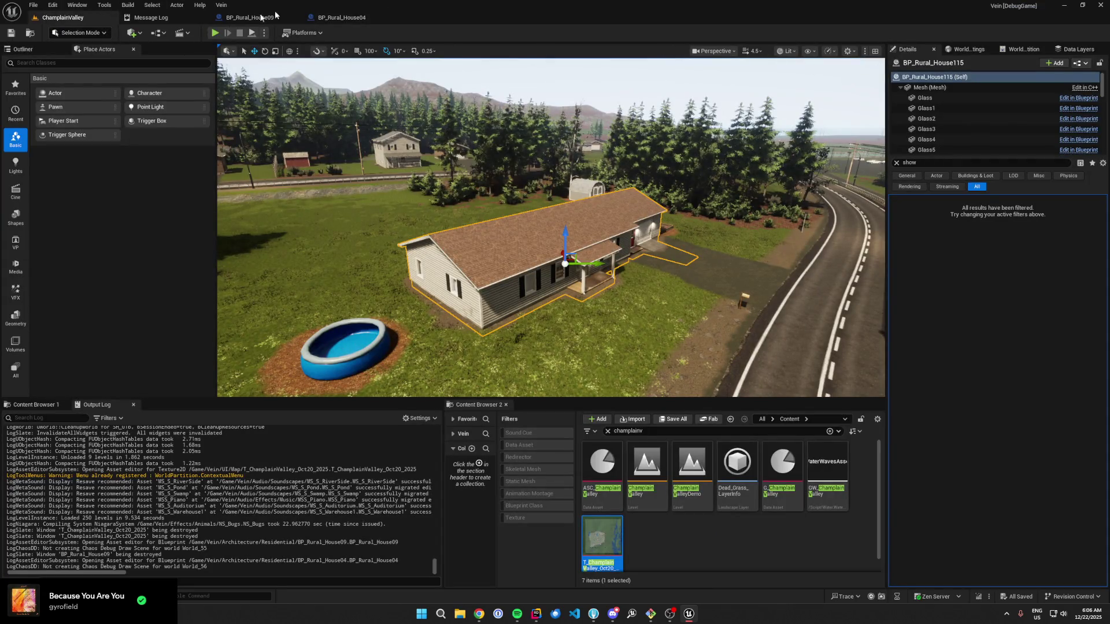
click(344, 19)
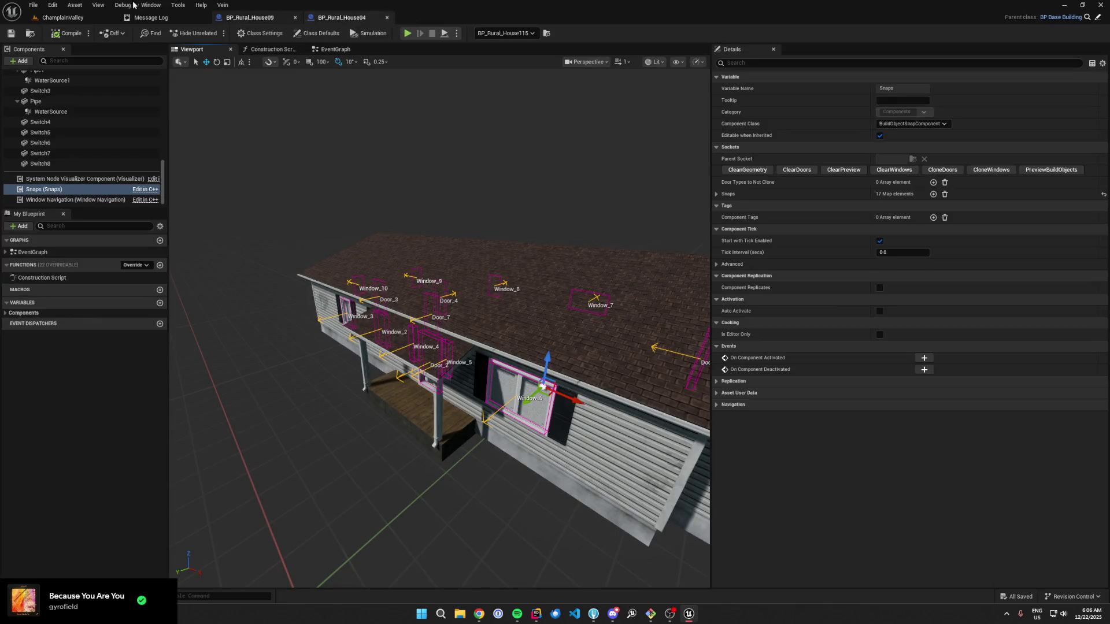
click(112, 16)
click(202, 20)
click(160, 18)
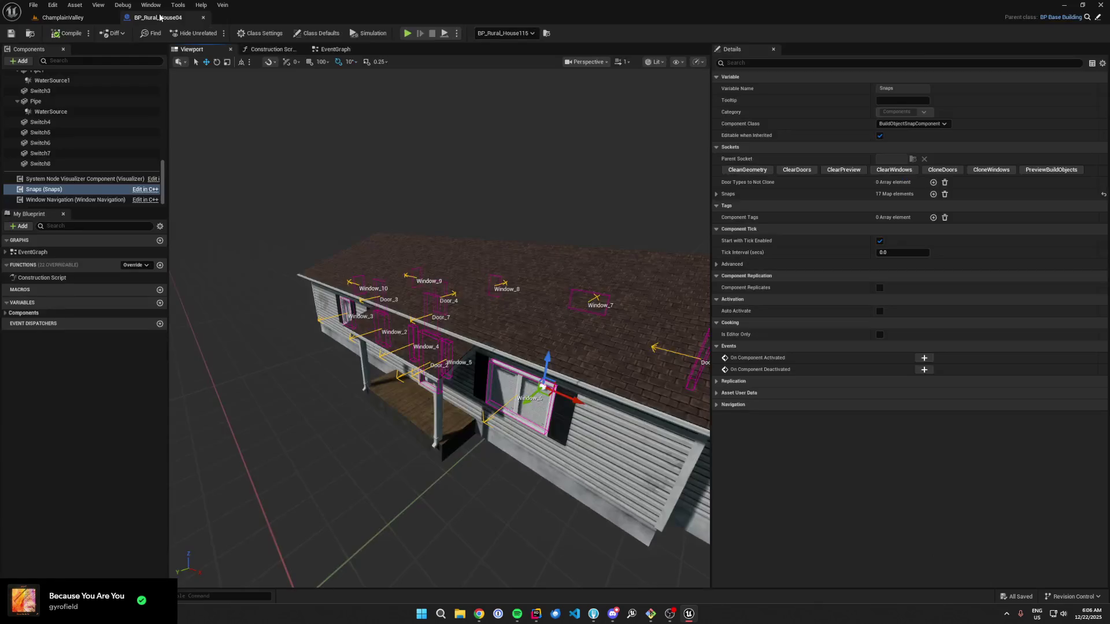
click(96, 16)
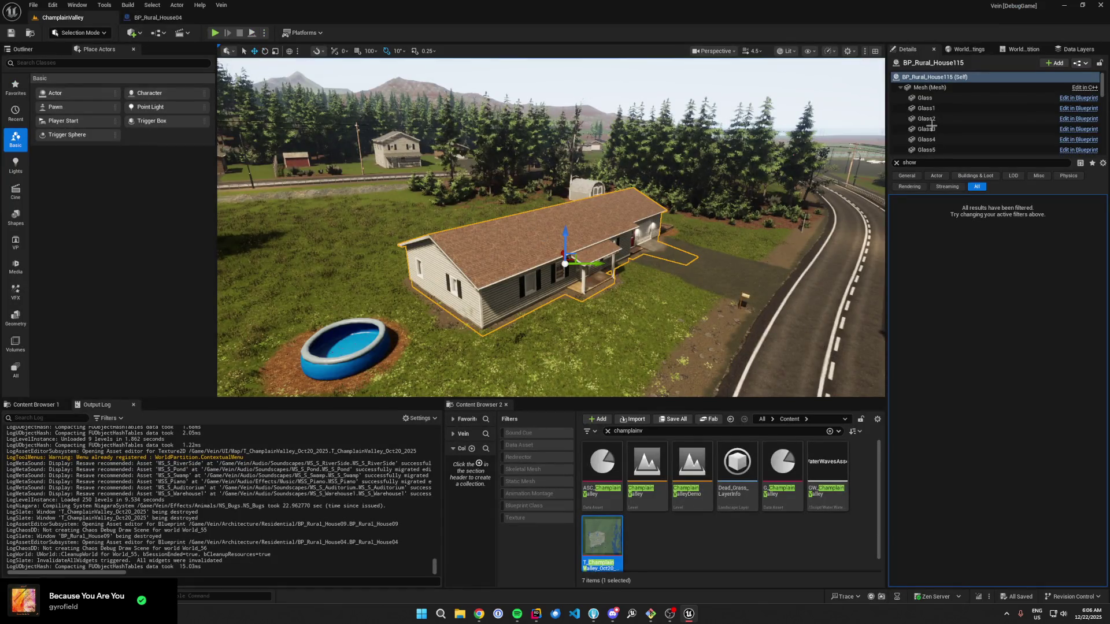
scroll(942, 136, down, 10)
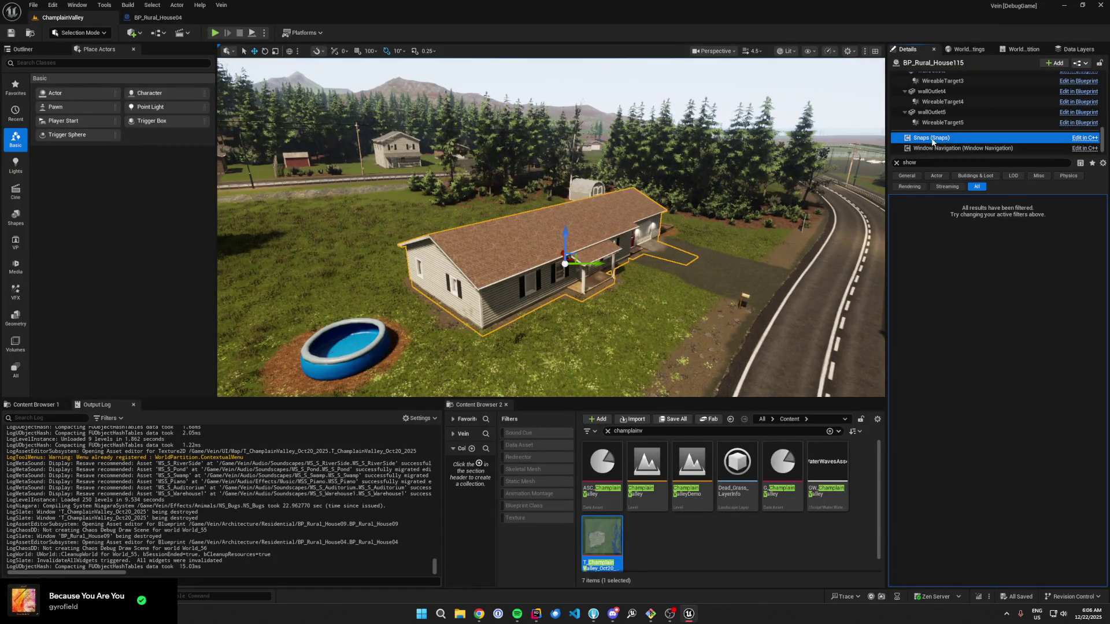
drag(722, 231, 711, 224)
click(896, 163)
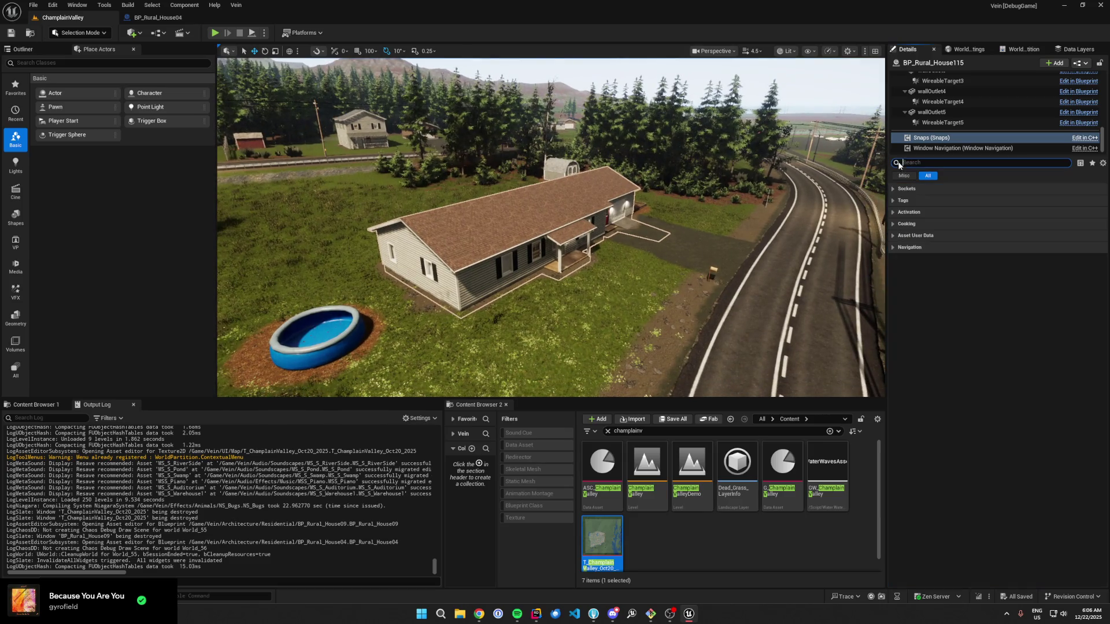
key(f)
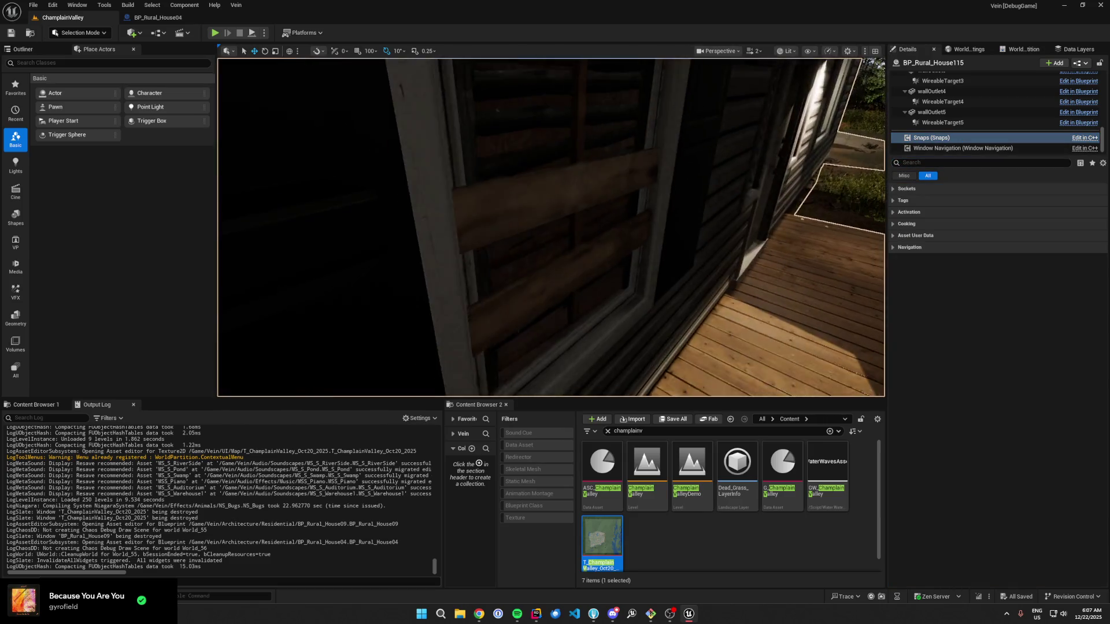
key(p)
text(palette)
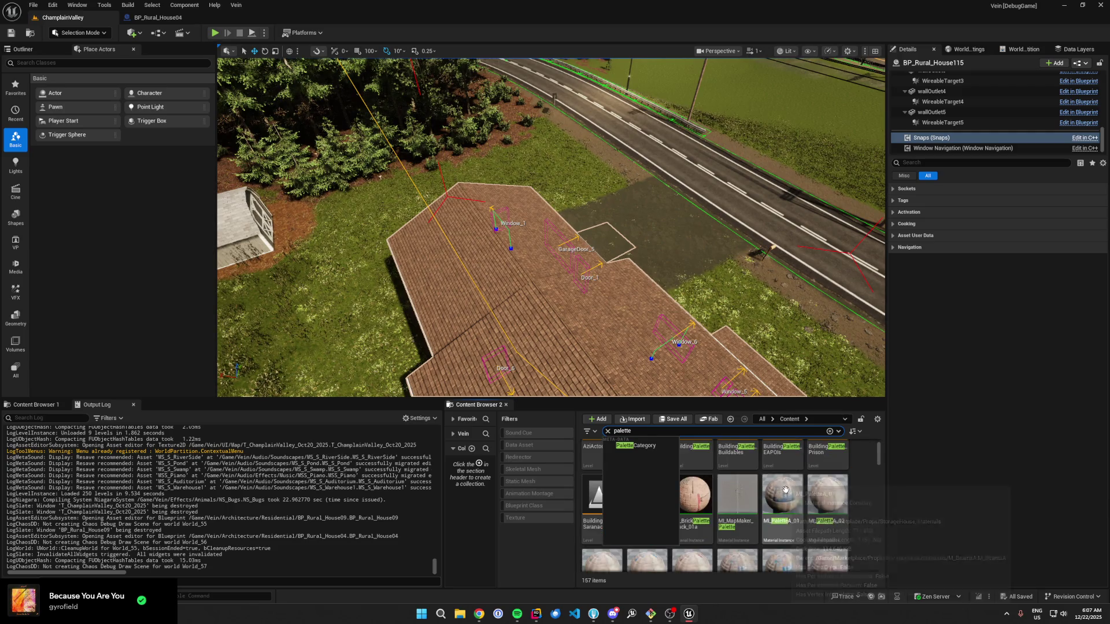
Step: Open the FeaturesPalette level from the Content Browser search results
click(644, 513)
double_click(644, 514)
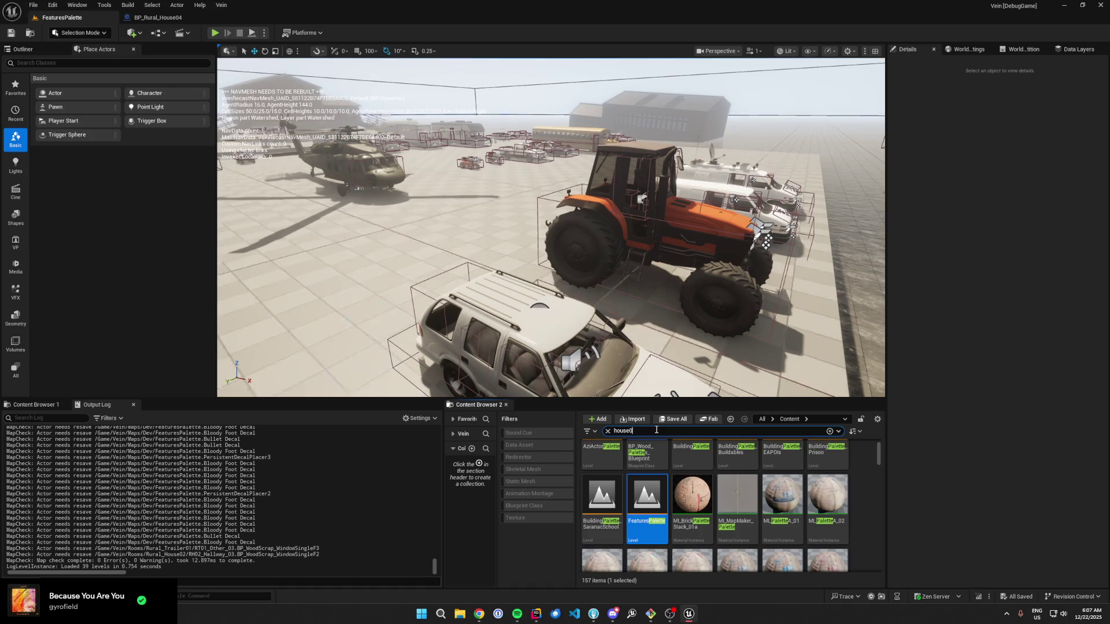
Step: Open BP_Rural_House09 from the house09 search, select Snaps and orbit to check its window snaps
text(9)
double_click(609, 494)
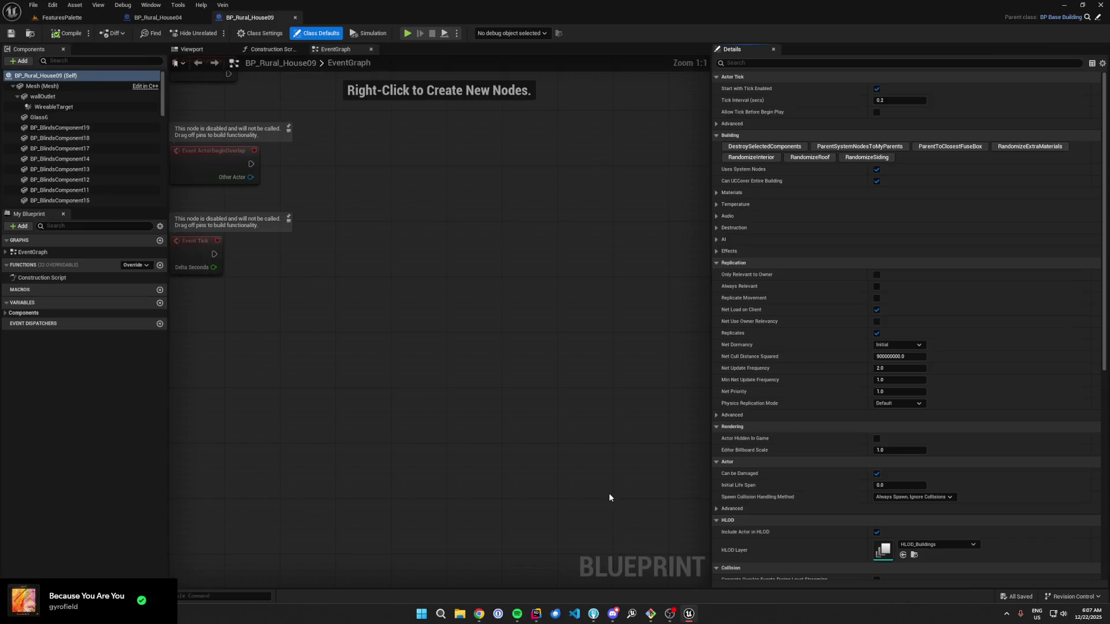
click(216, 51)
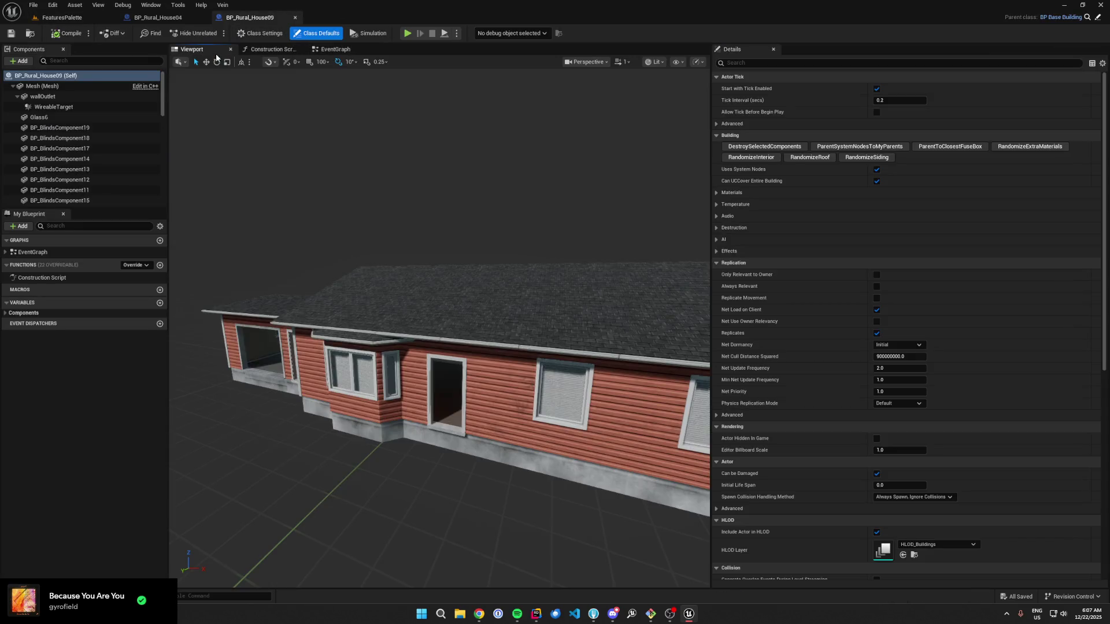
click(496, 315)
drag(496, 316, 393, 315)
scroll(75, 173, down, 10)
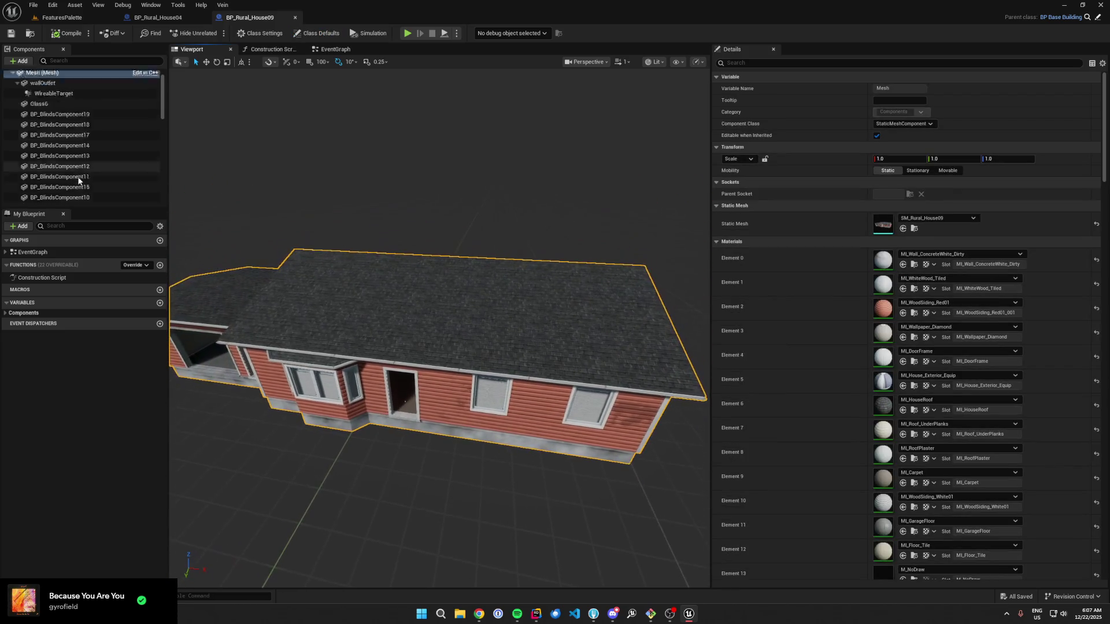
click(44, 189)
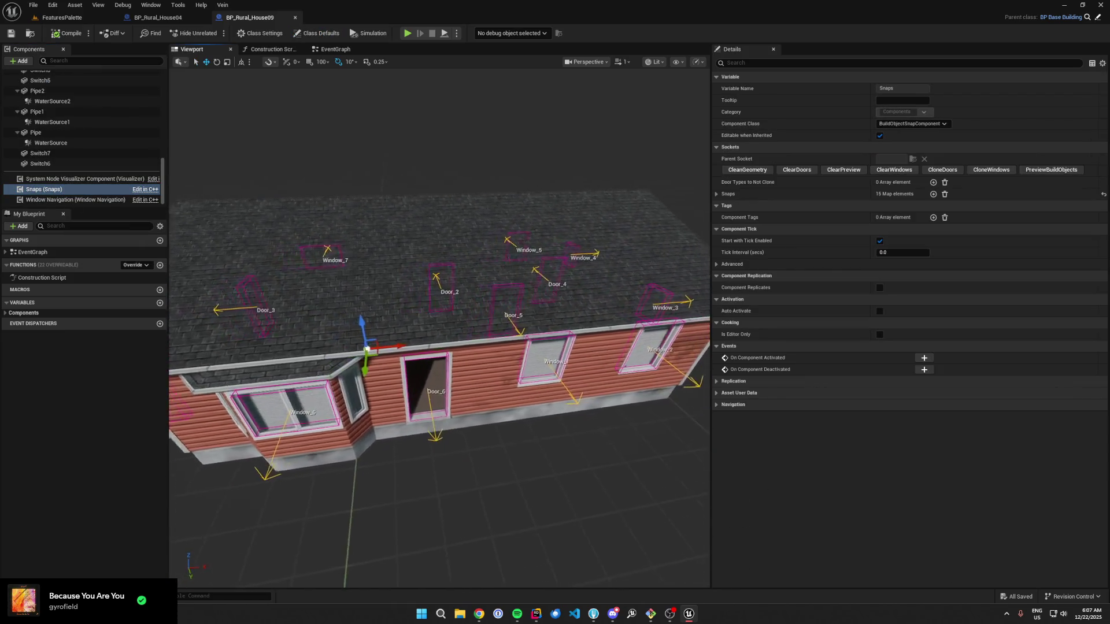
mouse_move(439, 315)
mouse_down()
mouse_move(301, 315)
mouse_move(416, 312)
mouse_move(346, 303)
mouse_move(347, 237)
mouse_move(318, 227)
mouse_up()
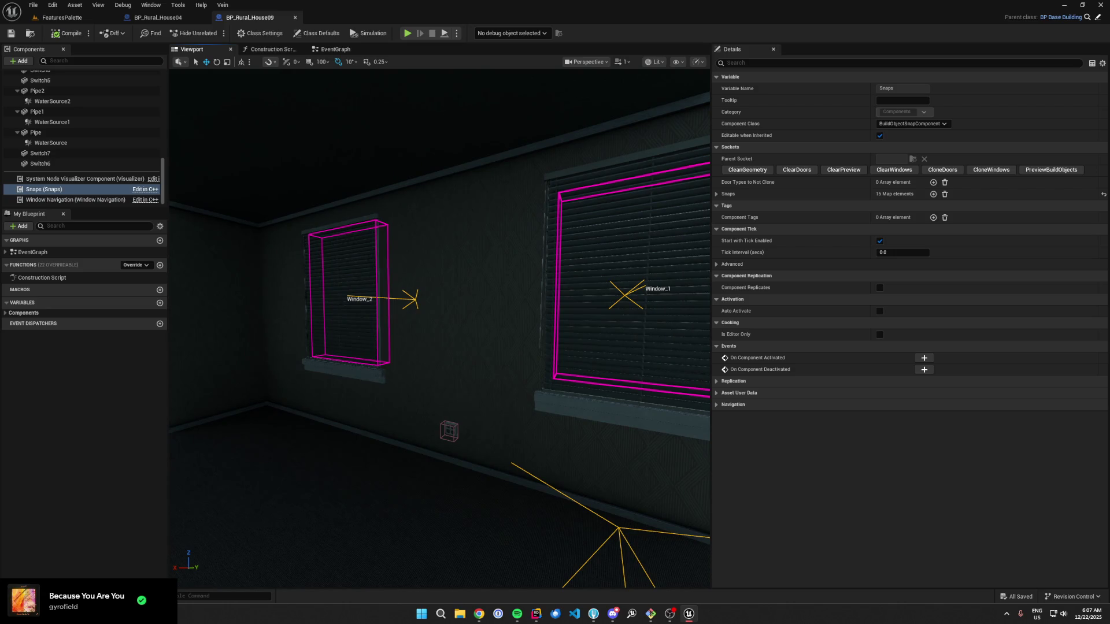
drag(318, 227, 300, 226)
click(61, 17)
Step: Place BP_Rural_House09 and BP_Rural_House04 side by side in the FeaturesPalette level
drag(550, 225, 537, 228)
scroll(546, 225, up, 2)
mouse_move(602, 462)
mouse_down()
mouse_move(607, 302)
mouse_move(608, 312)
mouse_up()
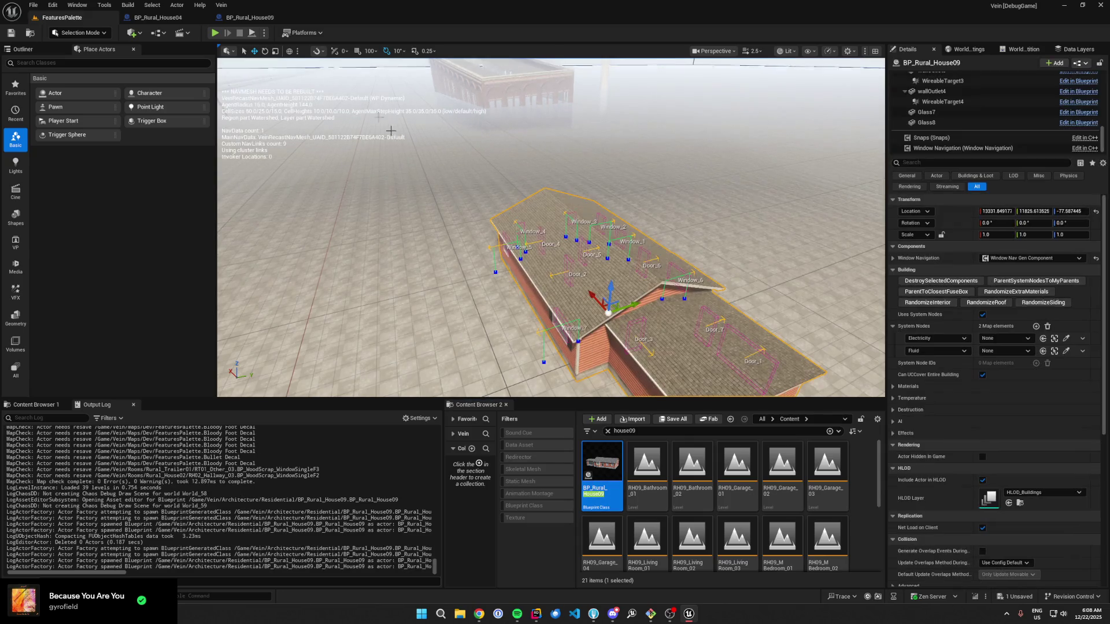
click(148, 23)
click(75, 6)
click(90, 40)
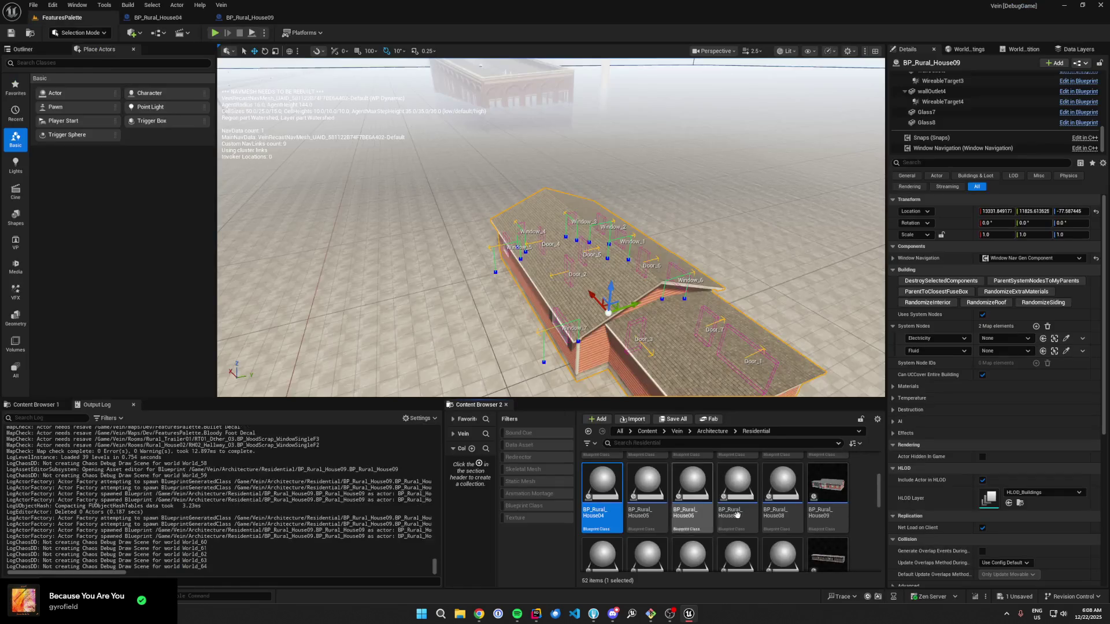
mouse_move(594, 497)
mouse_down()
mouse_move(295, 245)
mouse_move(467, 238)
mouse_up()
Step: Save all unsaved changes with Ctrl+S
key(ctrl+s)
click(264, 33)
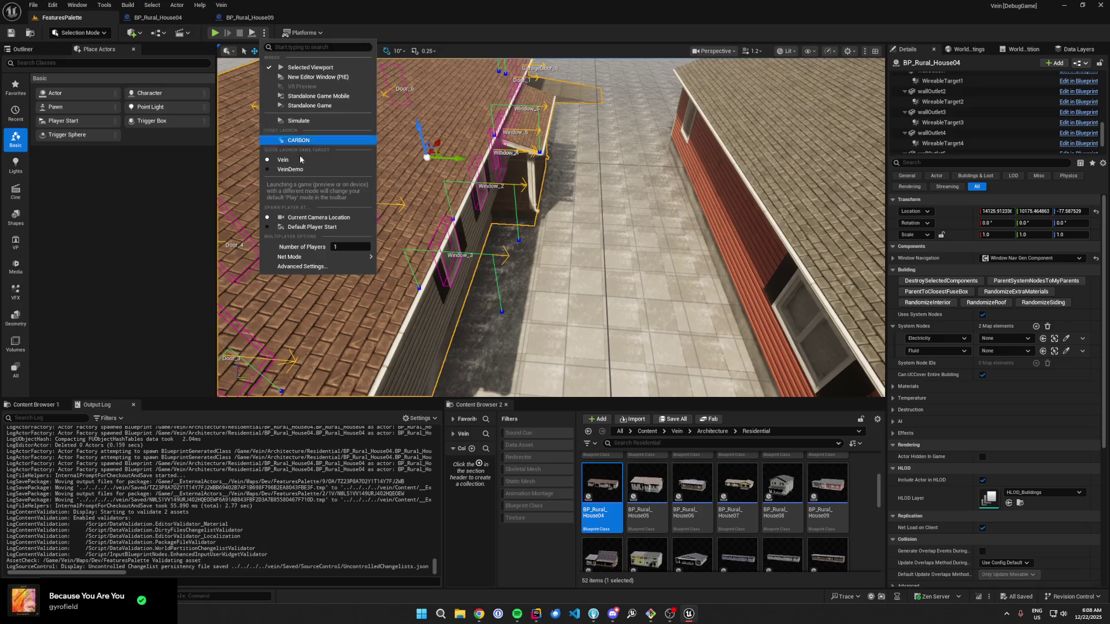
click(374, 176)
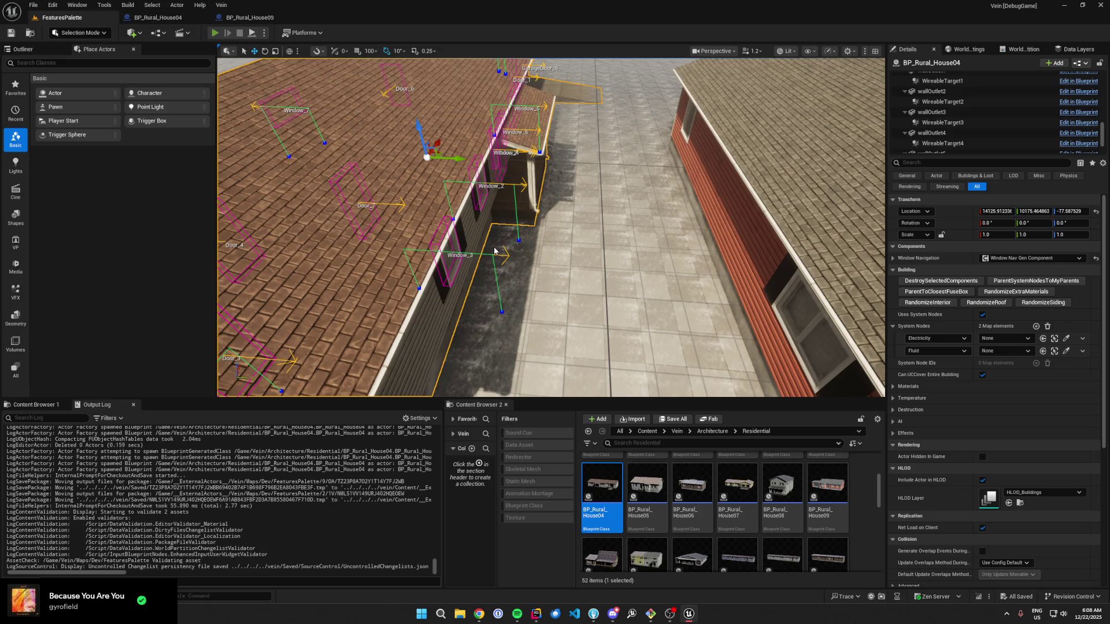
Step: Start Play in Editor, enable god mode, and build a Window in the house wall
key(alt+p)
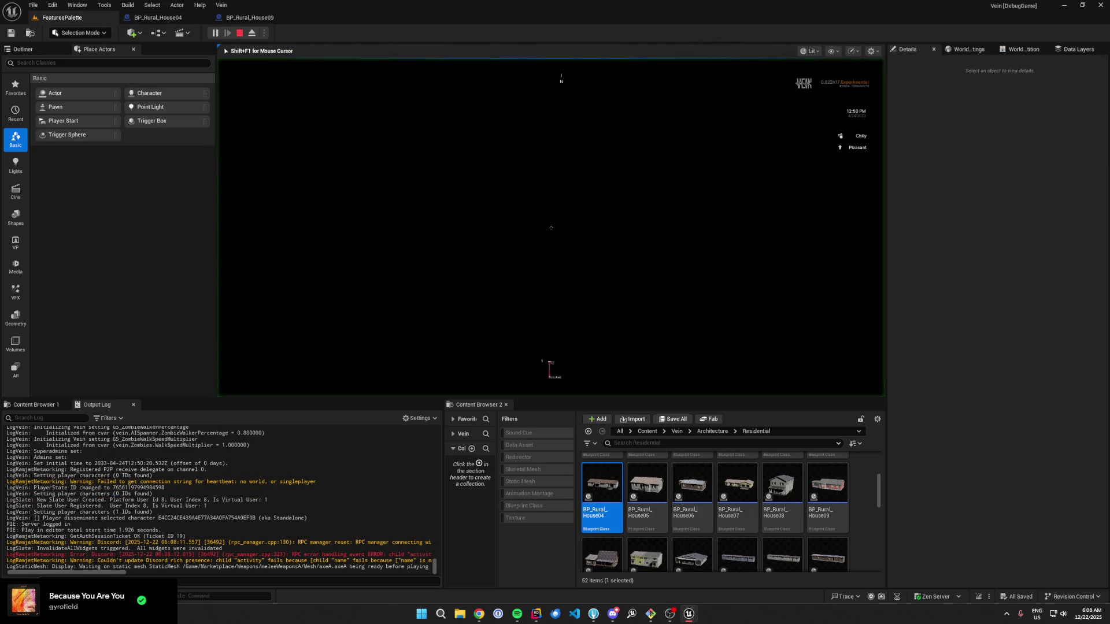
text(god)
key(Return)
key(b)
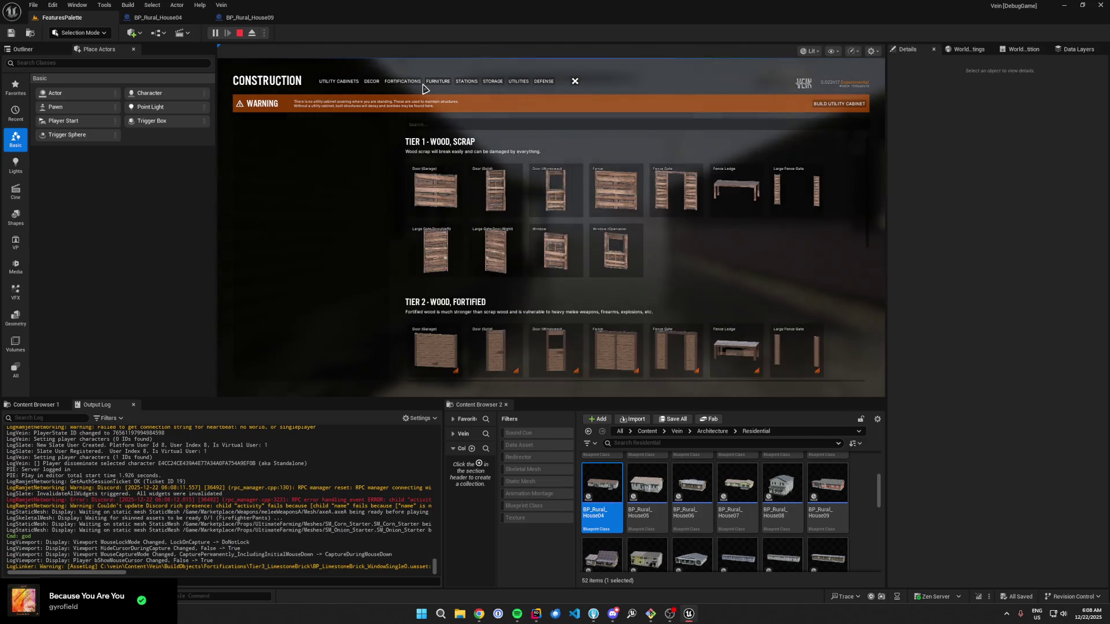
click(550, 253)
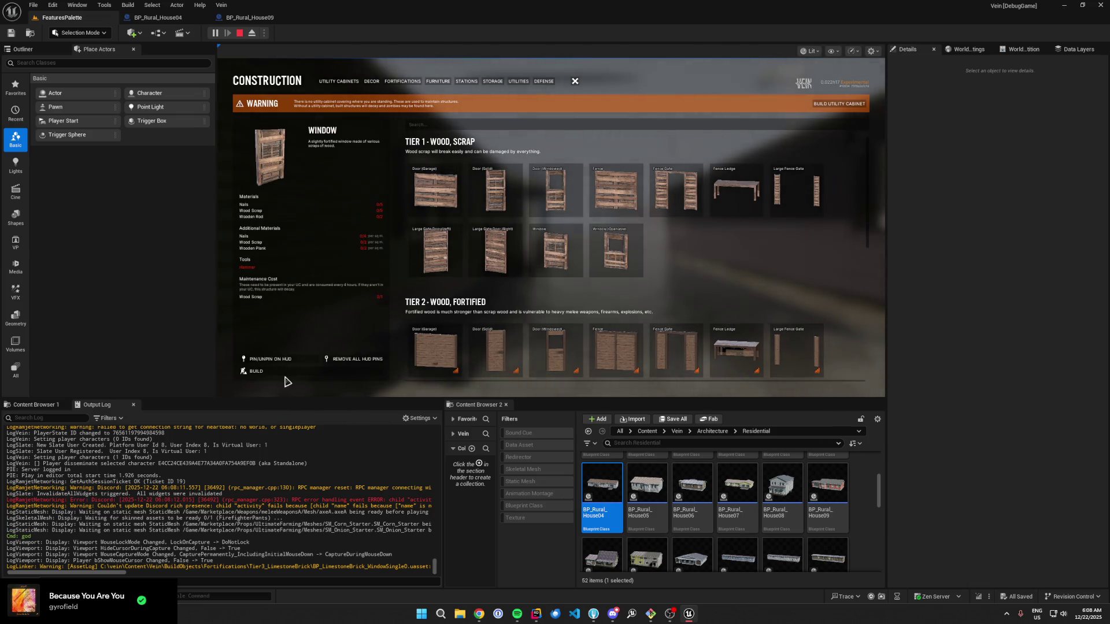
click(285, 378)
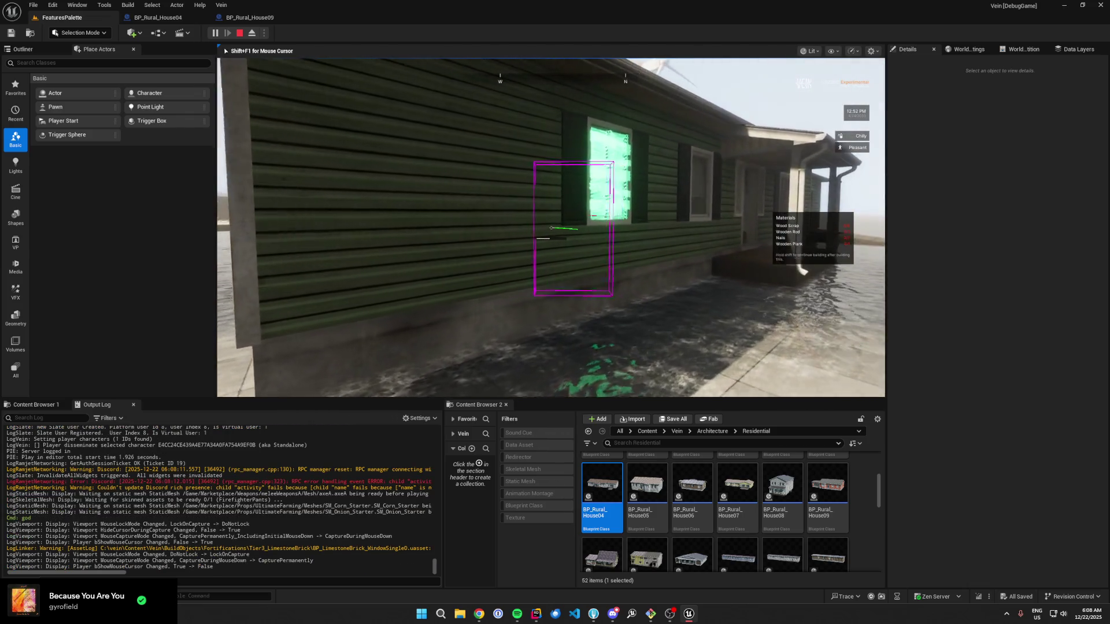
click(551, 227)
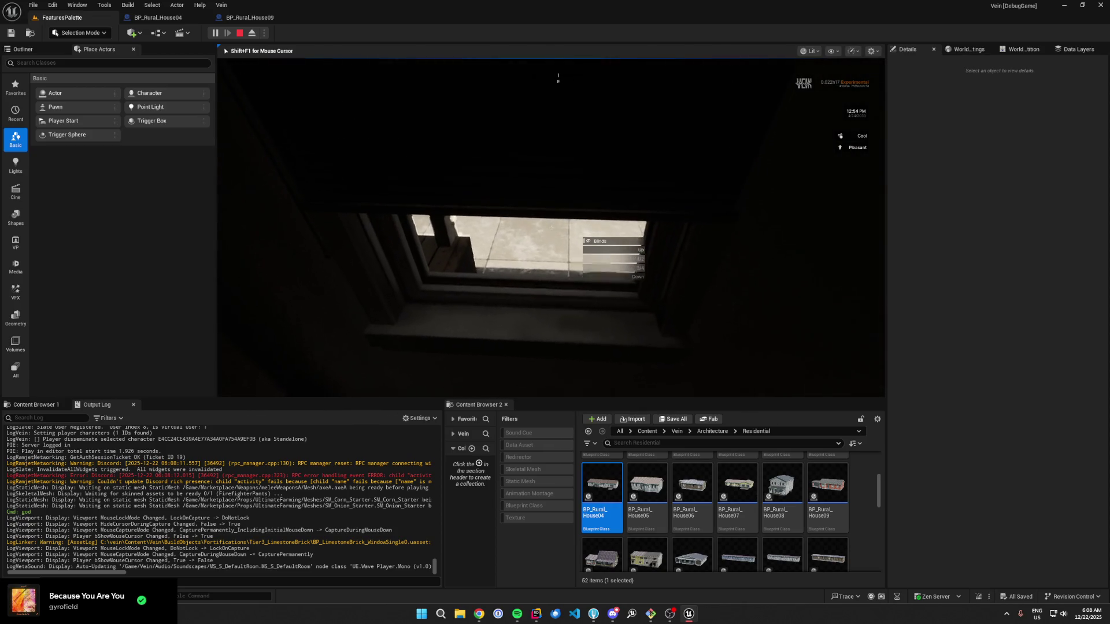
Step: Give the player a newspaper with the 'giveitem newsp' console command
key(grave)
text(giveitem newsp)
key(Tab)
key(Return)
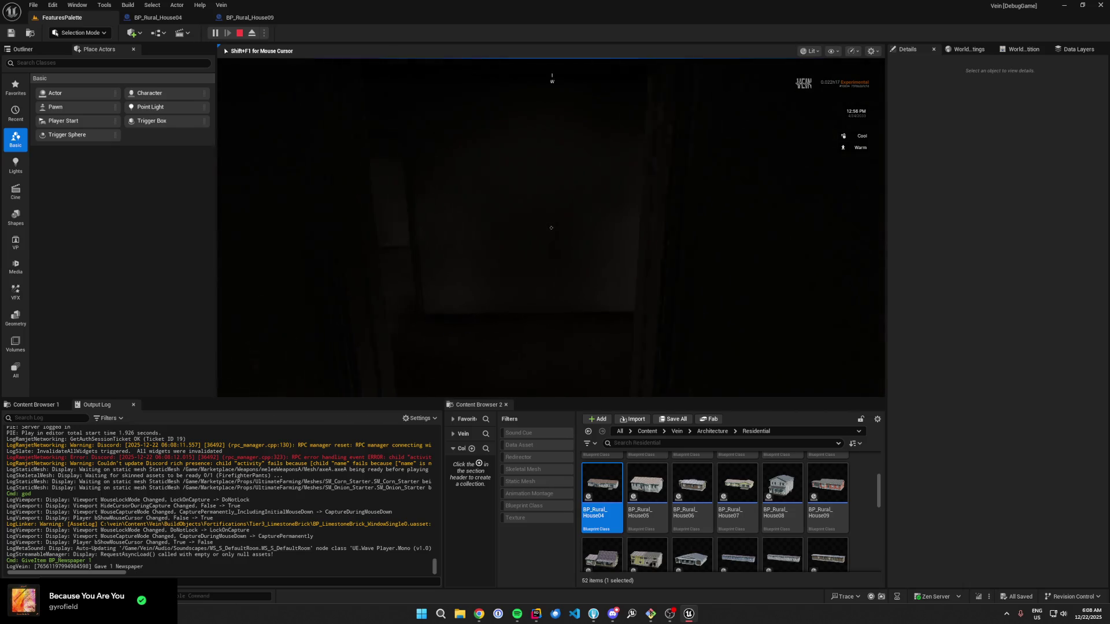
Step: Turn on the flashlight, raise the window blinds, and stop the play session
key(f)
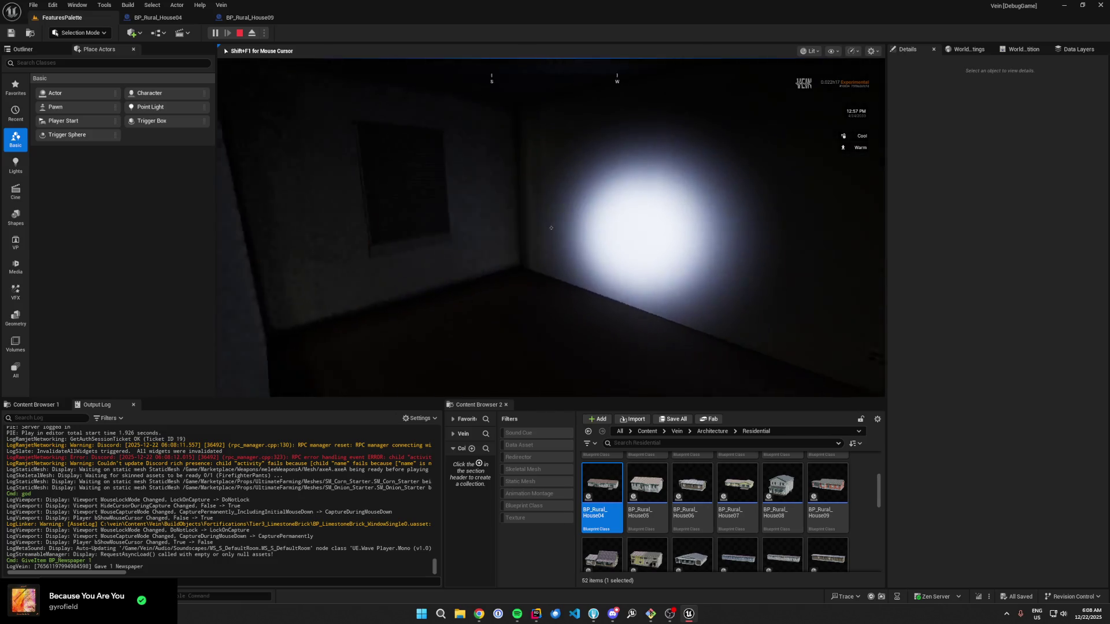
key(e)
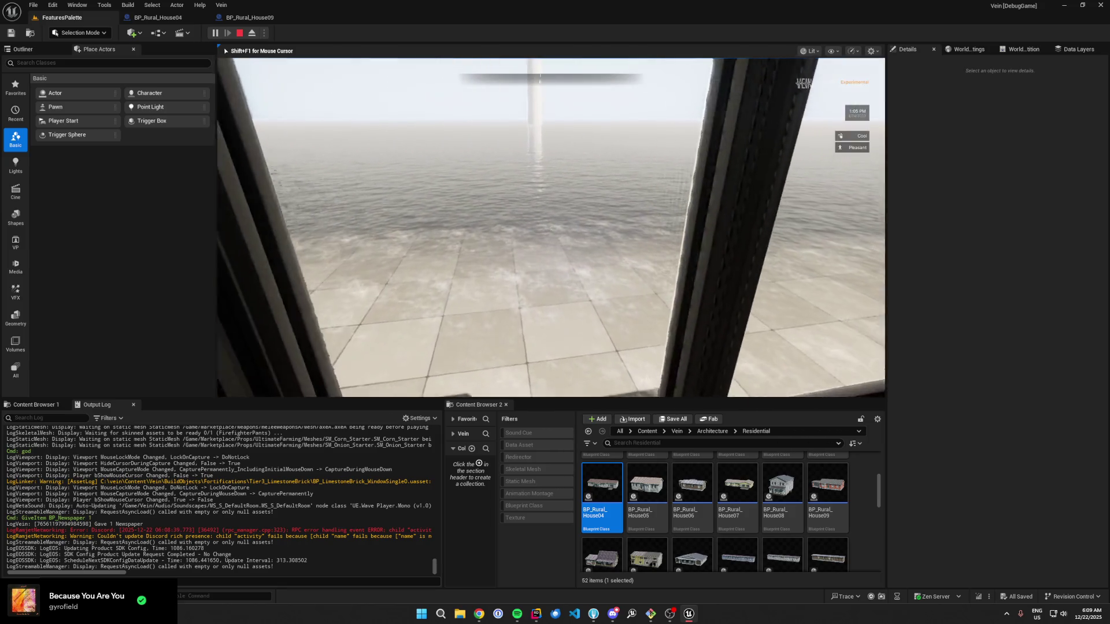
key(e)
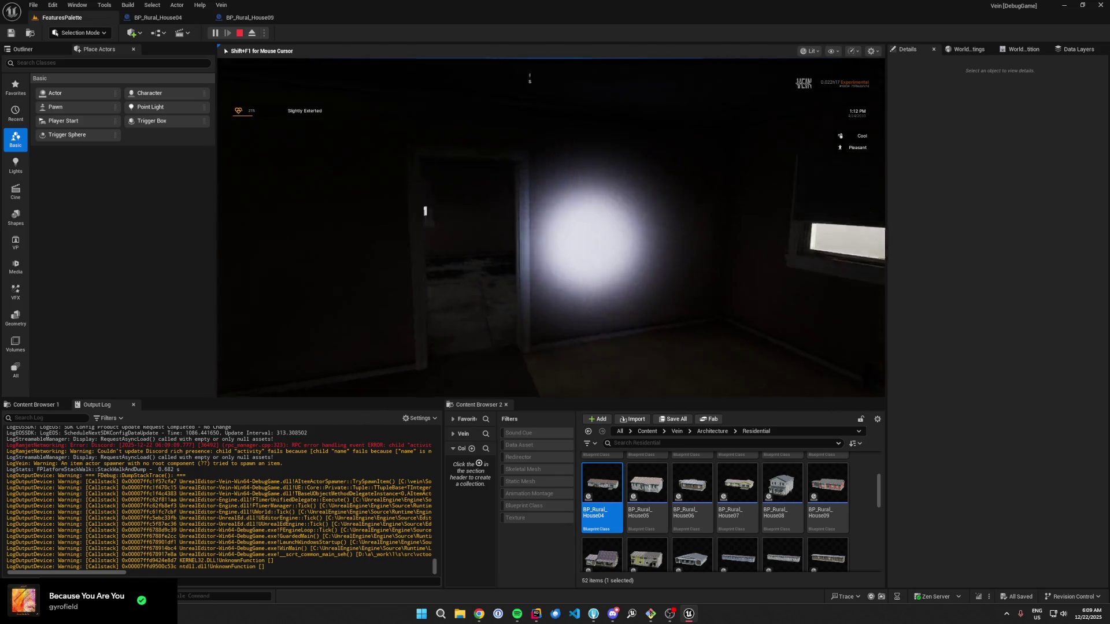
key(shift+F1)
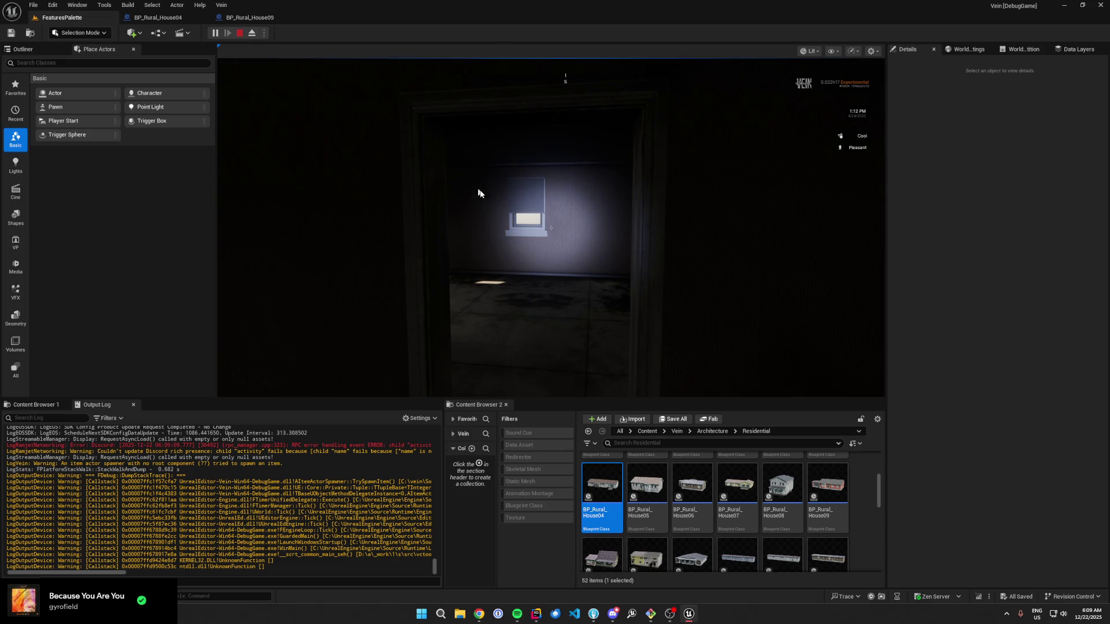
key(Escape)
Step: Delete the BP_Rural_House04 actor, then select and focus on the House09 house
key(f)
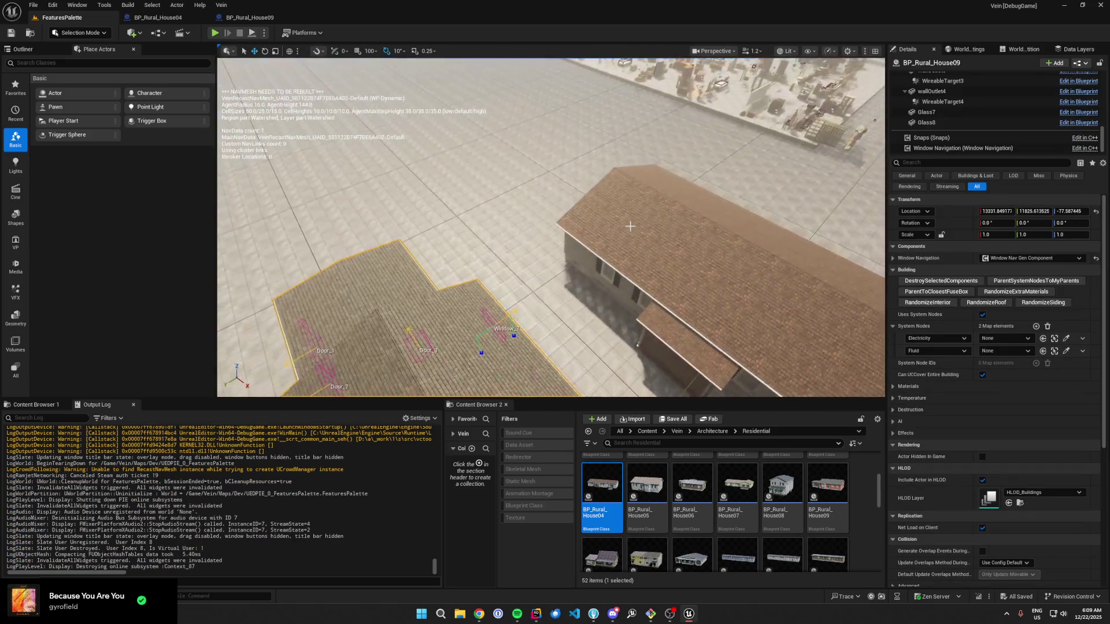
key(Delete)
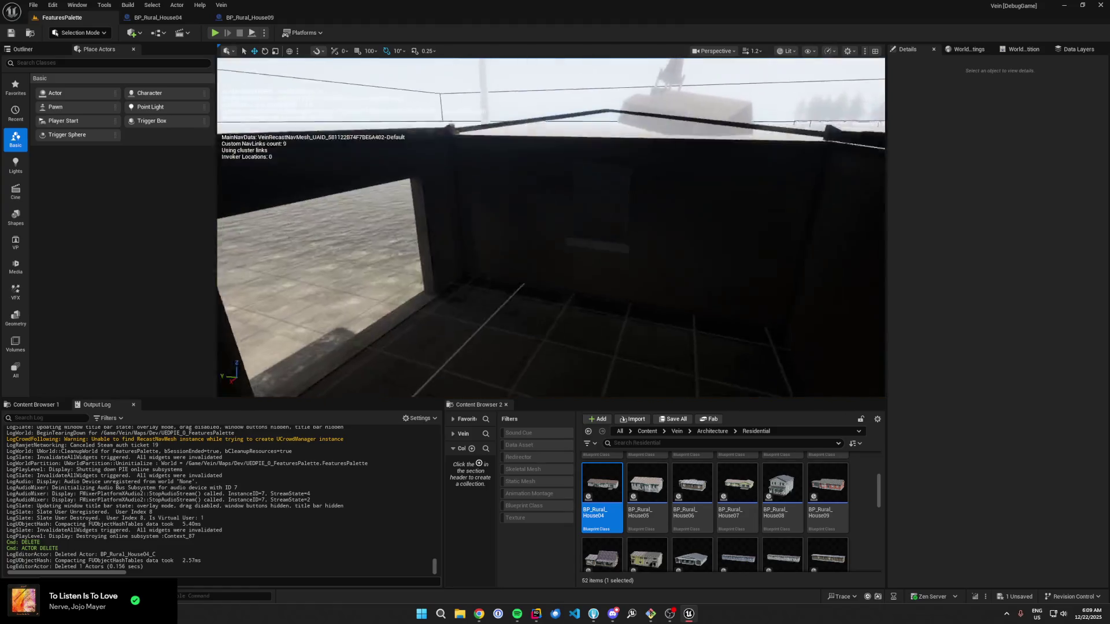
click(642, 230)
right_click(703, 247)
click(743, 346)
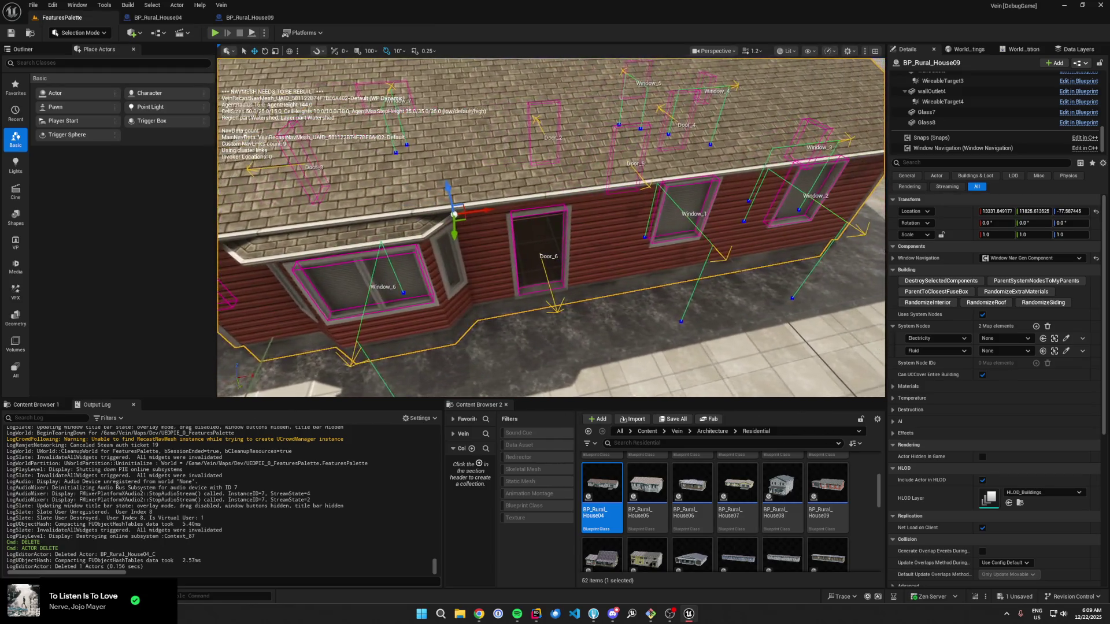
Step: Show the Snaps properties, fly inside to both window frames, and switch the viewport to Unlit
click(999, 139)
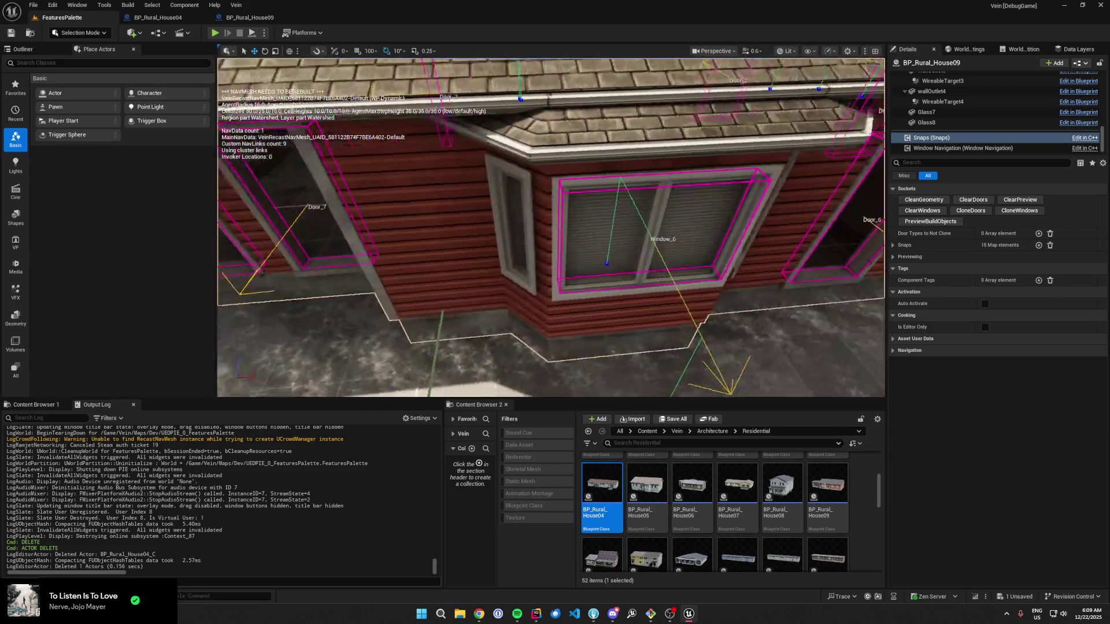
key(s)
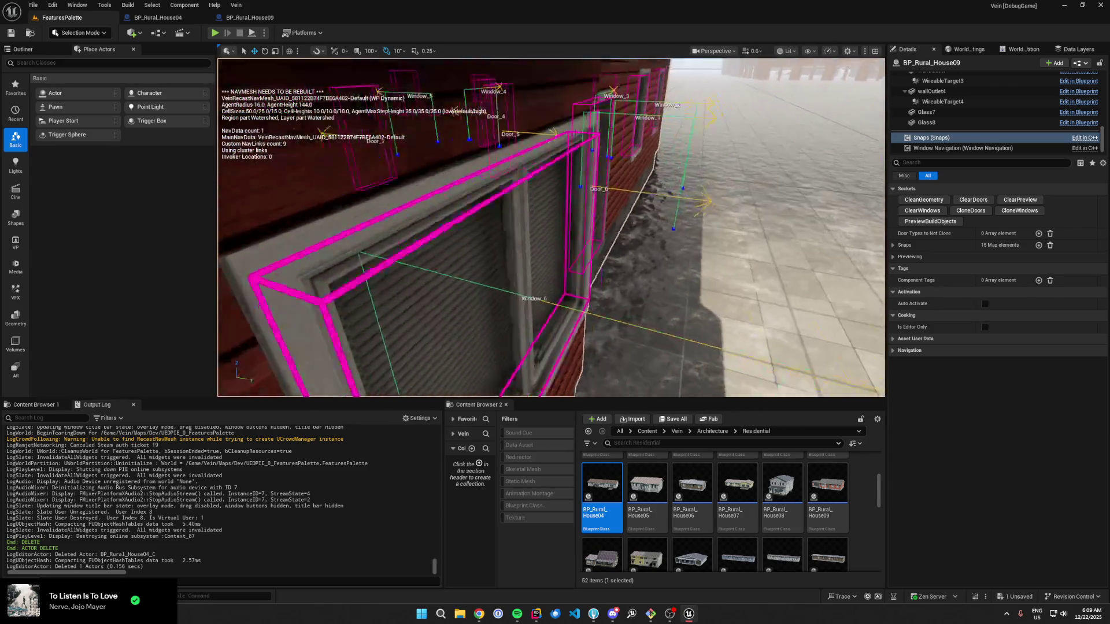
key(w)
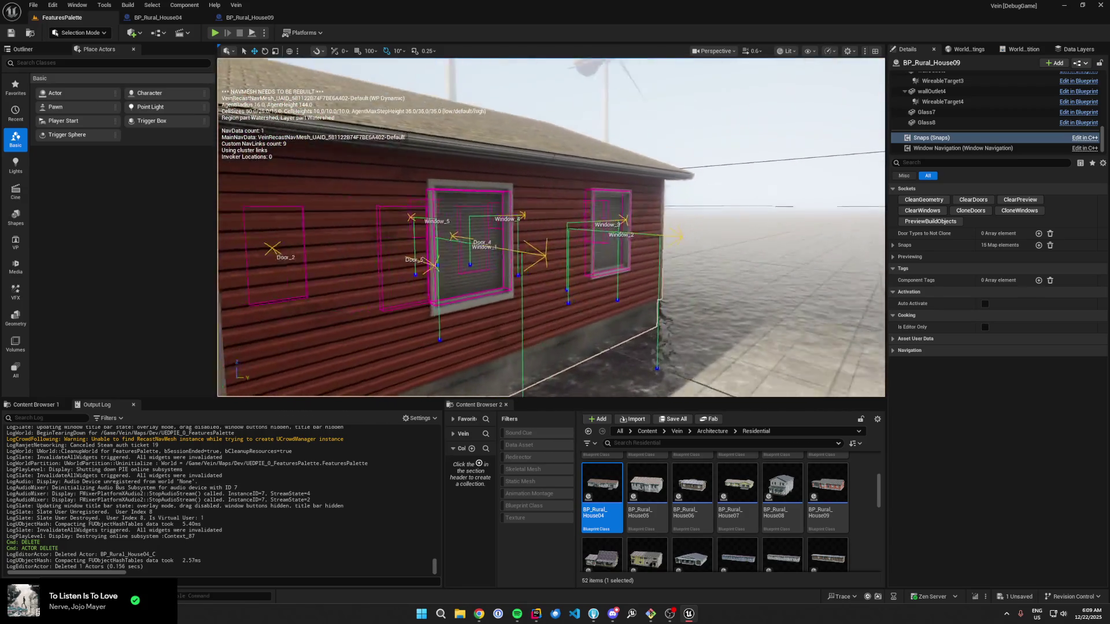
key(s)
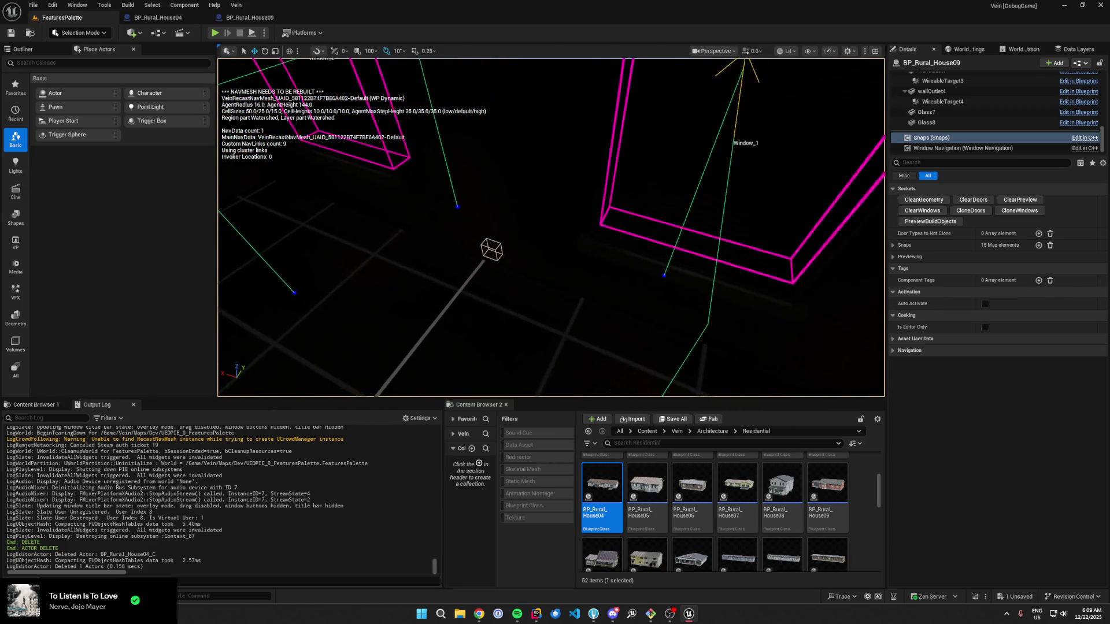
click(787, 51)
click(786, 87)
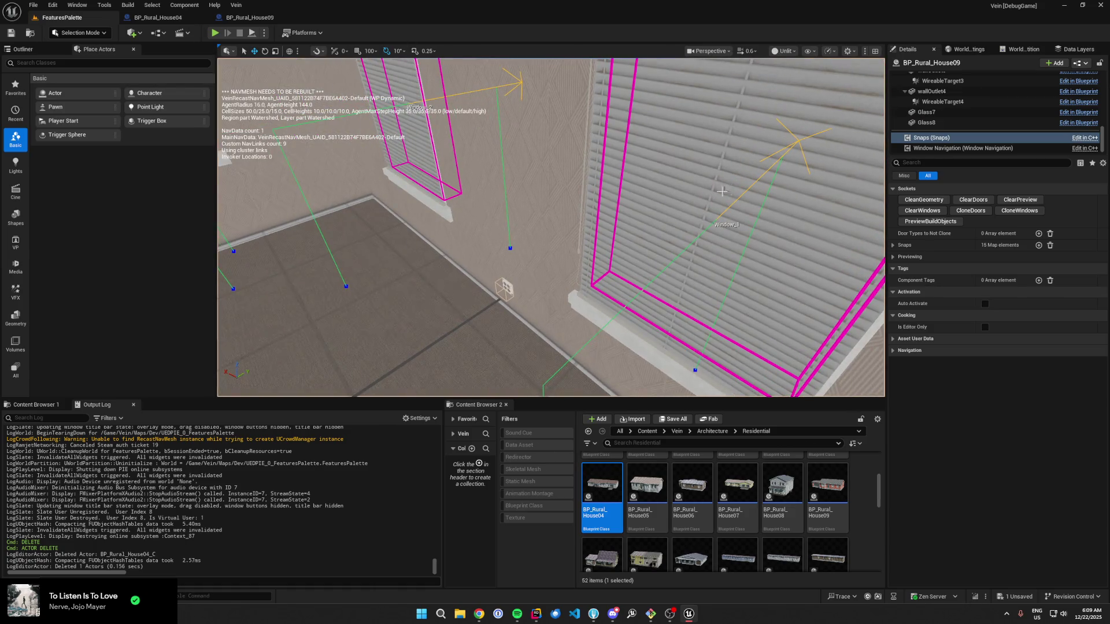
scroll(722, 191, down, 1)
key(s)
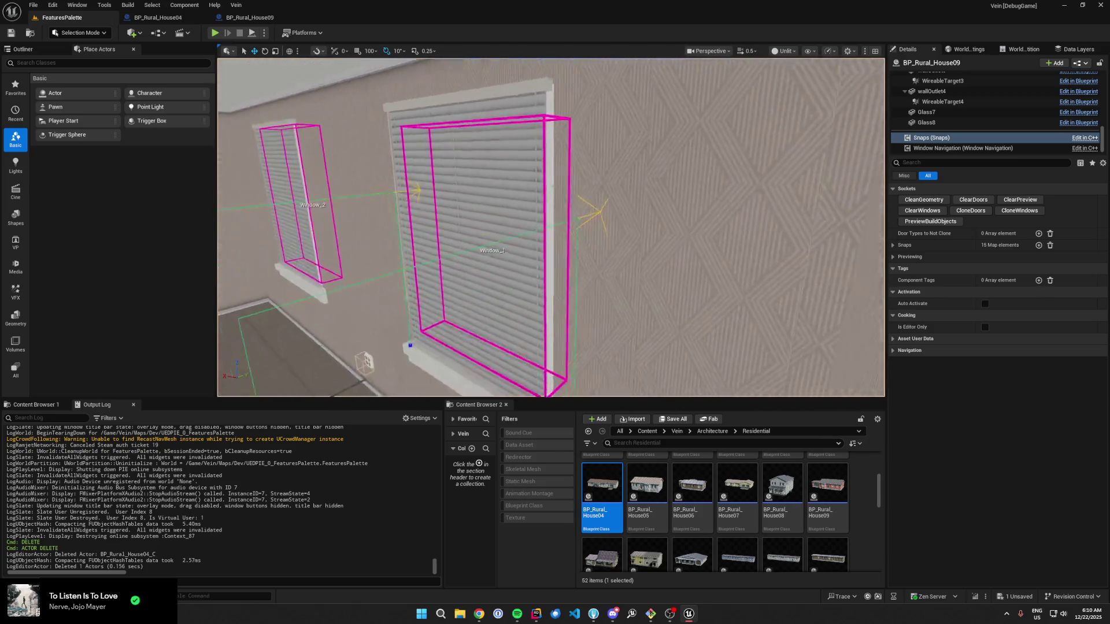
key(s)
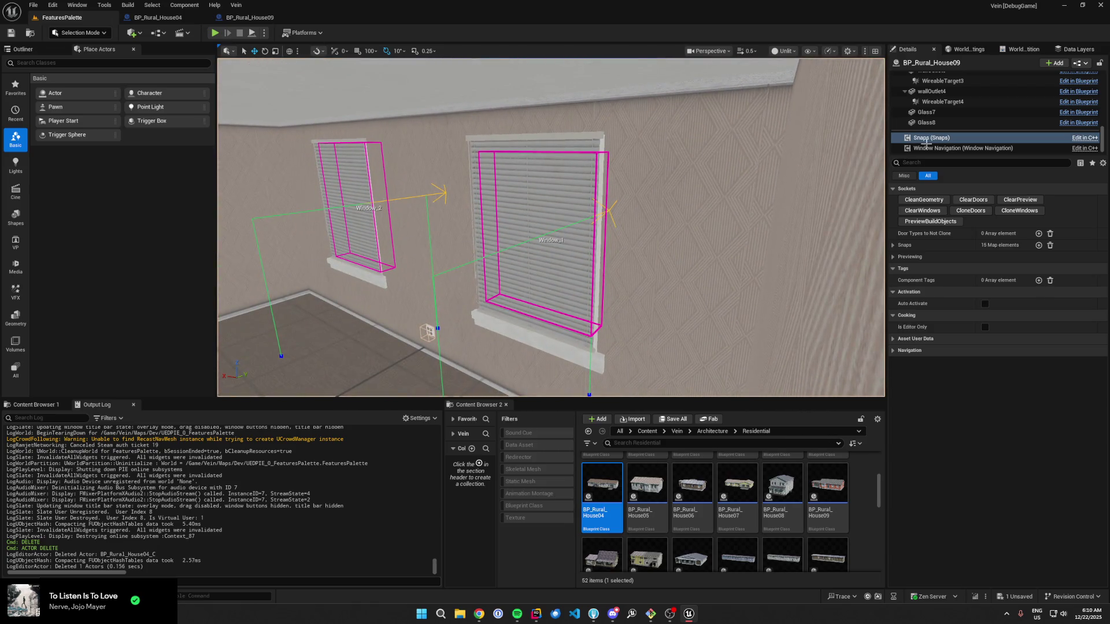
Step: Expand Snaps and Window_1 in Details, then open BP_Rural_House09 in the Blueprint editor
click(893, 245)
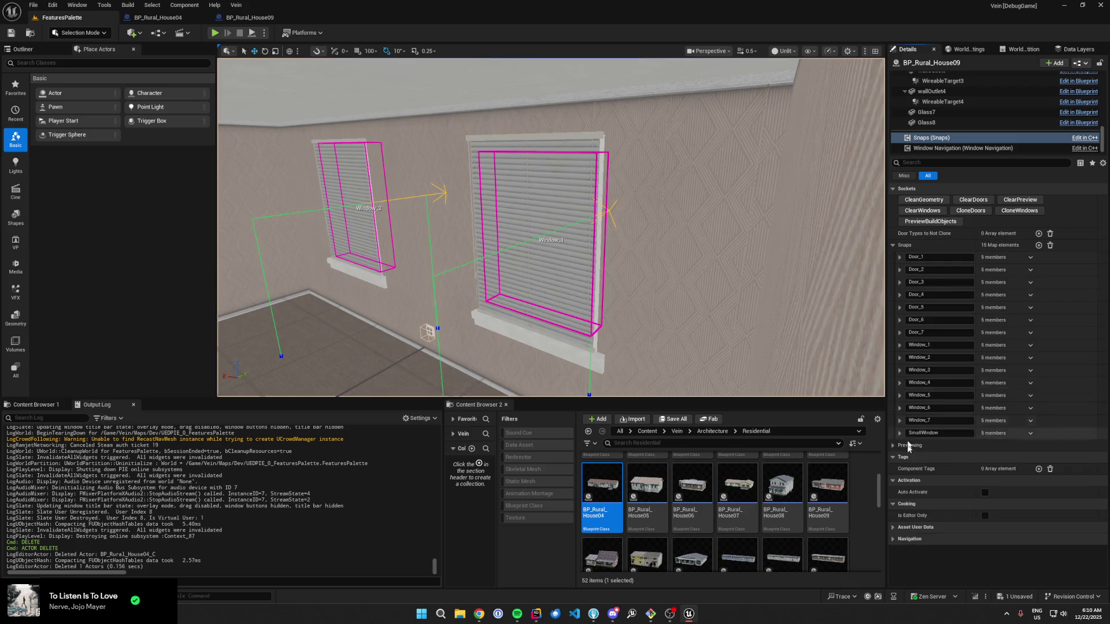
click(899, 345)
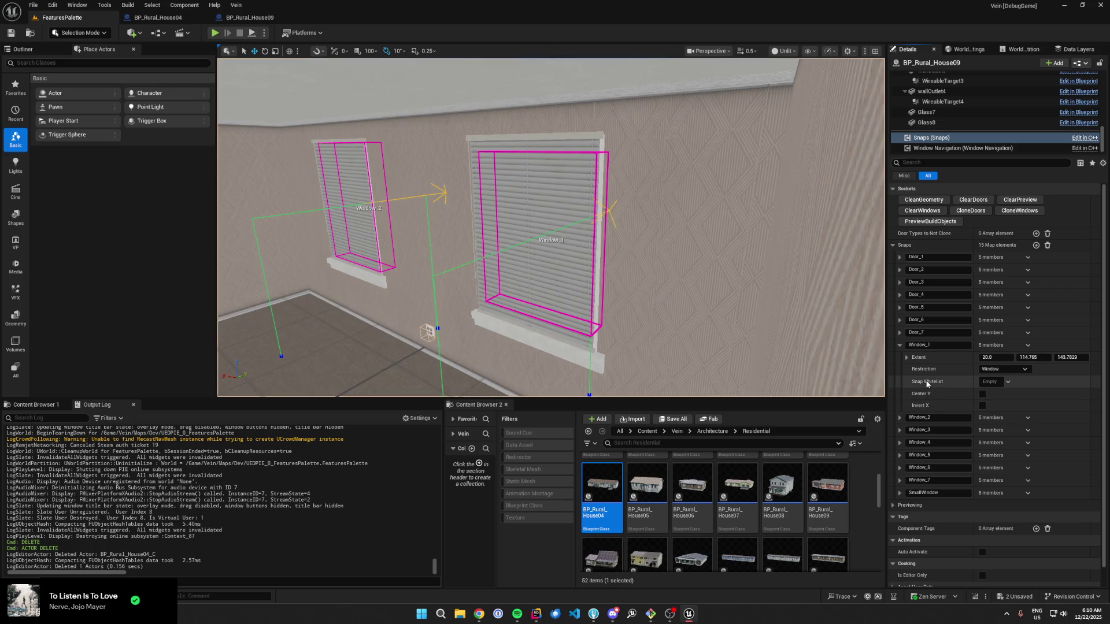
click(1079, 63)
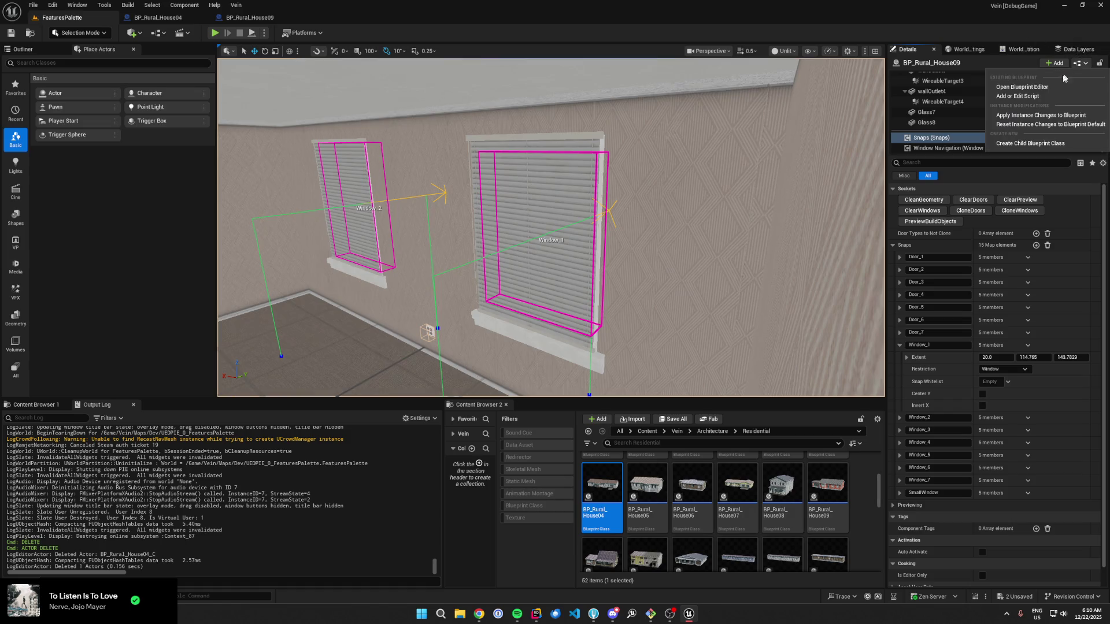
click(1021, 86)
drag(298, 81, 370, 127)
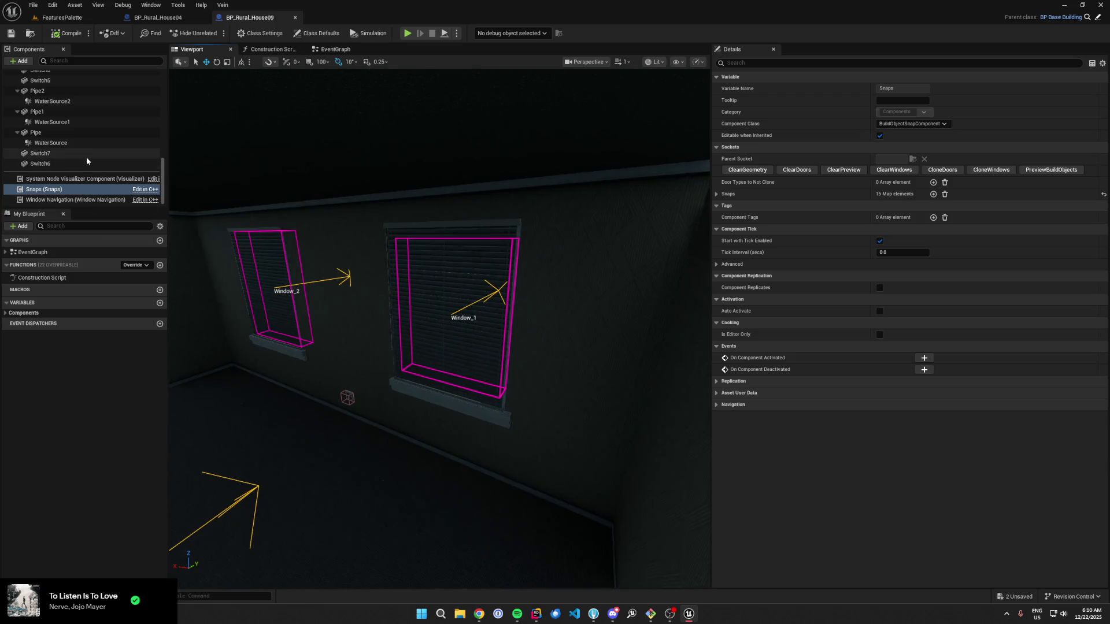
Step: Open the SM_Rural_House09 mesh from the blueprint, inspect its Window_1 socket, then return to BP_Rural_House09
click(541, 250)
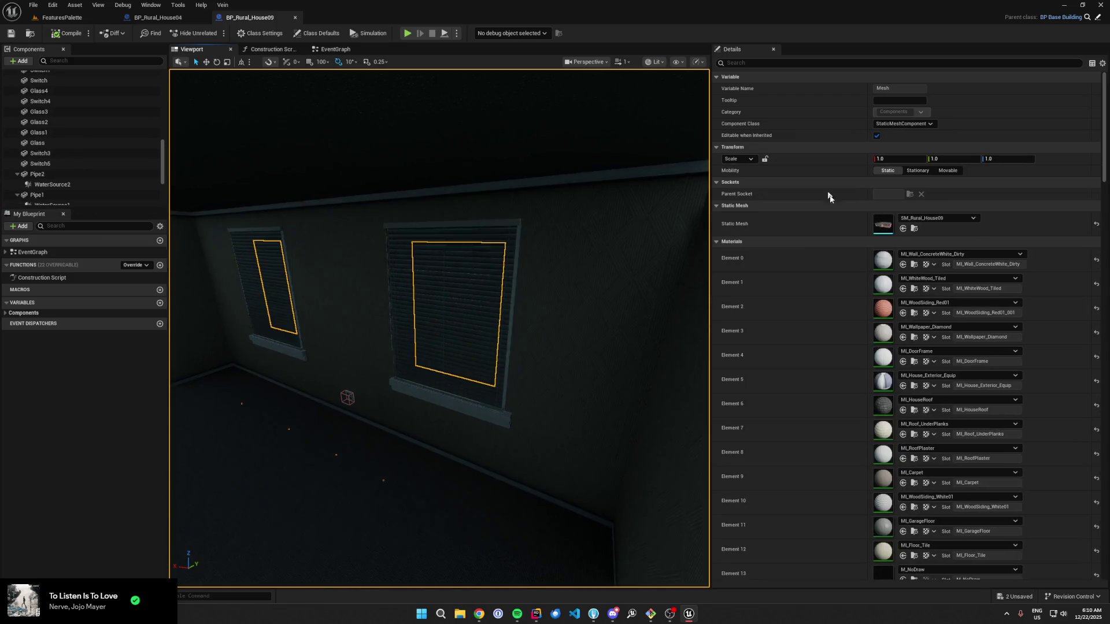
double_click(883, 224)
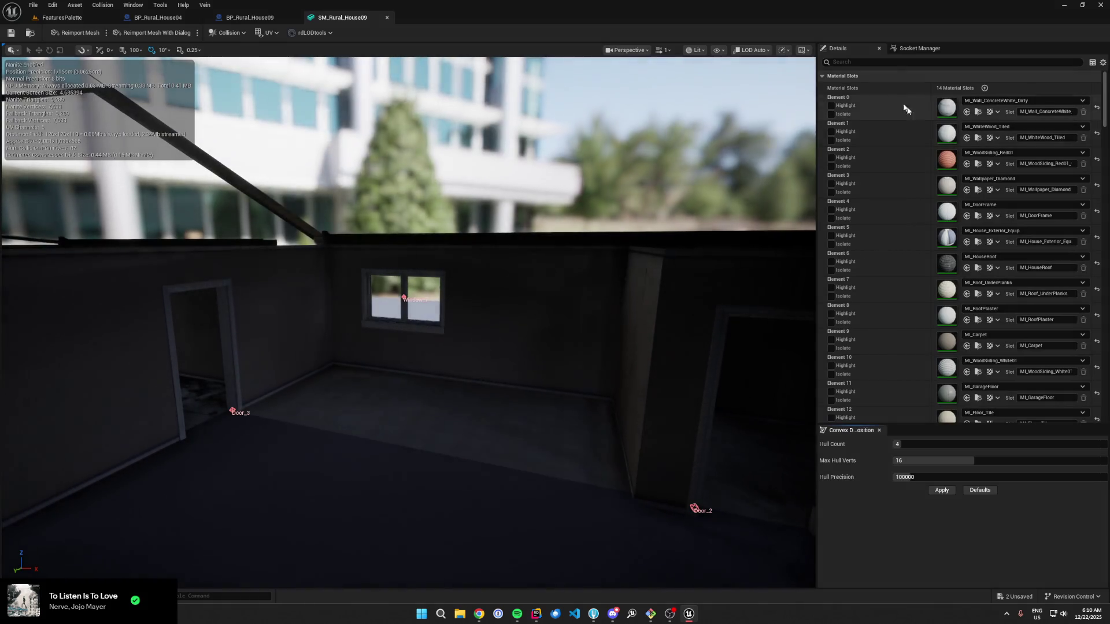
click(882, 115)
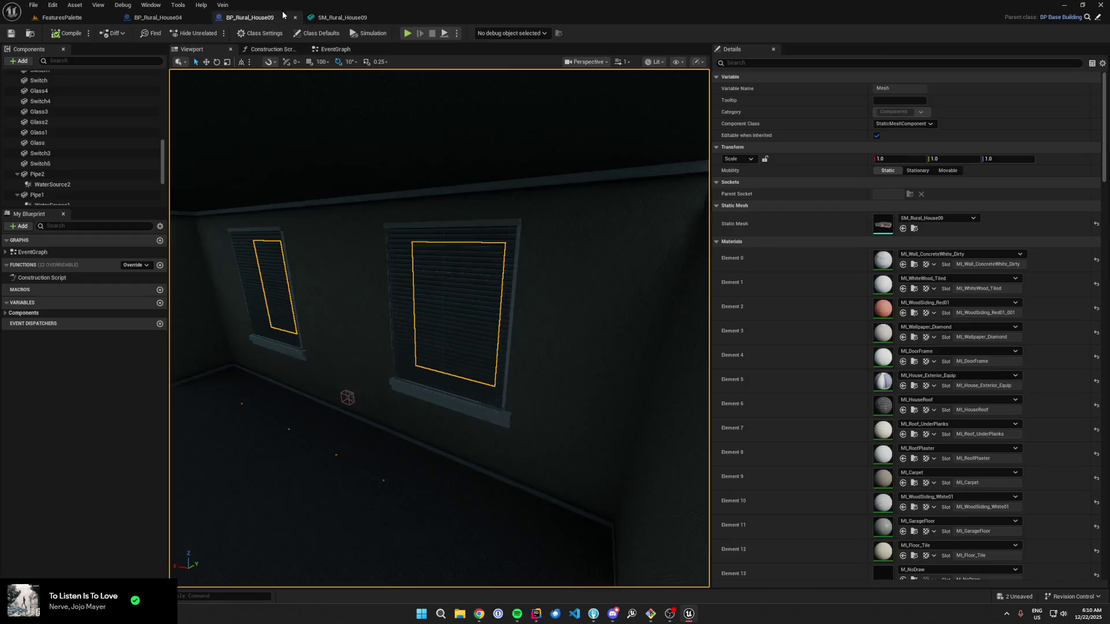
click(261, 17)
Step: Expand BP_Rural_House09's Snaps map and show the Window_1 snap settings
scroll(75, 191, down, 3)
click(75, 190)
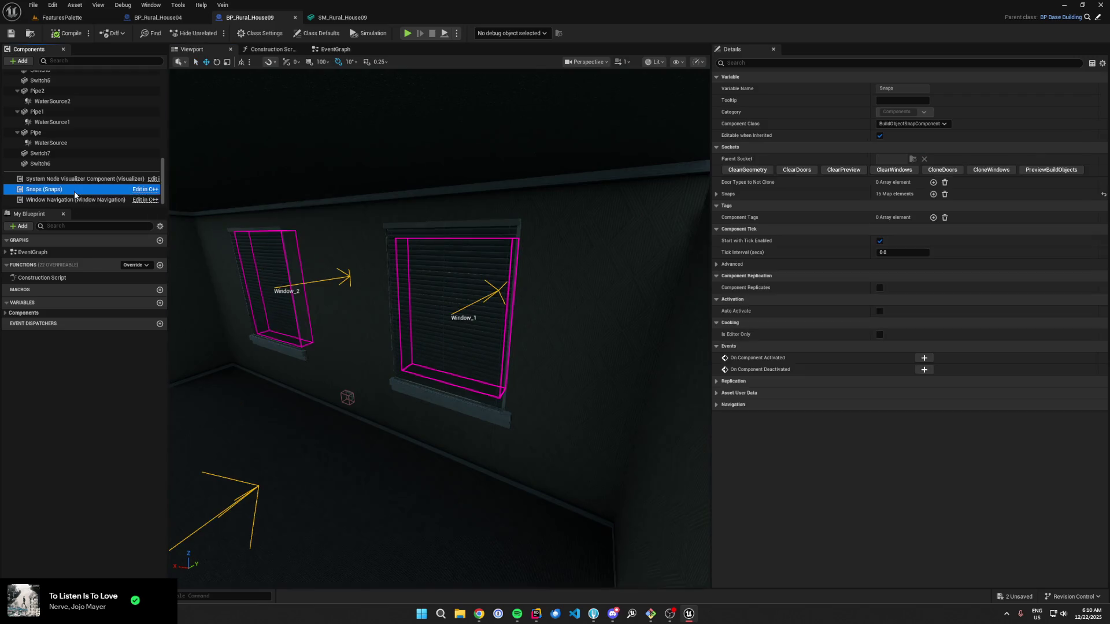
click(717, 193)
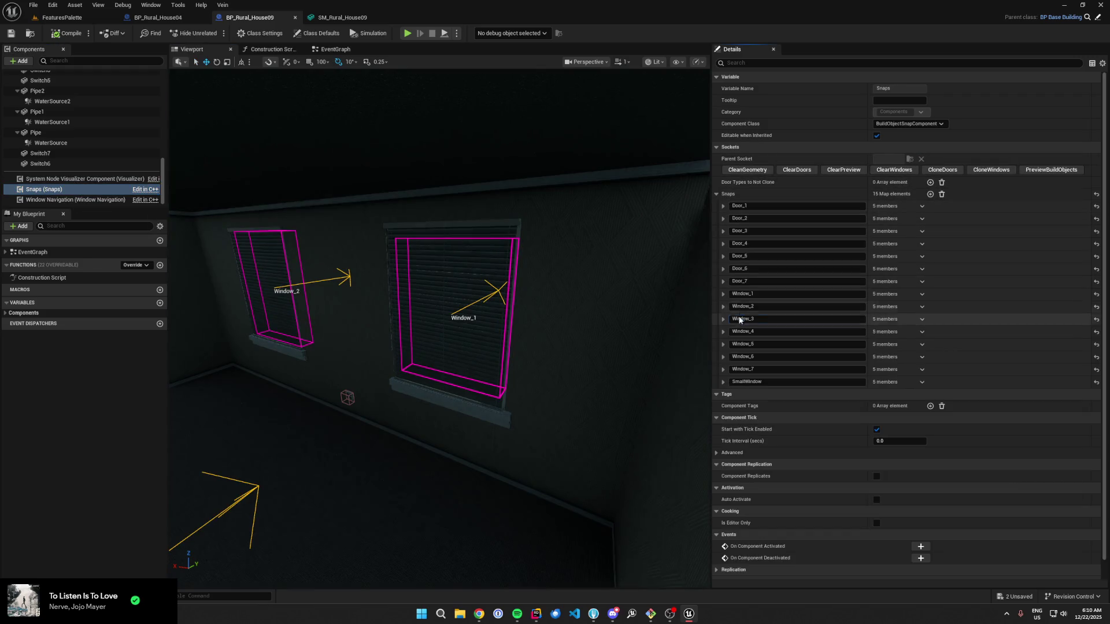
click(723, 294)
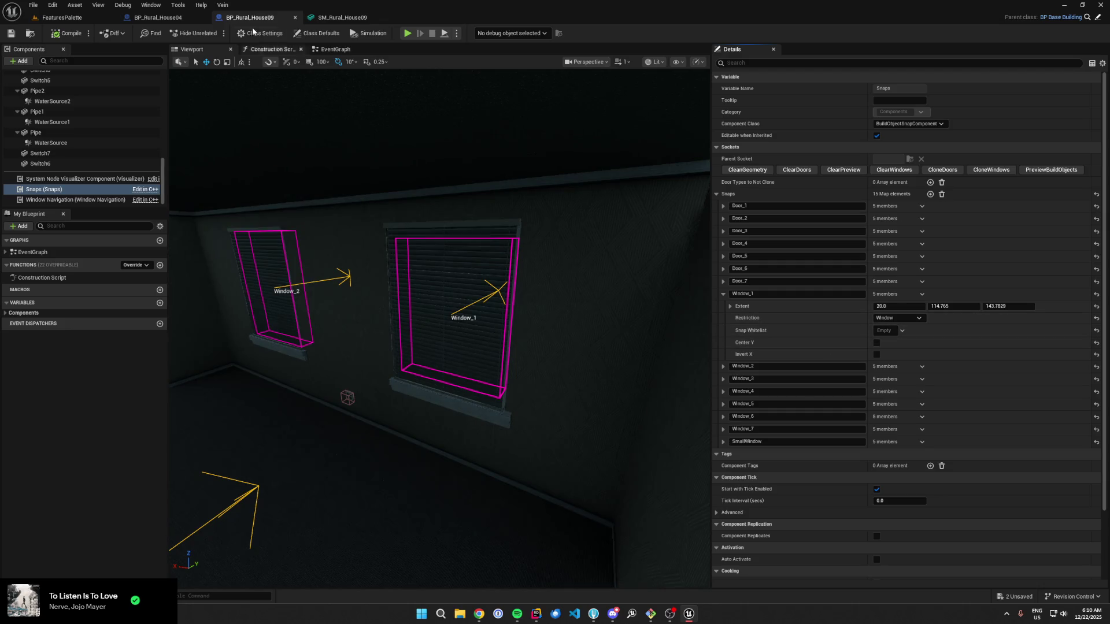
Step: Compare BP_Rural_House04's Snaps entries, then close the House04 blueprint
click(185, 15)
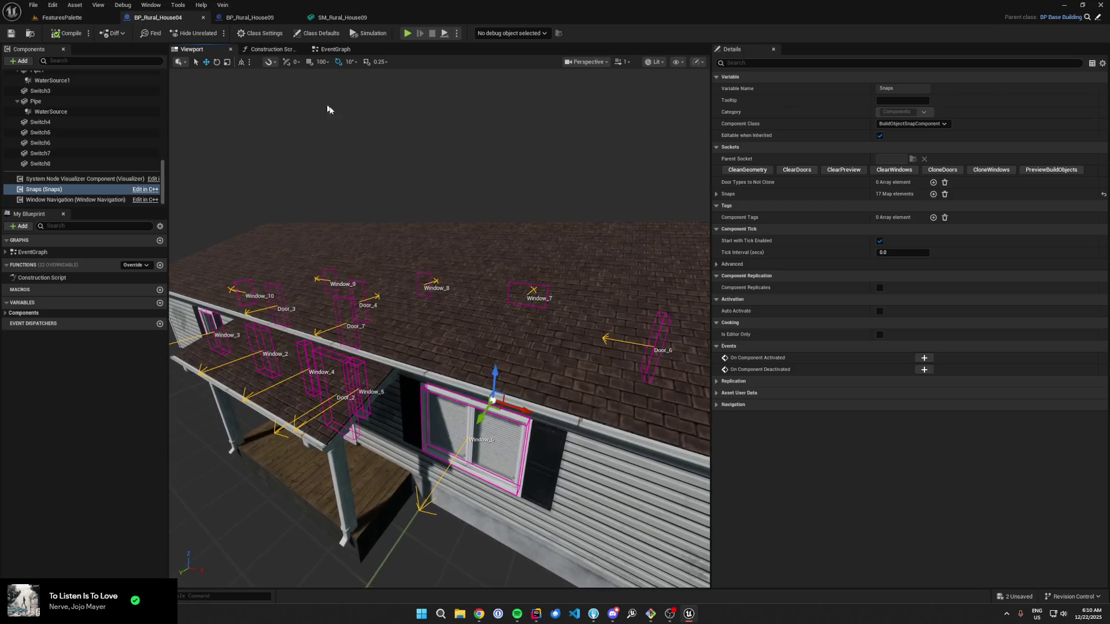
click(717, 193)
mouse_move(352, 103)
mouse_down()
mouse_move(439, 69)
mouse_move(376, 98)
mouse_up()
click(203, 18)
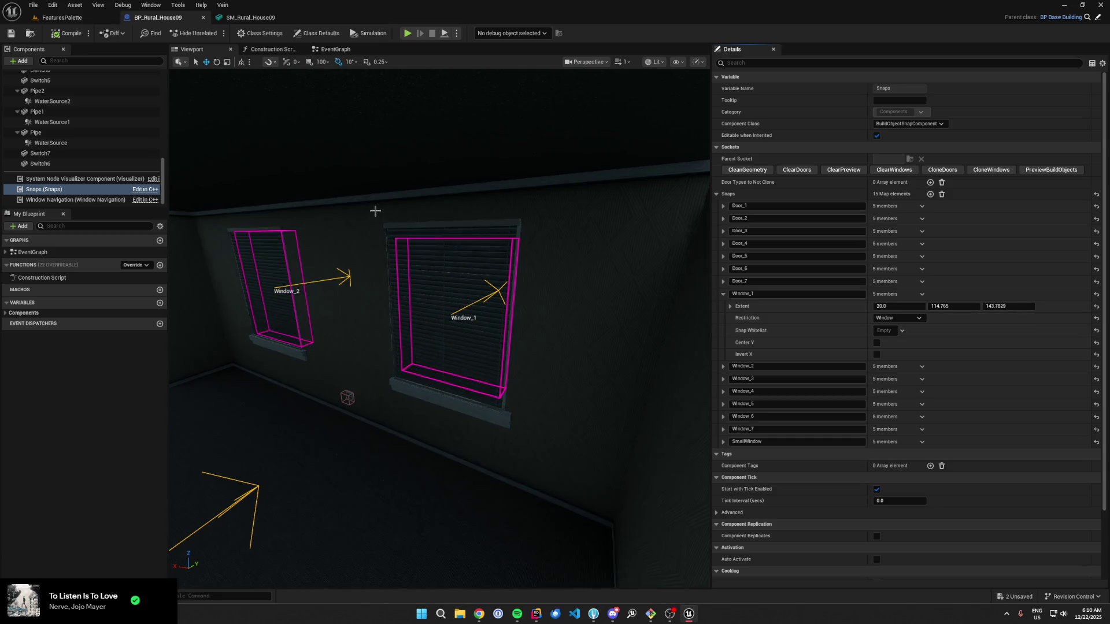
Step: Check the Window_1 socket's position in the SM_Rural_House09 mesh viewport
click(273, 18)
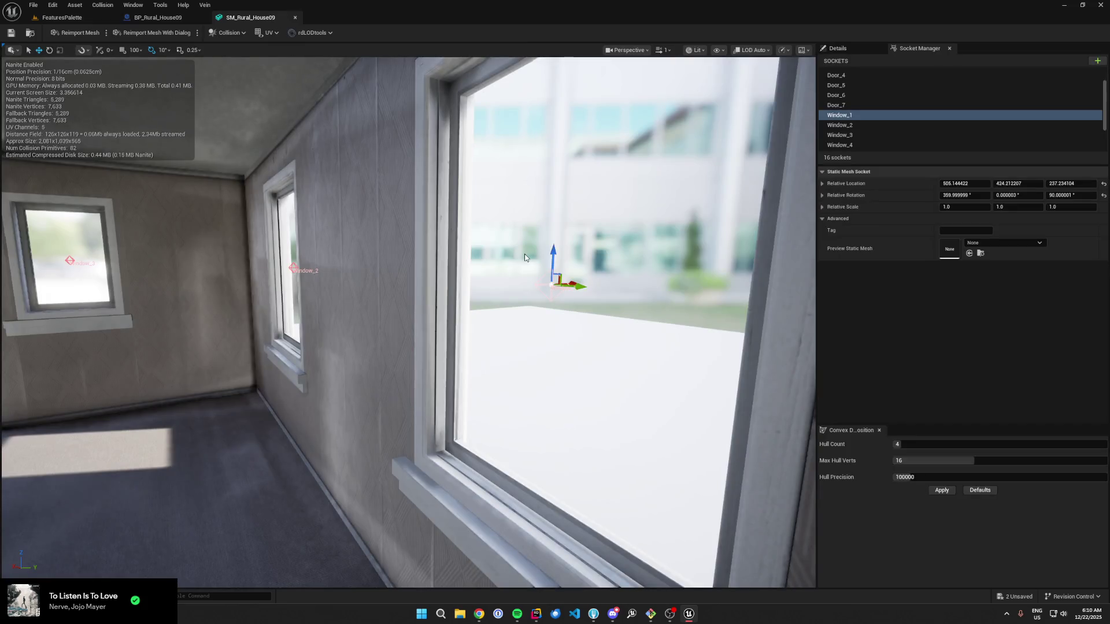
key(f)
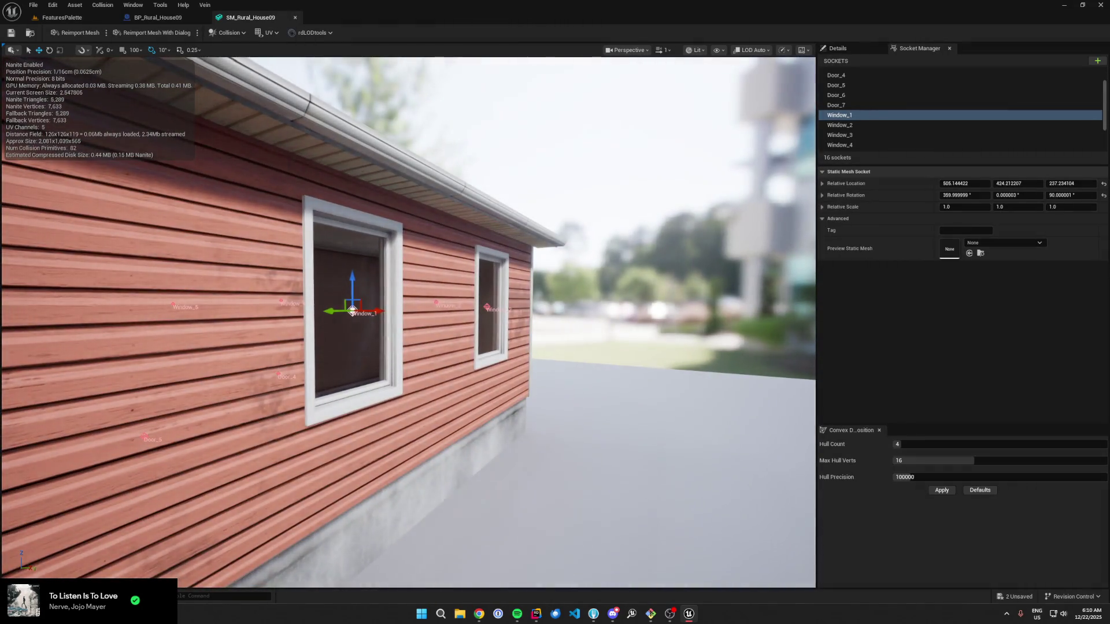
drag(252, 126, 252, 126)
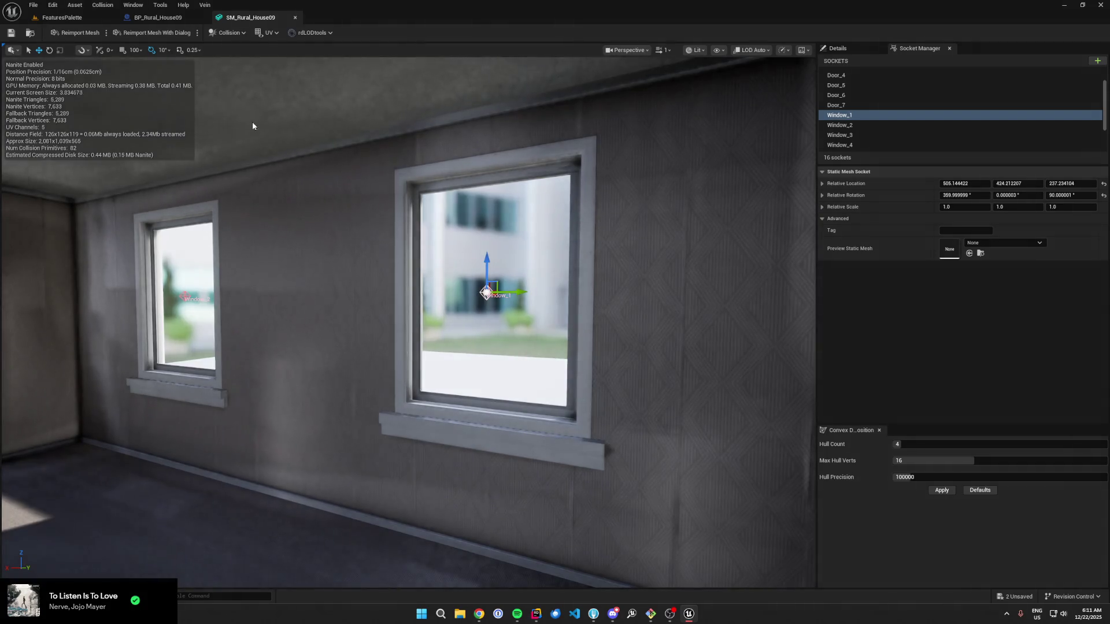
Step: Toggle Window_1's Center Y on and back off, then compile BP_Rural_House09
click(157, 17)
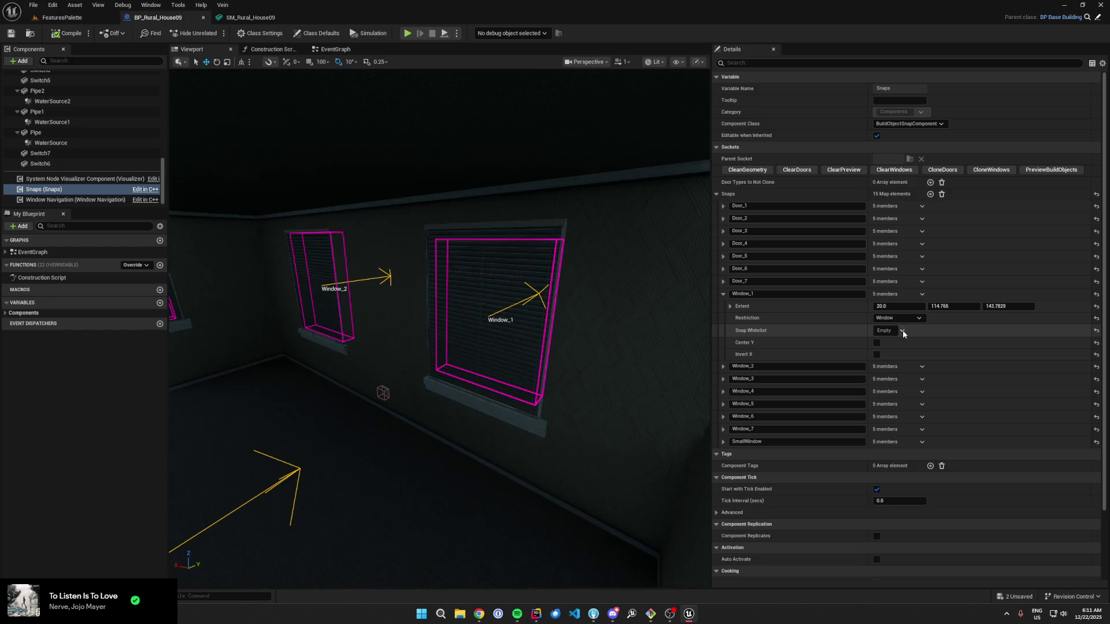
click(877, 343)
click(877, 343)
click(70, 36)
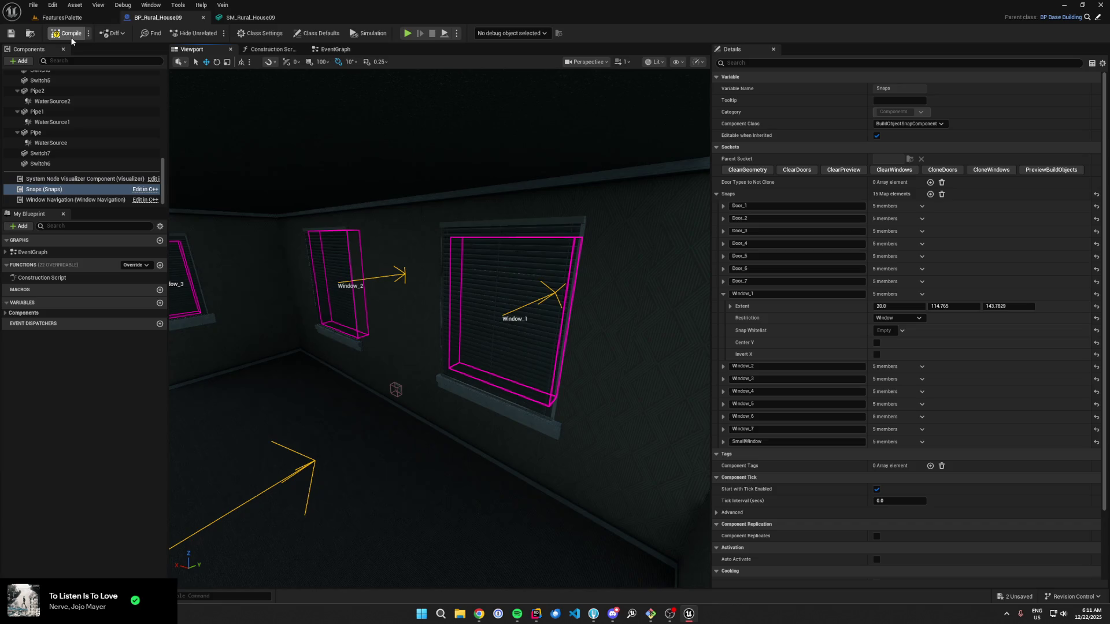
drag(359, 191, 359, 191)
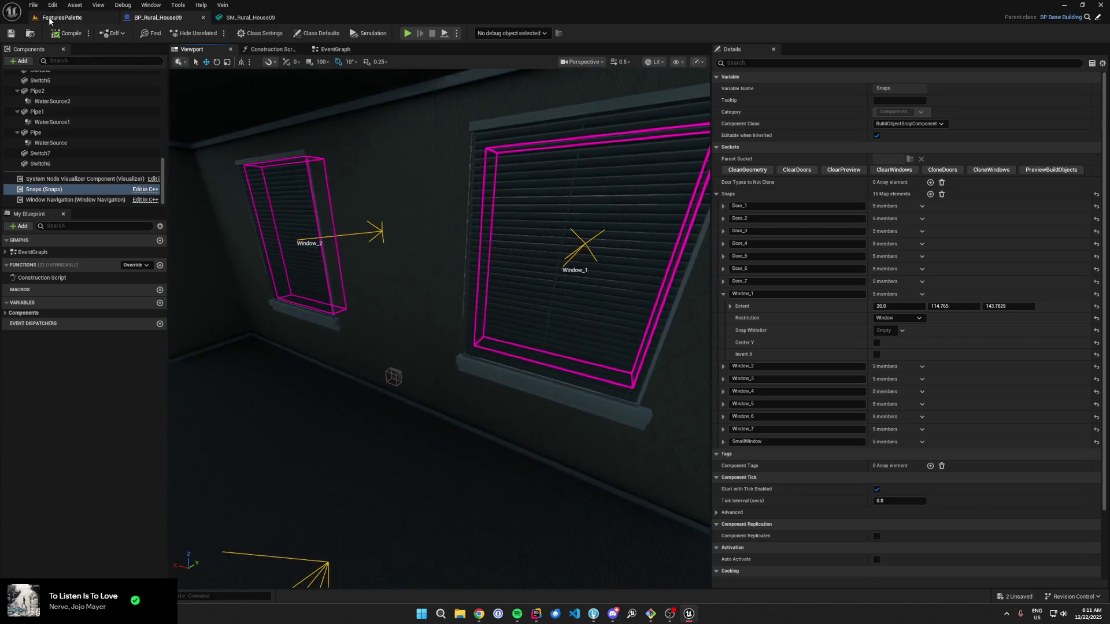
Step: Switch to the FeaturesPalette level and check the play options without changing them
click(60, 17)
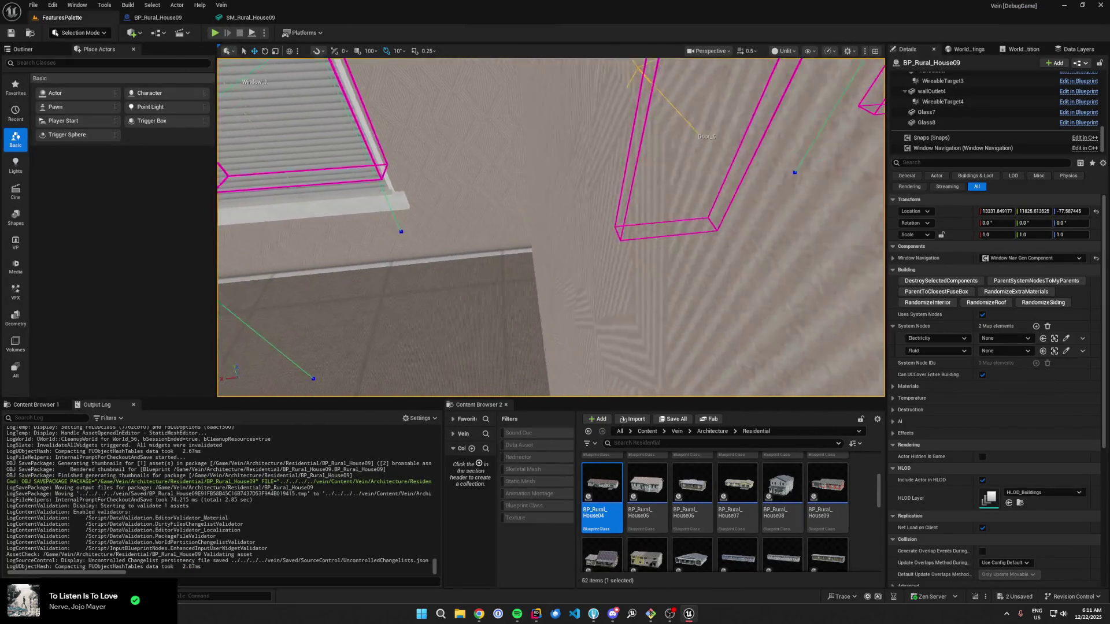
click(264, 33)
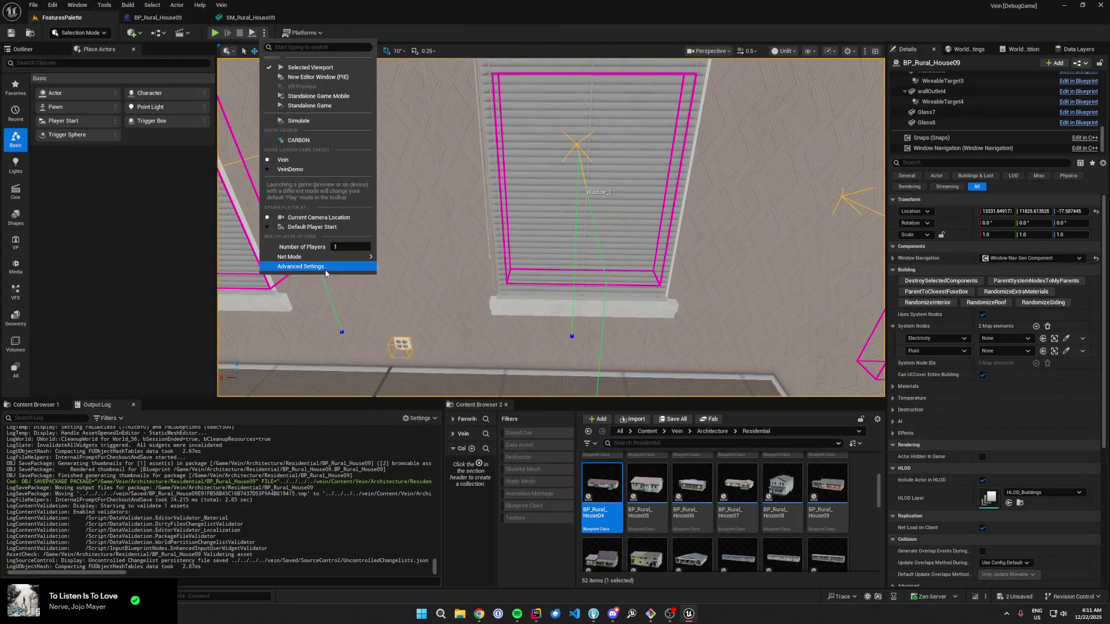
click(308, 139)
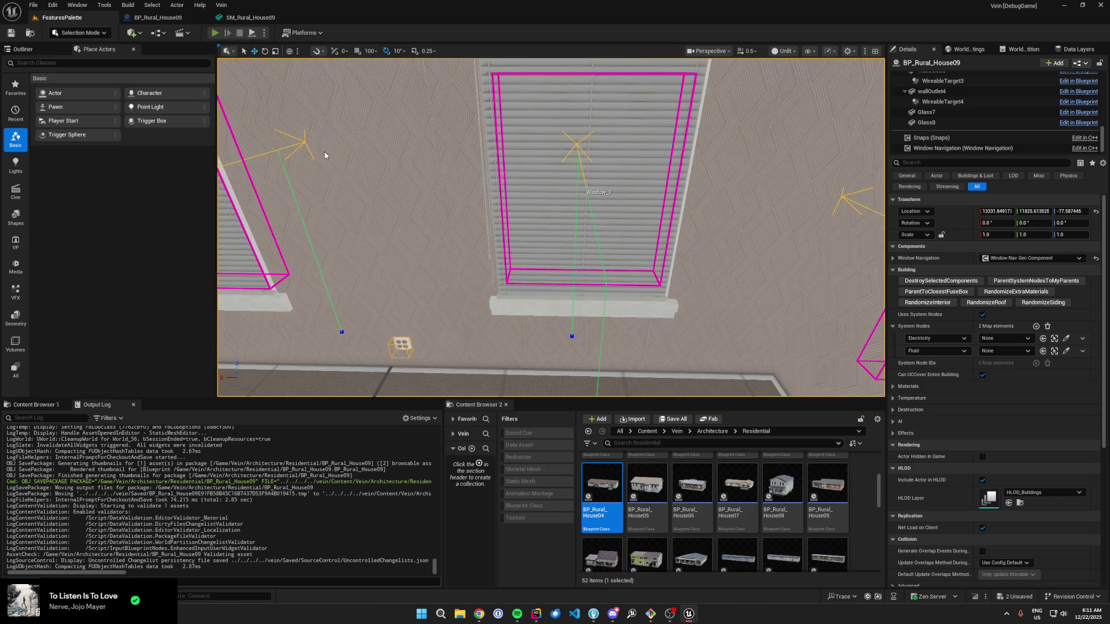
Step: Play the level, run GiveItem BP_Newspaper 1 from the console, raise the blinds, and free the mouse
key(grave)
key(Up)
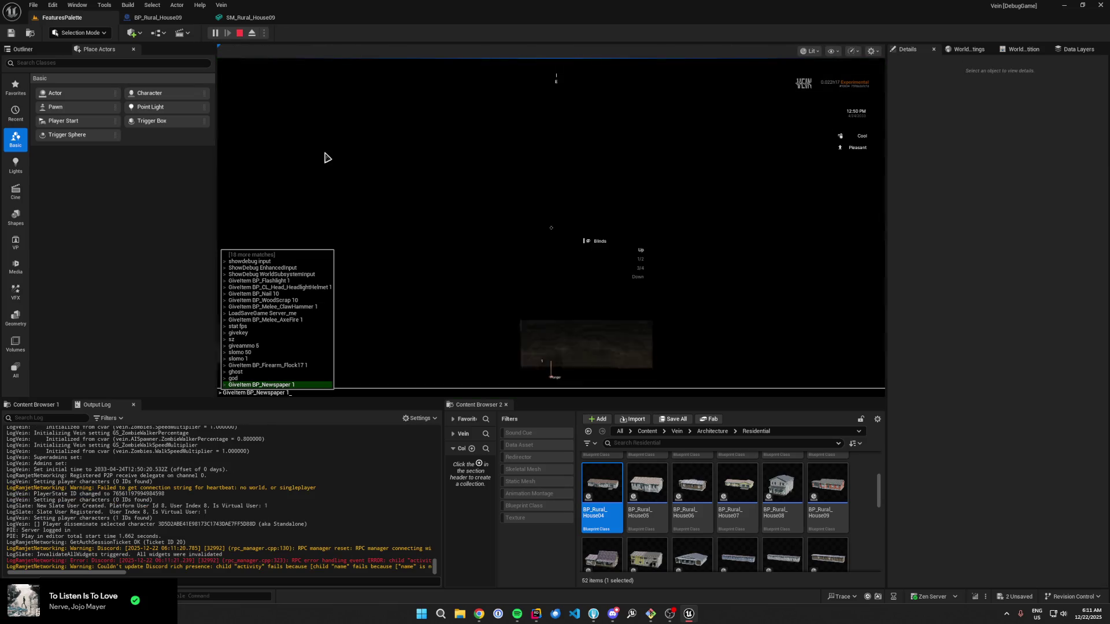
key(Return)
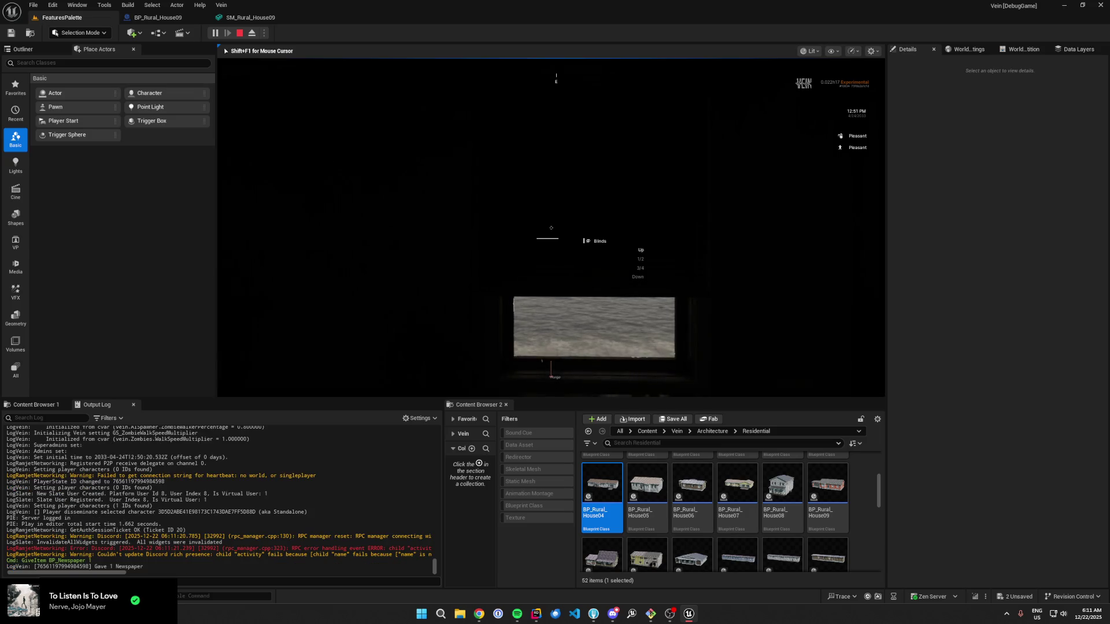
key(e)
key(shift+F1)
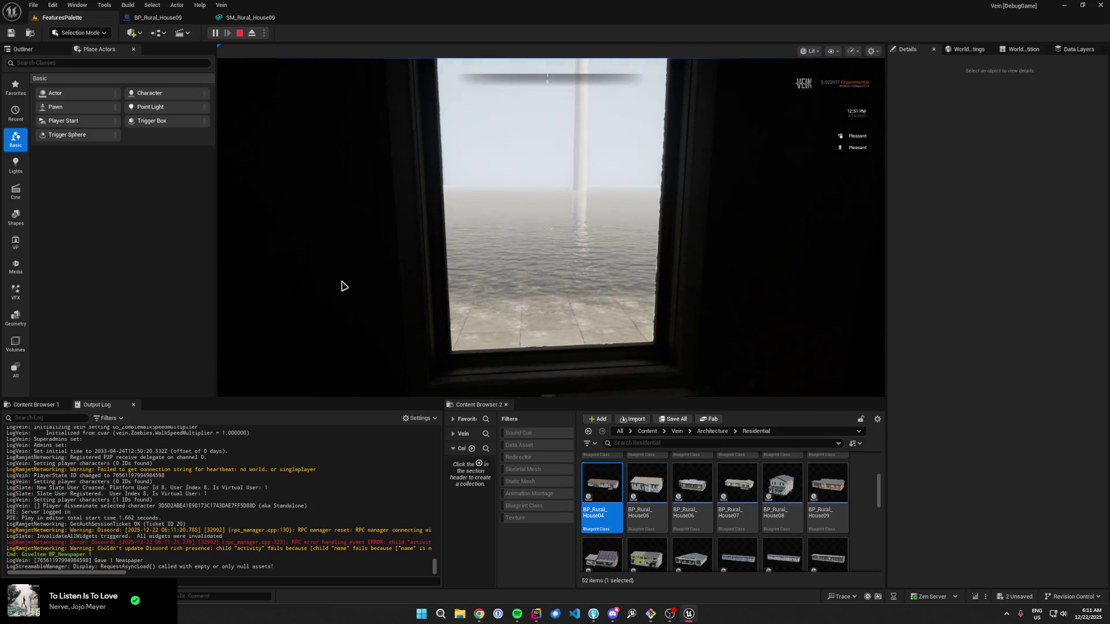
key(alt+Tab)
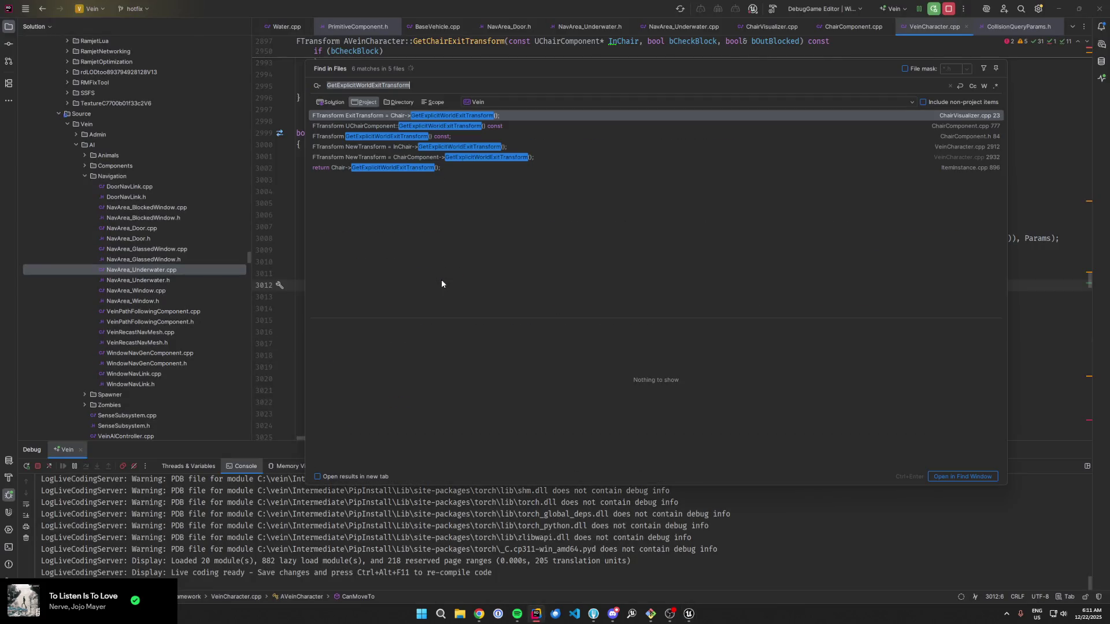
Step: Search Rider for 'Cover', open the GlassComponent.cpp match, and breakpoint the covering options code
key(alt+Tab)
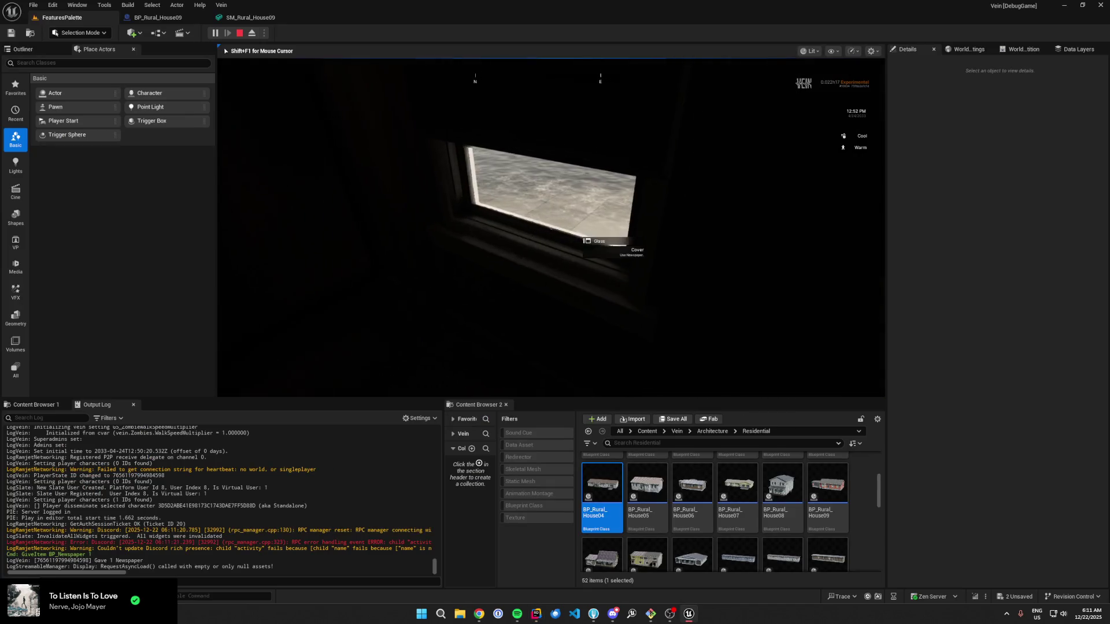
key(alt+Tab)
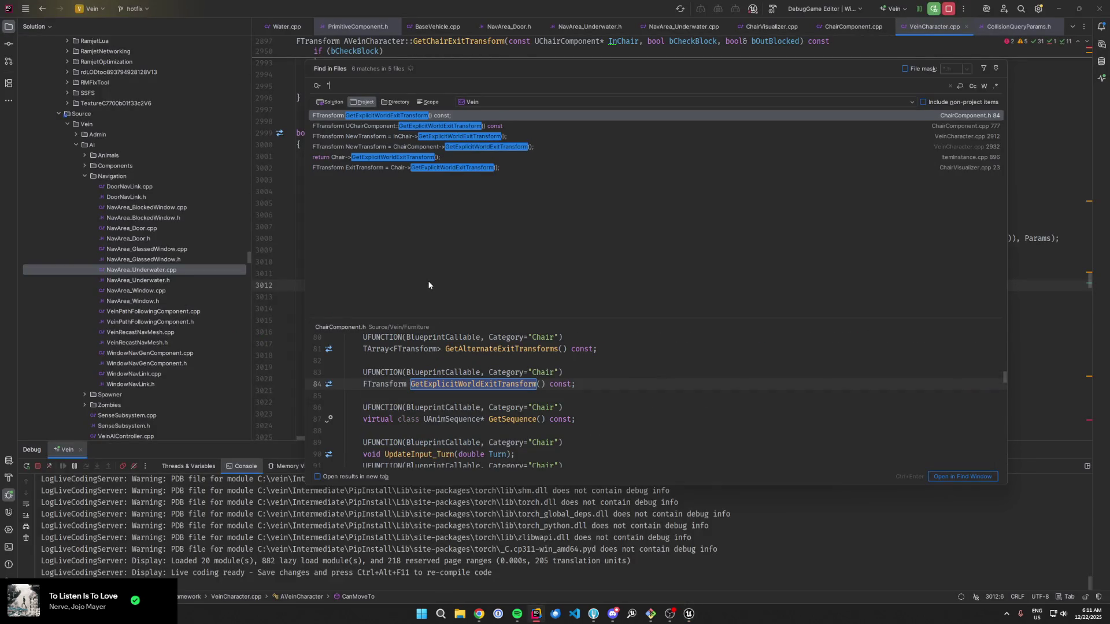
text(Cover)
key(Return)
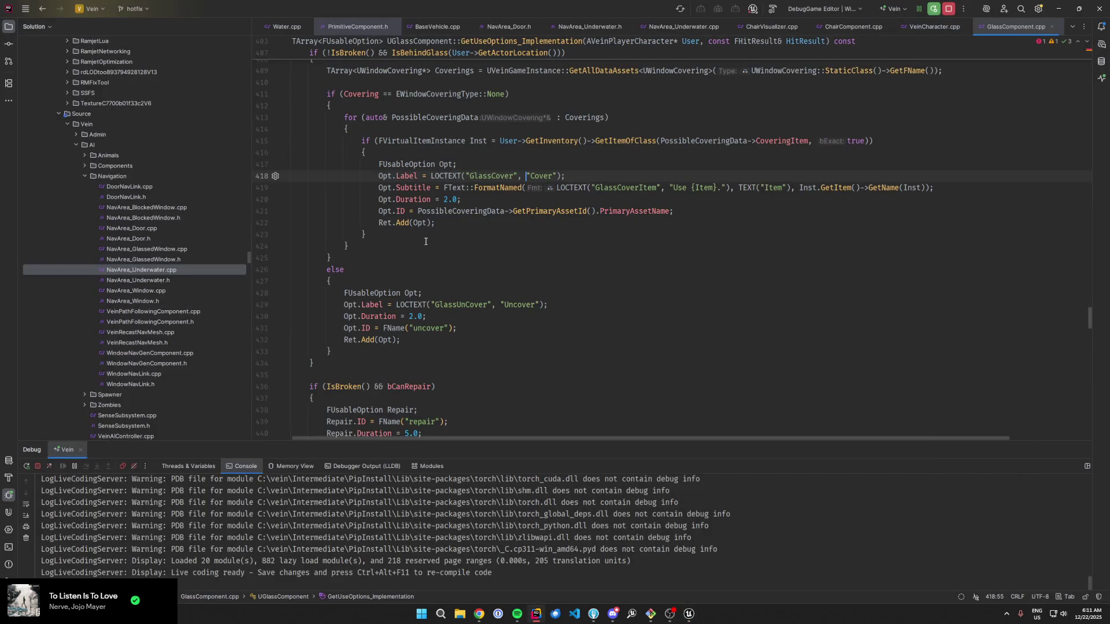
key(alt+Tab)
key(alt+Tab)
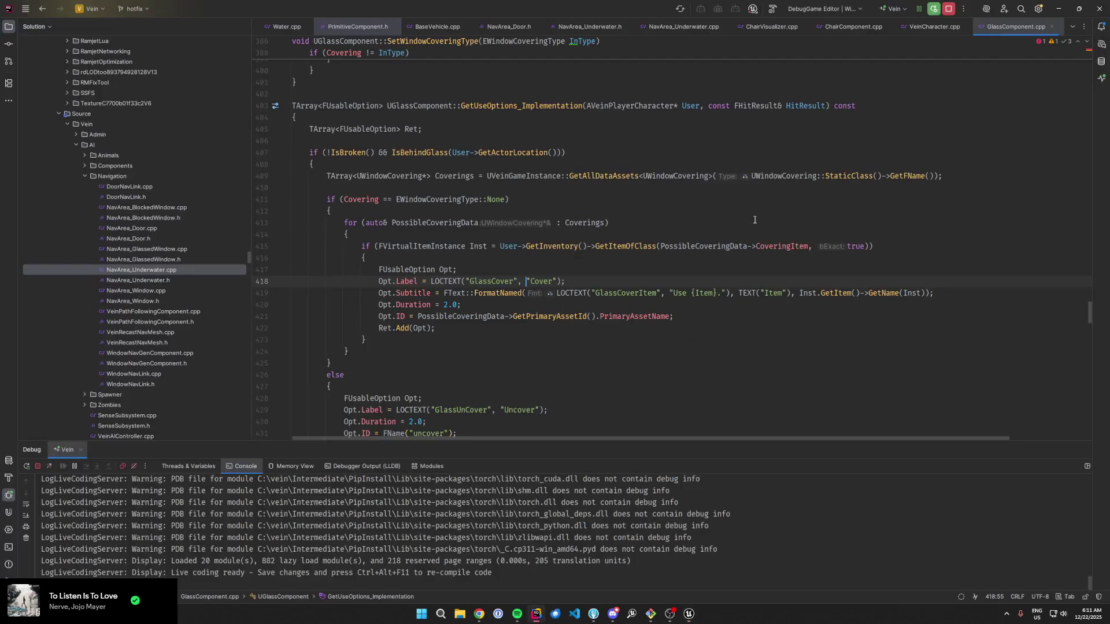
click(264, 200)
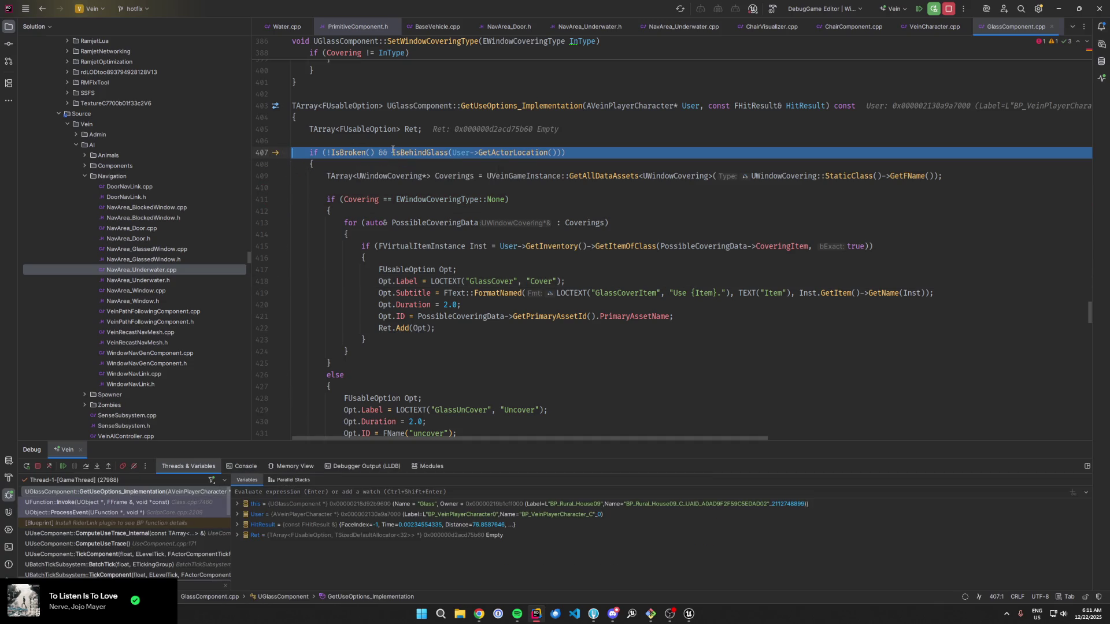
Step: Jump to IsBehindGlass, breakpoint line 572, and continue until the breakpoint is hit
ctrl+click(424, 153)
click(265, 239)
key(F5)
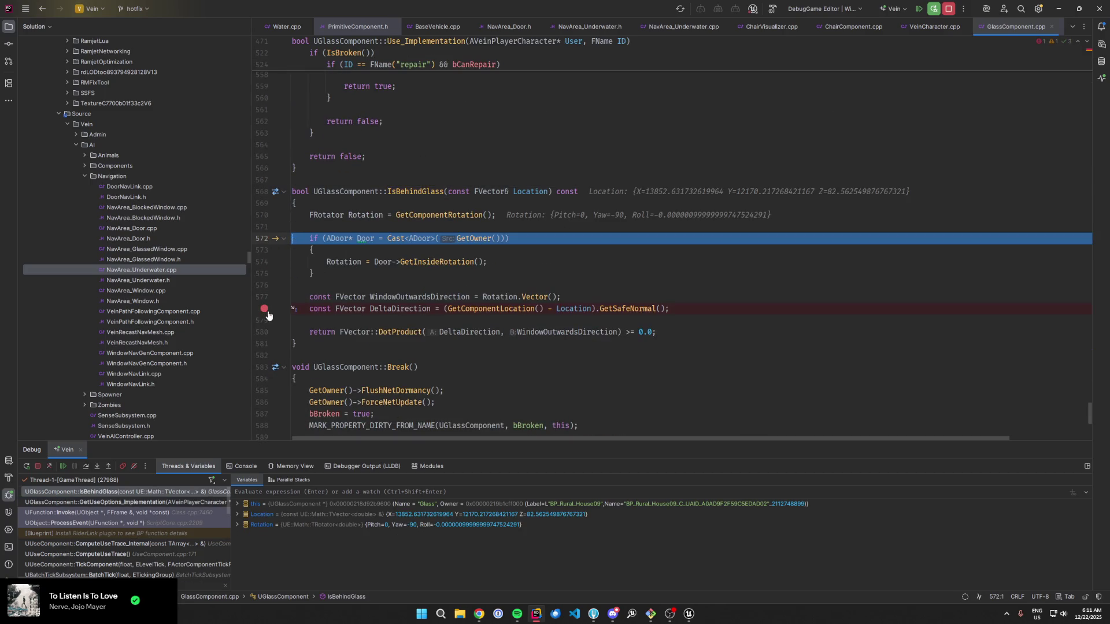
key(F5)
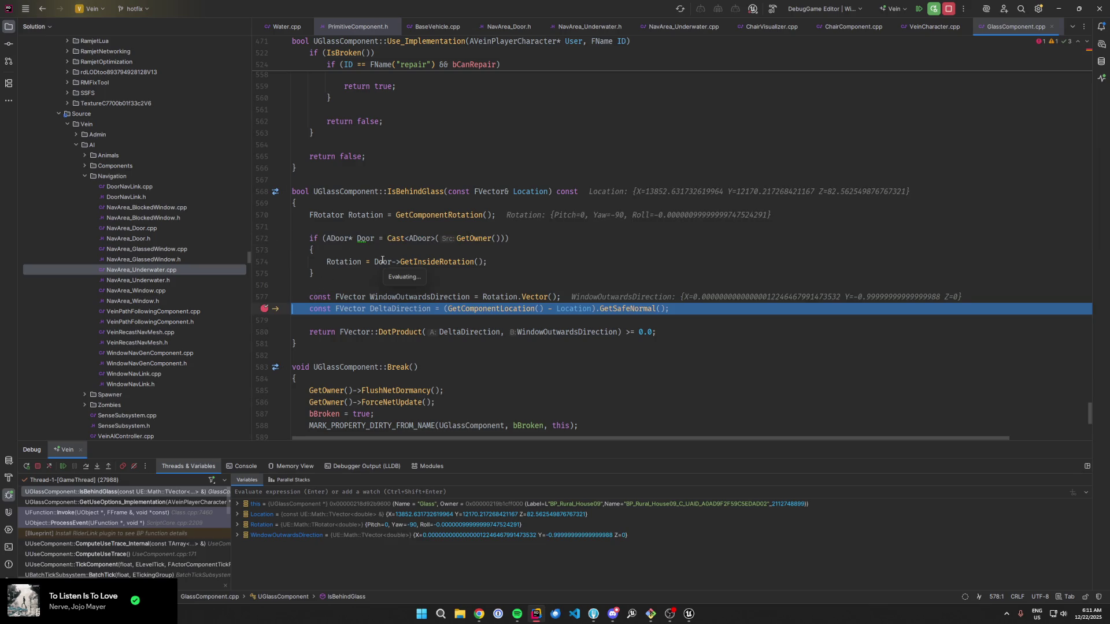
Step: Inspect the Rotation values and WindowOutwardsDirection usages inside IsBehindGlass
click(348, 262)
click(614, 228)
click(471, 193)
click(494, 297)
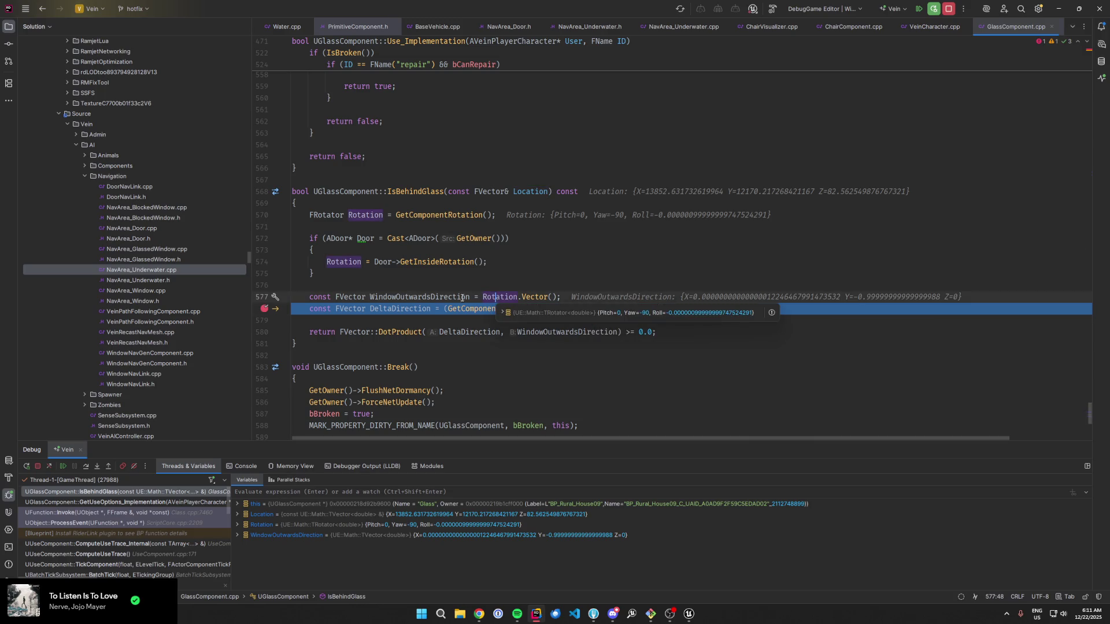
click(444, 285)
mouse_move(531, 312)
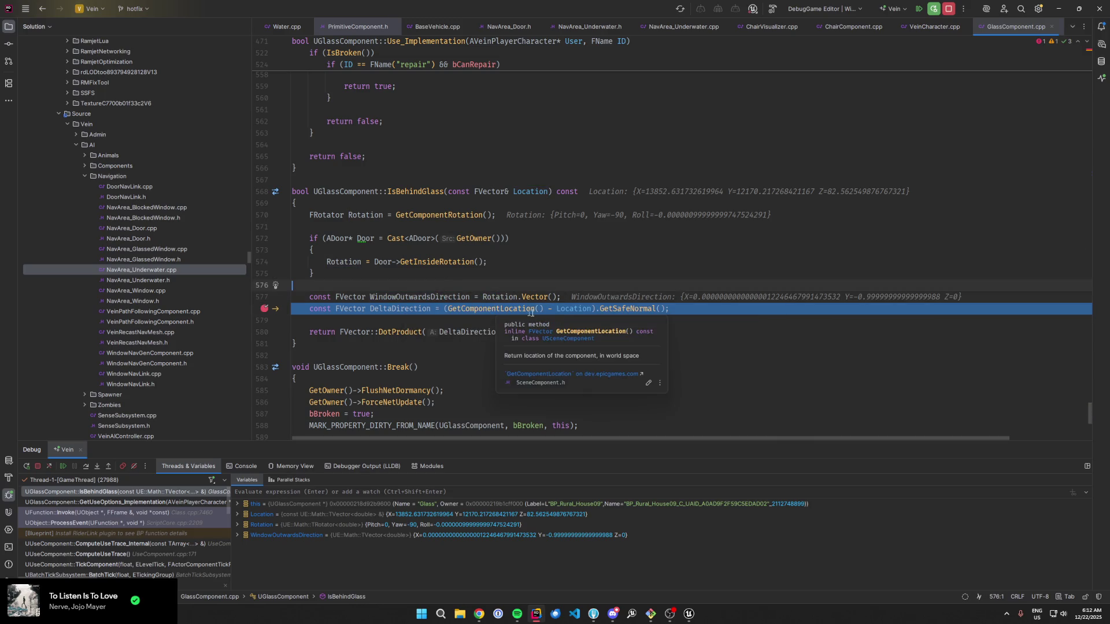
mouse_move(565, 310)
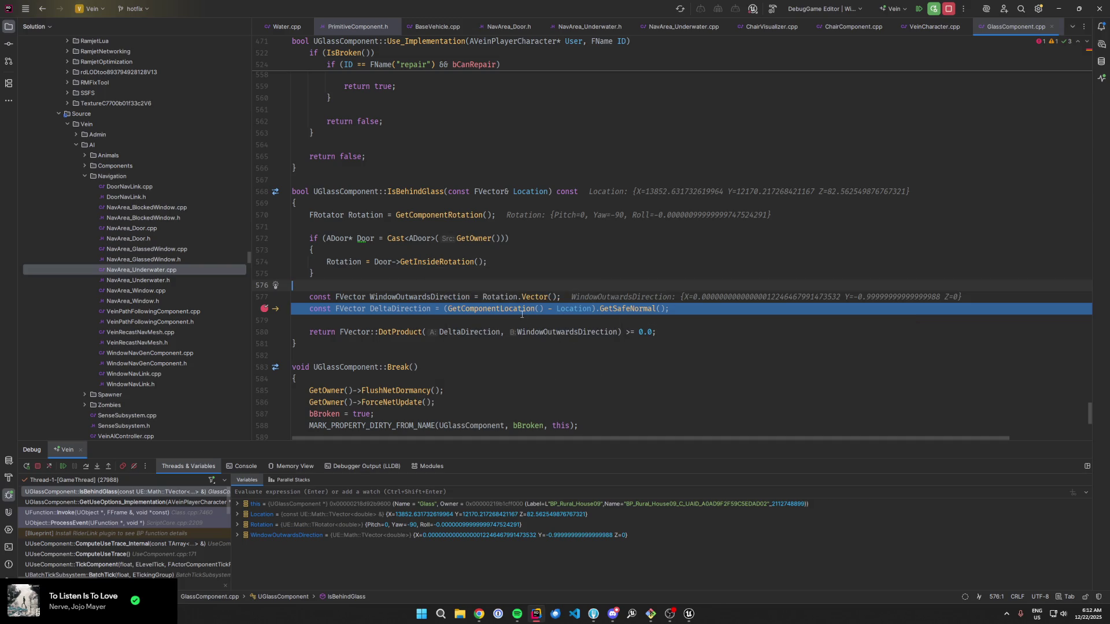
click(579, 333)
mouse_move(534, 335)
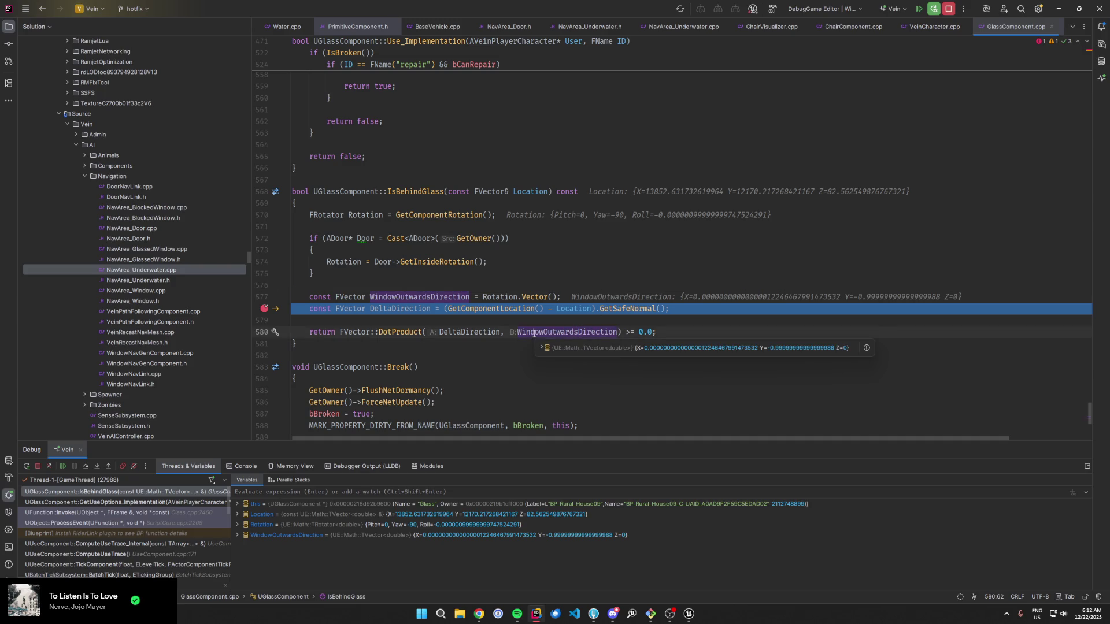
click(447, 285)
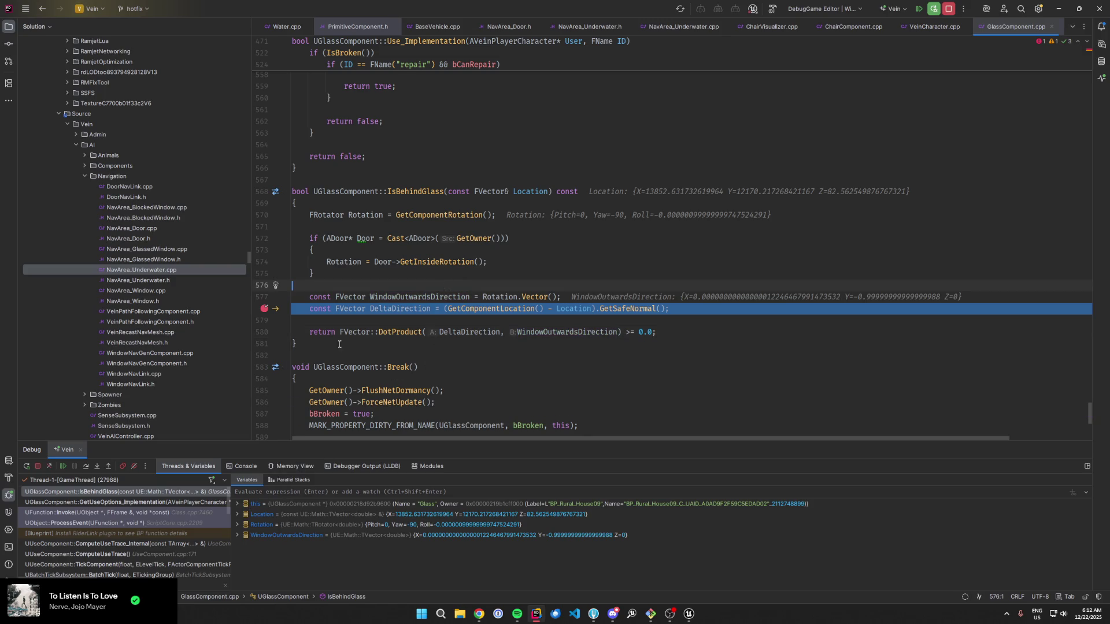
Step: Breakpoint return line 580, step to it, and review the door rotation lines 573–574
mouse_move(396, 300)
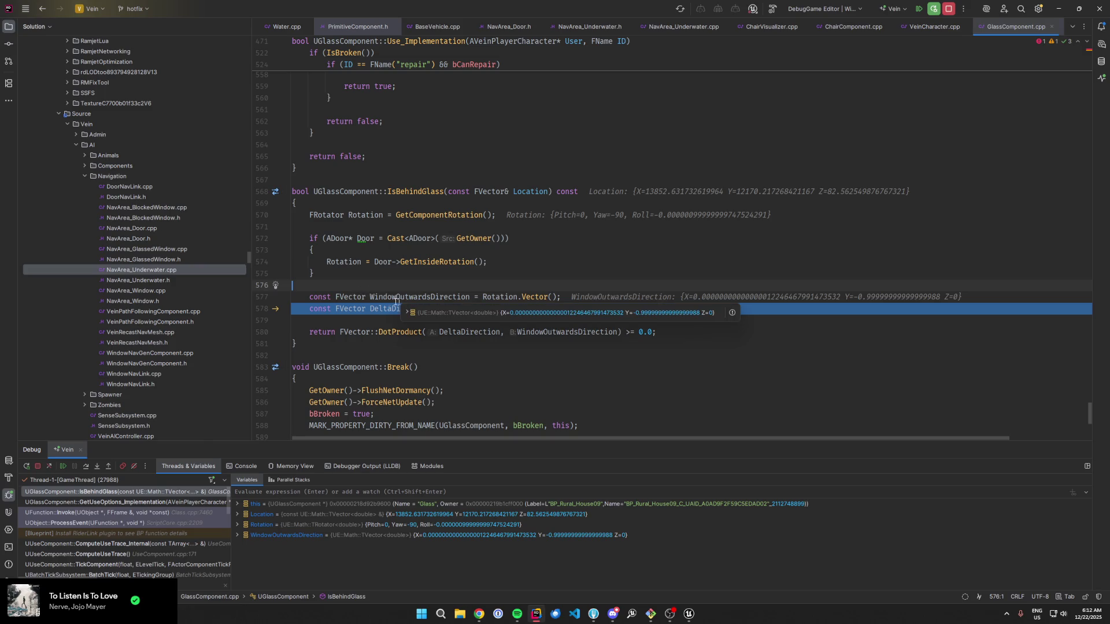
click(264, 333)
key(F10)
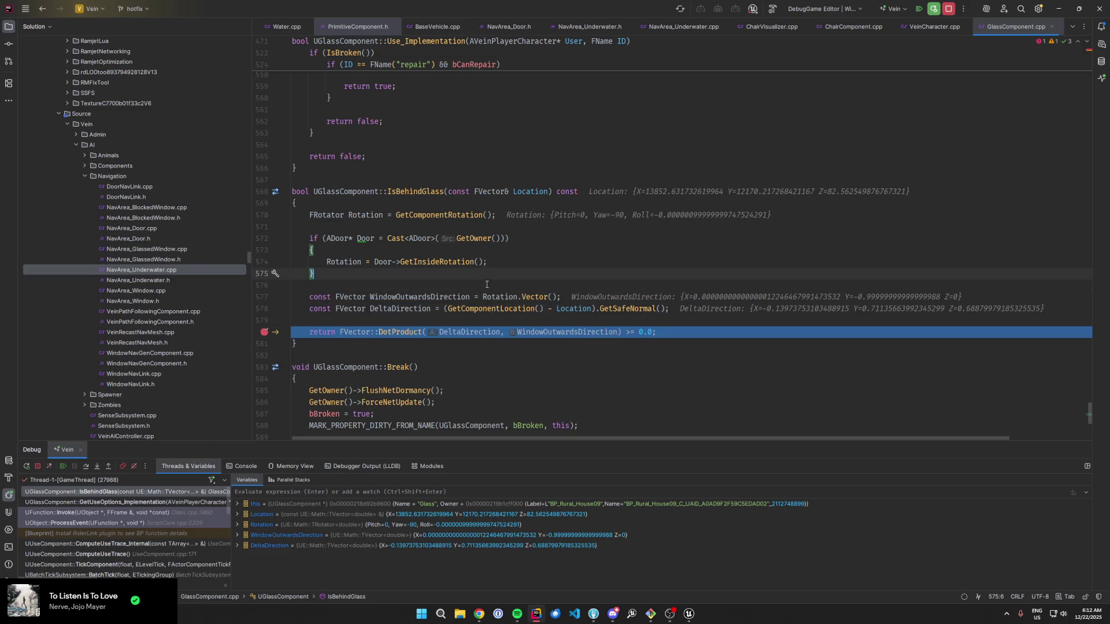
mouse_move(484, 302)
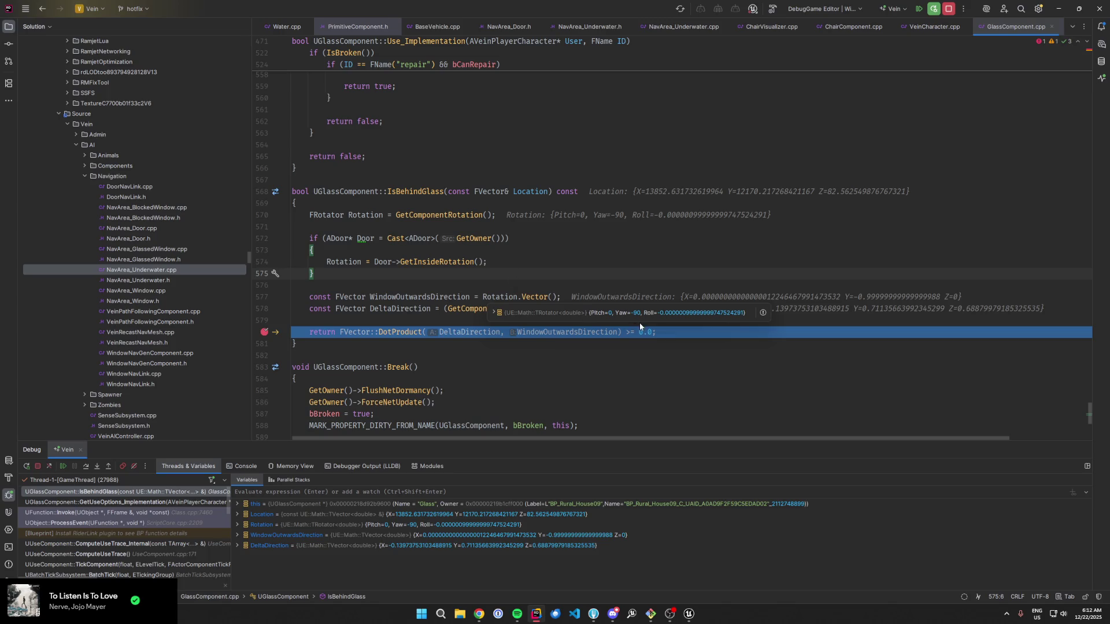
key(Up)
key(Up)
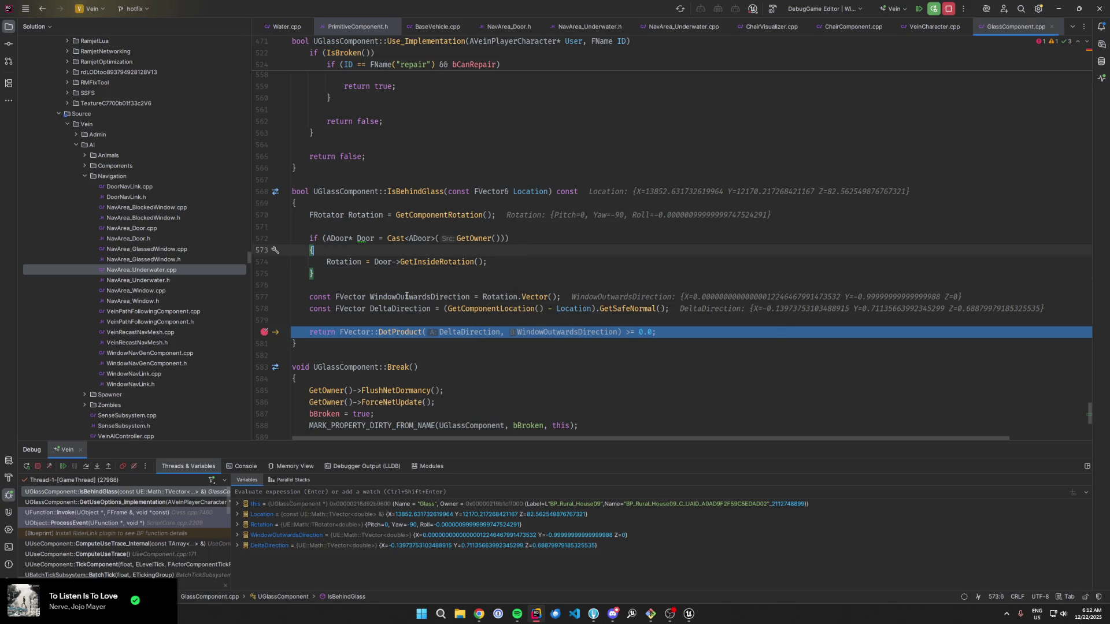
mouse_move(423, 296)
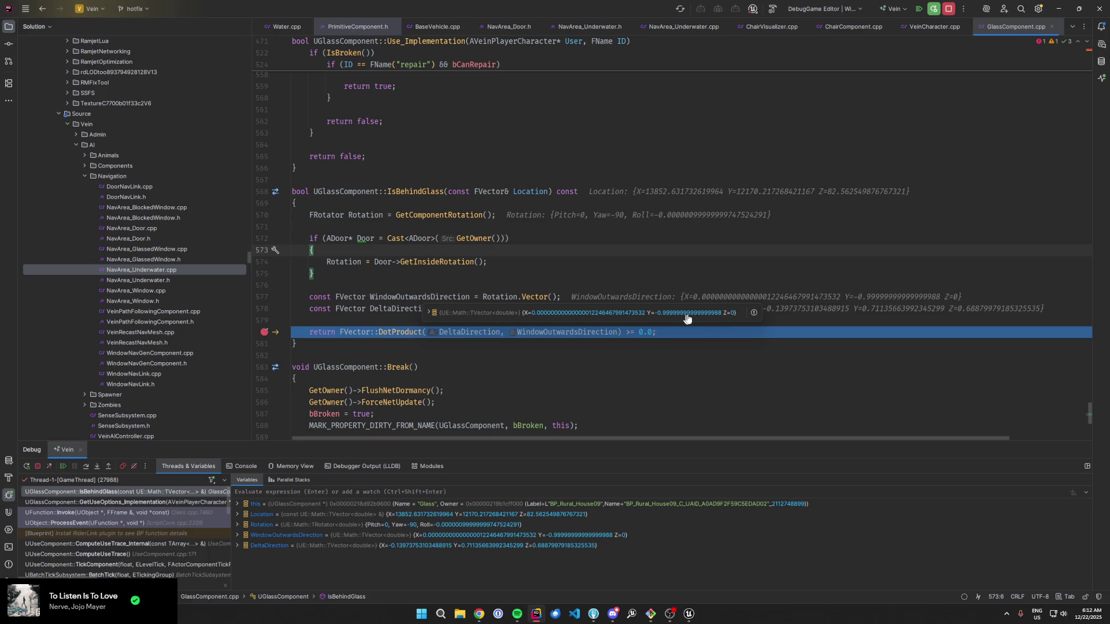
shift+click(538, 267)
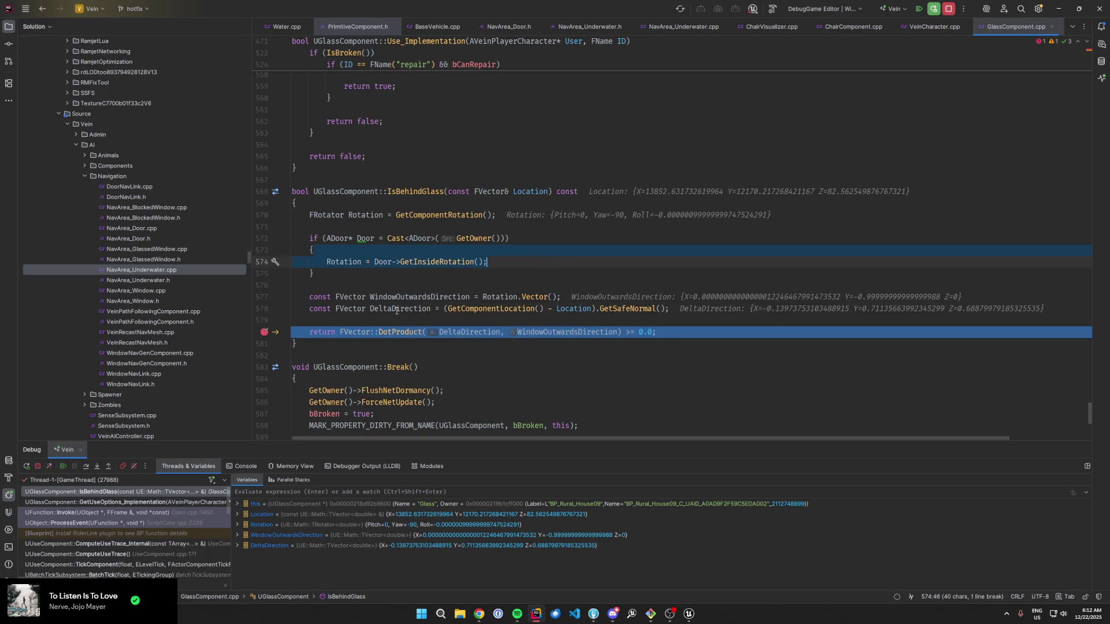
mouse_move(393, 309)
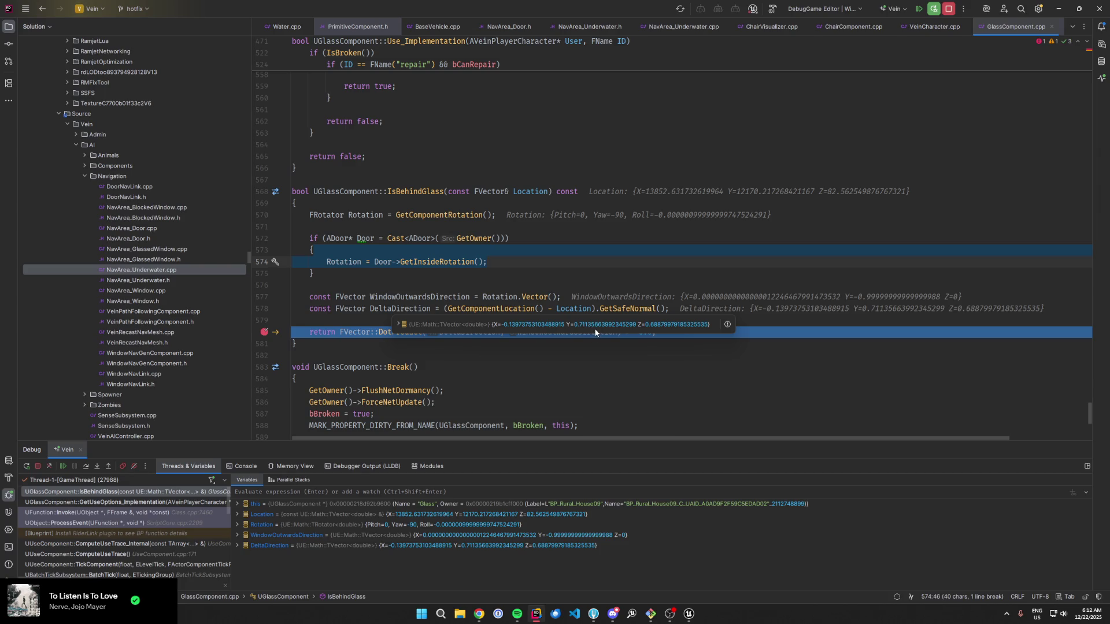
Step: Check the DeltaDirection line's Rotation usages on line 577, then resume the game
click(529, 308)
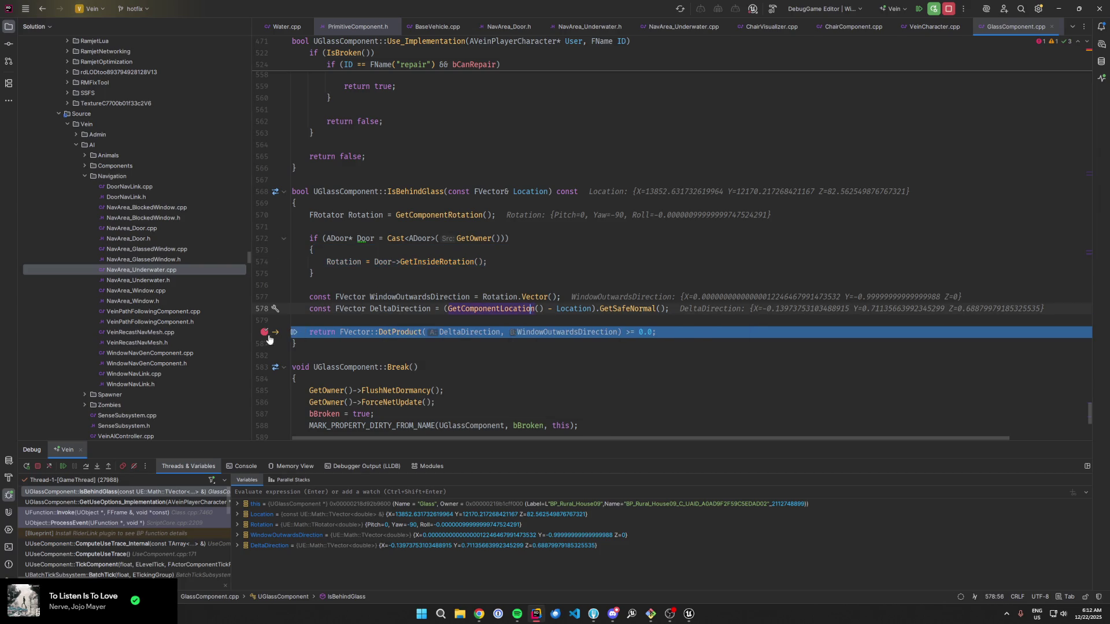
click(485, 297)
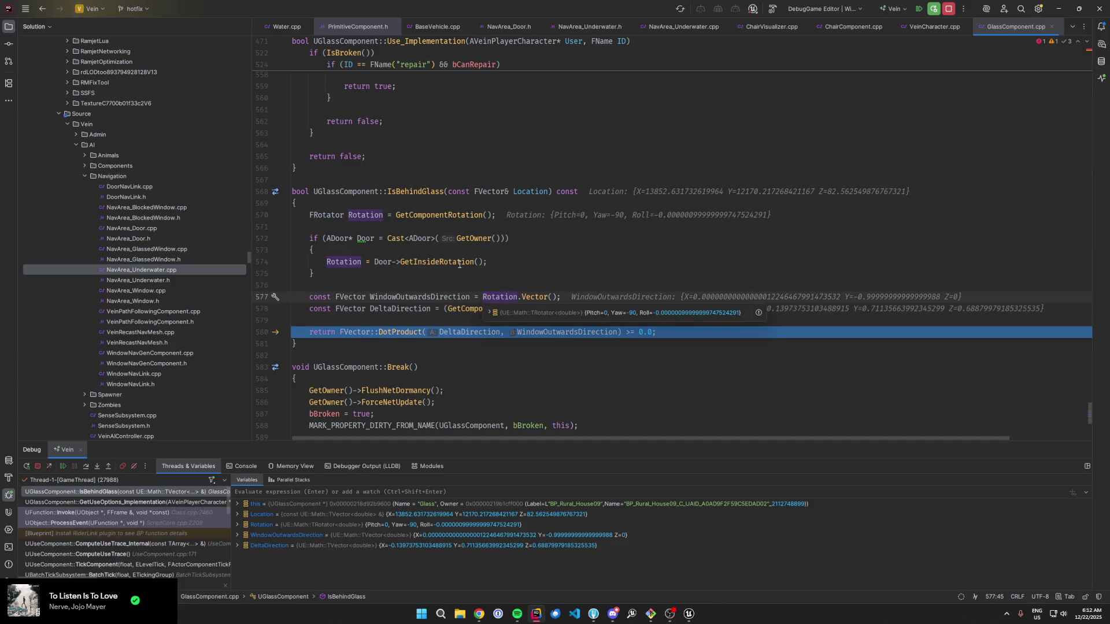
mouse_move(460, 264)
key(F5)
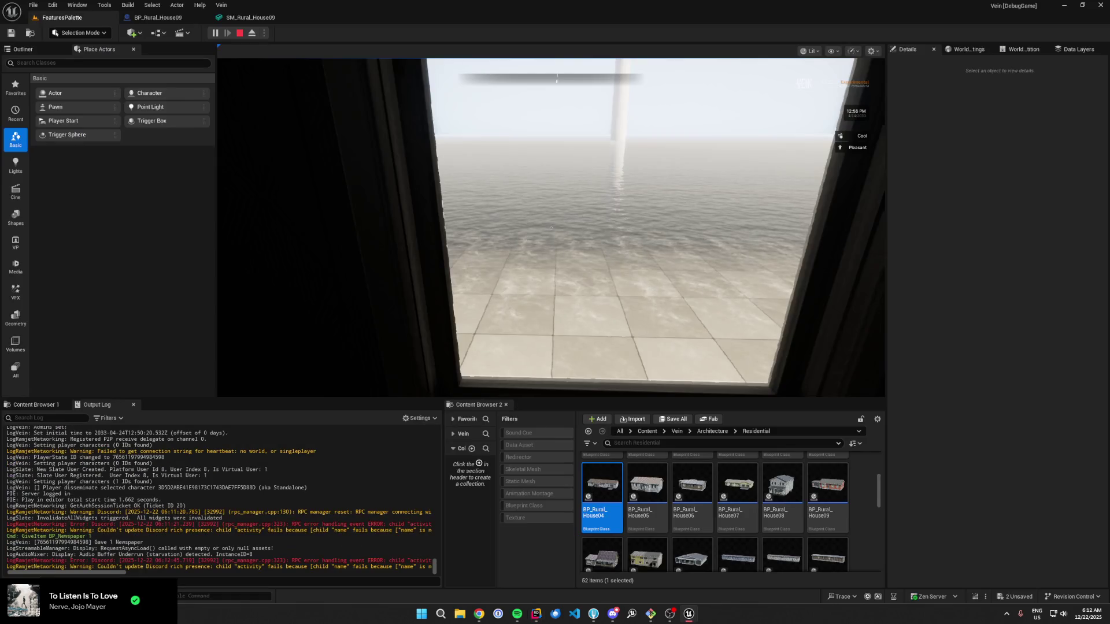
Step: Eject from the player, select the house window, possess the player again, and return to Rider
click(252, 33)
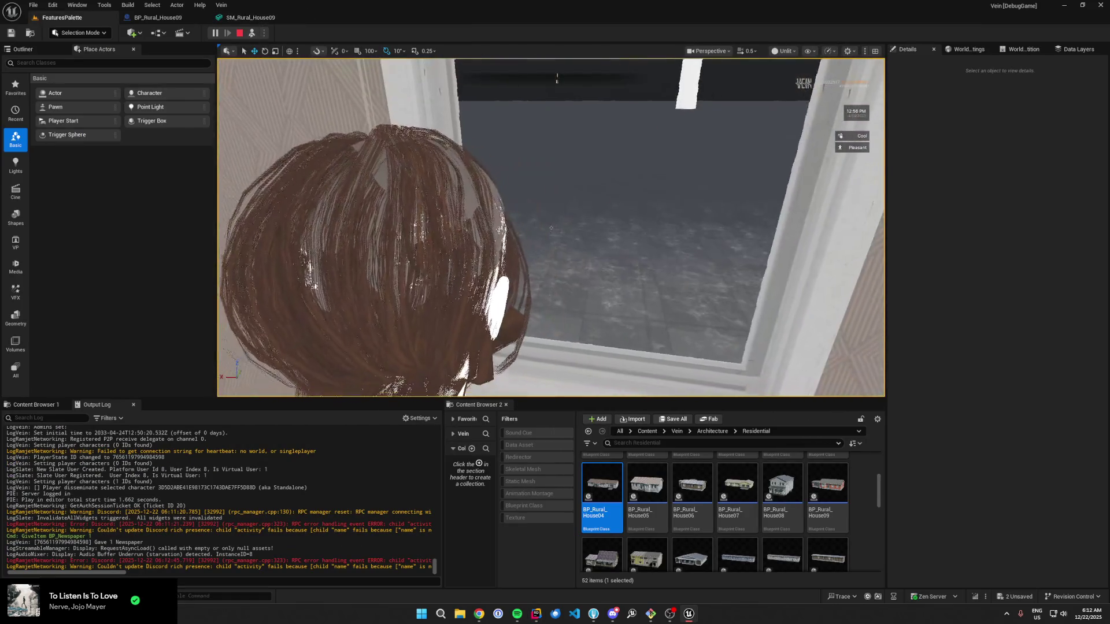
click(513, 199)
scroll(513, 199, down, 3)
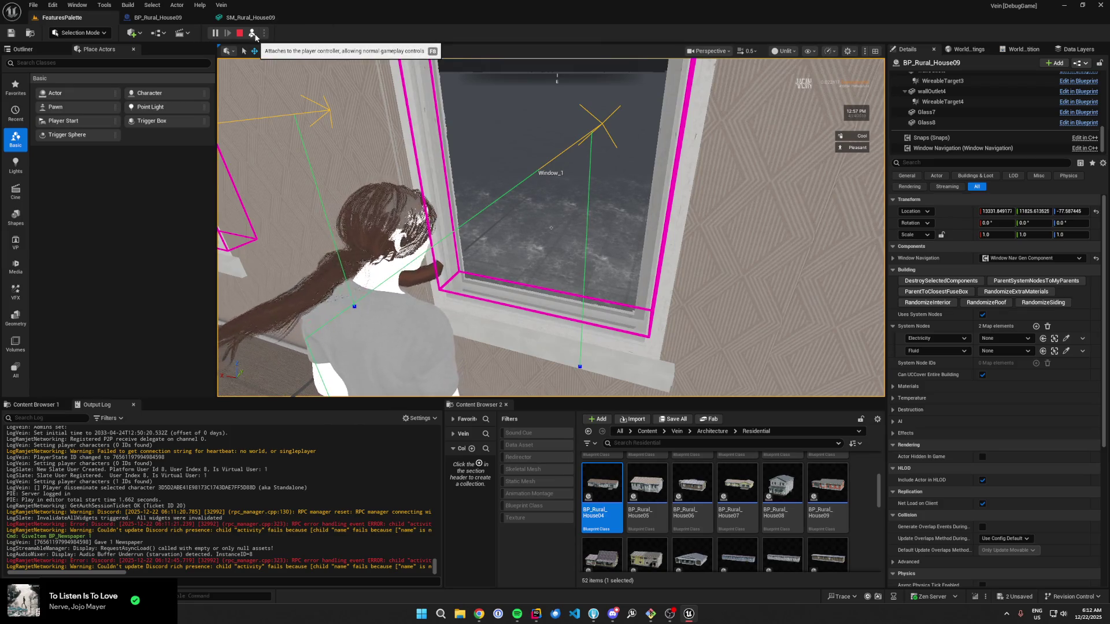
click(252, 33)
key(alt+Tab)
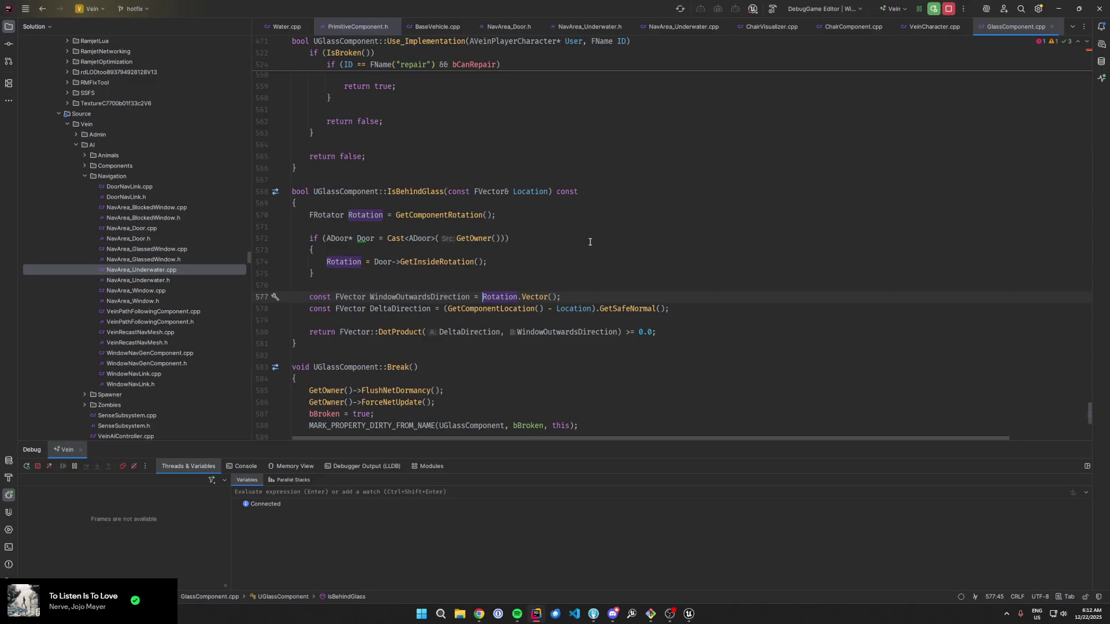
Step: Review the GetComponentLocation call and the Location parameter usages on lines 577–578
click(527, 309)
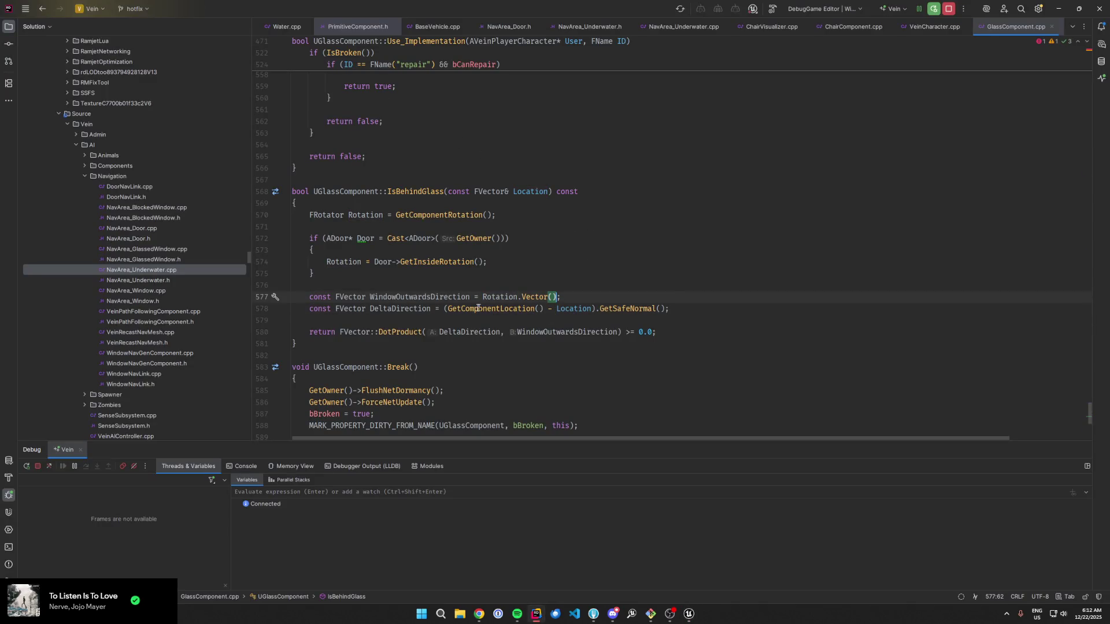
click(576, 302)
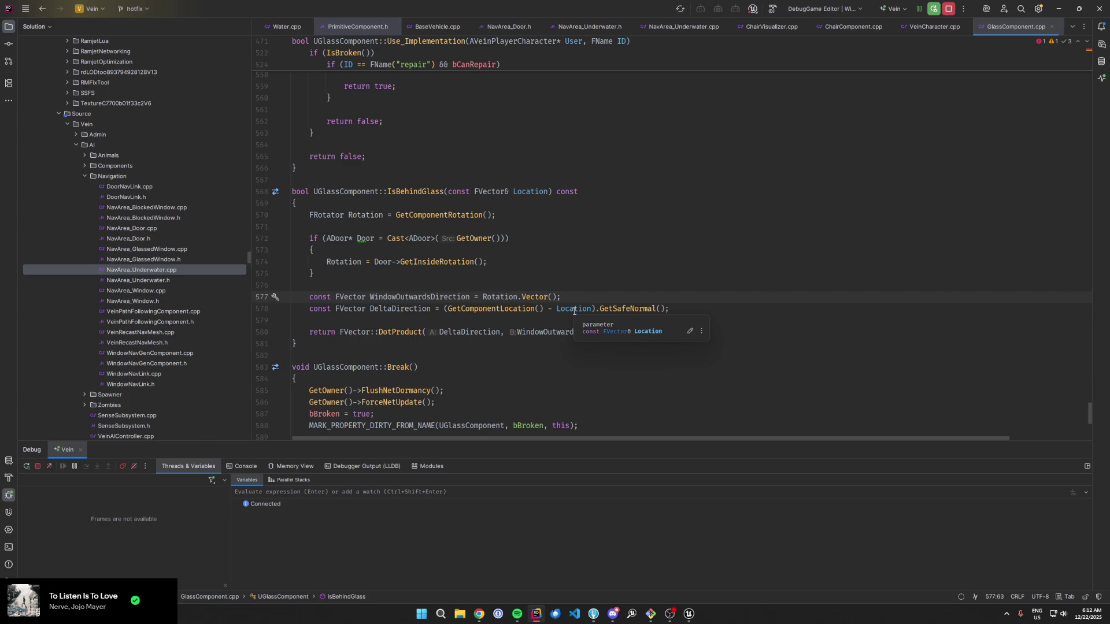
click(574, 310)
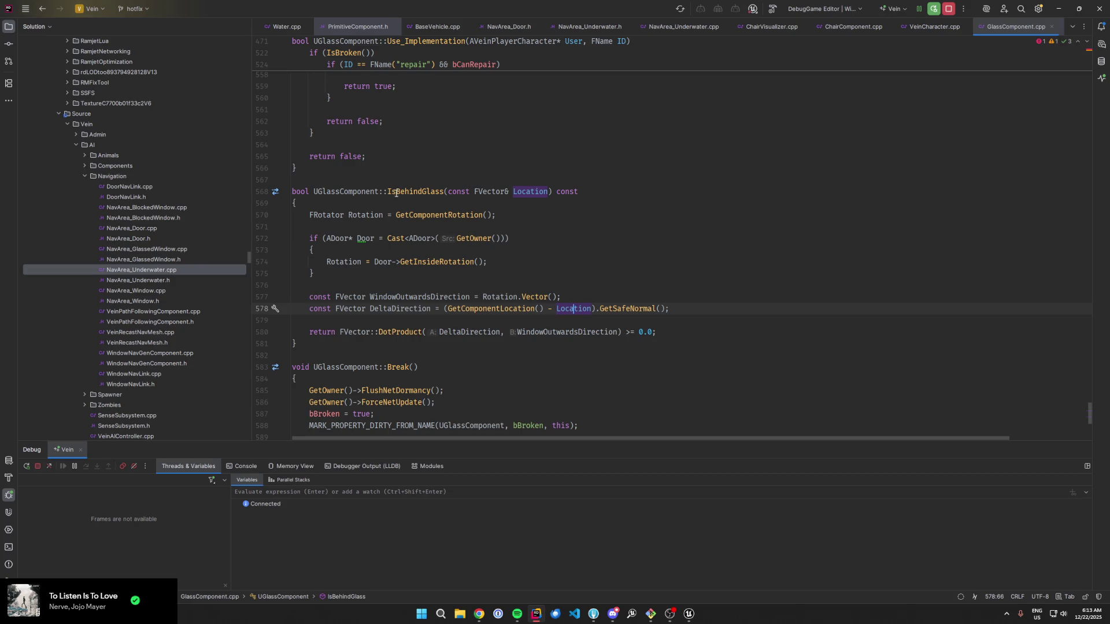
Step: Breakpoint the DeltaDirection line, inspect the GetUseOptions_Implementation and IsBehindGlass frames, then resume
click(264, 309)
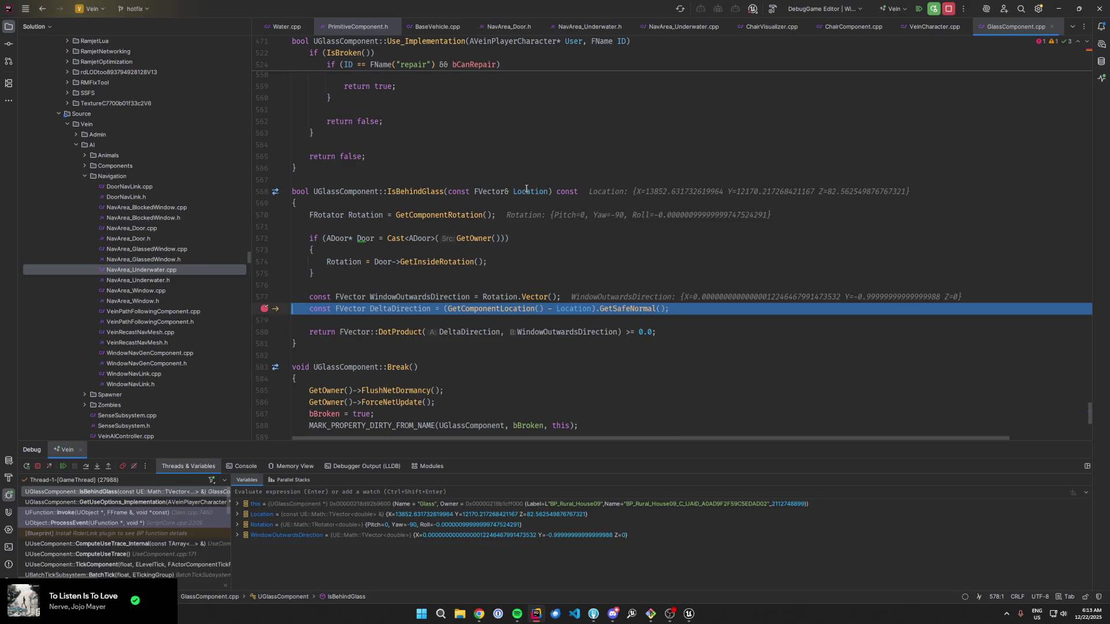
mouse_move(526, 189)
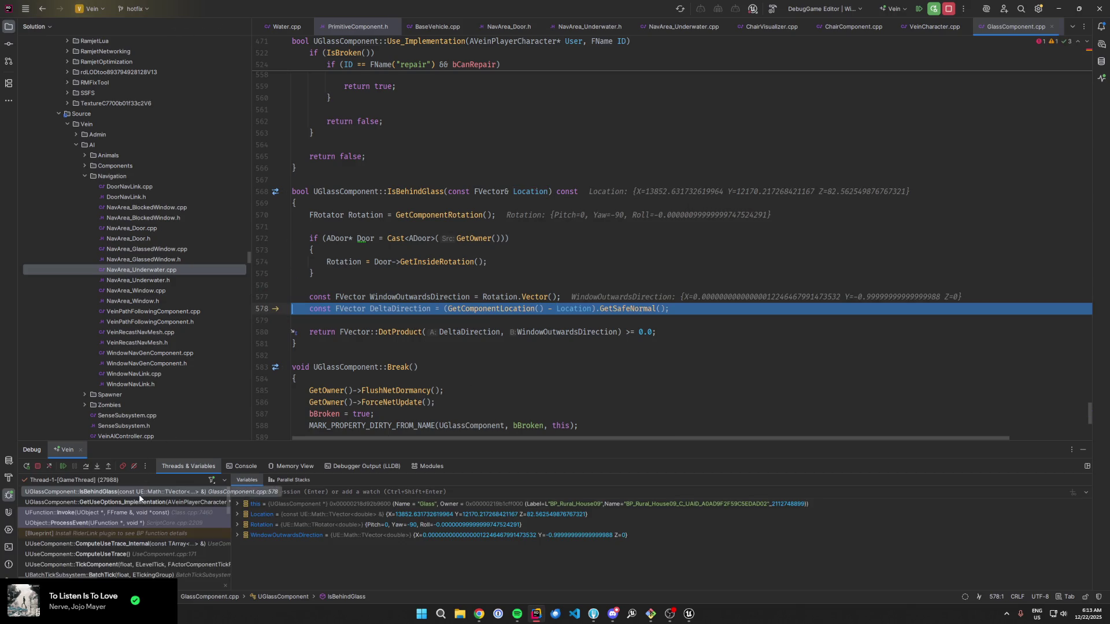
click(145, 501)
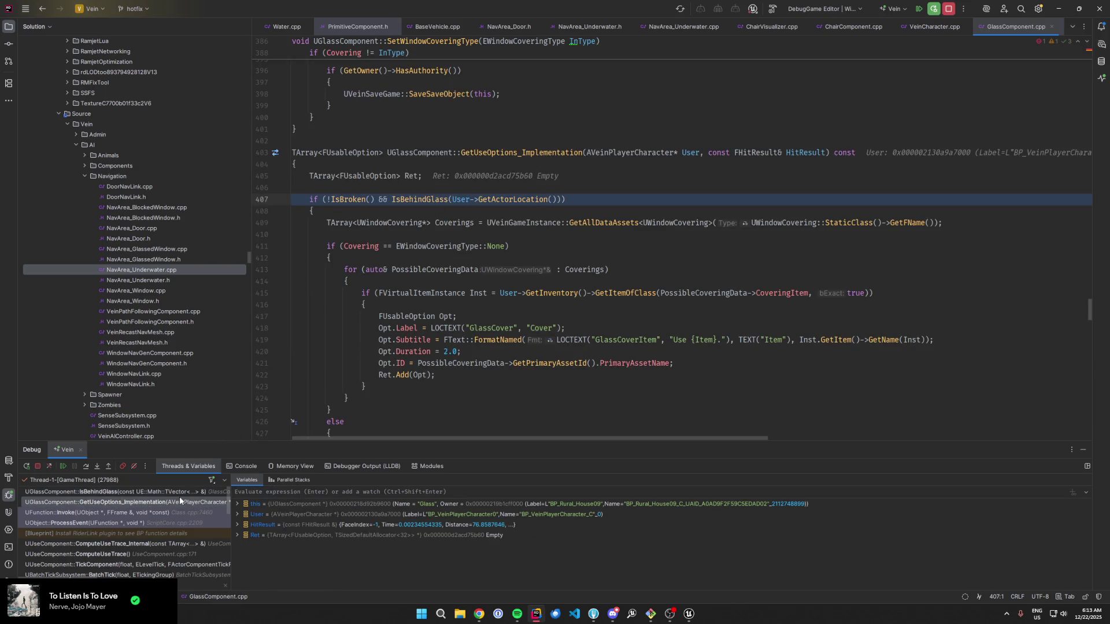
click(180, 492)
scroll(438, 287, up, 2)
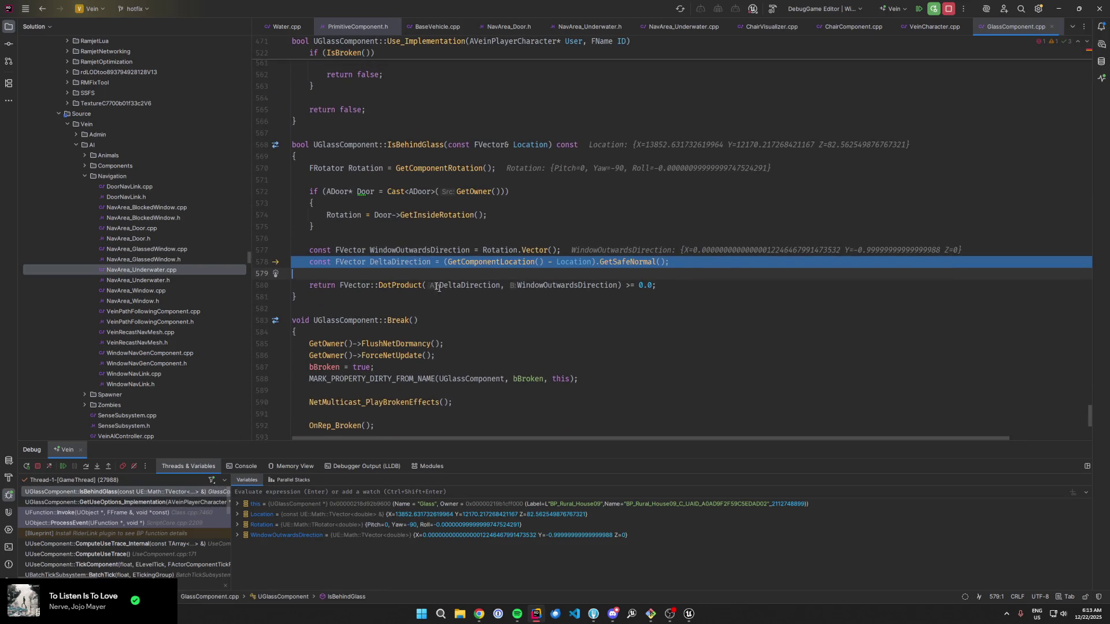
key(F5)
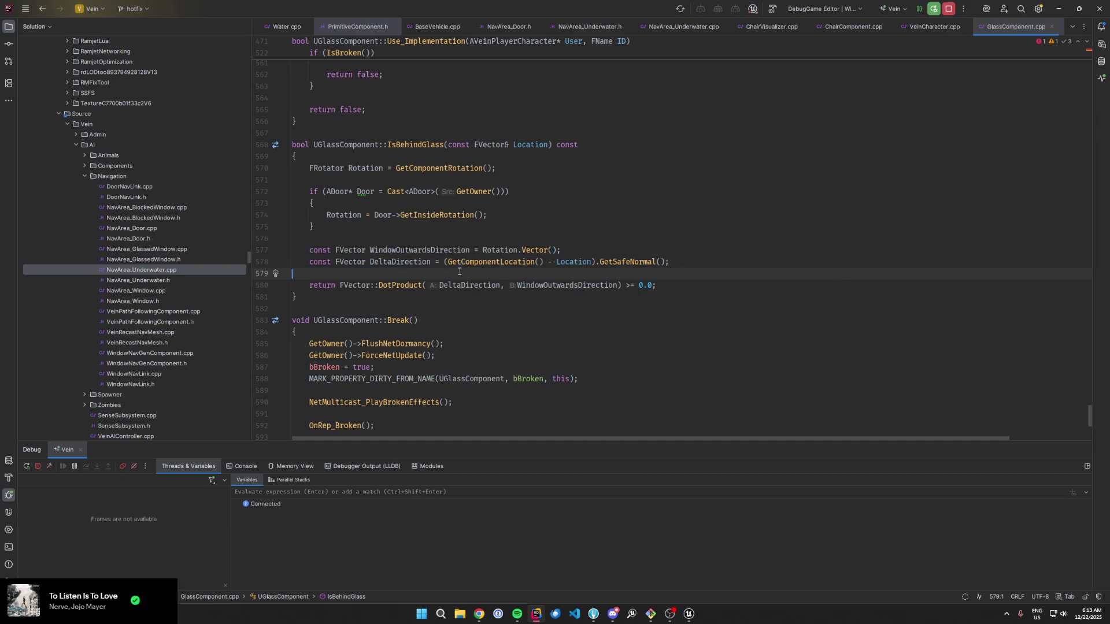
Step: Eject to the editor camera and browse the Glass7, Glass1 and other Glass components' properties
click(252, 33)
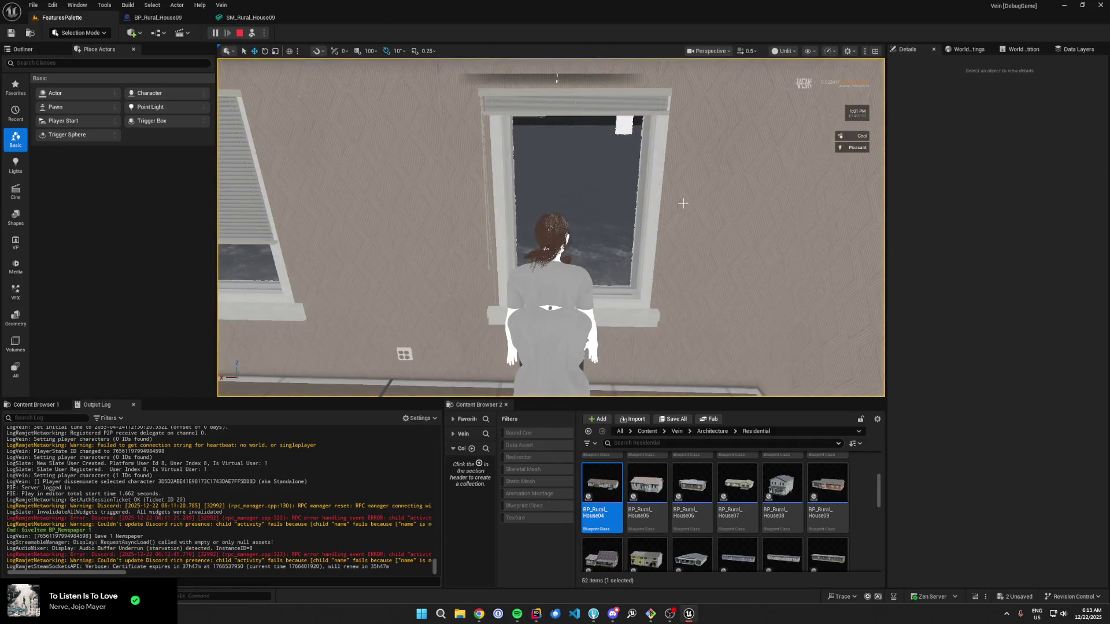
click(971, 113)
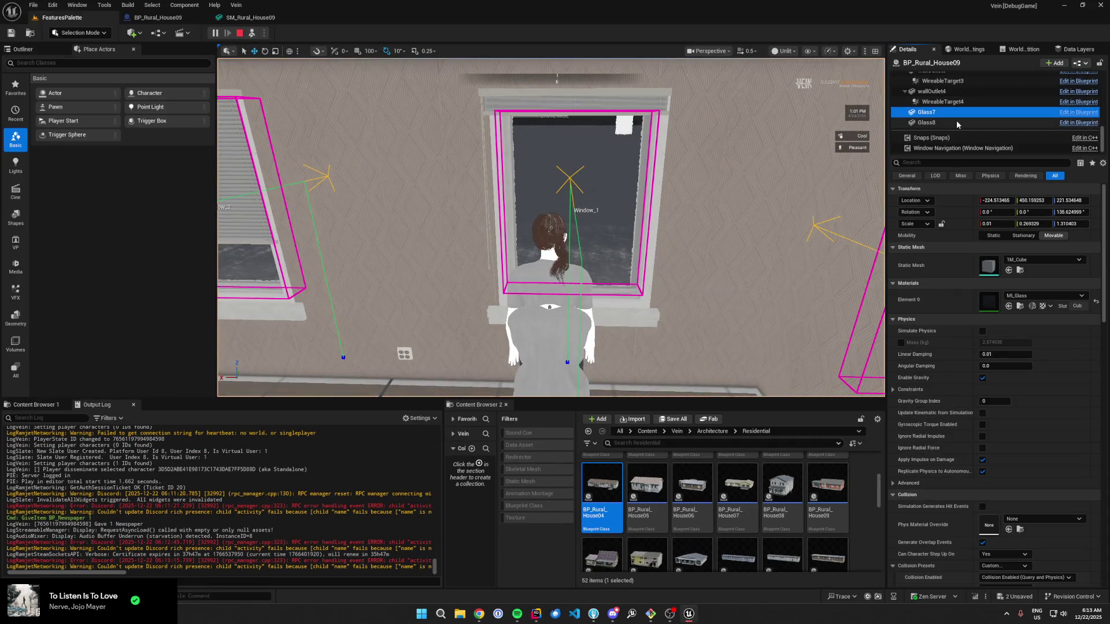
scroll(944, 117, up, 10)
scroll(944, 119, up, 5)
click(942, 111)
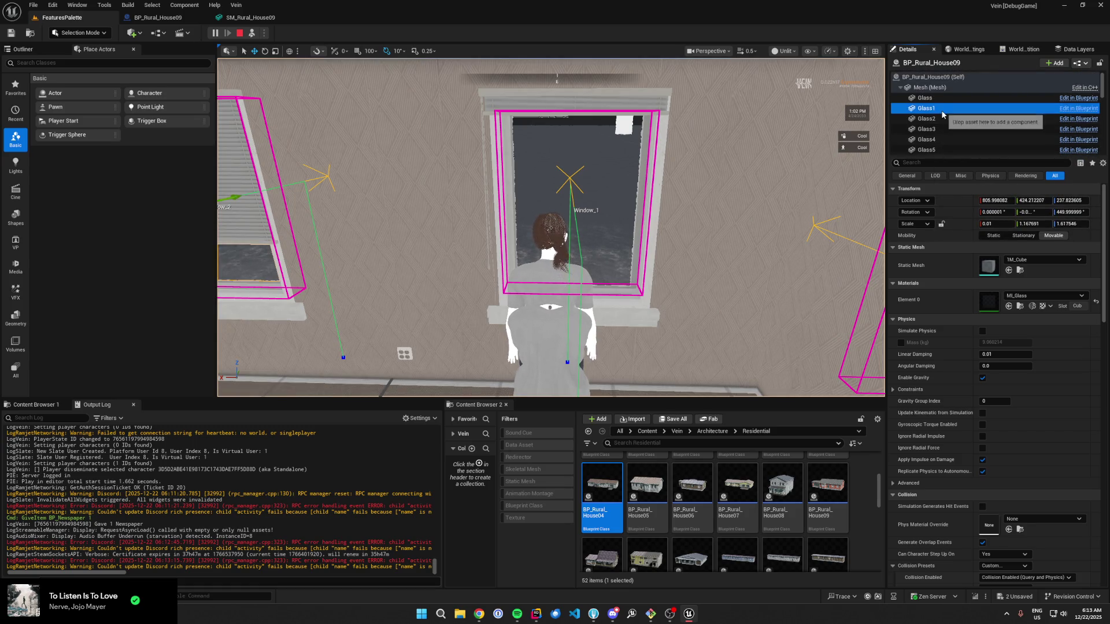
key(Down)
key(Down)
key(Down)
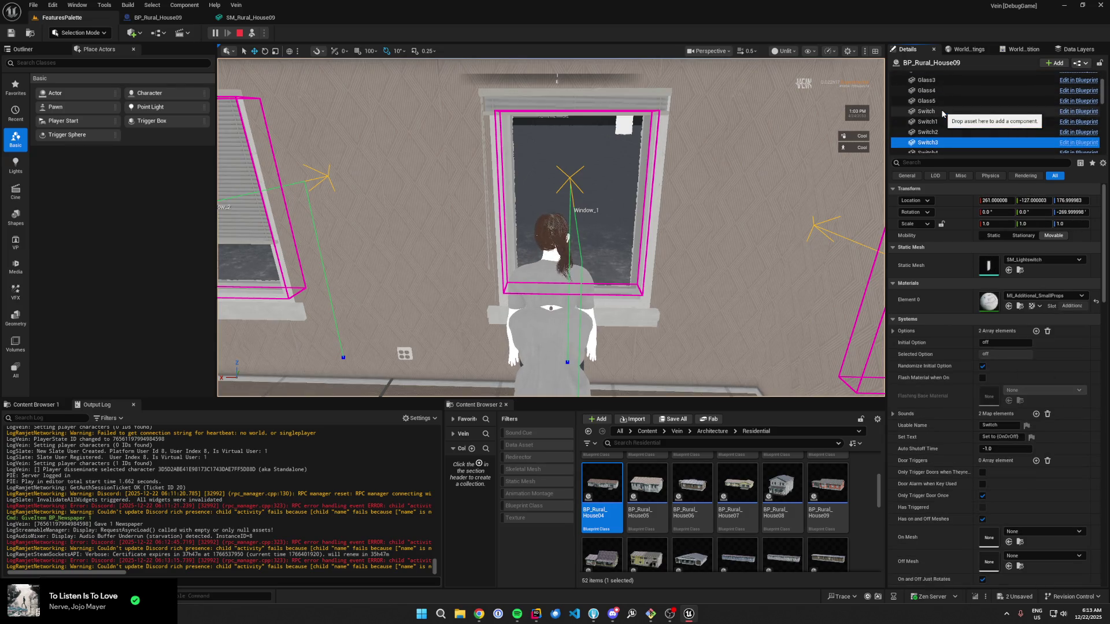
key(Up)
key(Up)
key(Up)
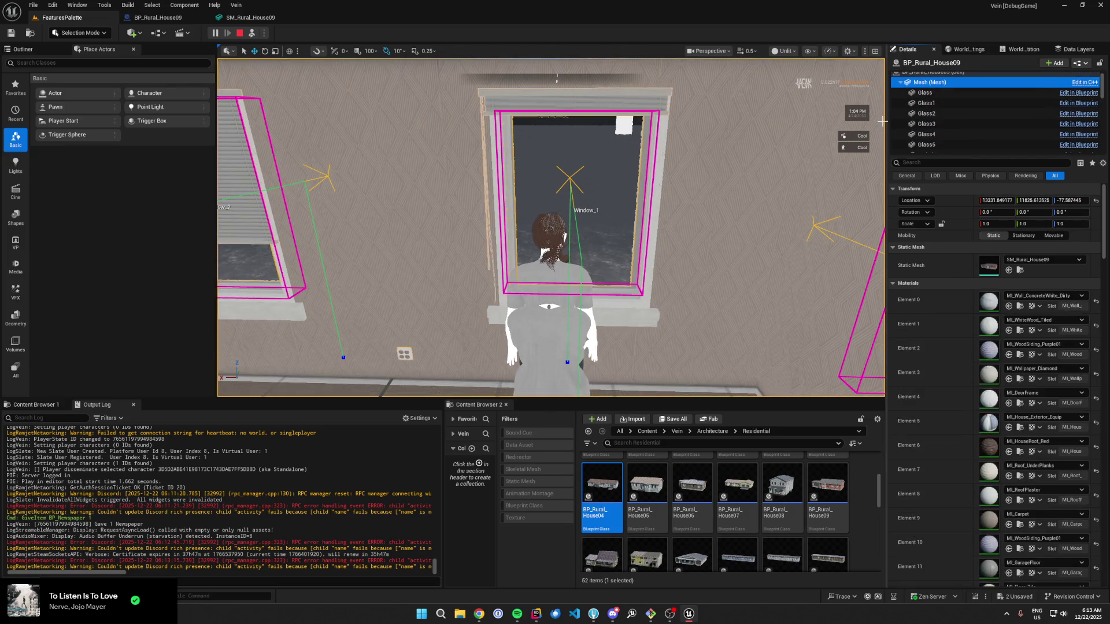
key(Down)
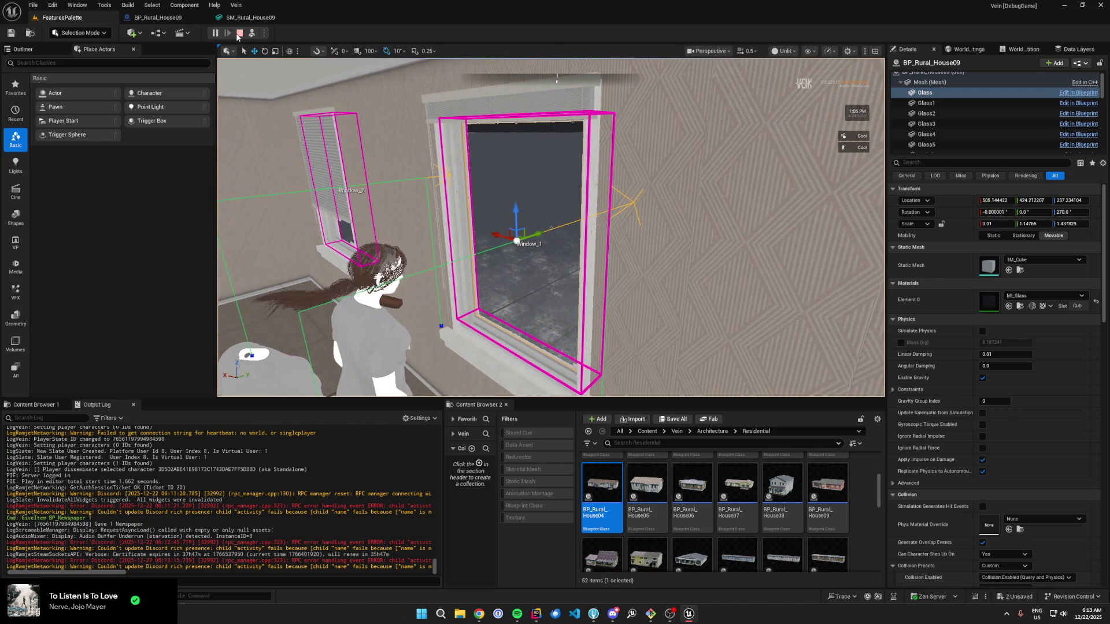
click(173, 19)
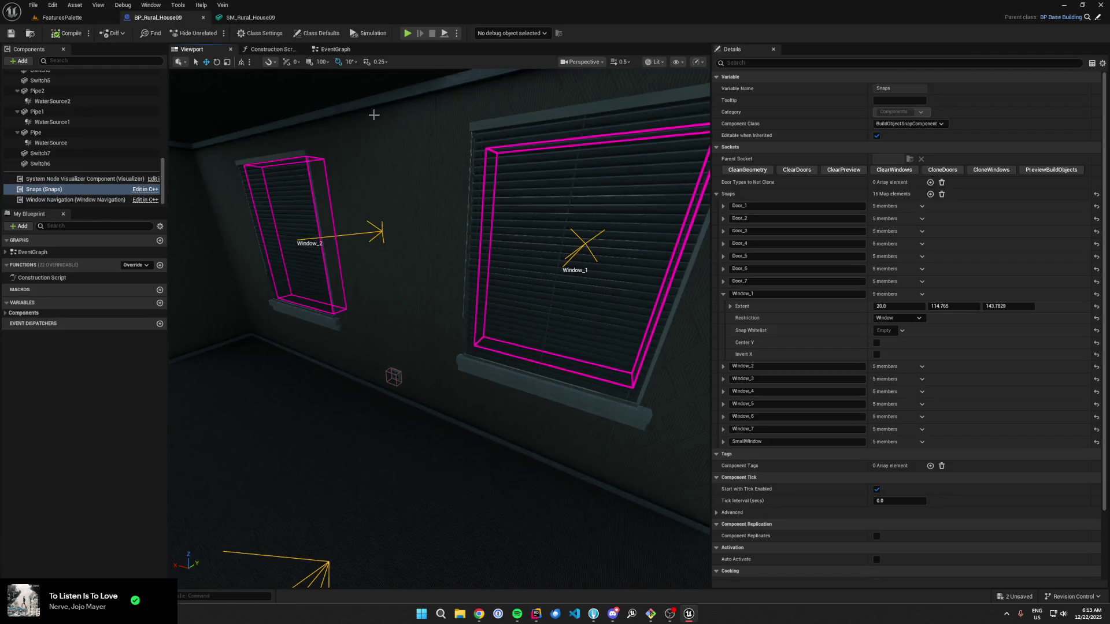
Step: Select and frame the Glass6, Glass8, Glass7 and Glass5 panes in the blueprint viewport
click(568, 243)
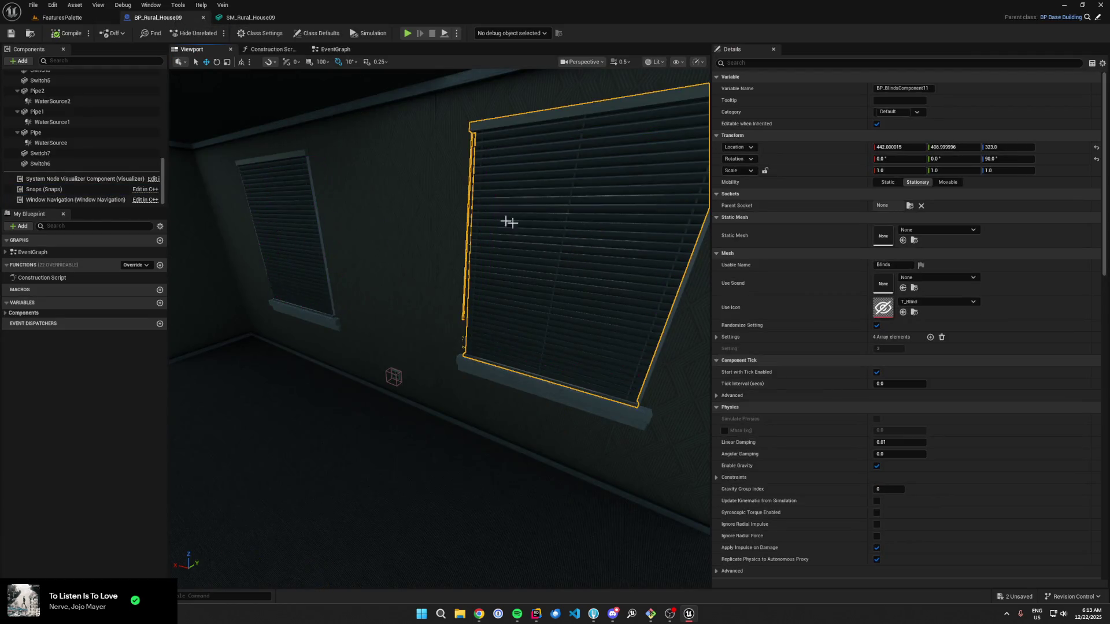
scroll(57, 144, up, 10)
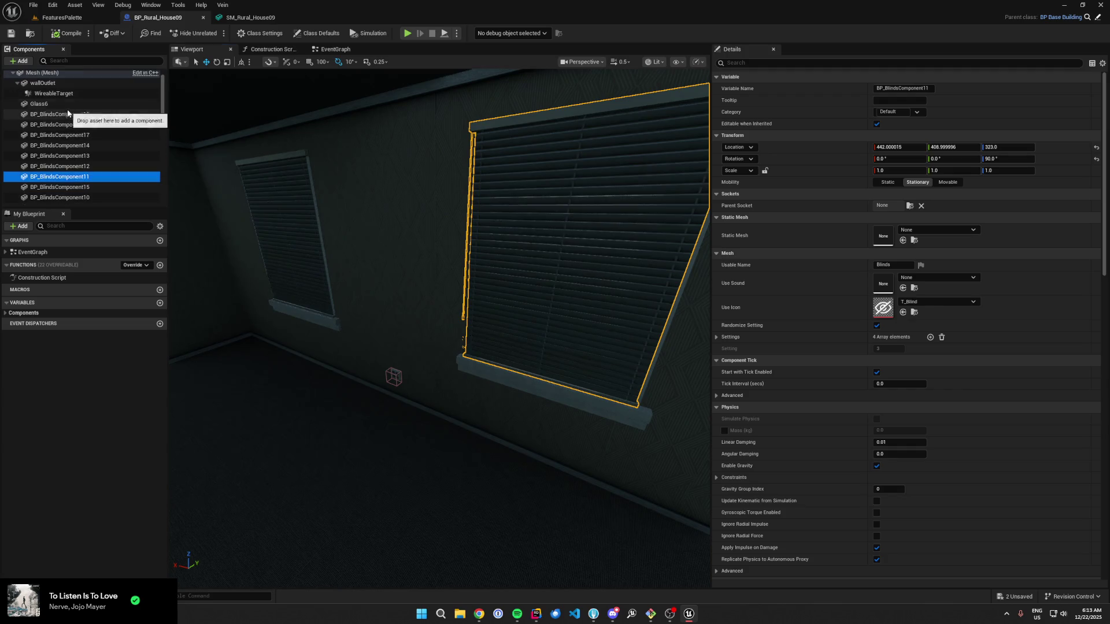
scroll(69, 120, up, 2)
double_click(39, 104)
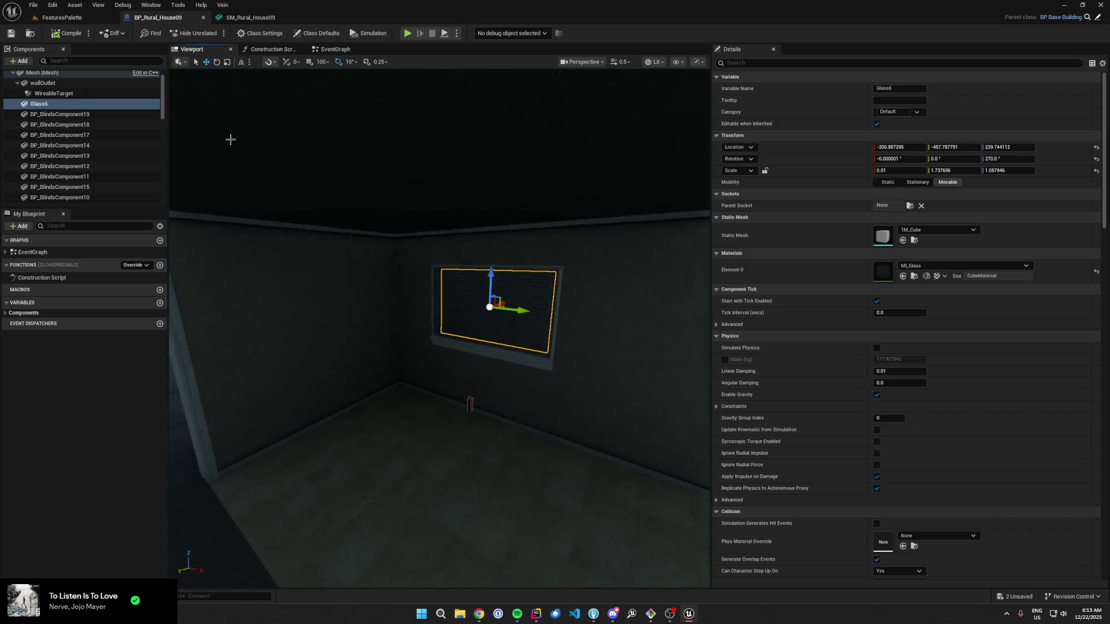
scroll(144, 155, down, 4)
scroll(144, 155, down, 3)
double_click(39, 169)
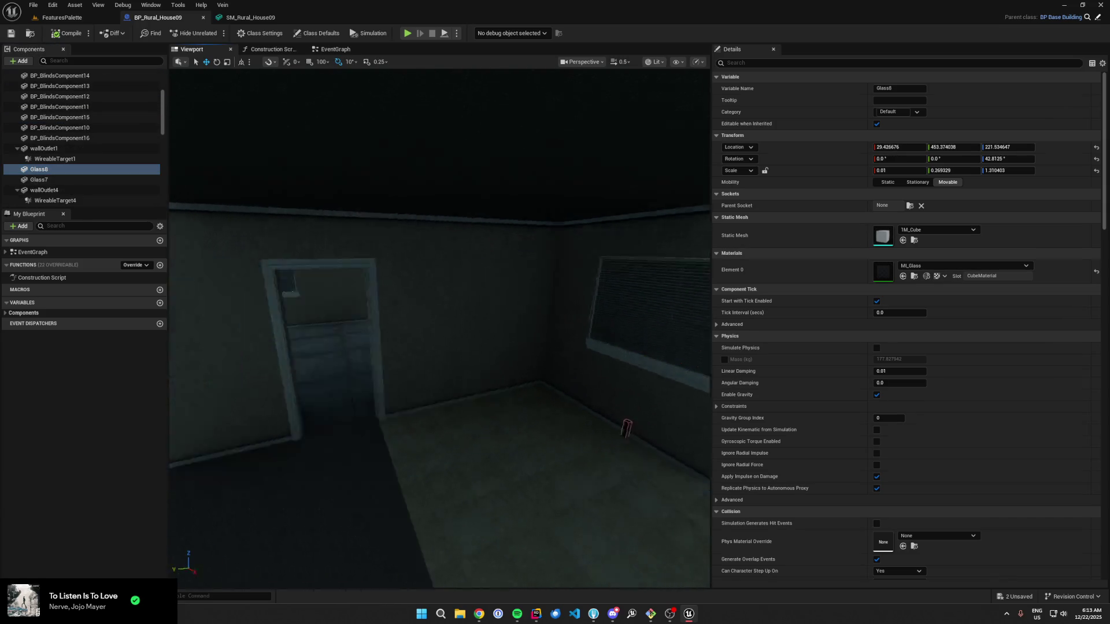
double_click(69, 179)
scroll(65, 173, down, 4)
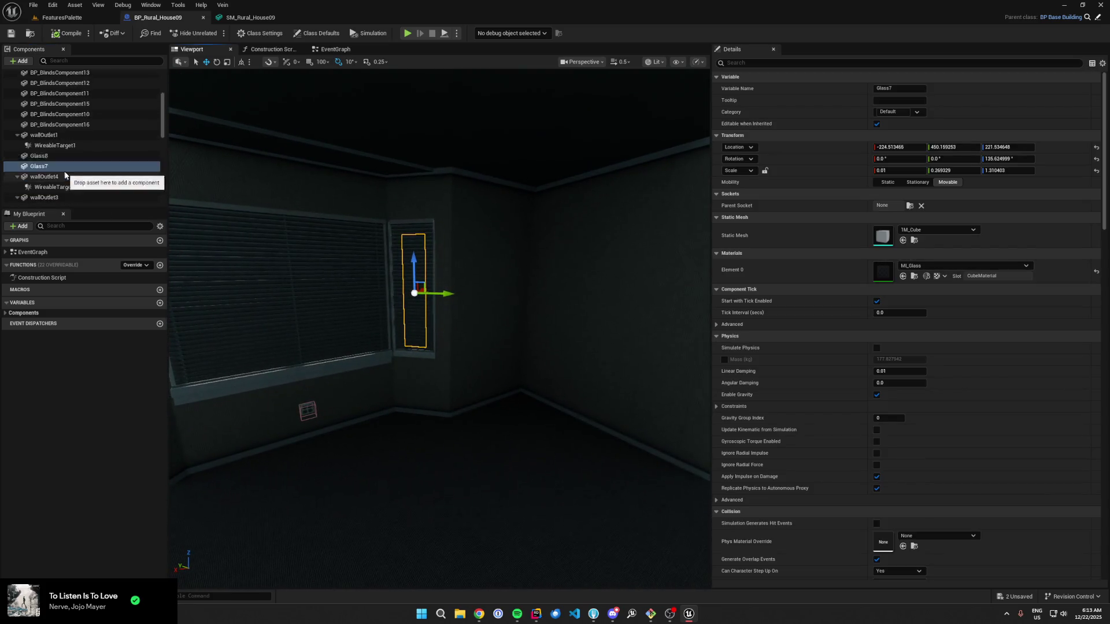
scroll(65, 173, down, 4)
double_click(74, 169)
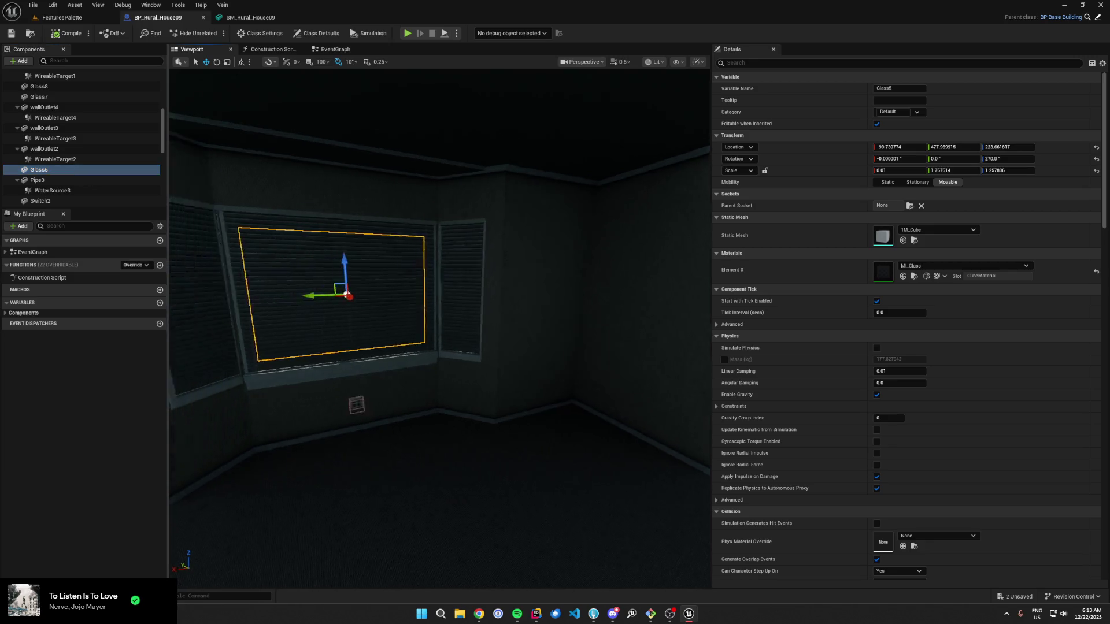
Step: Try a 90° yaw on Glass5, leaving it back at its original 270°
mouse_move(428, 357)
mouse_down()
mouse_move(520, 370)
mouse_move(555, 347)
mouse_move(515, 377)
mouse_move(528, 350)
mouse_up()
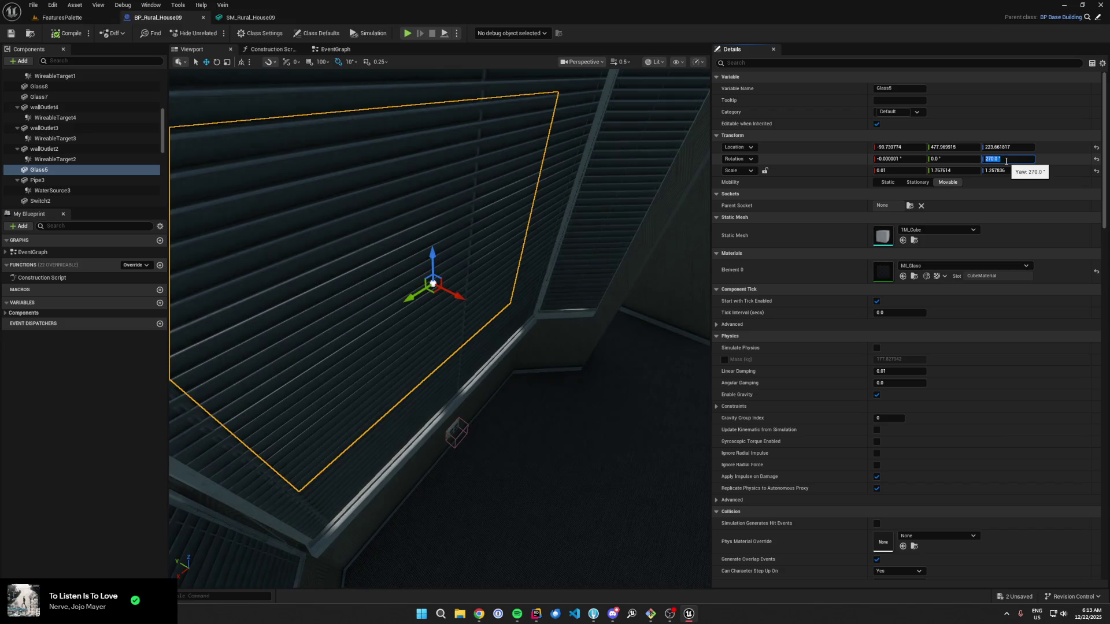
text(90)
drag(545, 208, 540, 209)
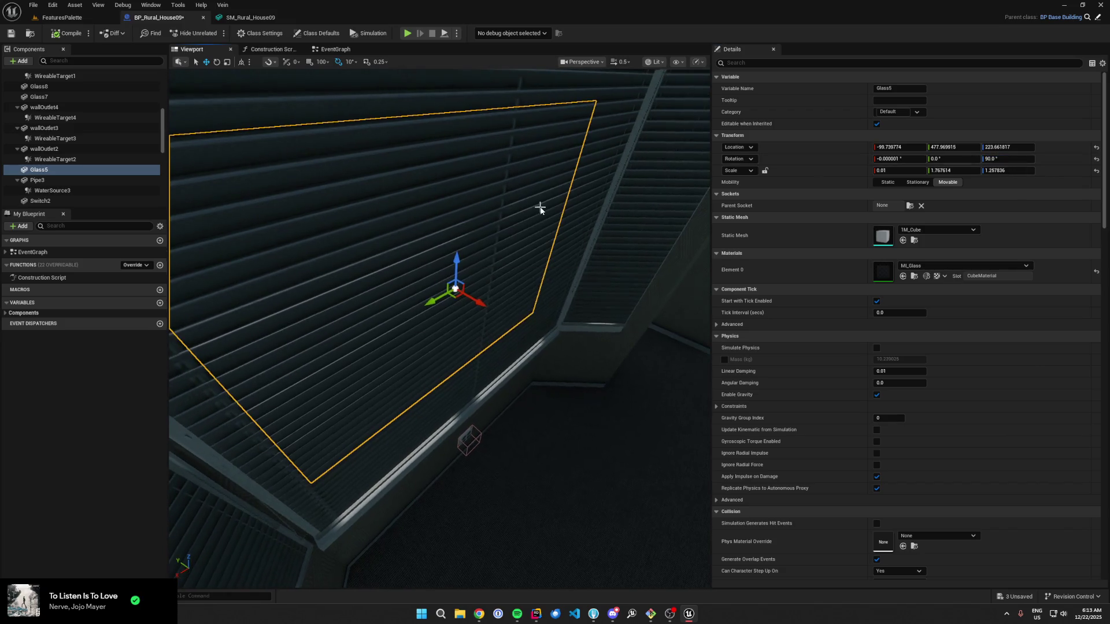
click(81, 169)
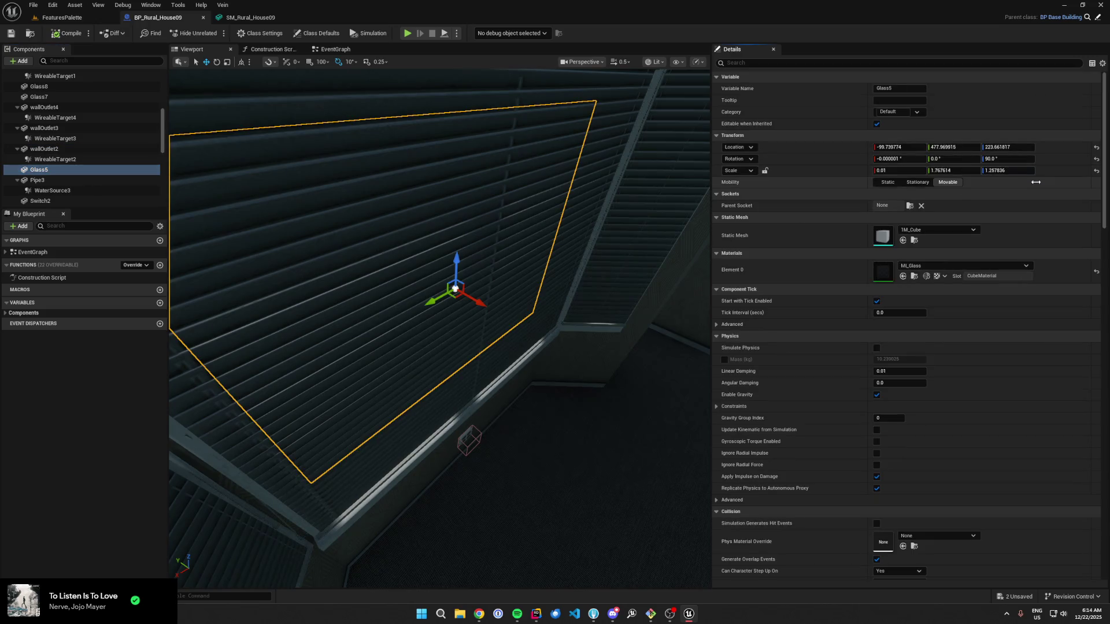
drag(462, 323, 440, 323)
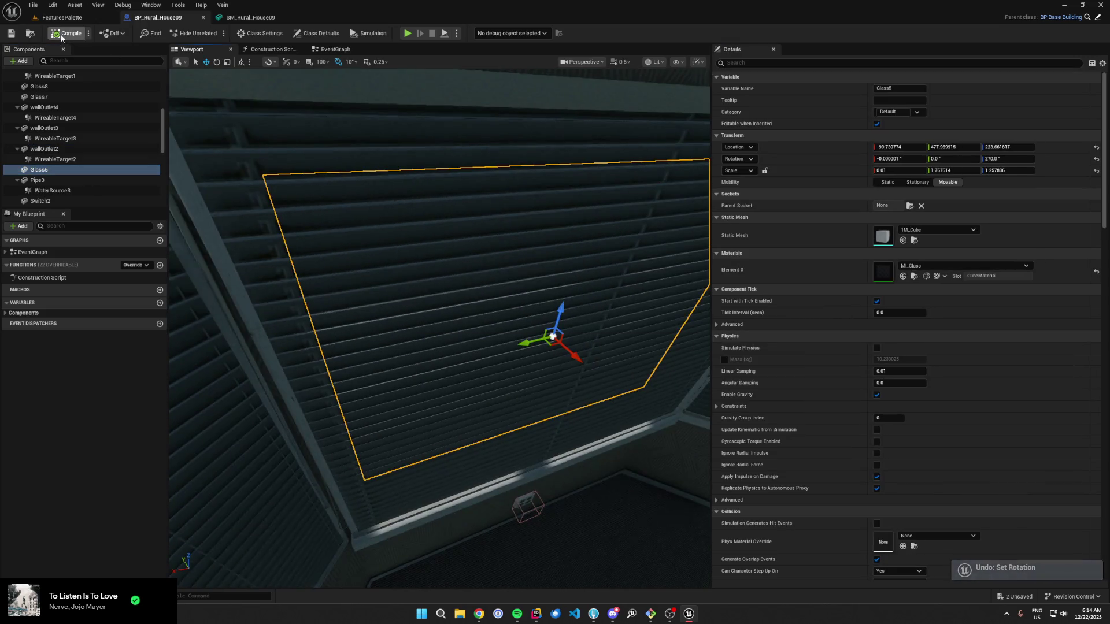
Step: In the FeaturesPalette level, select the house's Glass5 pane, try a yaw edit, then undo it
click(61, 17)
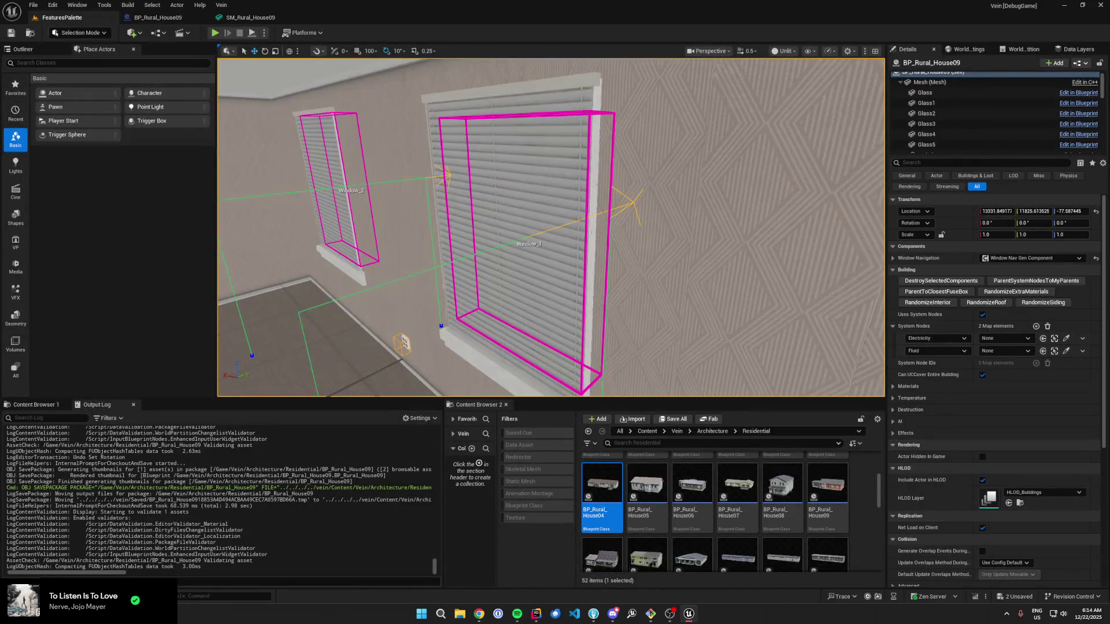
click(977, 92)
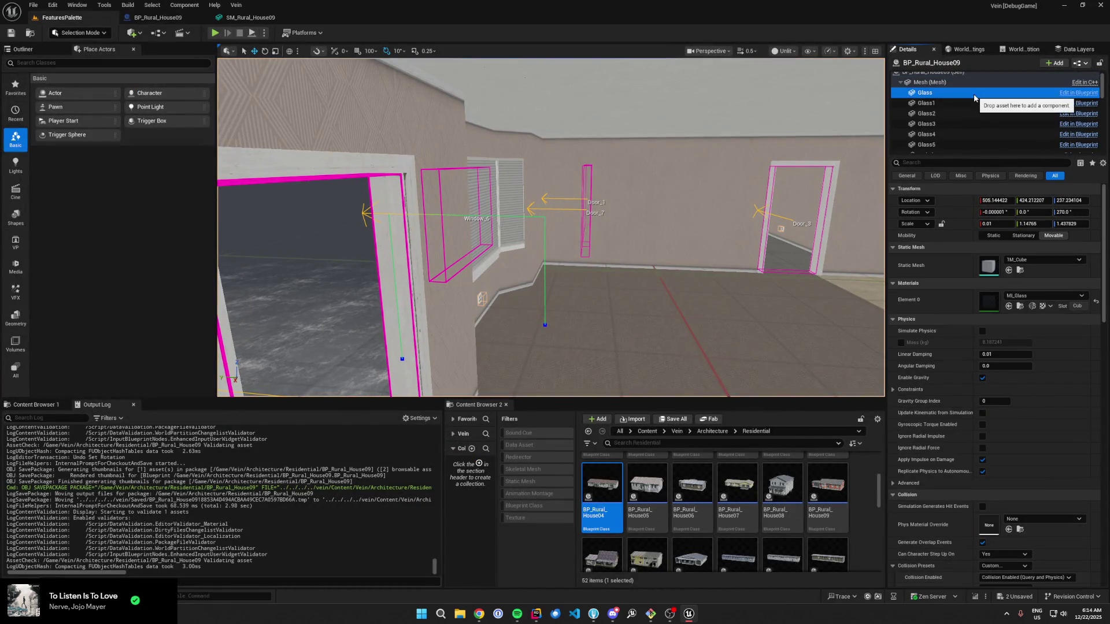
key(Down)
key(Down)
key(Down)
key(f)
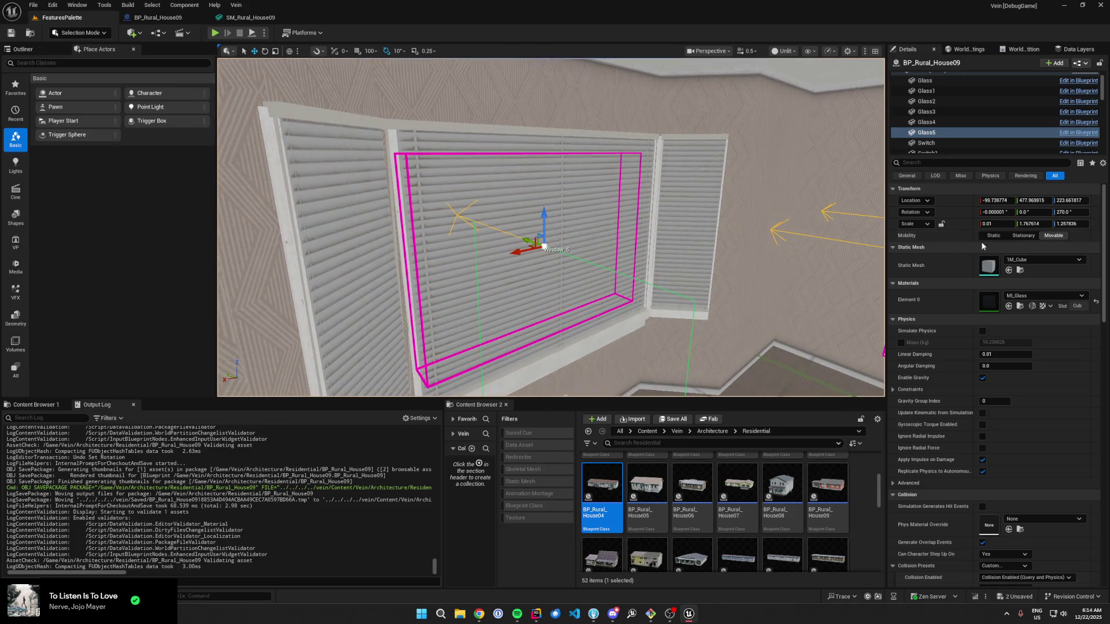
text(80)
key(Return)
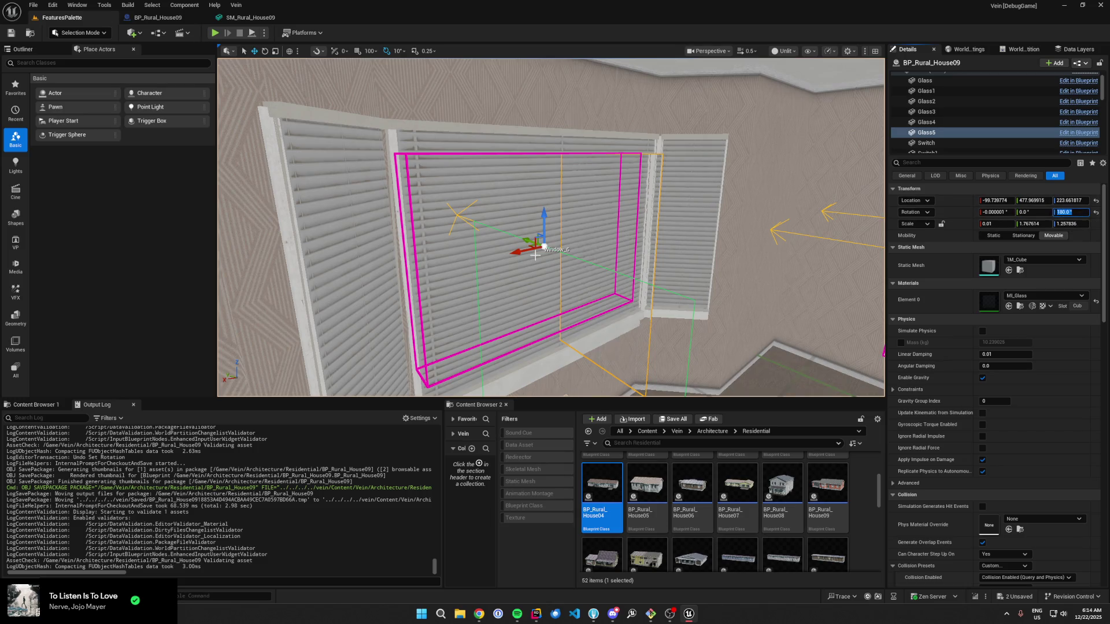
key(ctrl+z)
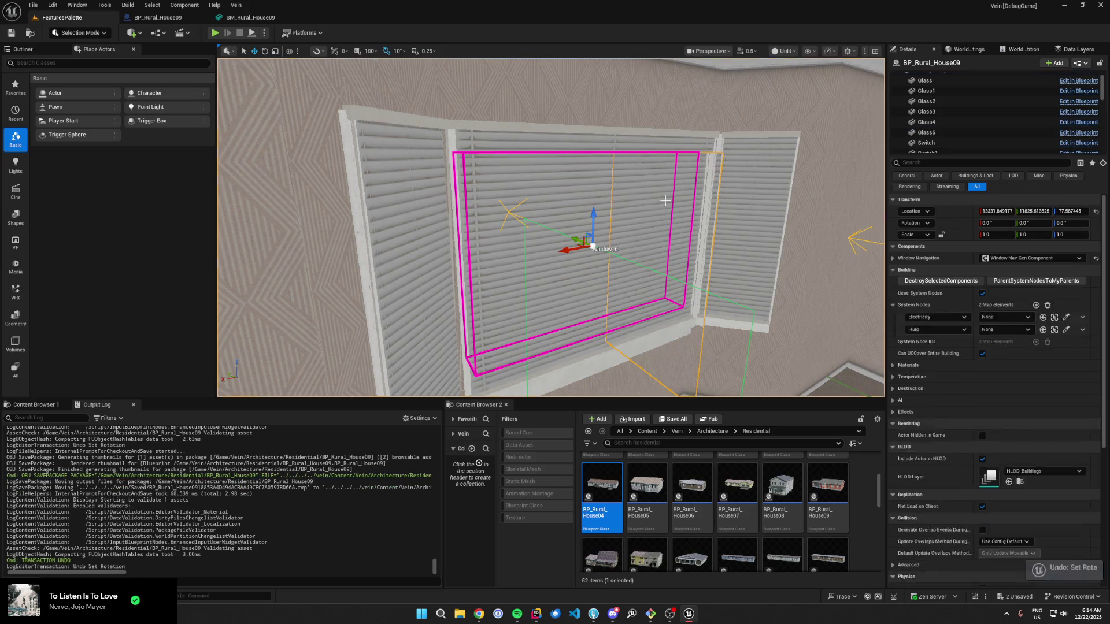
click(937, 132)
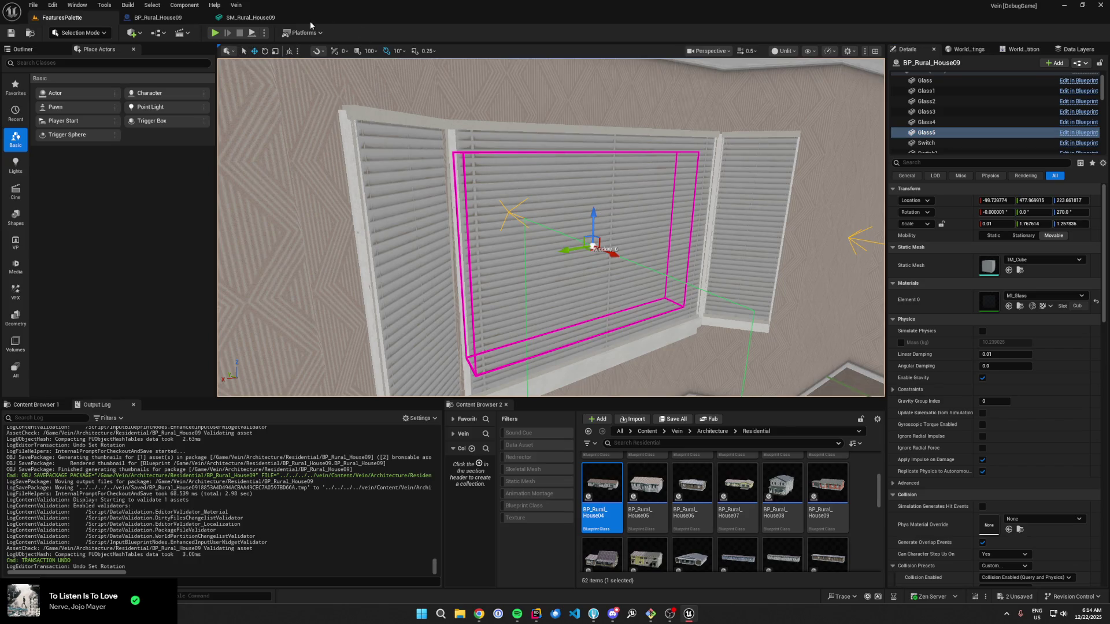
Step: Reselect Glass5 on the placed BP_Rural_House09 and inspect its window from several angles
click(240, 18)
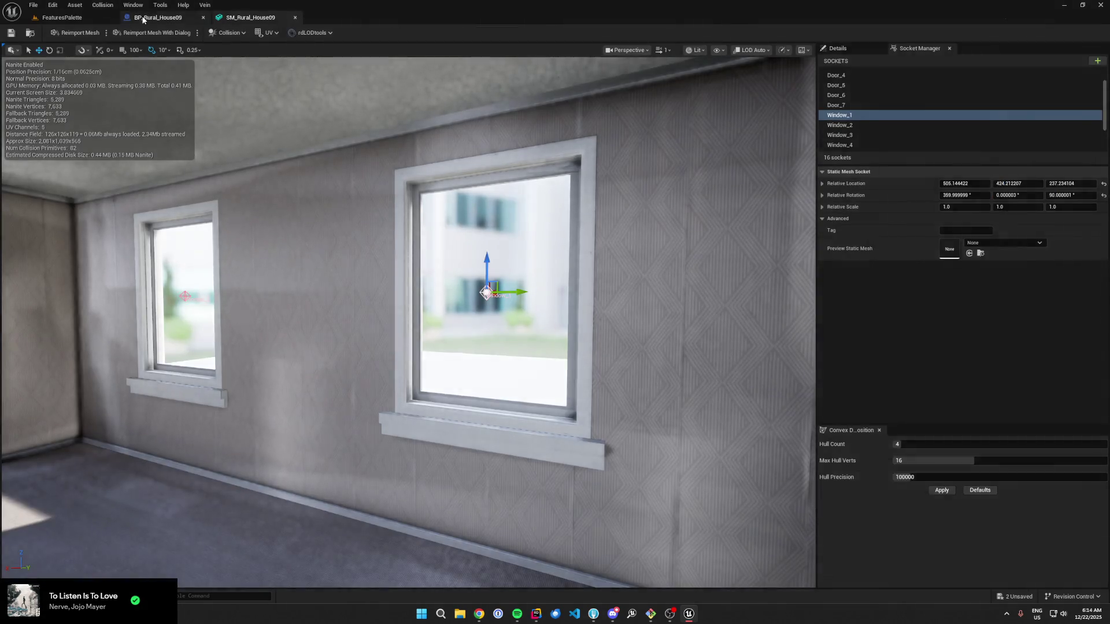
click(142, 18)
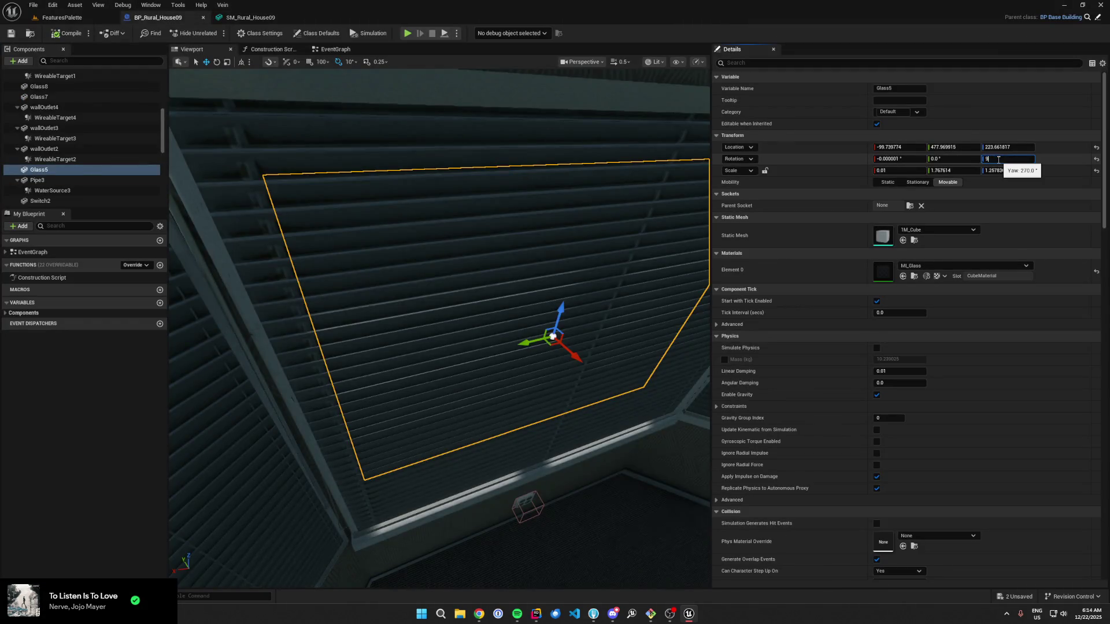
click(61, 19)
click(581, 173)
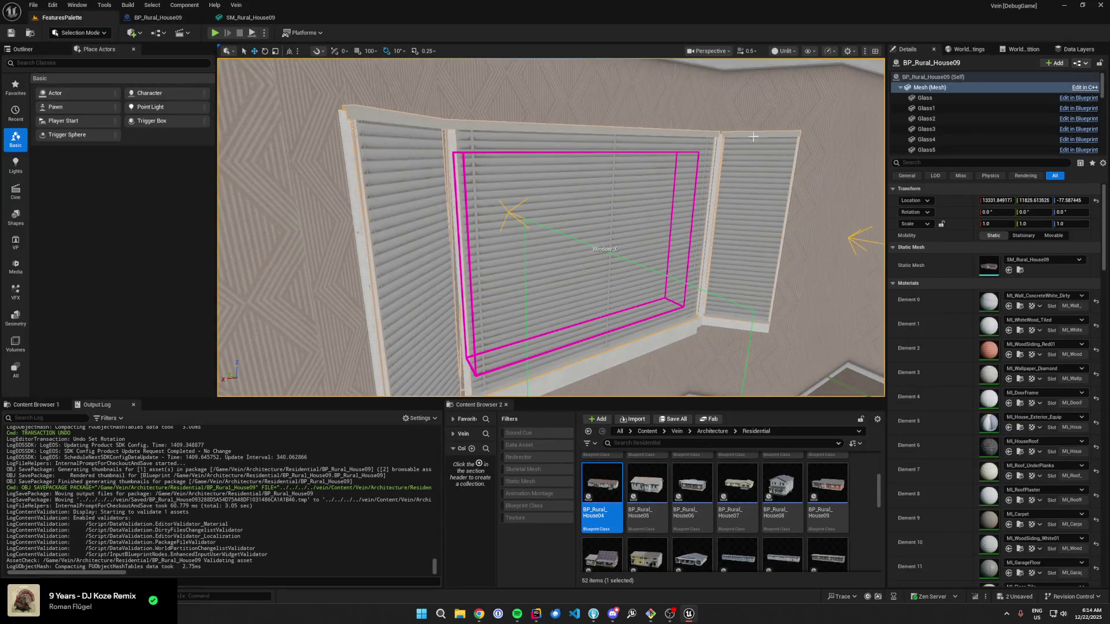
scroll(942, 149, down, 1)
click(943, 133)
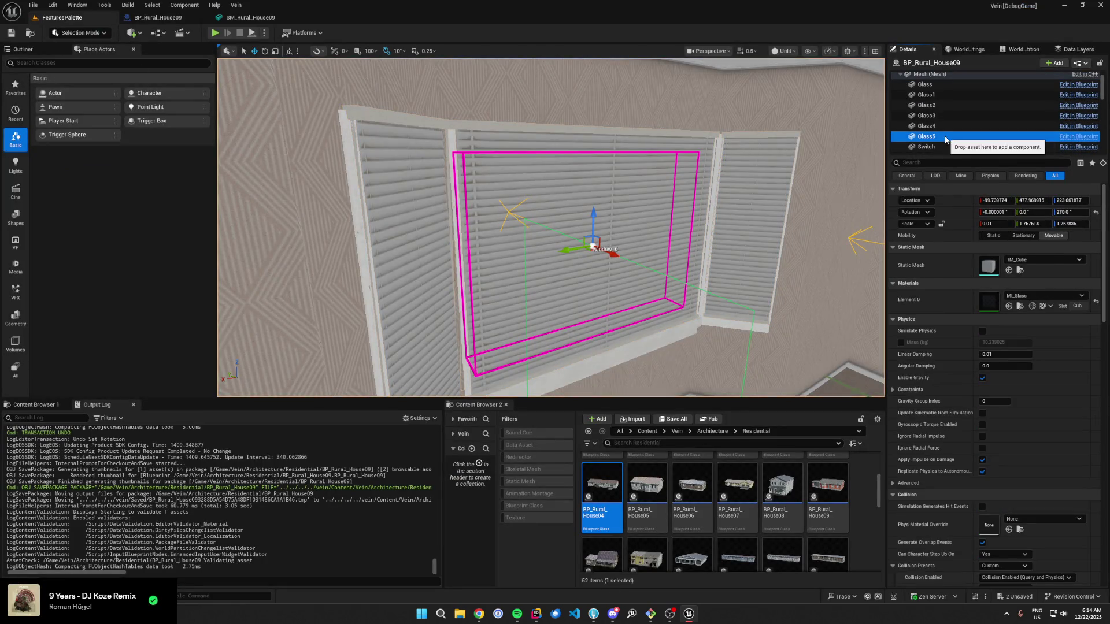
key(w)
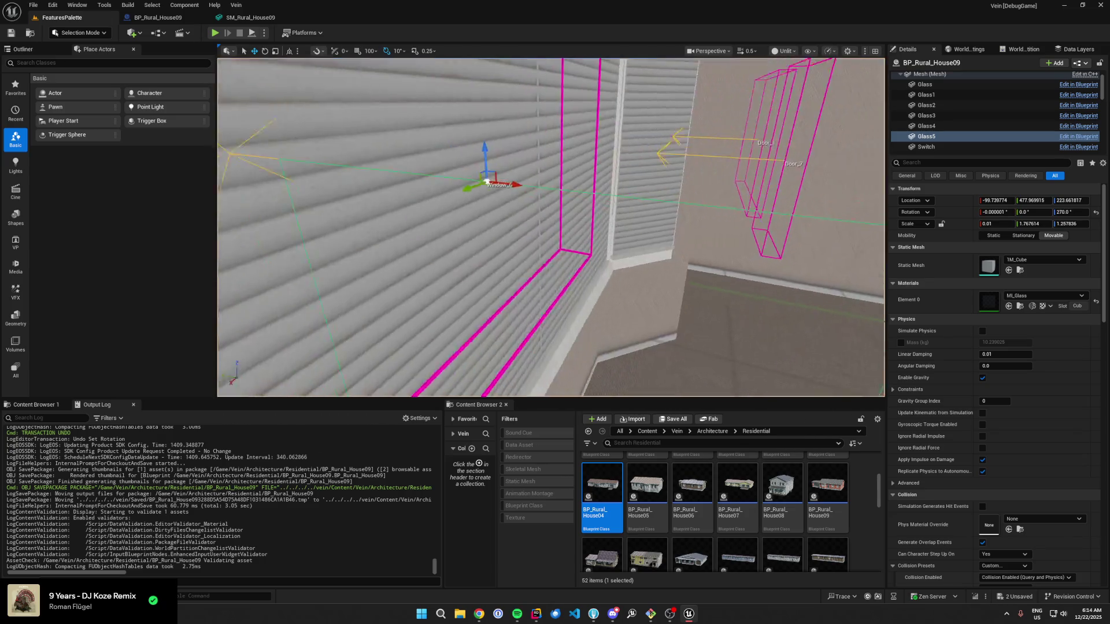
key(a)
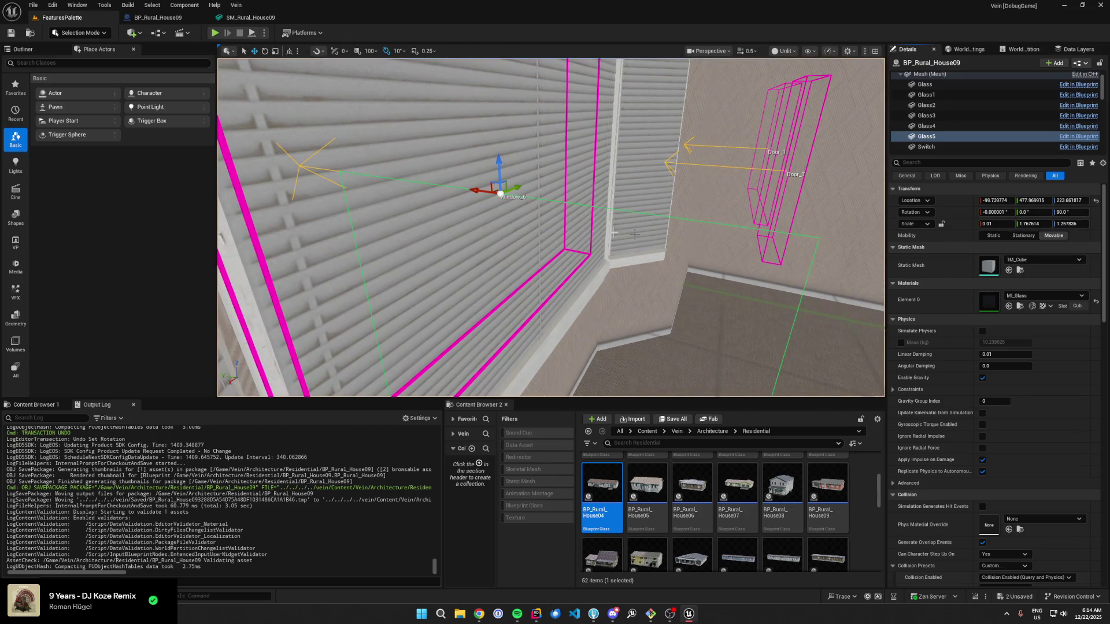
key(f)
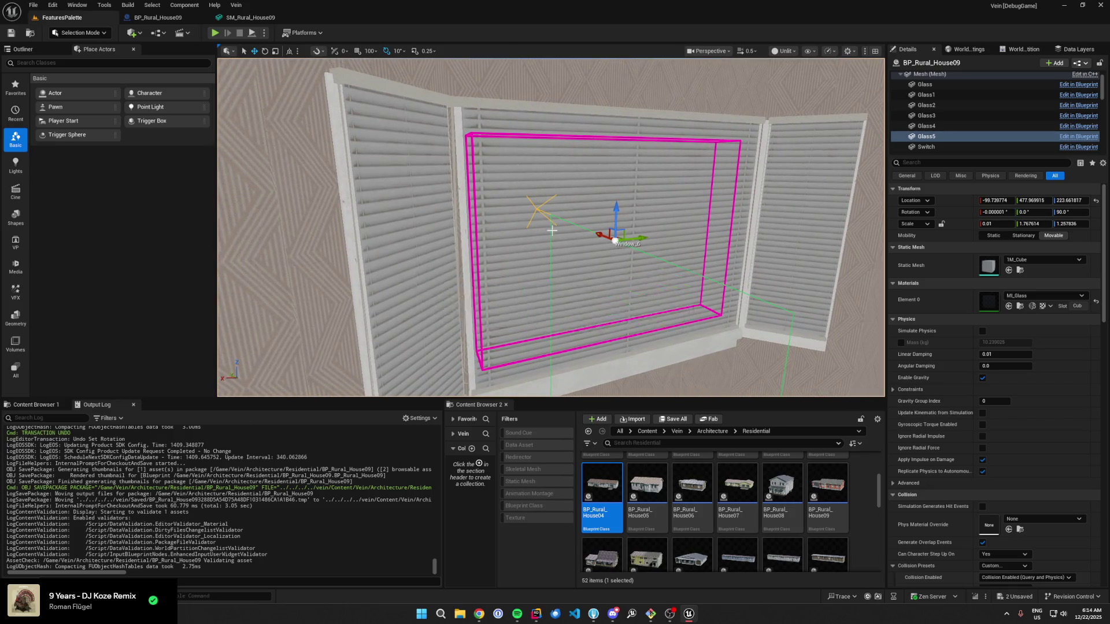
key(d)
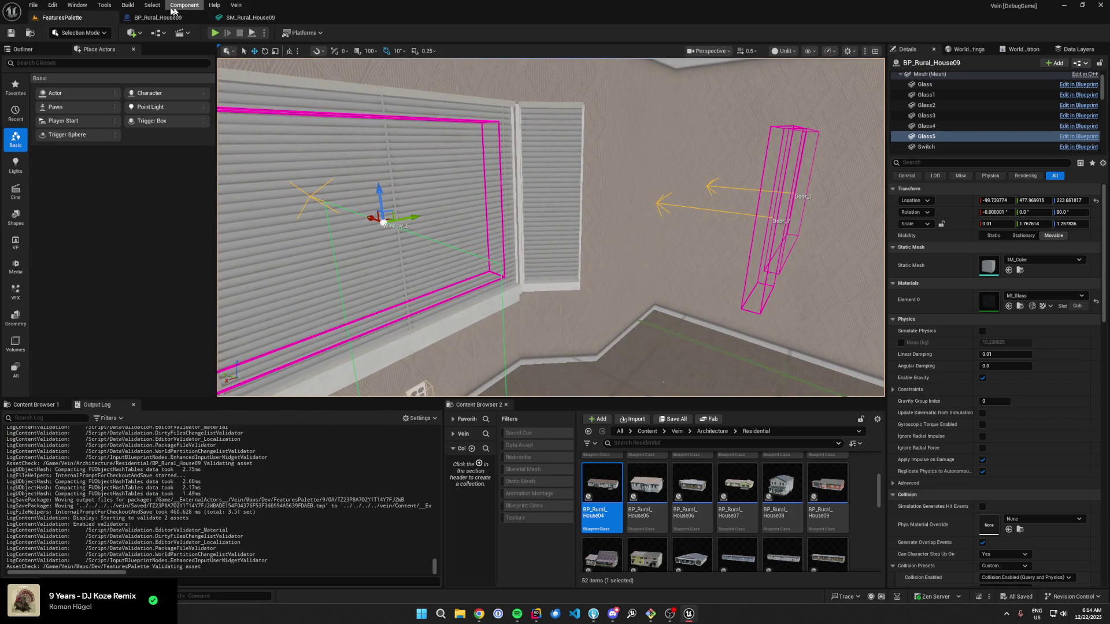
click(173, 16)
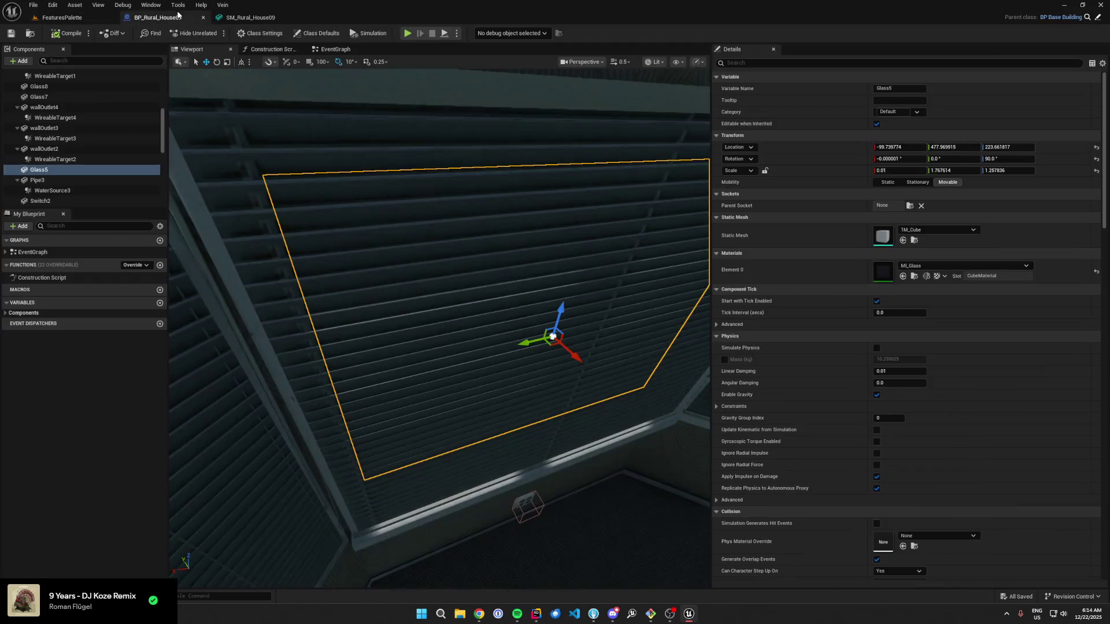
Step: Select the Glass pane in BP_Rural_House09, orbit around it, and save the blueprint
scroll(68, 179, down, 2)
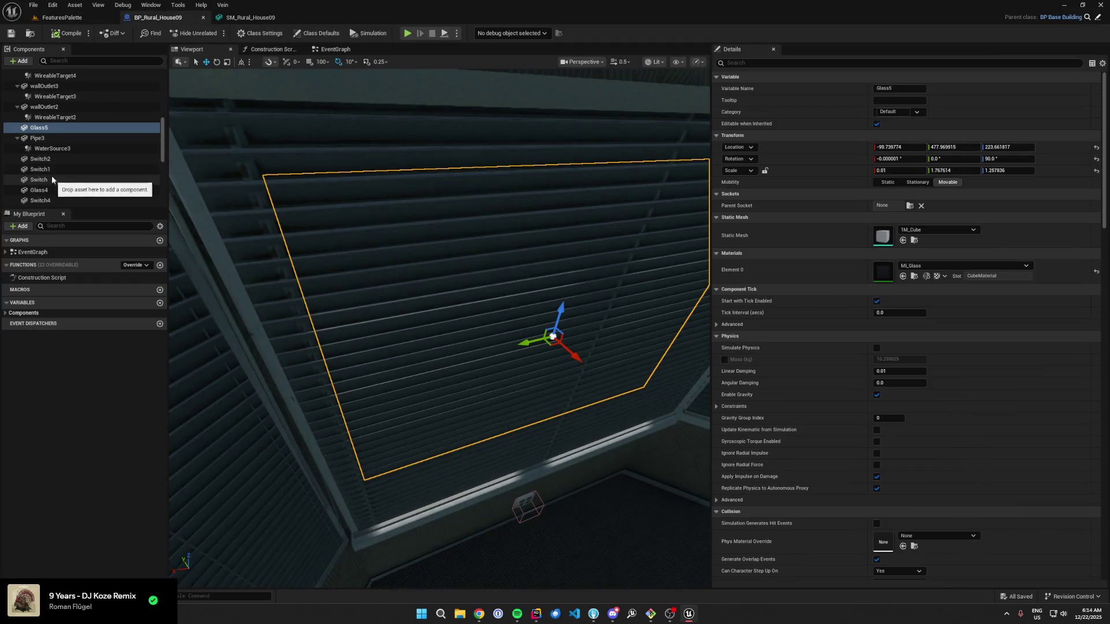
double_click(50, 192)
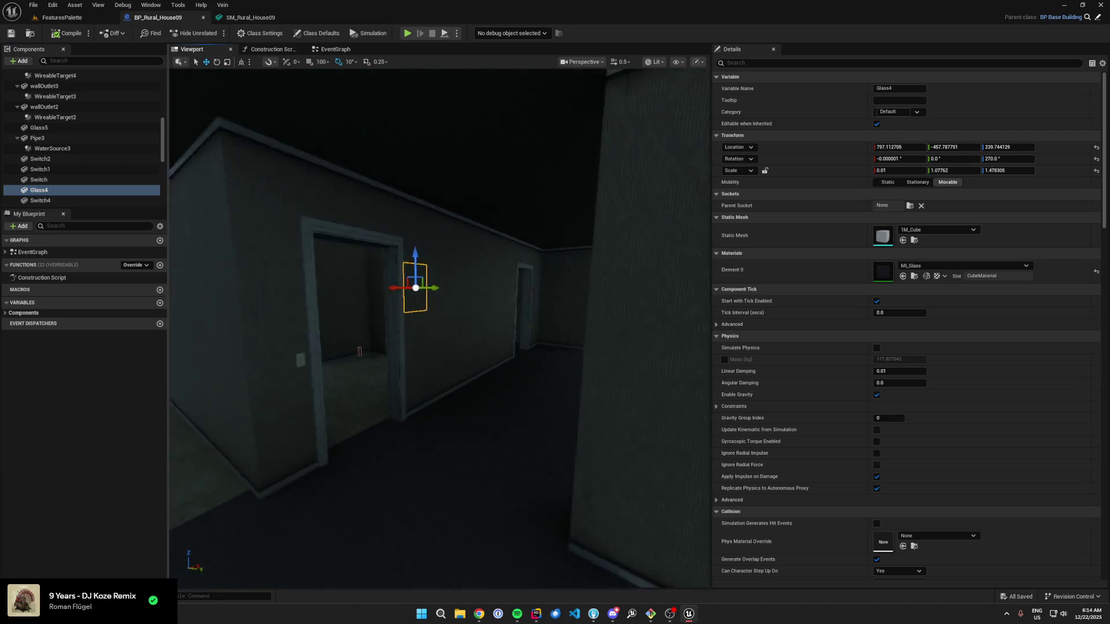
drag(439, 324, 387, 324)
scroll(112, 158, down, 2)
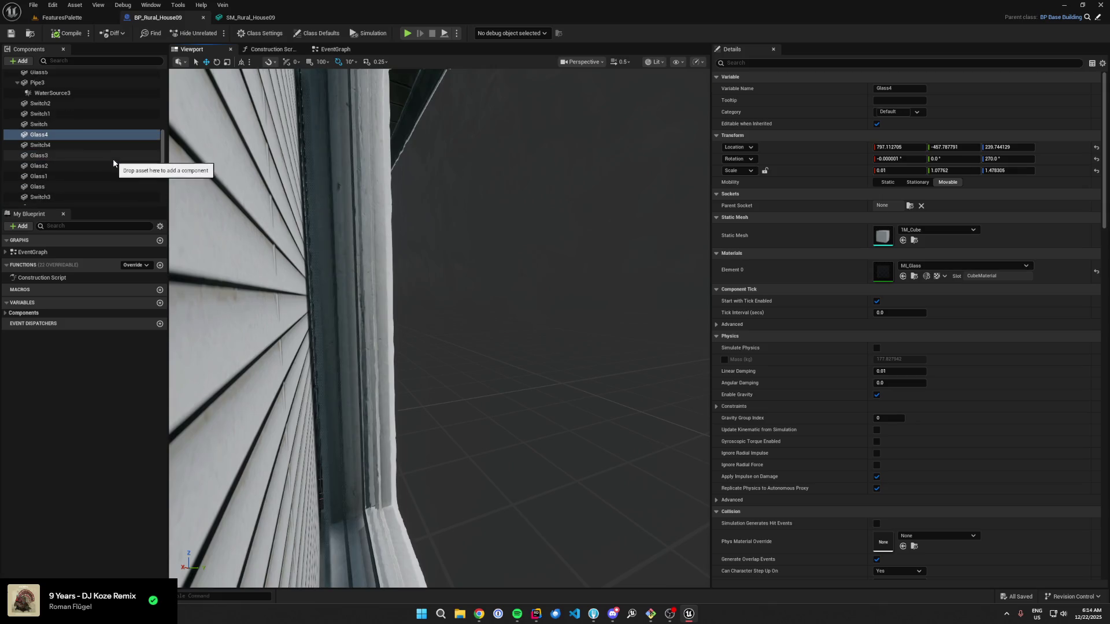
key(Down)
key(Down)
key(Down)
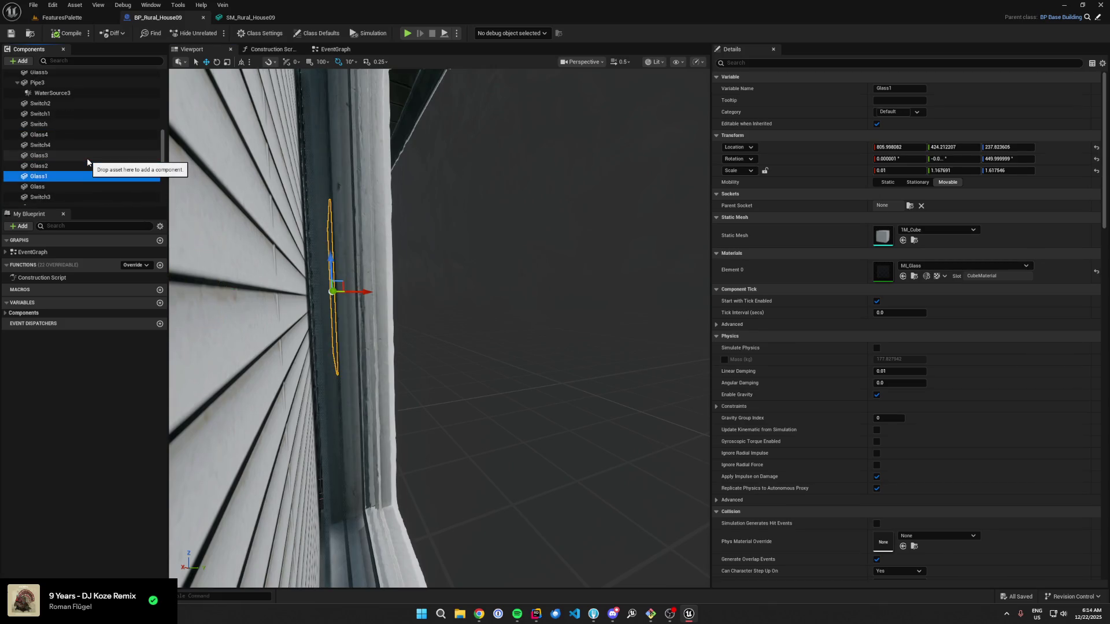
drag(439, 324, 399, 324)
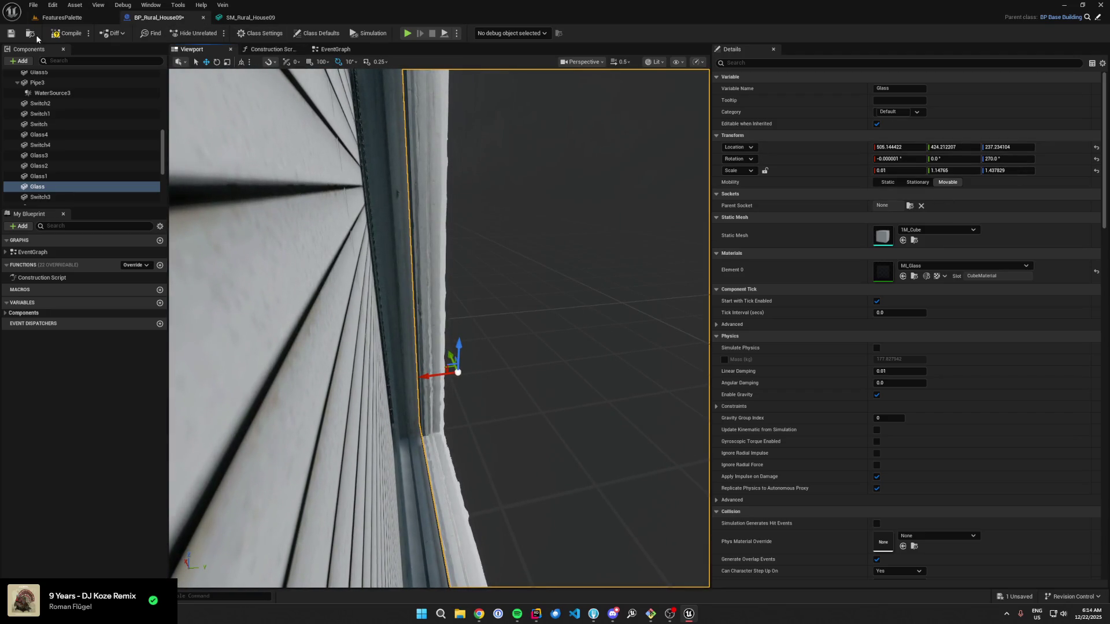
click(10, 35)
Step: Check the Glass pane on the placed house in the FeaturesPalette level
click(62, 17)
drag(518, 200, 419, 188)
scroll(966, 114, up, 1)
click(966, 108)
key(Up)
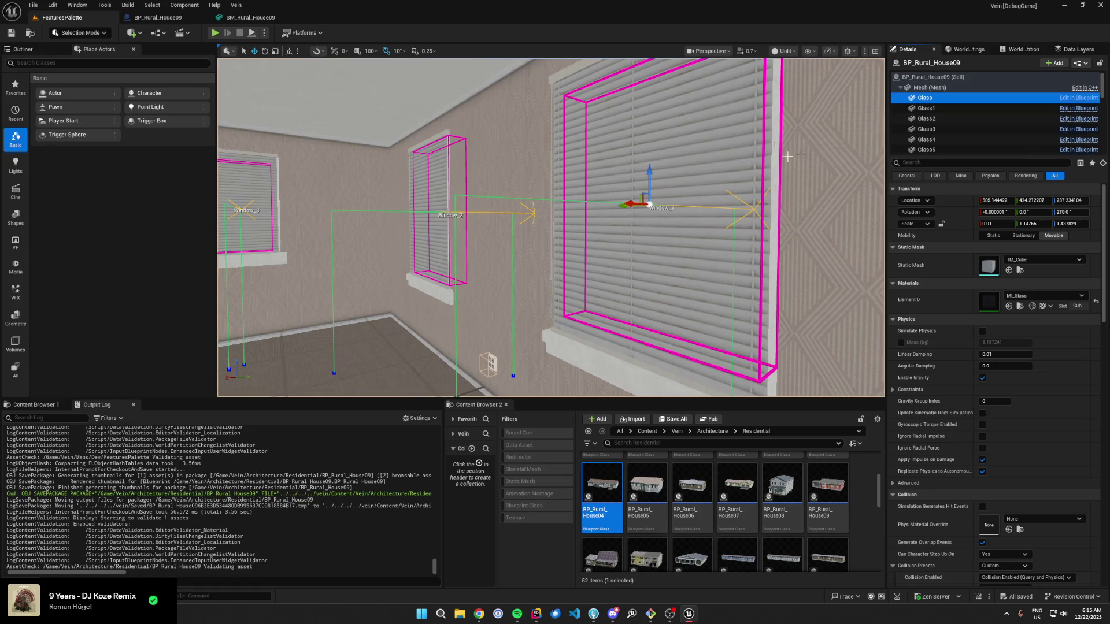
Step: Recompile the house blueprint and select Glass5 on the placed house to compare
click(247, 18)
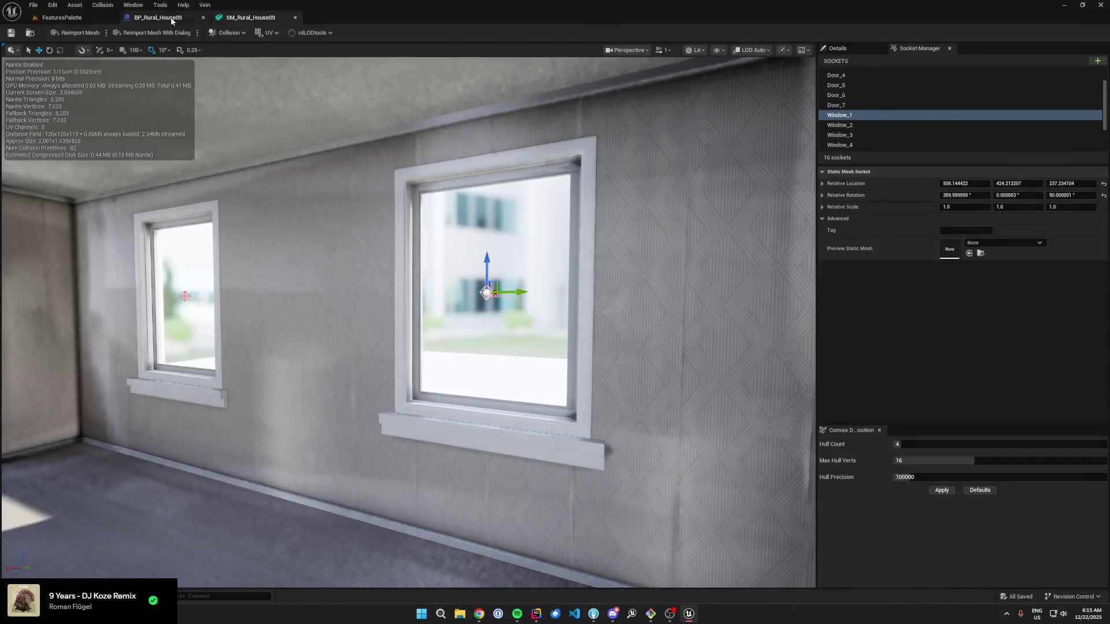
click(158, 18)
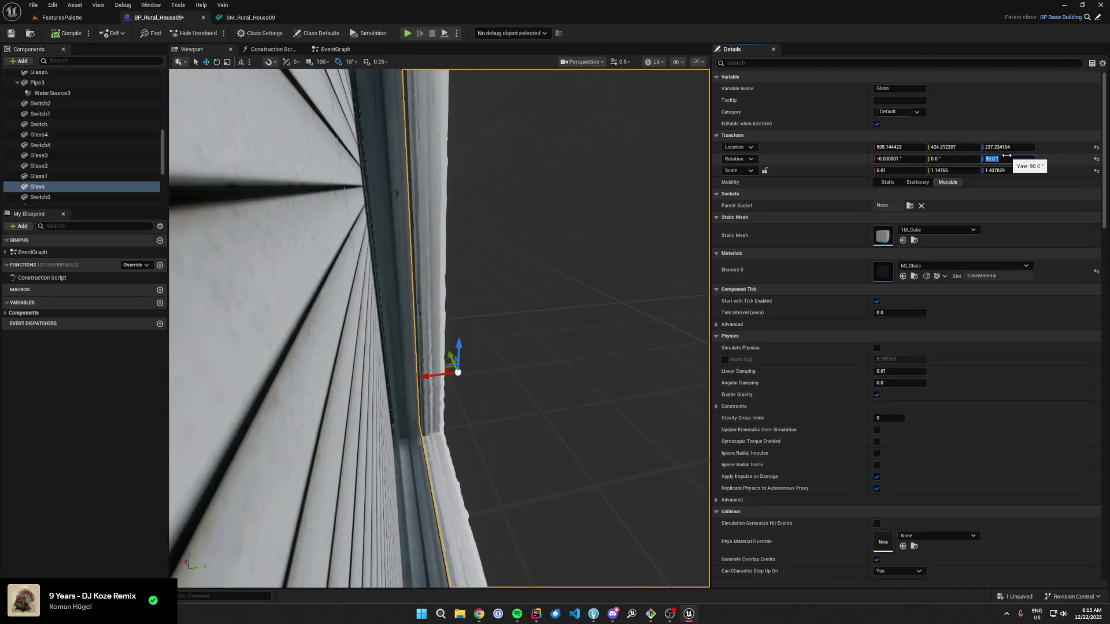
click(55, 34)
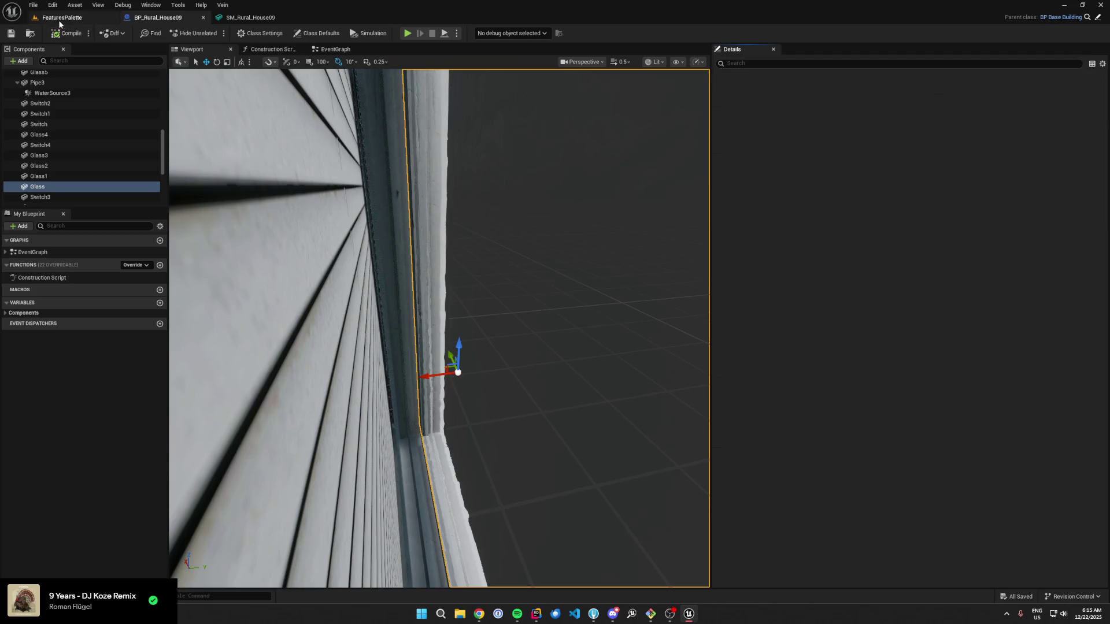
click(62, 17)
drag(658, 167, 653, 177)
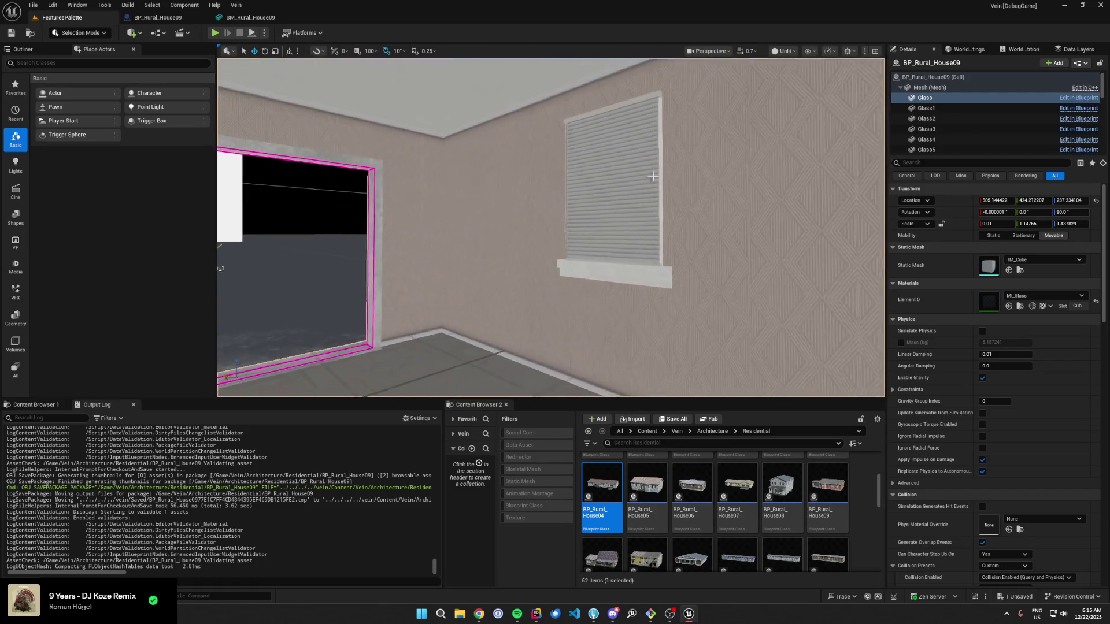
click(1018, 110)
Step: Step down the component tree to Glass7, focus on it, and save the level
key(Down)
key(Down)
key(Down)
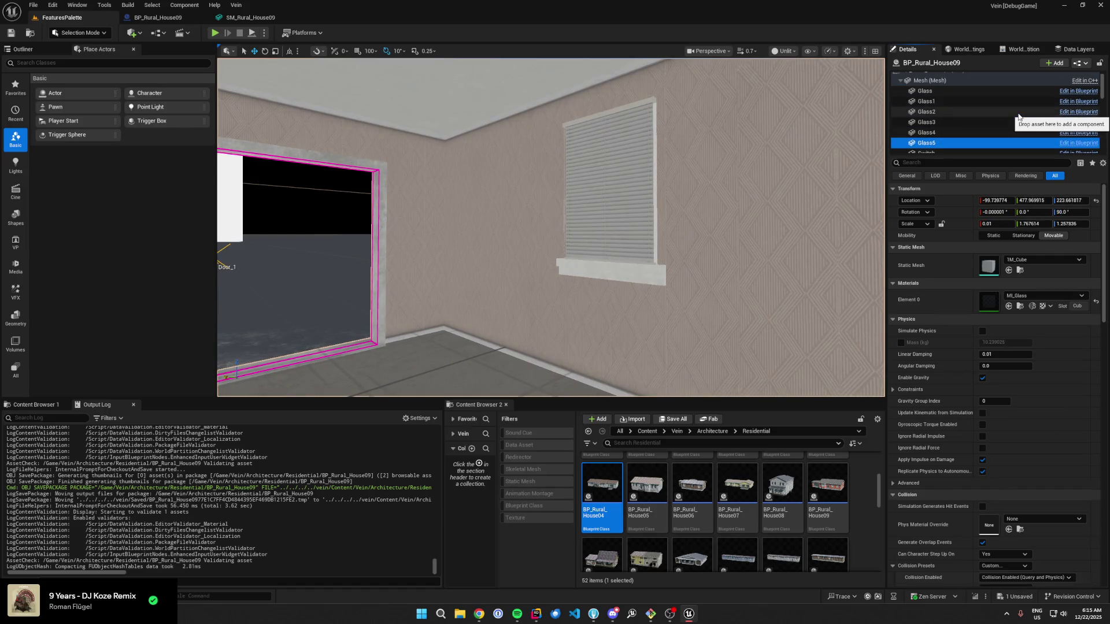
key(Down)
key(Down)
key(Down)
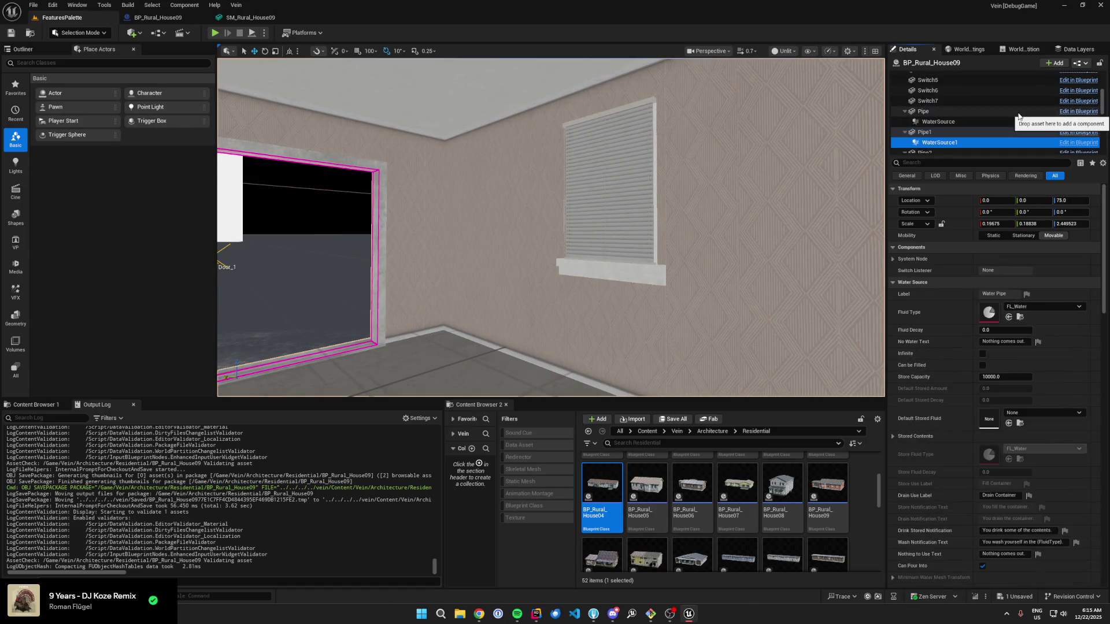
key(Down)
key(Down)
key(Down)
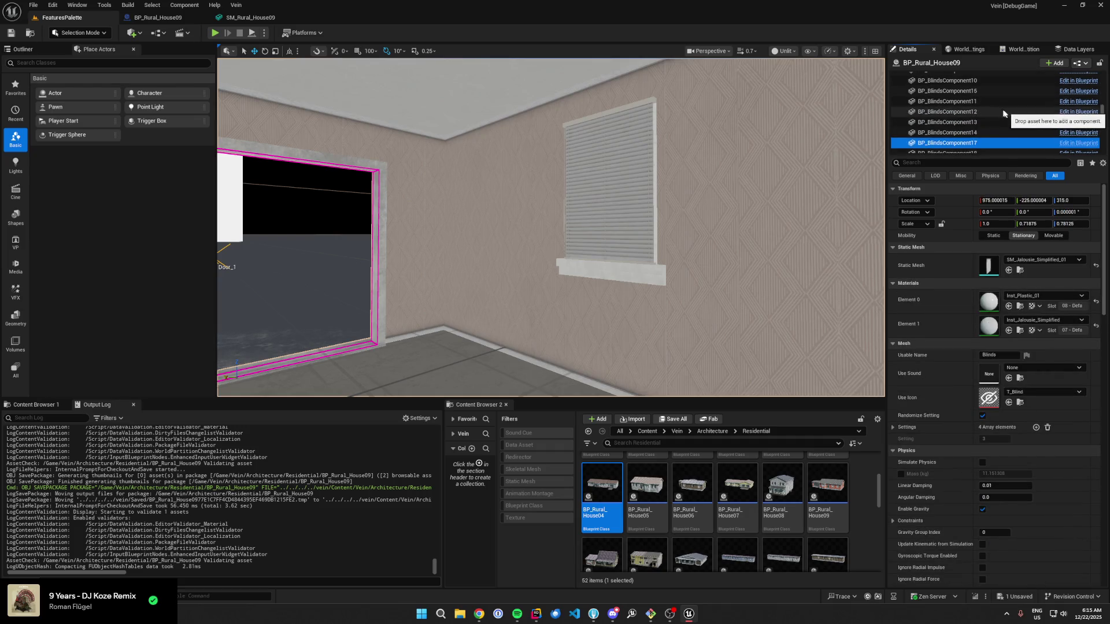
key(Down)
key(Down)
key(Down)
key(Down)
key(Down)
key(Down)
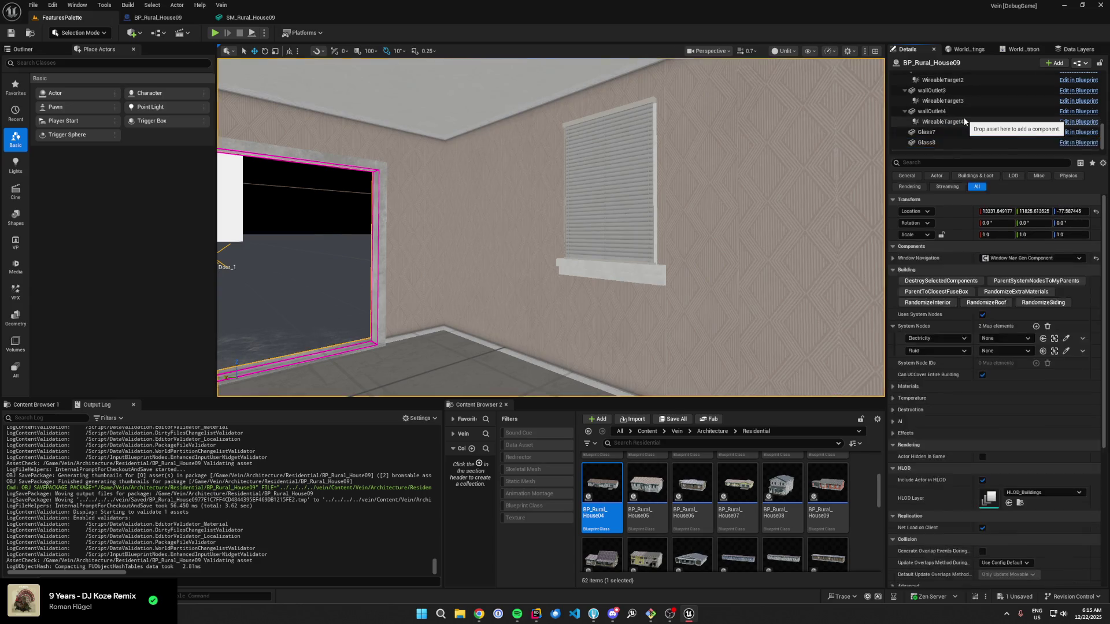
key(Down)
key(f)
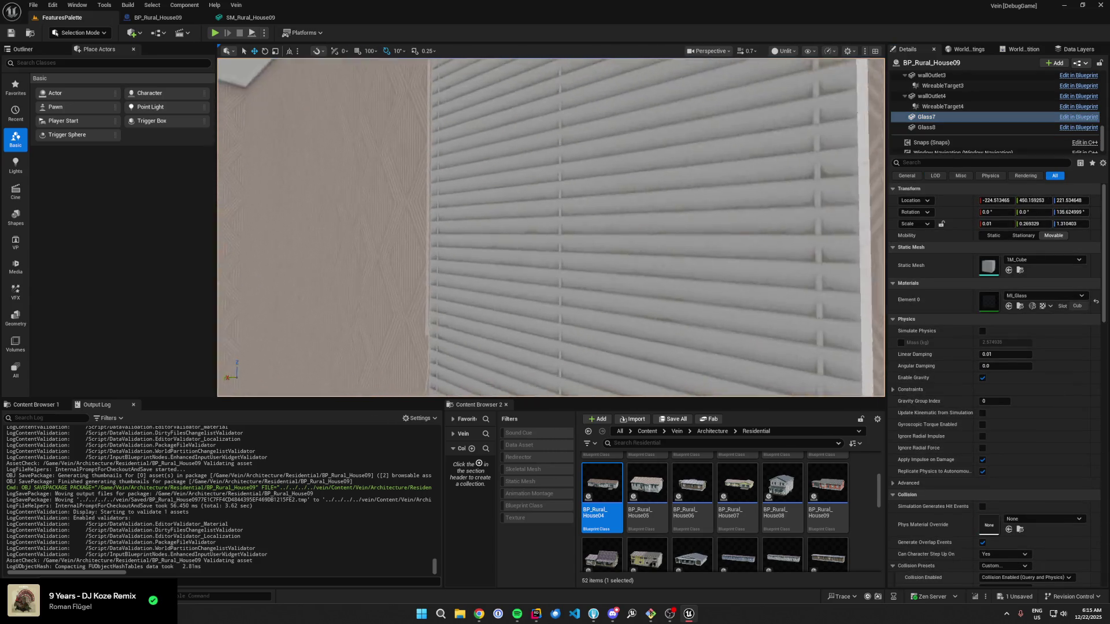
key(ctrl+s)
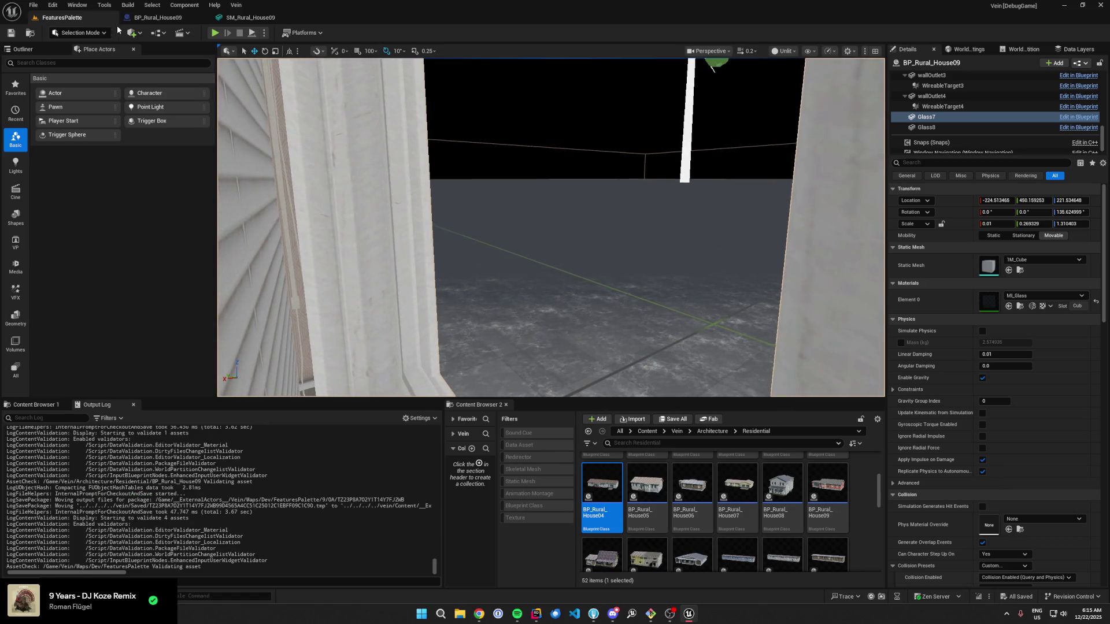
Step: Run a short play test of the level and end it
key(f)
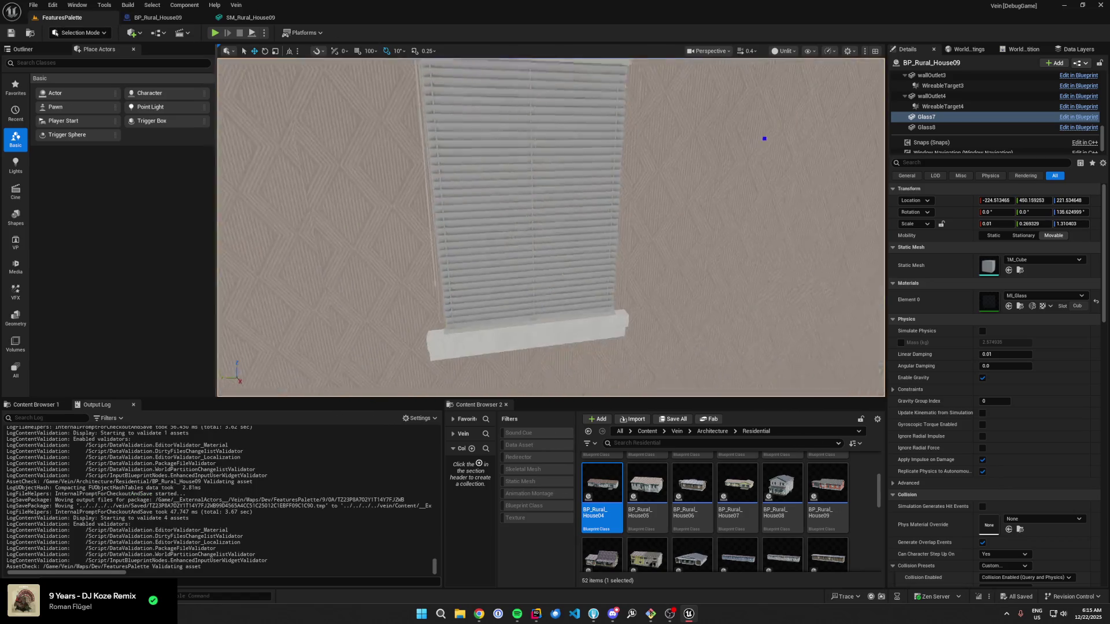
click(762, 138)
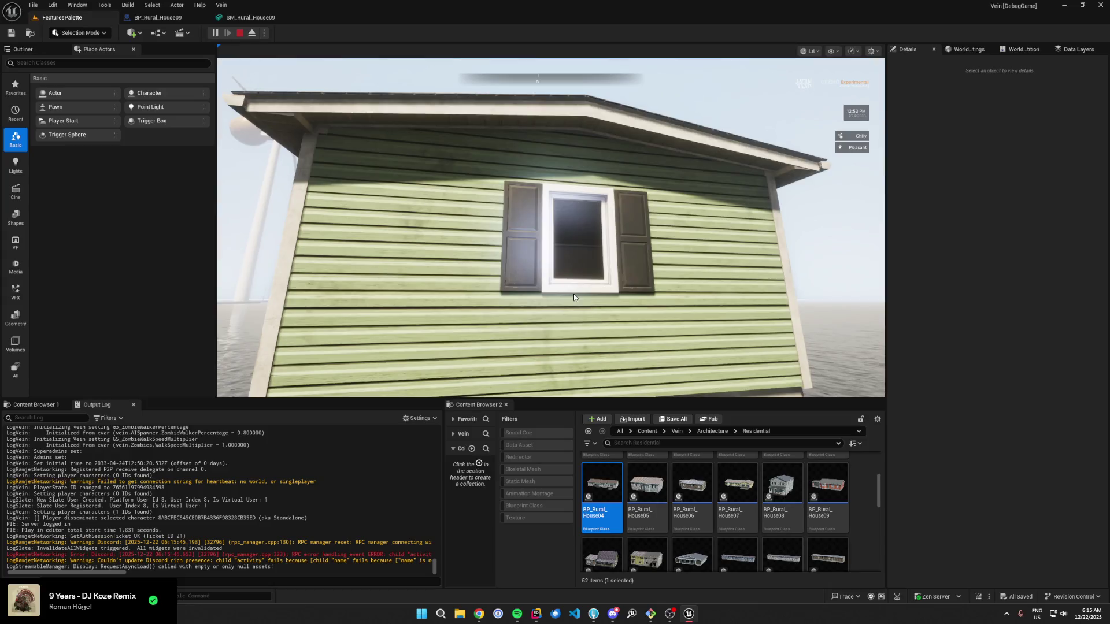
key(f)
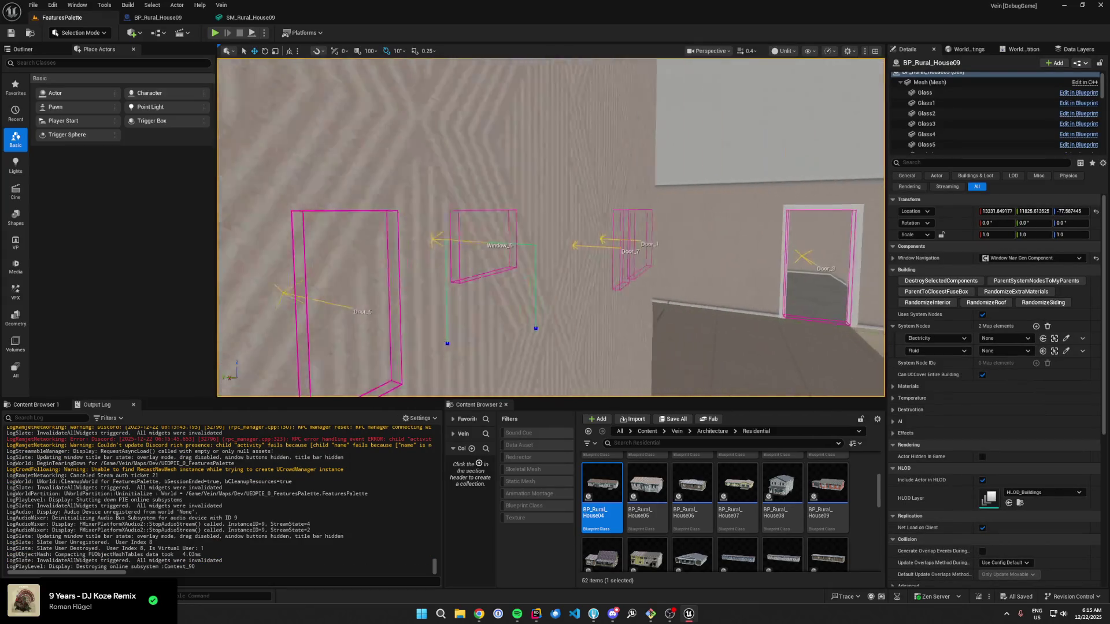
Step: Add a new Glass component, Glass9, to the house blueprint and focus on it
click(153, 18)
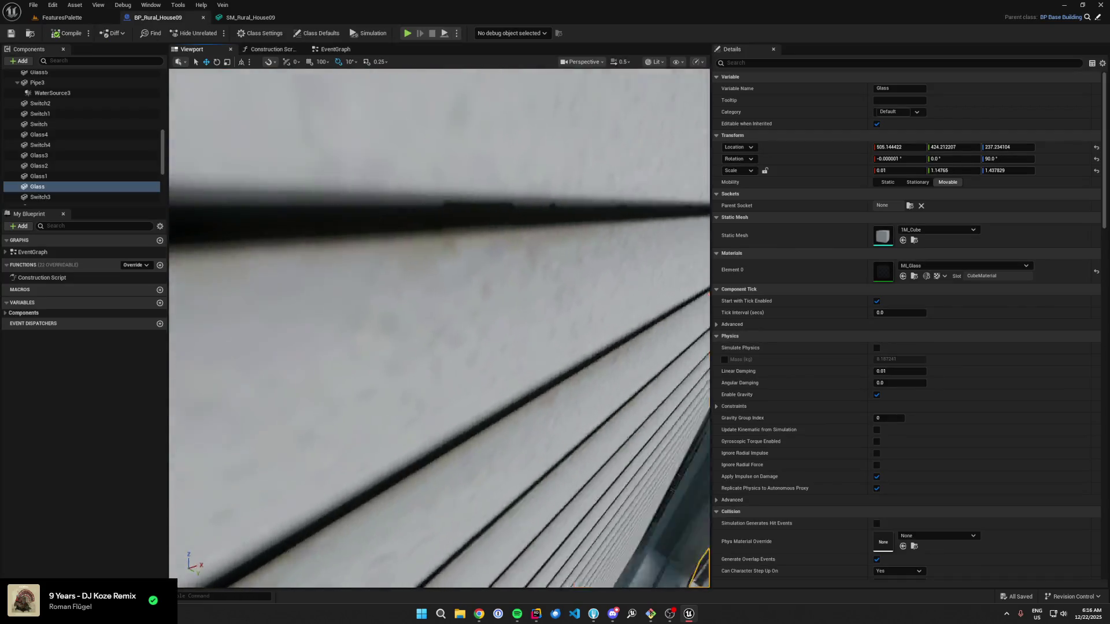
key(w)
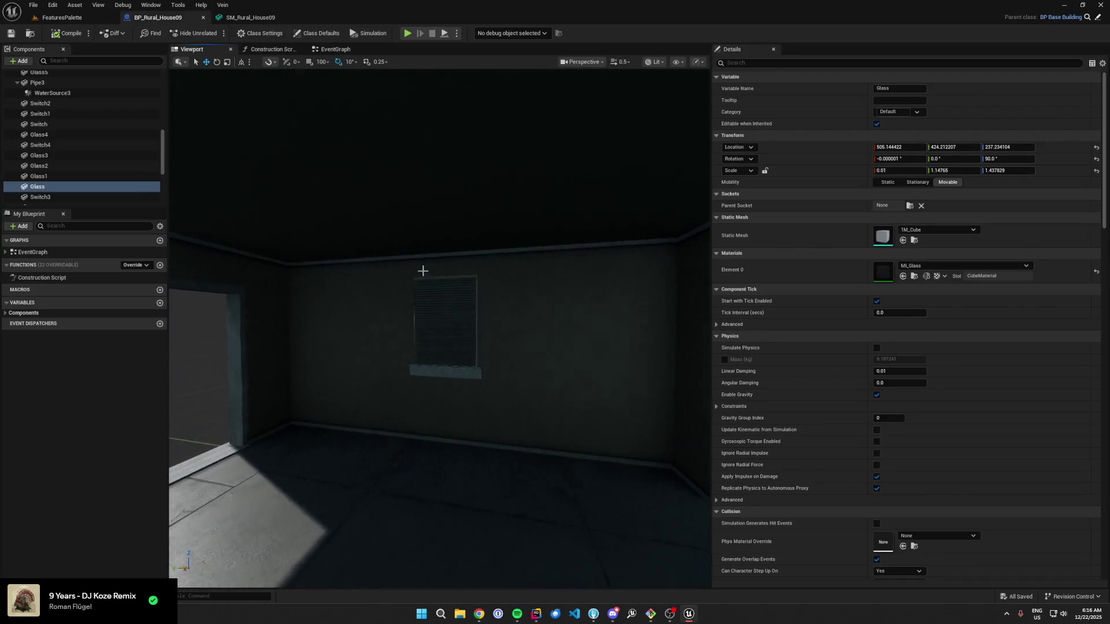
click(540, 282)
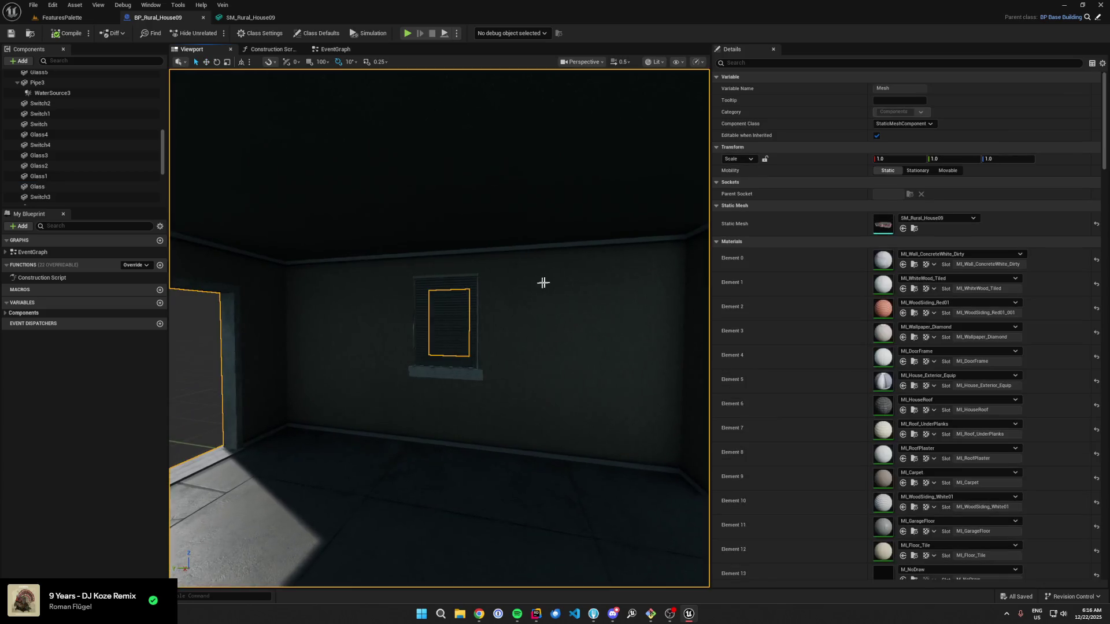
scroll(48, 123, up, 5)
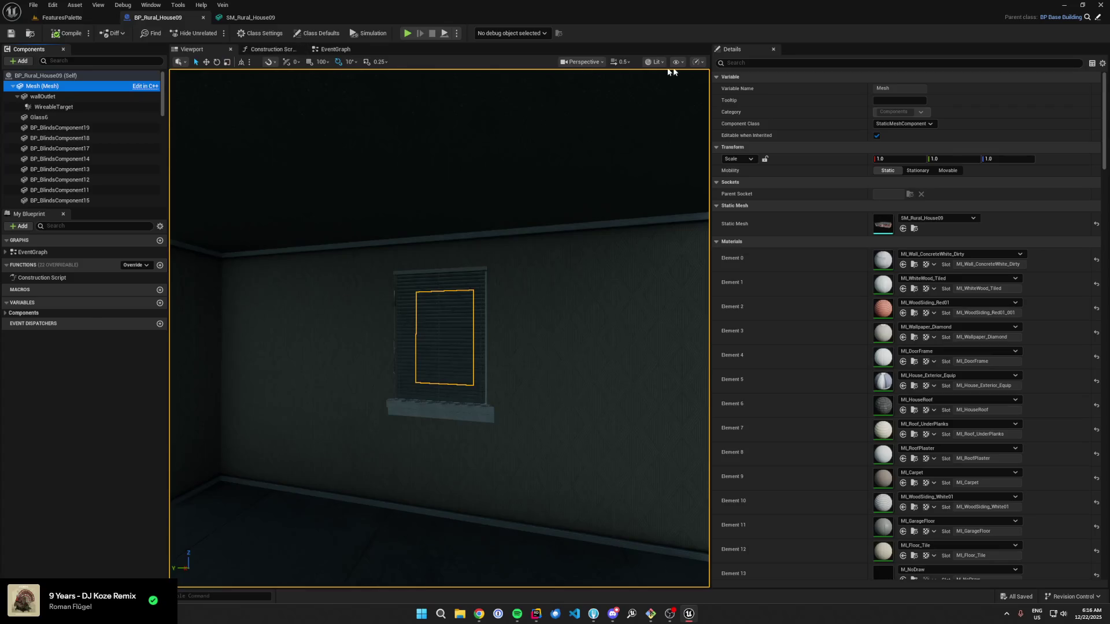
click(21, 61)
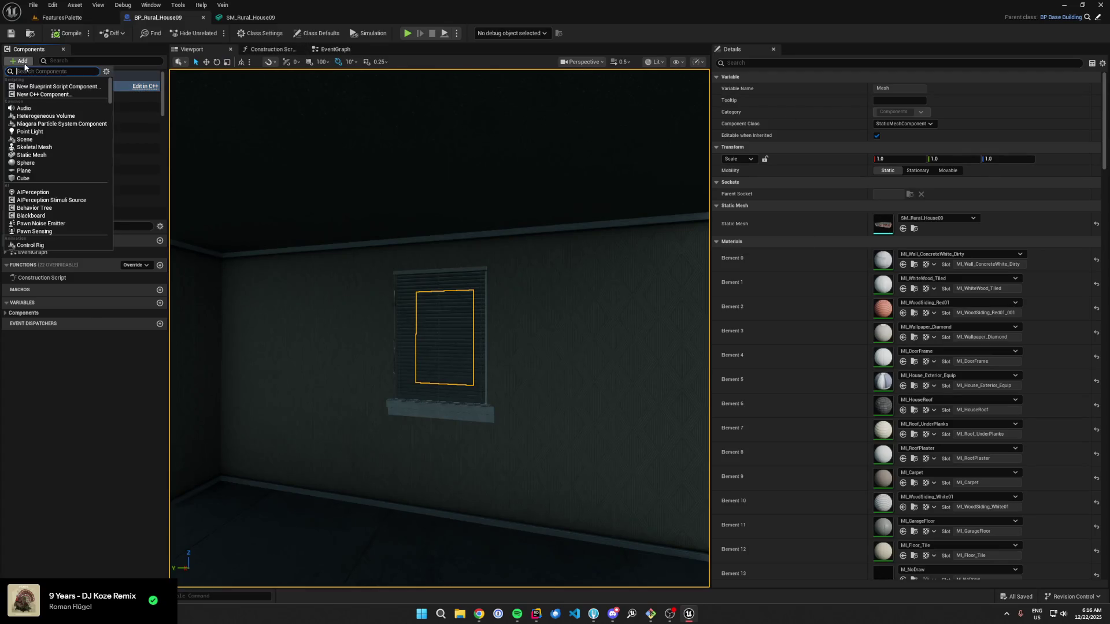
text(glass)
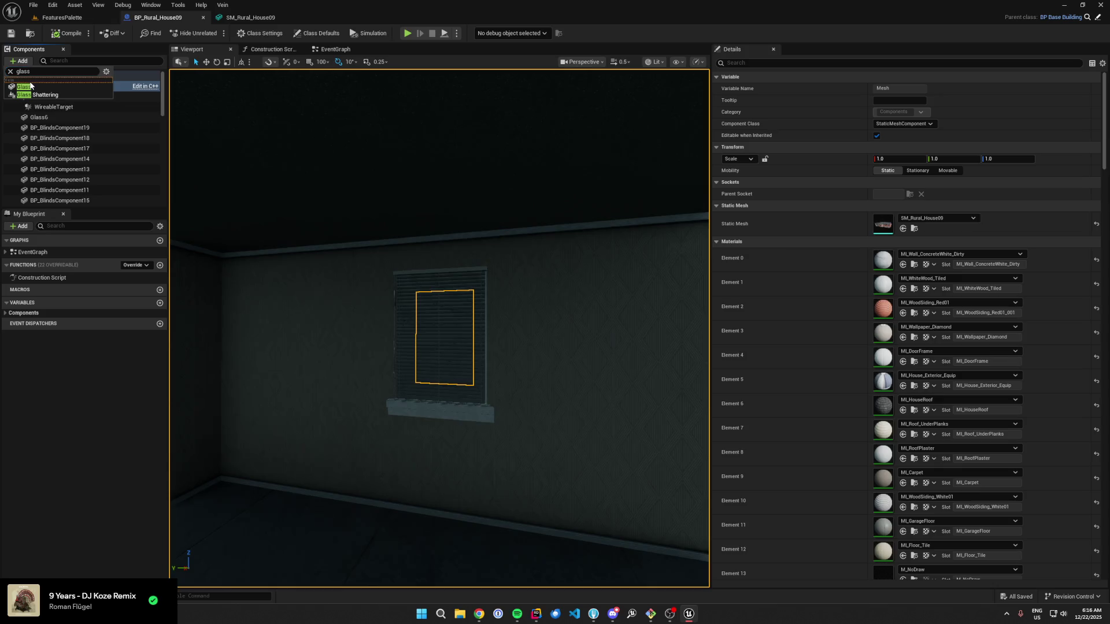
click(31, 85)
key(f)
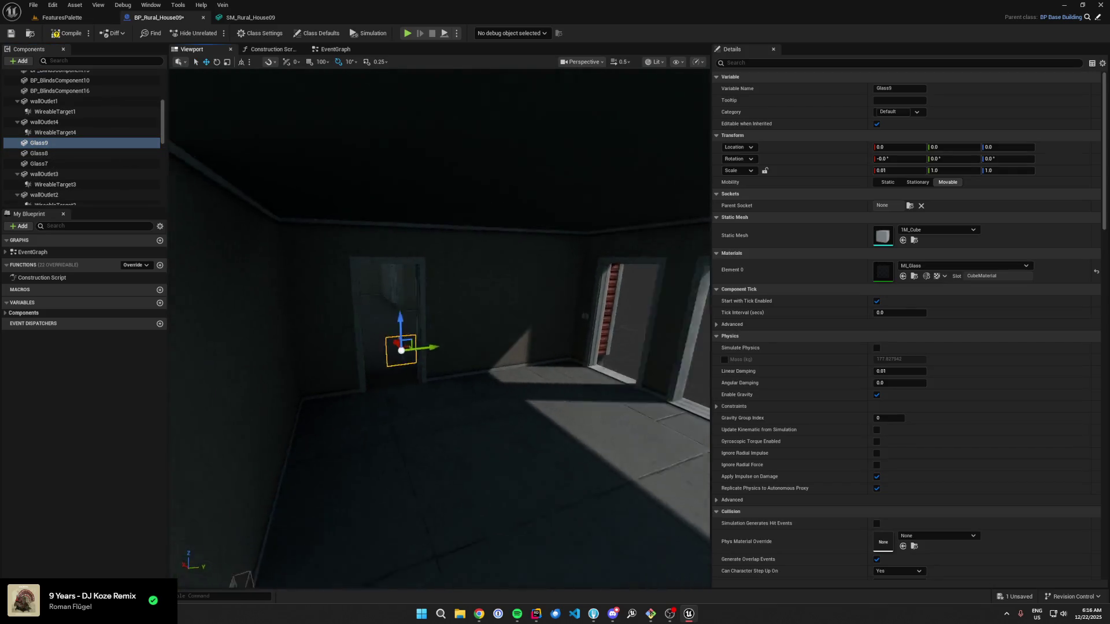
Step: Rotate and move Glass9 into position at the window over the blinds
drag(337, 254, 337, 254)
drag(618, 464, 453, 406)
mouse_move(473, 101)
mouse_down()
mouse_move(410, 262)
mouse_move(488, 272)
mouse_move(445, 276)
mouse_move(547, 250)
mouse_up()
key(e)
key(w)
mouse_move(487, 233)
mouse_down()
mouse_move(463, 256)
mouse_move(483, 256)
mouse_move(404, 254)
mouse_up()
scroll(486, 233, down, 1)
scroll(405, 254, up, 2)
scroll(502, 287, up, 1)
drag(502, 287, 502, 288)
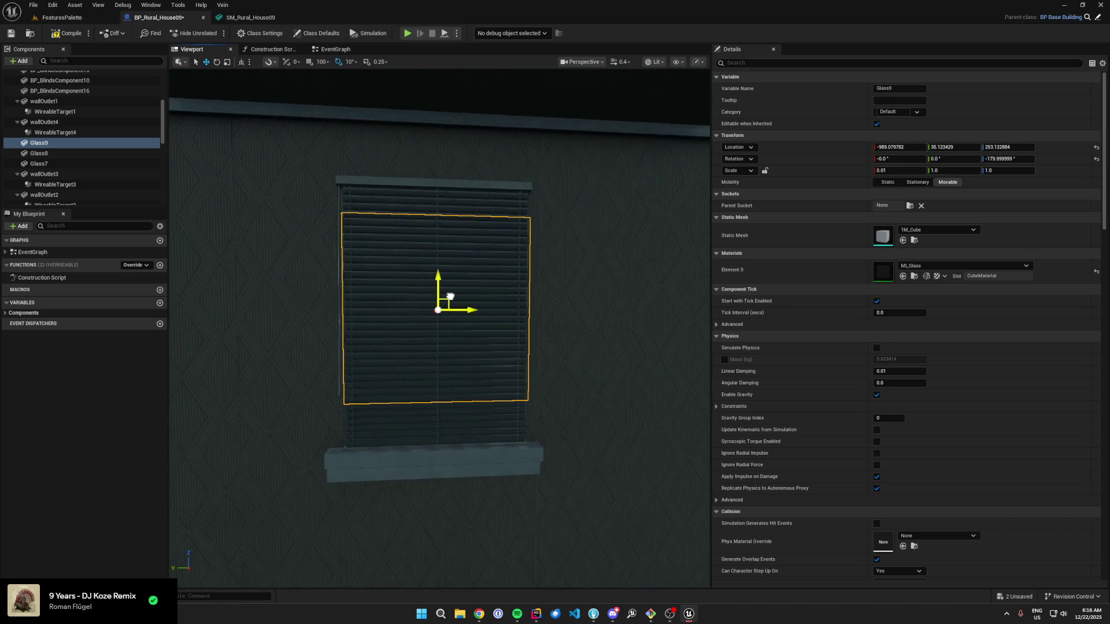
Step: Lower the blinds to Location Z 215 and widen Glass9 to fill the window frame
click(509, 286)
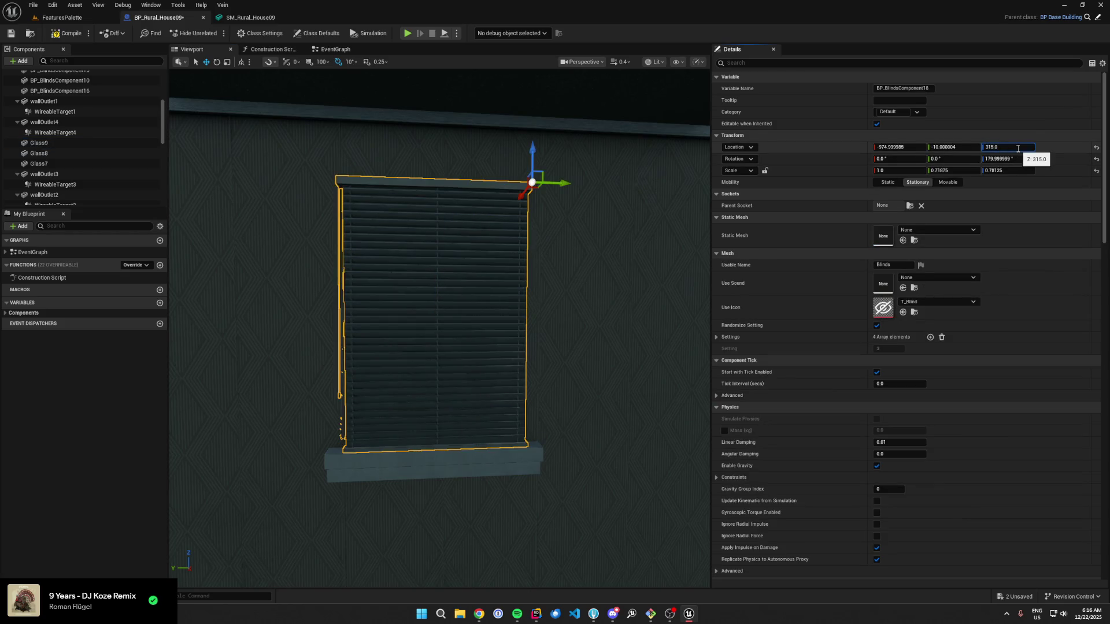
text(215.0)
key(Return)
click(485, 281)
drag(485, 281, 468, 286)
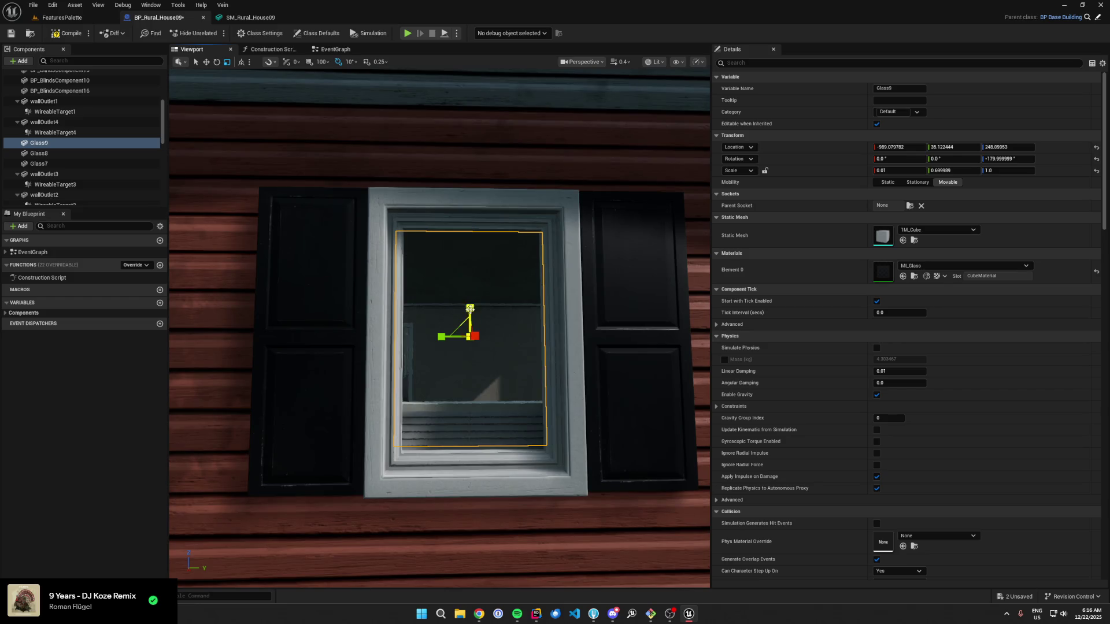
drag(440, 337, 469, 305)
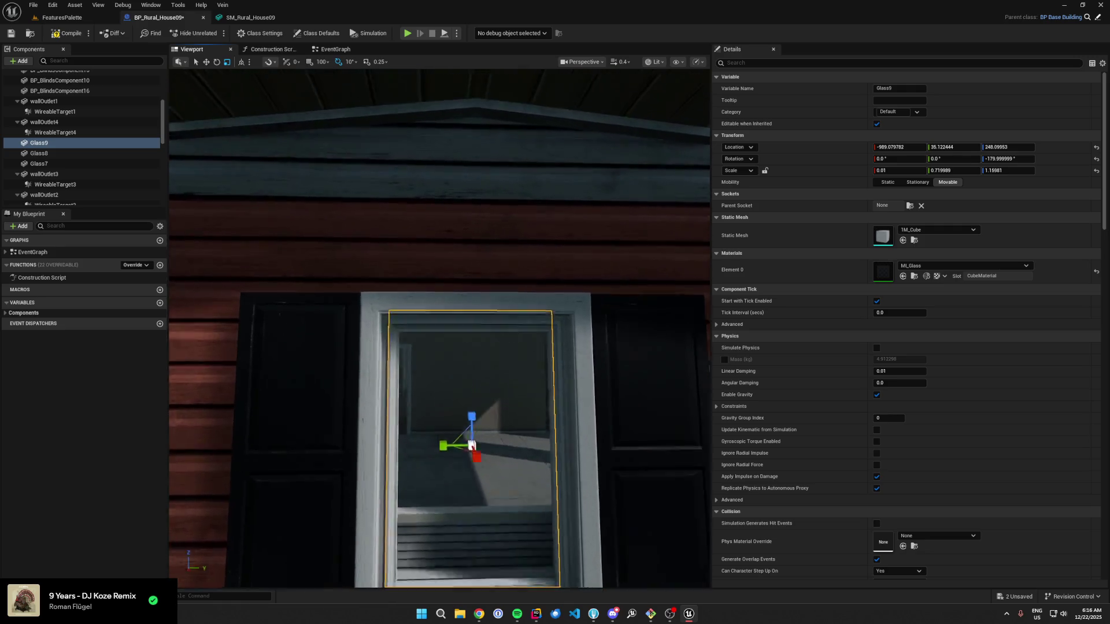
key(f)
Step: Raise the blinds back to Location Z 315 and reframe Glass9 in the view
click(445, 378)
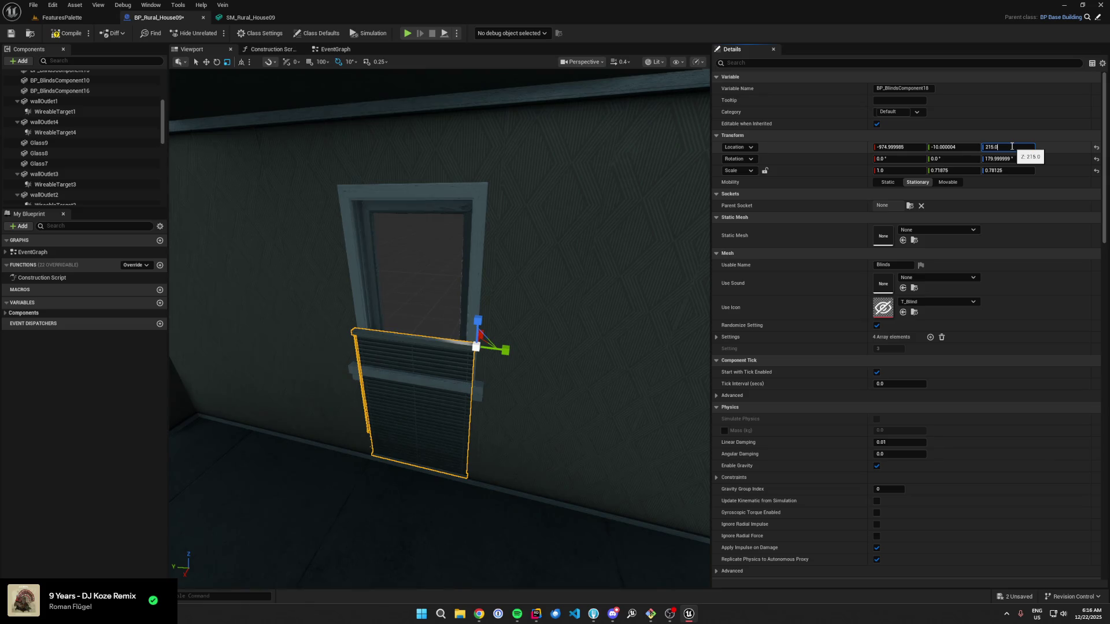
text(315)
key(Return)
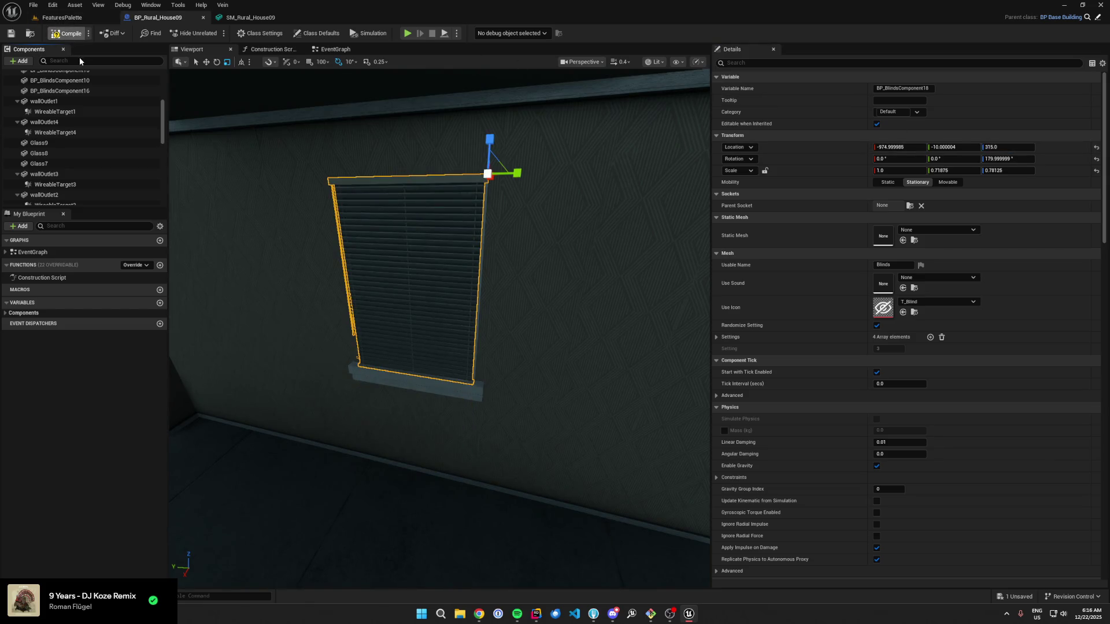
click(421, 248)
drag(422, 247, 473, 265)
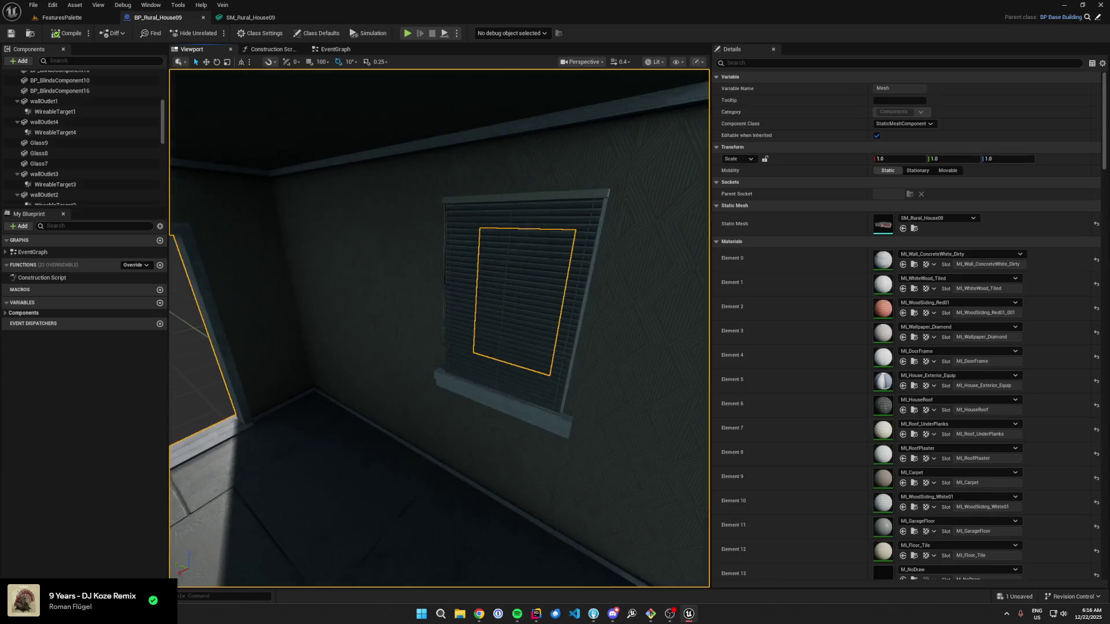
scroll(70, 156, down, 3)
scroll(69, 156, down, 1)
drag(584, 211, 612, 202)
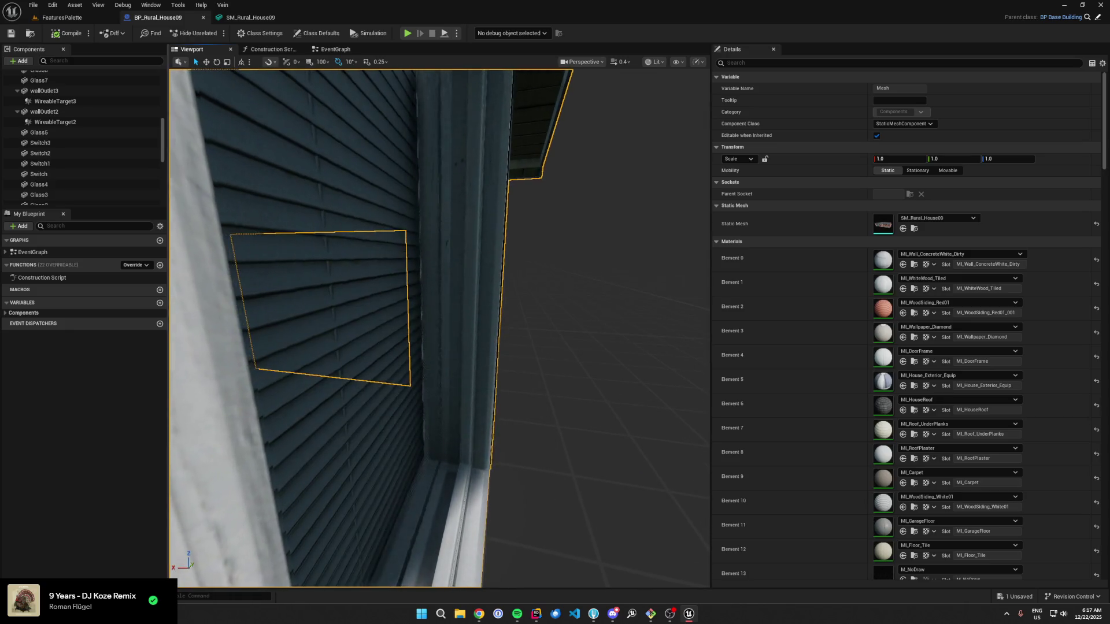
click(323, 306)
key(f)
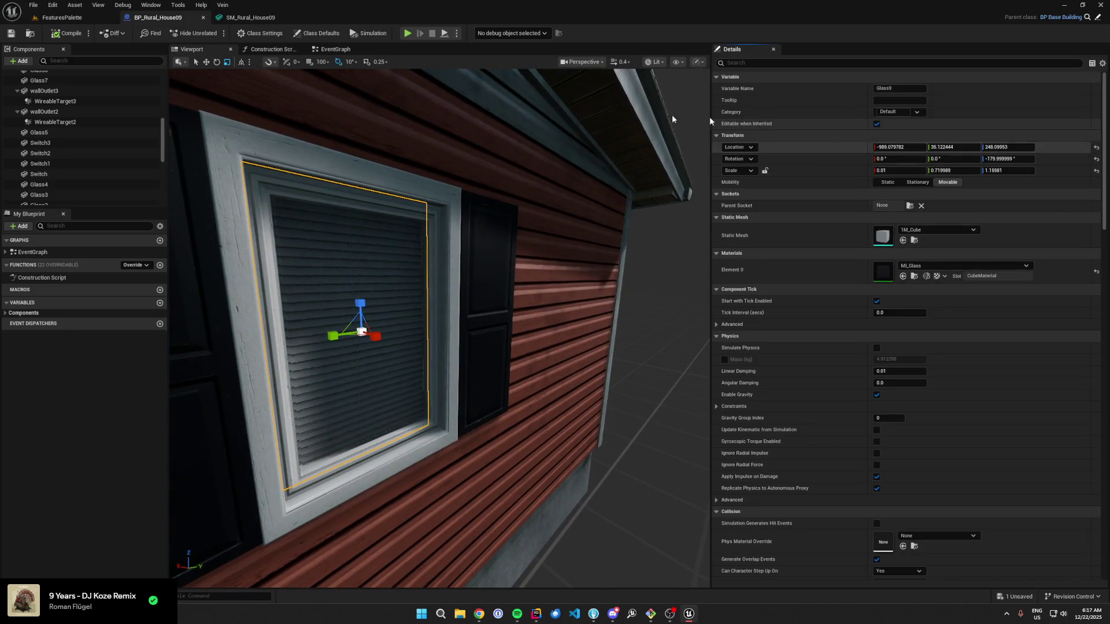
click(250, 17)
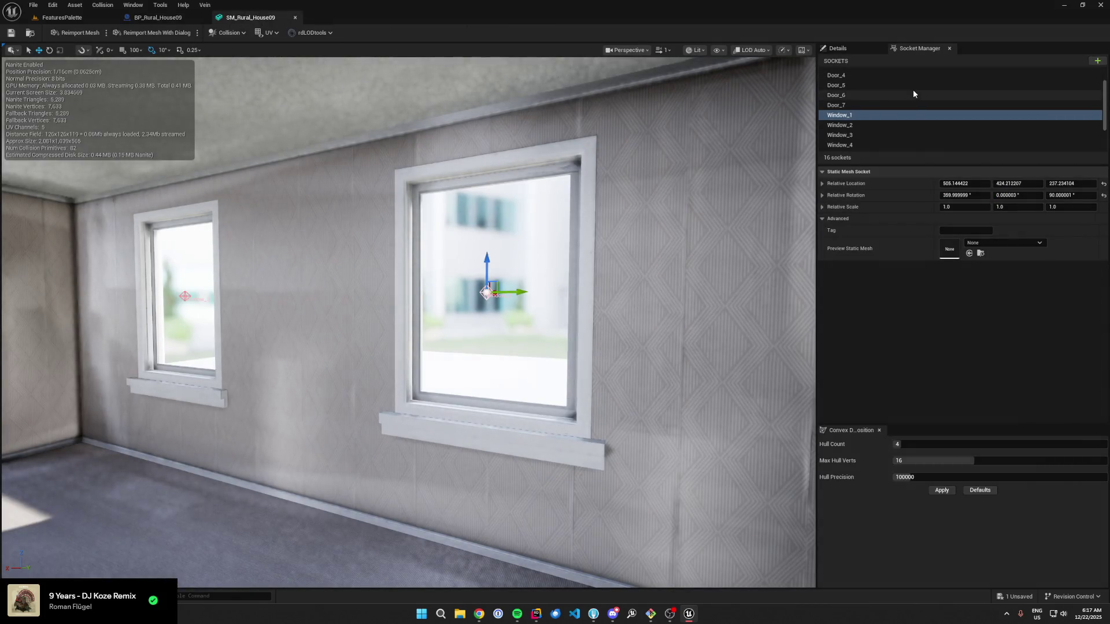
Step: Create socket Window_10 on SM_Rural_House09 at Glass9's location, rotated about 180° in yaw
scroll(912, 93, down, 2)
click(1097, 61)
text(Window_10)
key(Return)
shift+click(883, 183)
key(s)
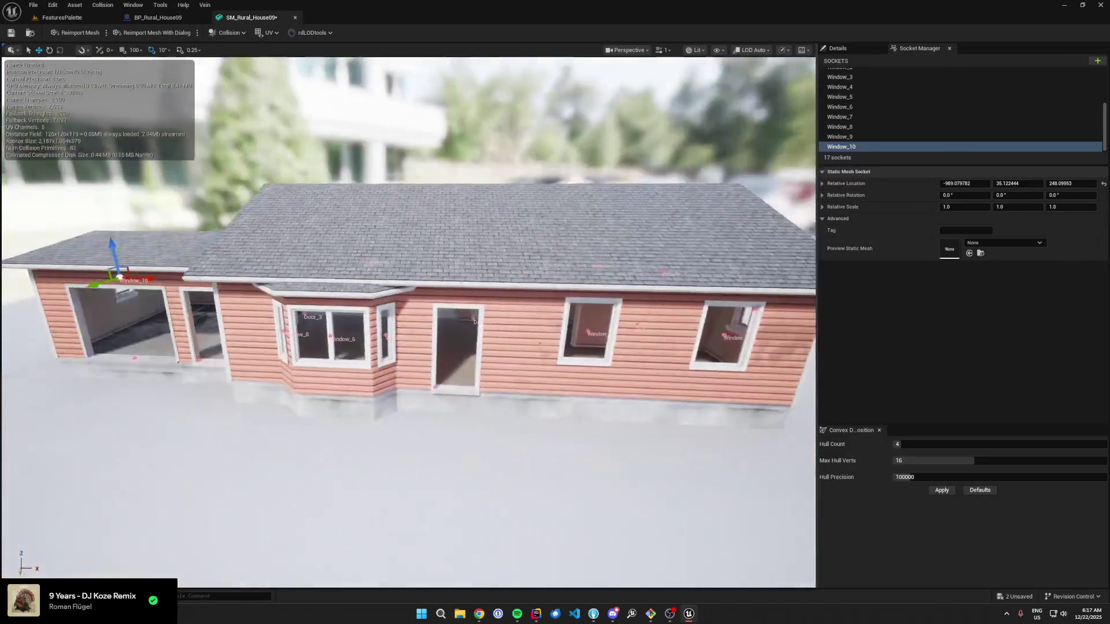
key(f)
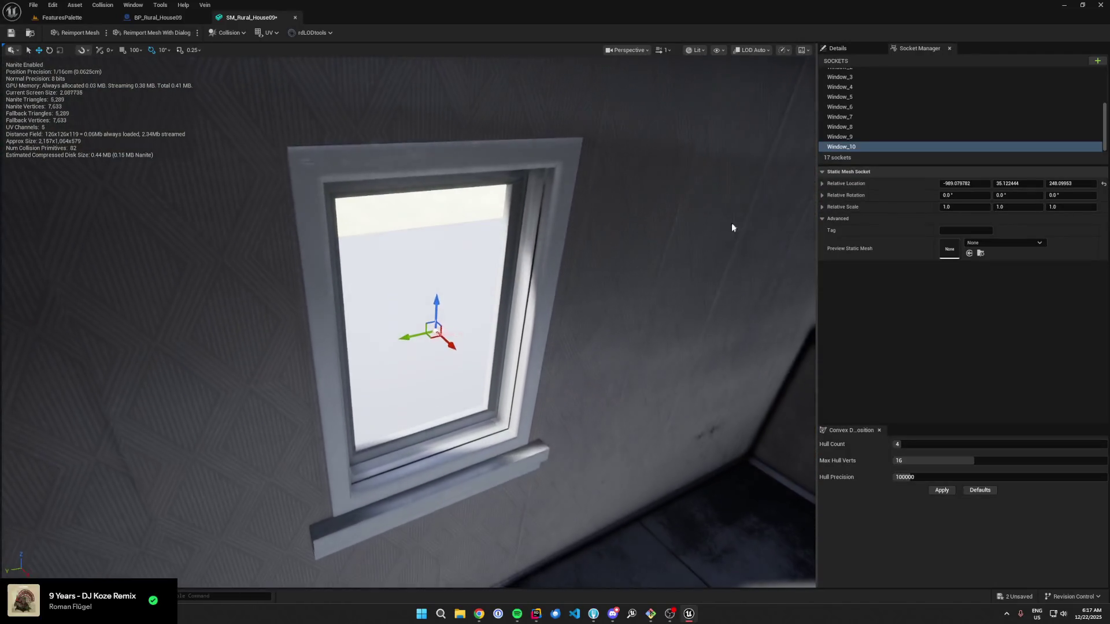
key(e)
drag(437, 315, 479, 339)
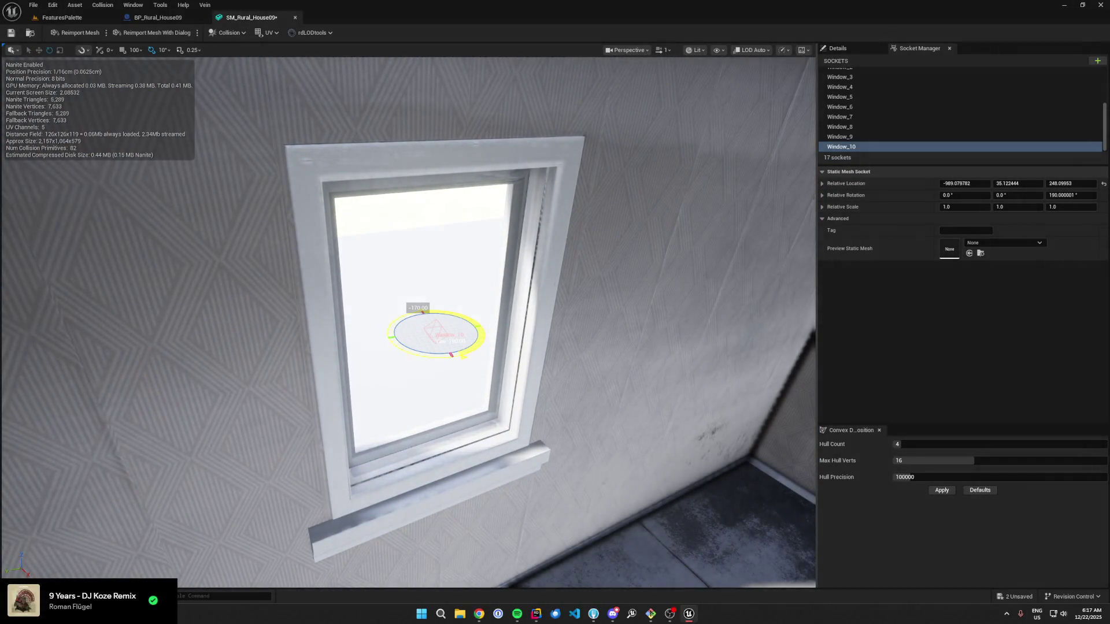
click(157, 17)
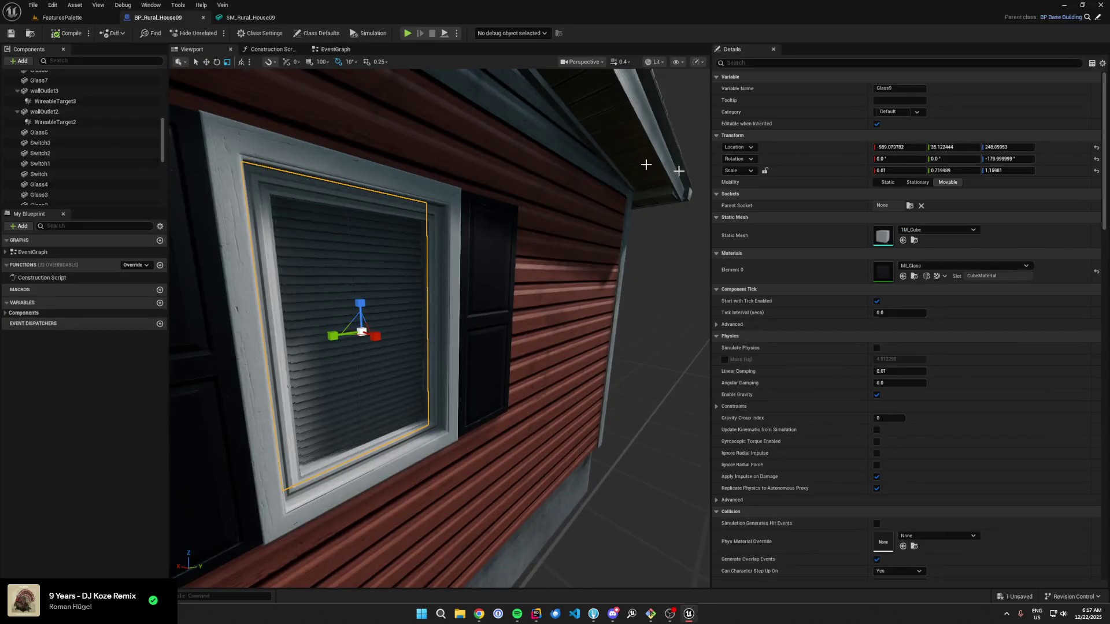
Step: Add a new Snaps map entry named Window_10
scroll(61, 173, down, 5)
click(61, 190)
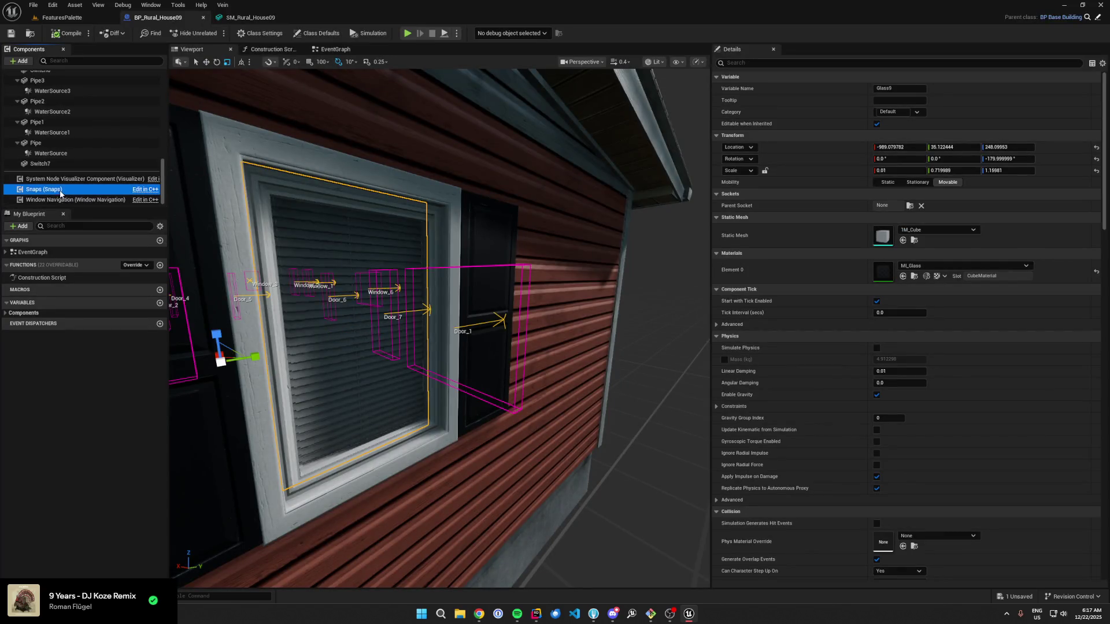
click(930, 194)
click(748, 455)
text(Window_10)
key(Return)
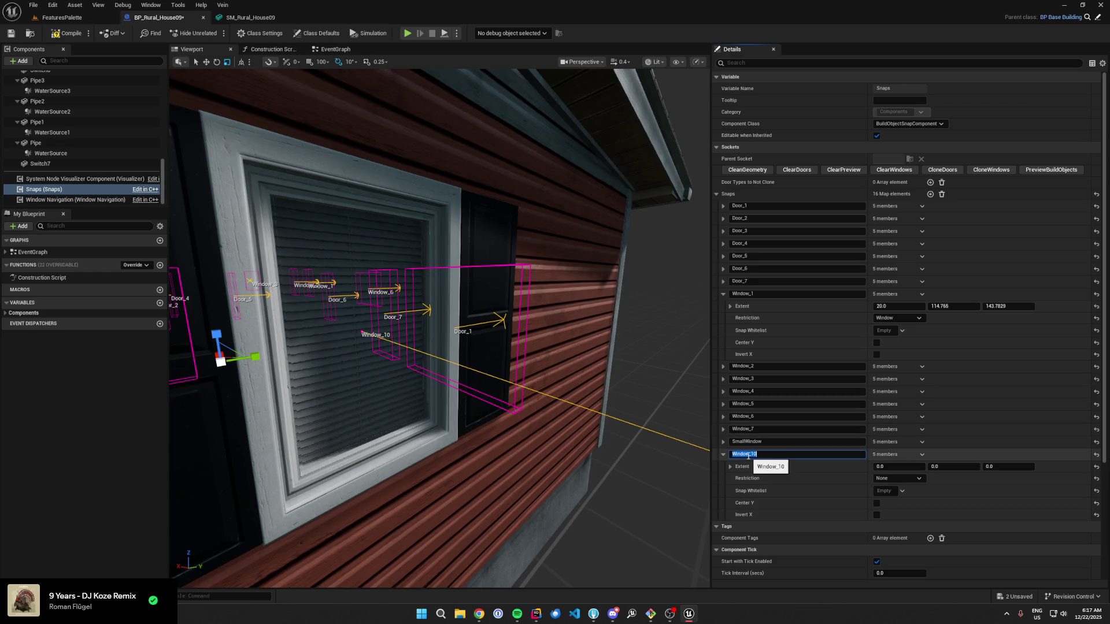
Step: Set the Window_10 snap extent to X 20, Y 100, Z 100
drag(439, 347, 382, 318)
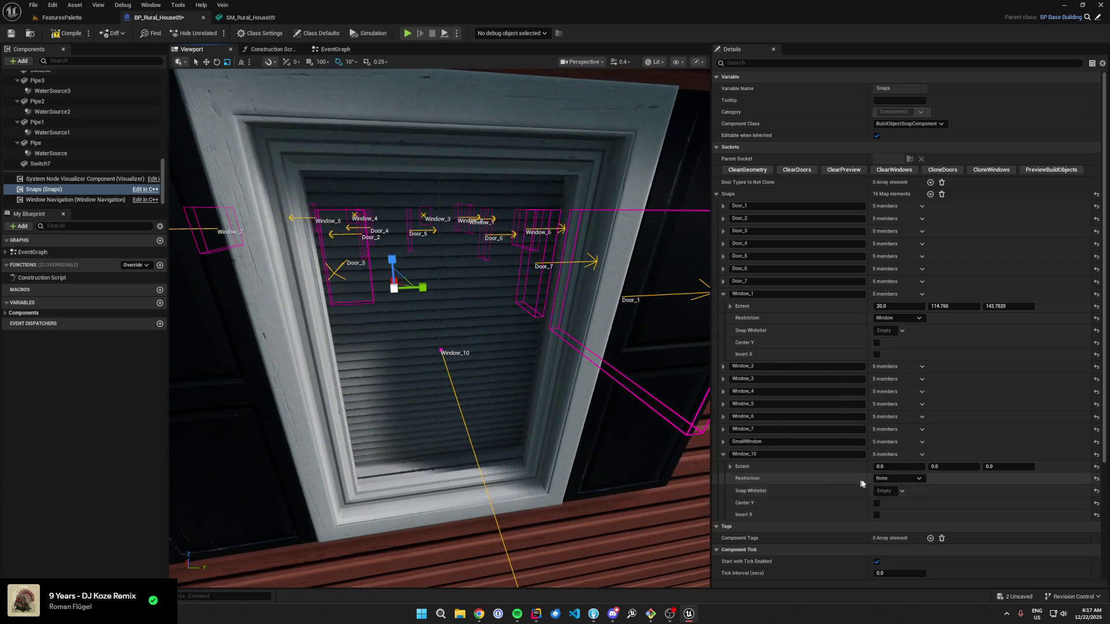
drag(887, 467, 971, 467)
click(896, 467)
text(20)
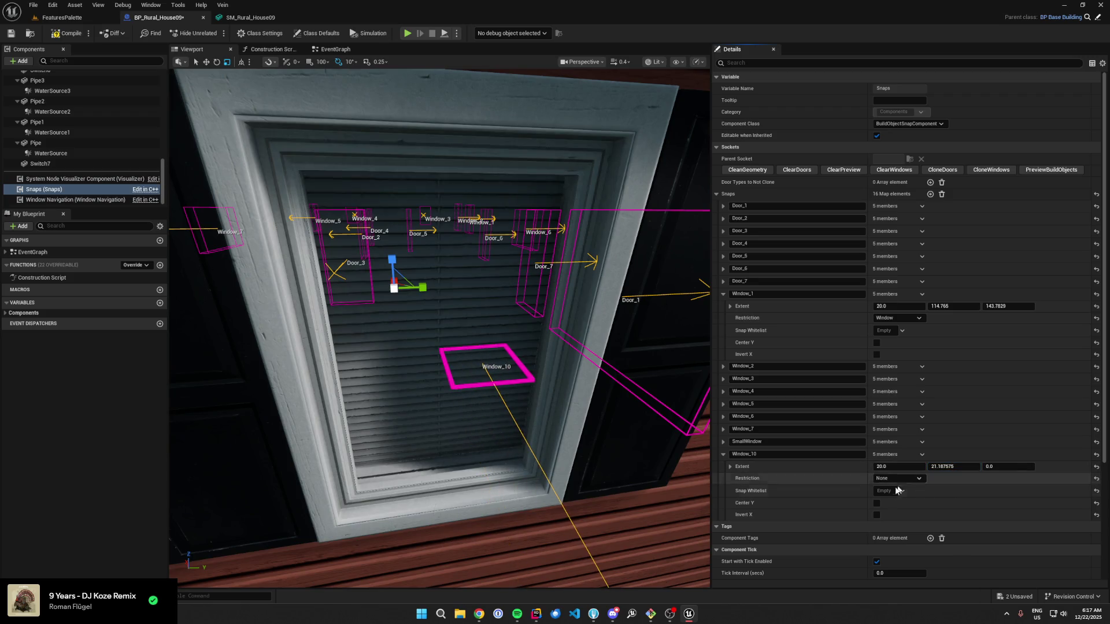
mouse_move(578, 347)
mouse_down()
mouse_move(555, 416)
mouse_move(532, 358)
mouse_up()
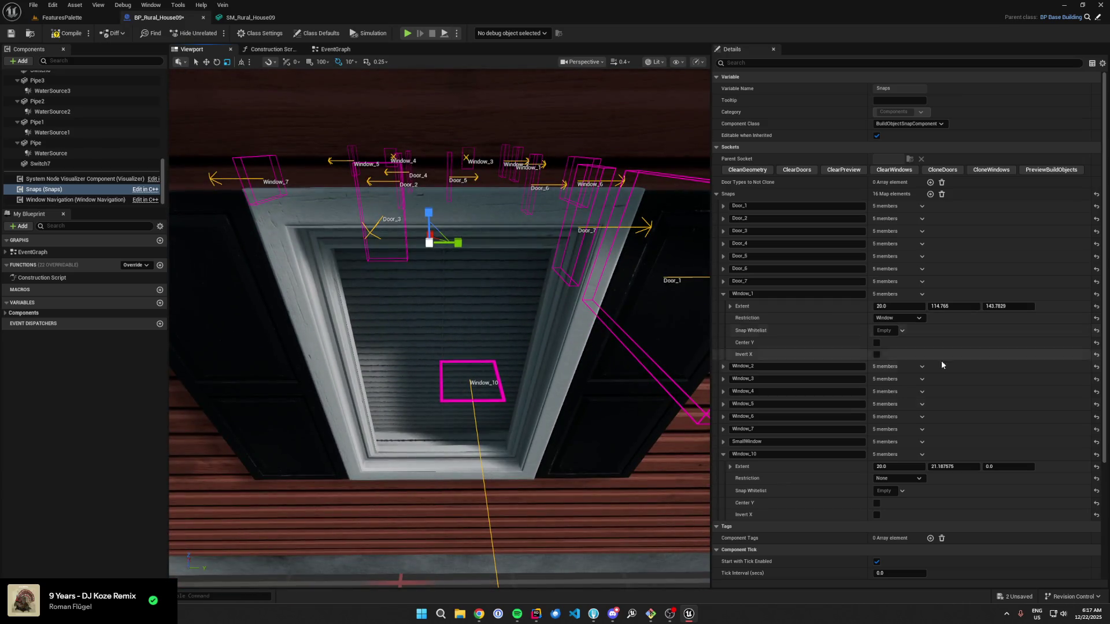
click(957, 467)
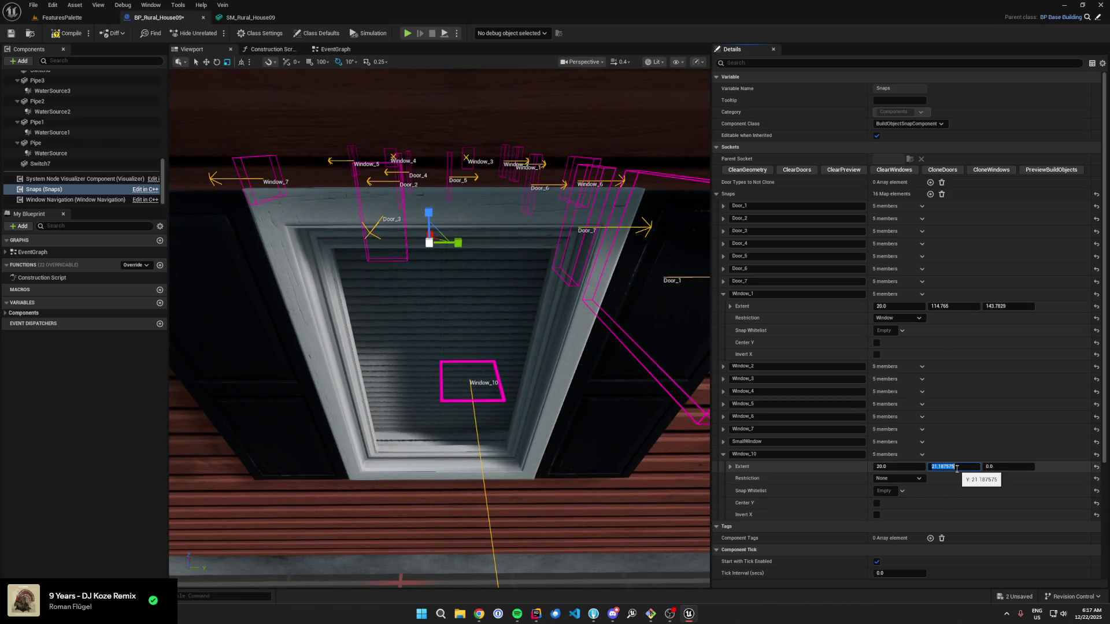
text(100)
key(Return)
click(1031, 467)
text(100)
key(Return)
drag(439, 324, 442, 370)
Step: Restrict Window_10 to Window, tune its extent to 20 × 80.2 × 120.47, and save
click(897, 479)
click(893, 499)
drag(954, 467, 936, 466)
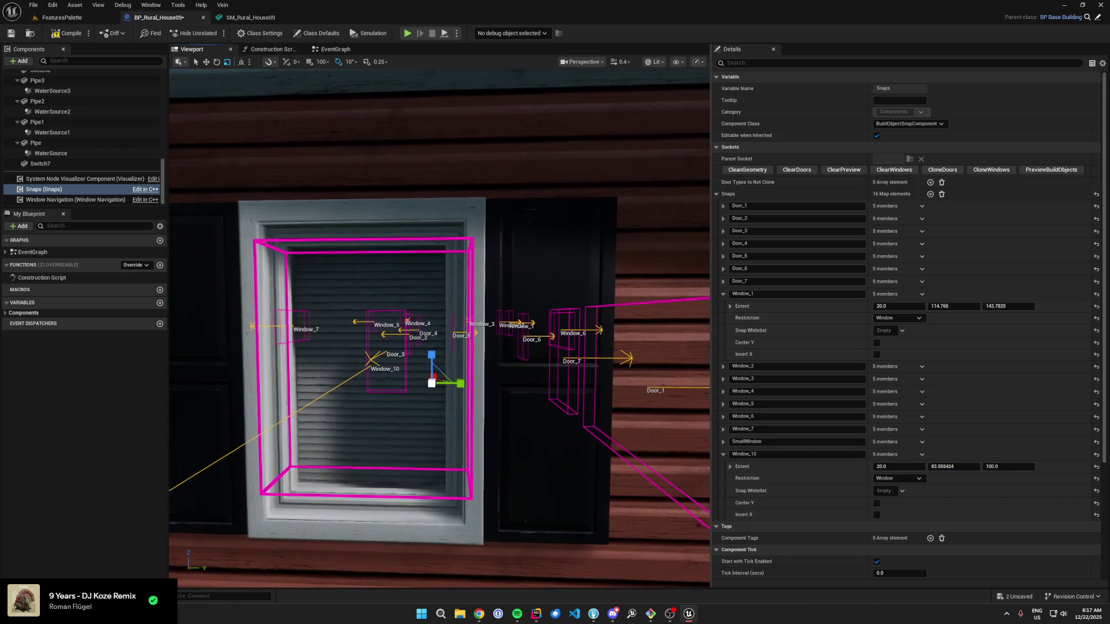
drag(900, 466, 1018, 467)
click(900, 465)
text(20)
key(Return)
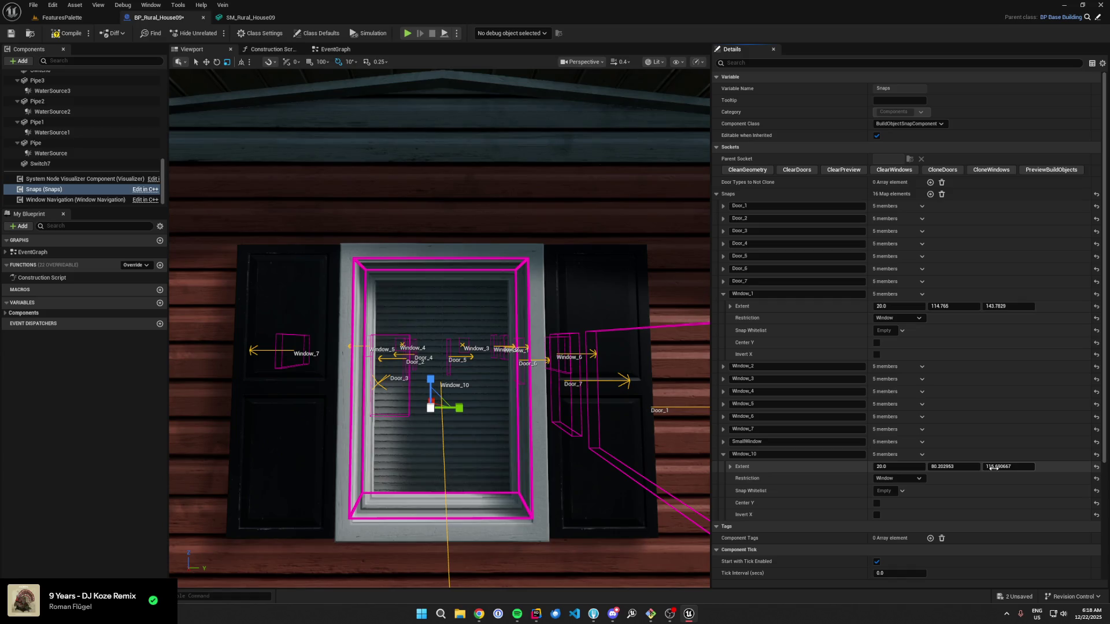
drag(1009, 467, 1011, 466)
key(ctrl+s)
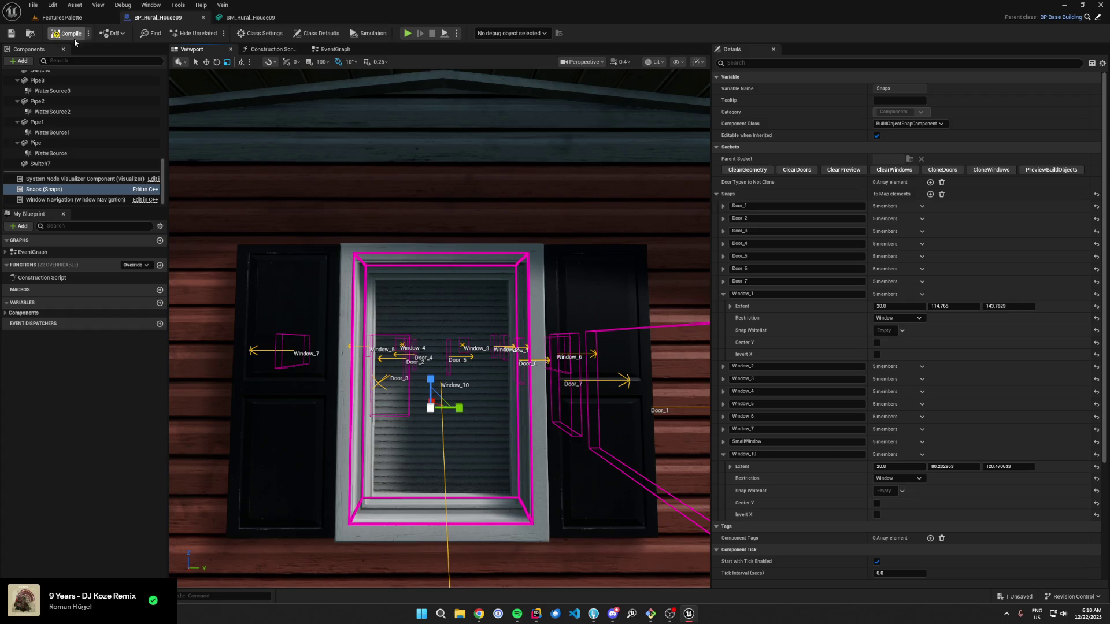
drag(440, 347, 405, 347)
click(62, 17)
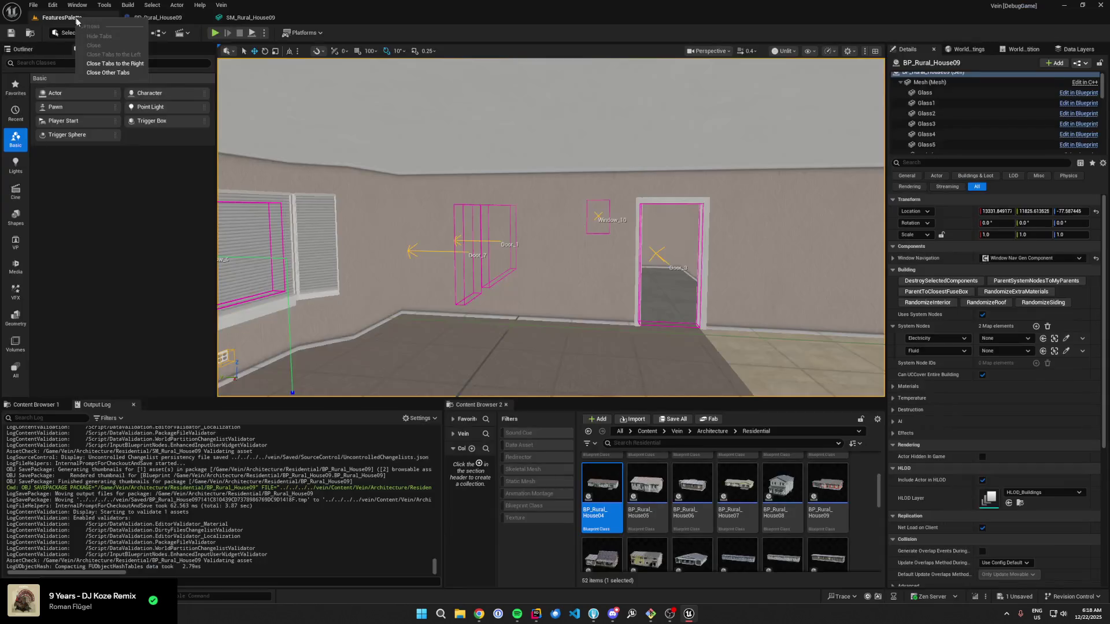
Step: Search the Content Browser for 'champlainv' and save all unsaved content
click(677, 431)
click(677, 444)
text(champlainv)
click(672, 420)
click(621, 404)
Step: Delete the placed house actor, save the level, and open ChamplainValley
click(930, 82)
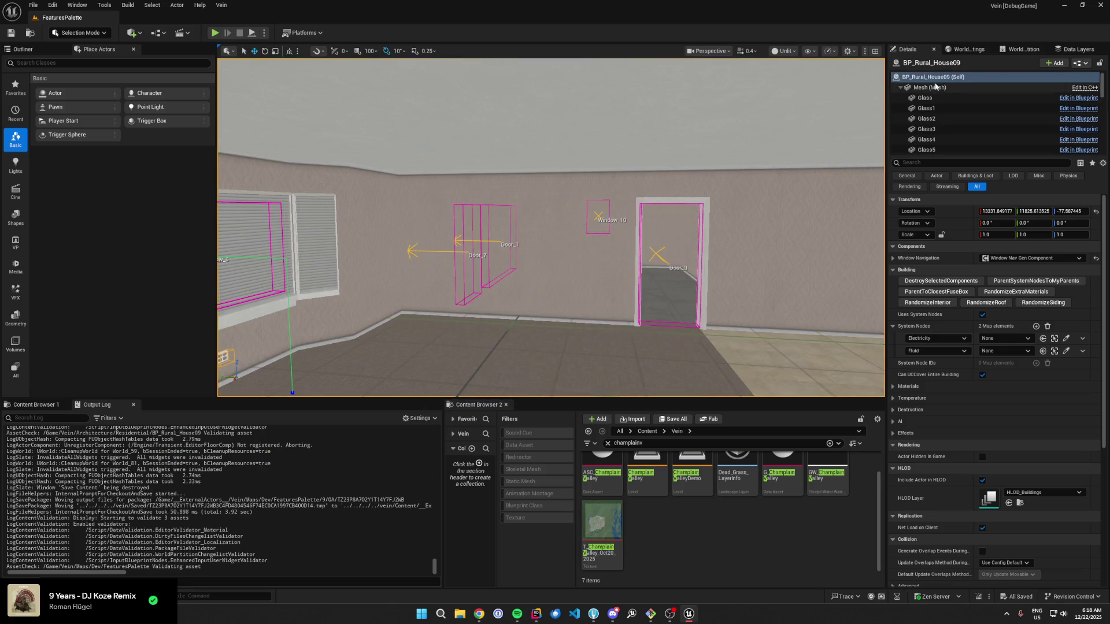
key(Delete)
key(Delete)
key(ctrl+s)
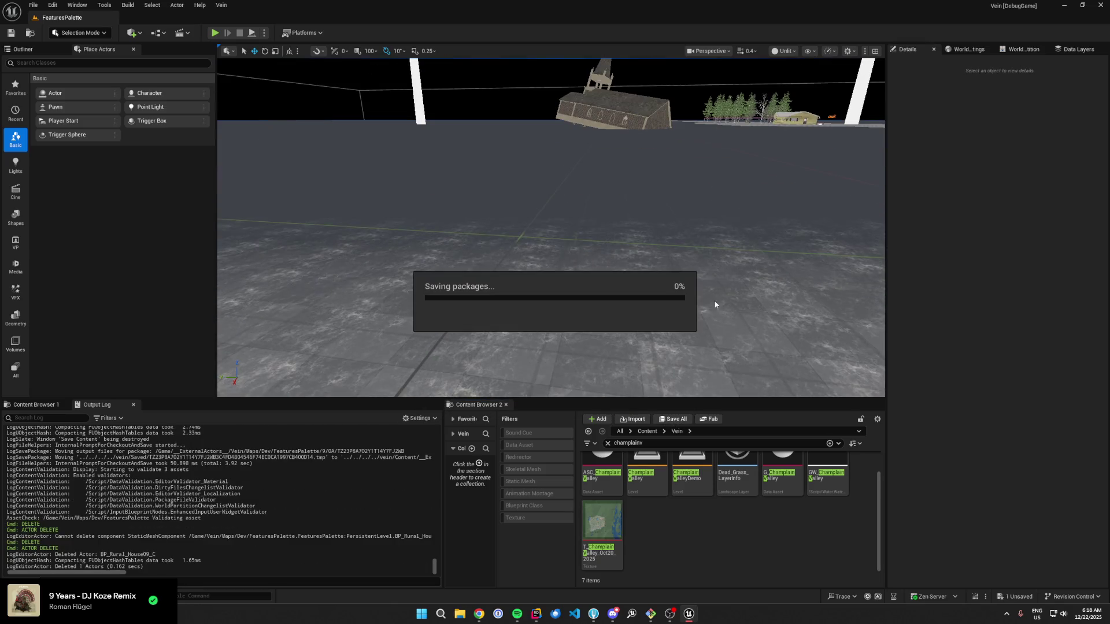
double_click(655, 475)
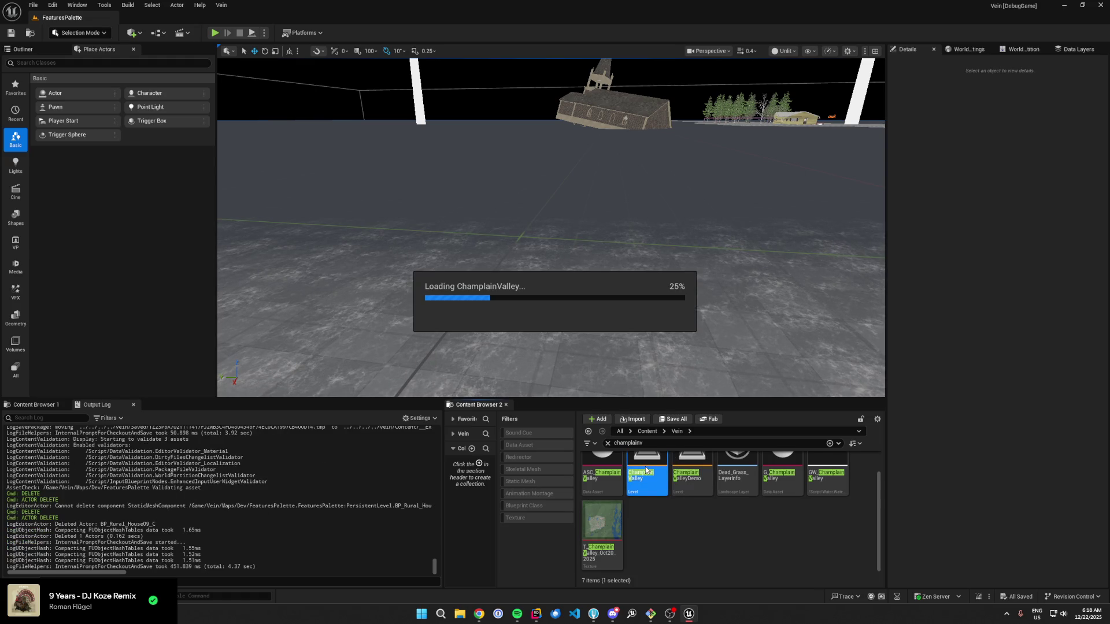
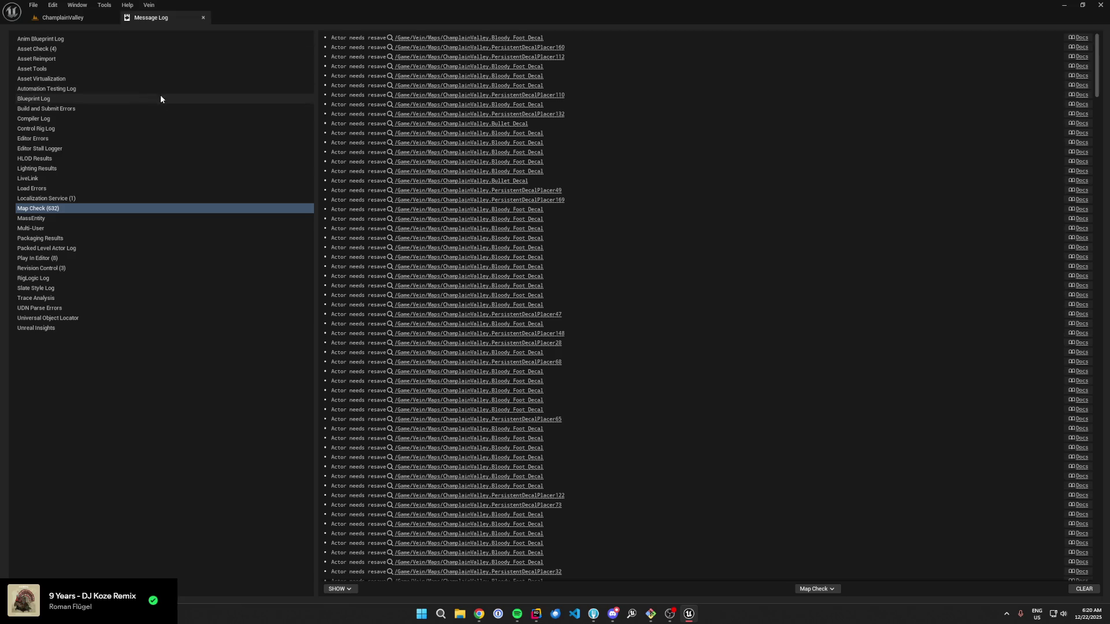
Step: Return to the ChamplainValley level, select BP_Rural_House115 and zoom in on it
click(95, 17)
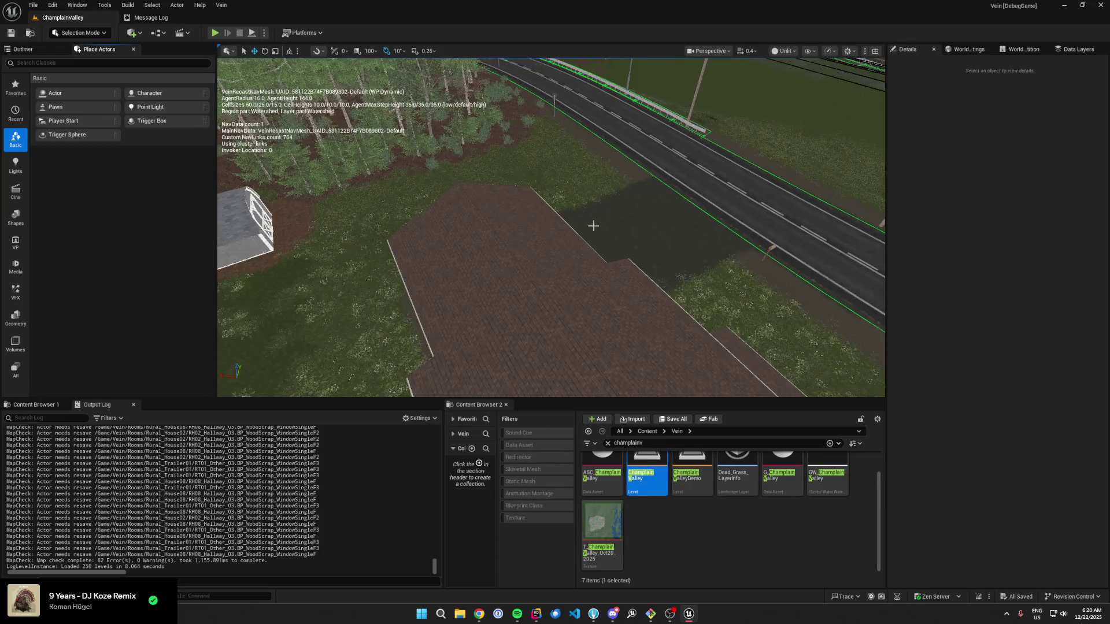
click(586, 317)
scroll(587, 317, up, 3)
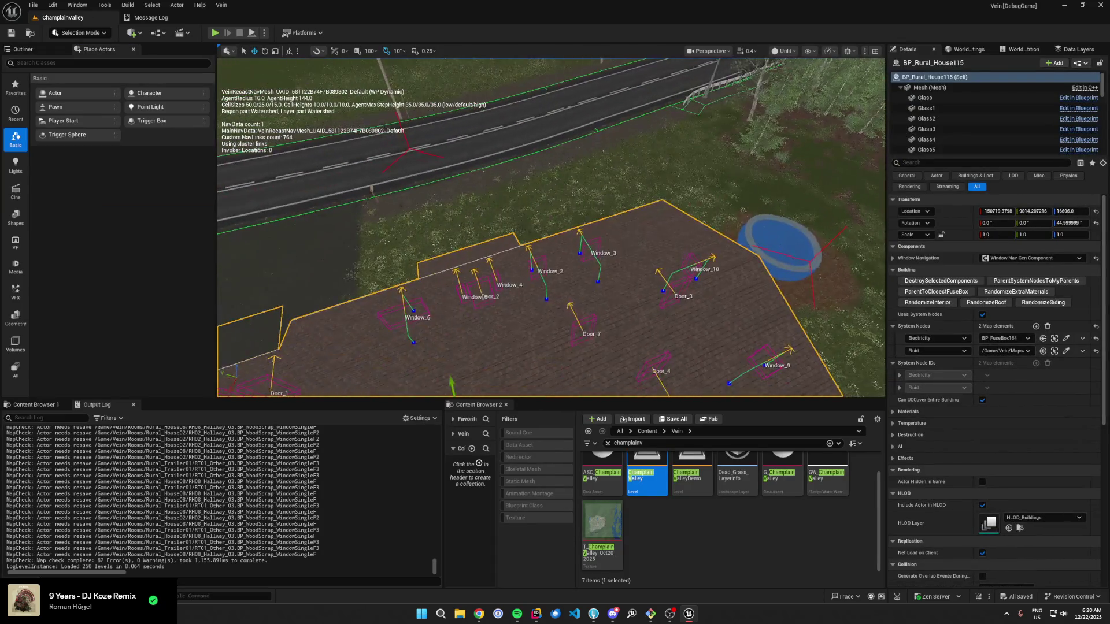
scroll(491, 213, up, 3)
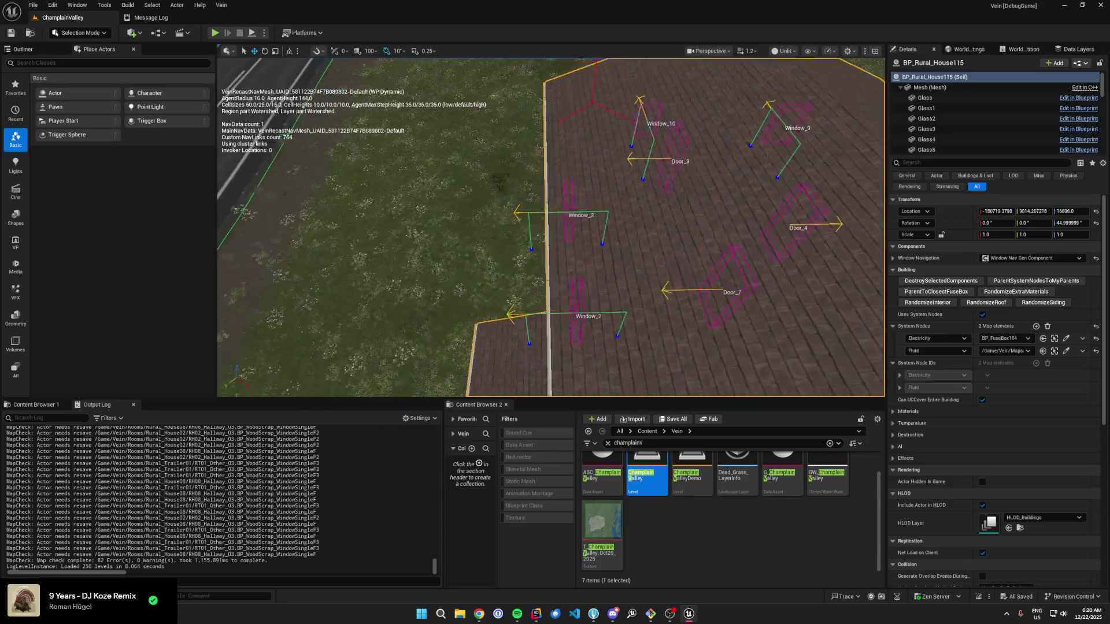
scroll(489, 213, up, 5)
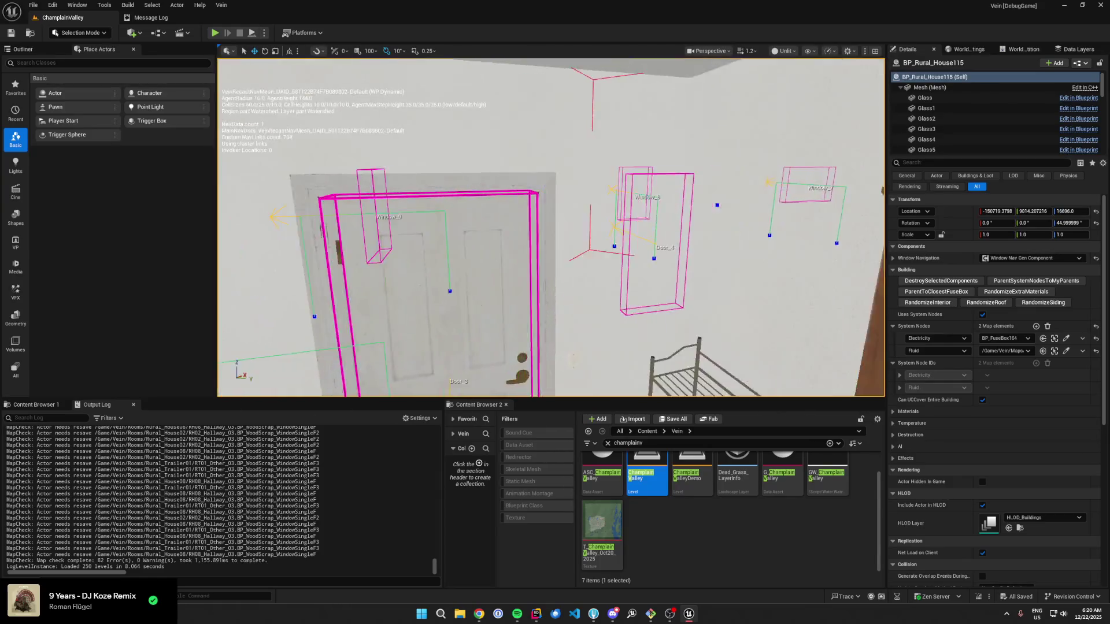
scroll(551, 227, up, 2)
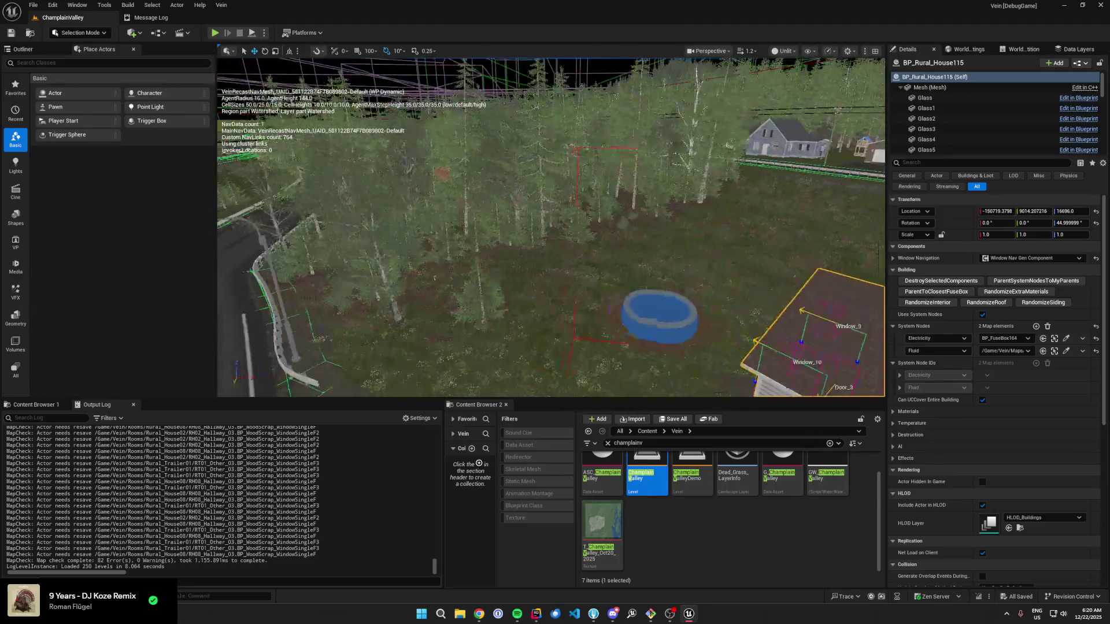
scroll(551, 227, up, 1)
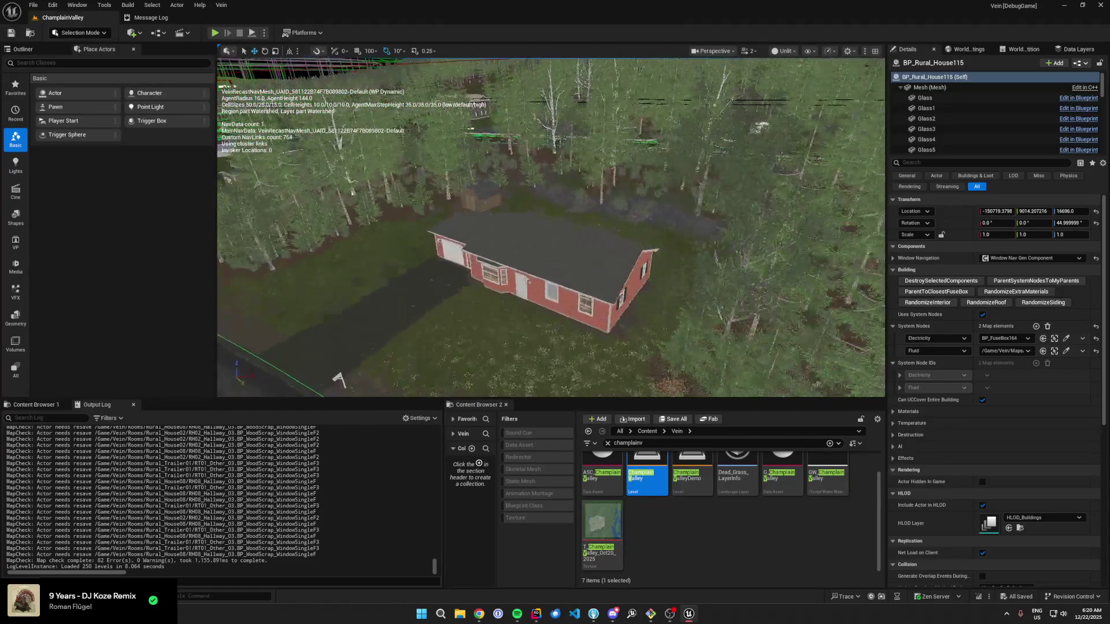
Step: Select BP_Rural_House89, fly through its interior rooms, then switch to Fork
click(628, 239)
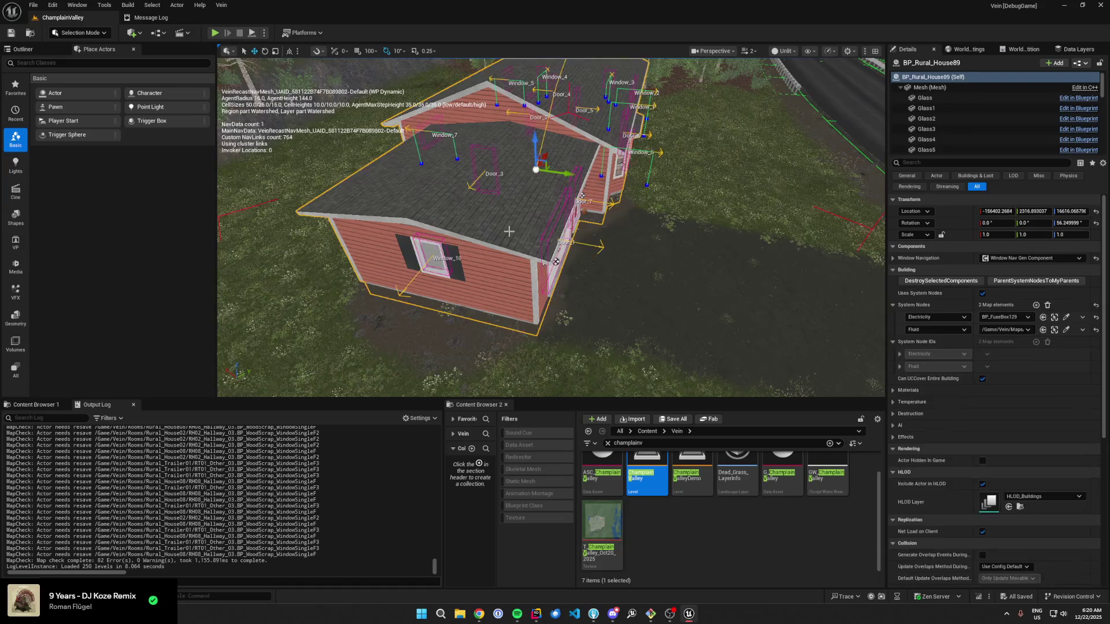
scroll(628, 239, down, 2)
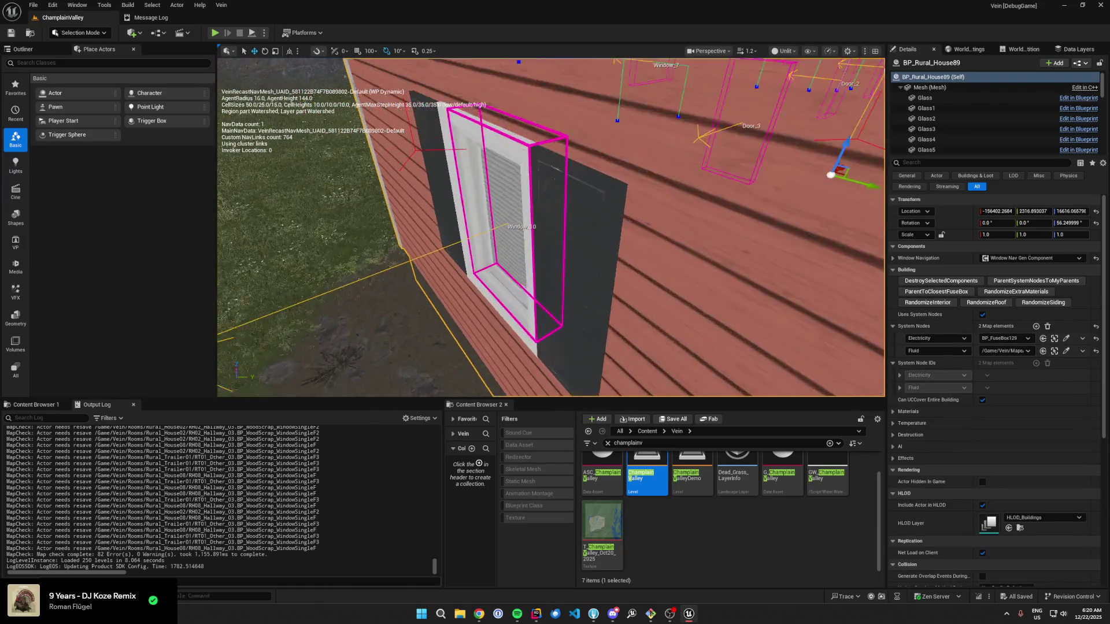
key(d)
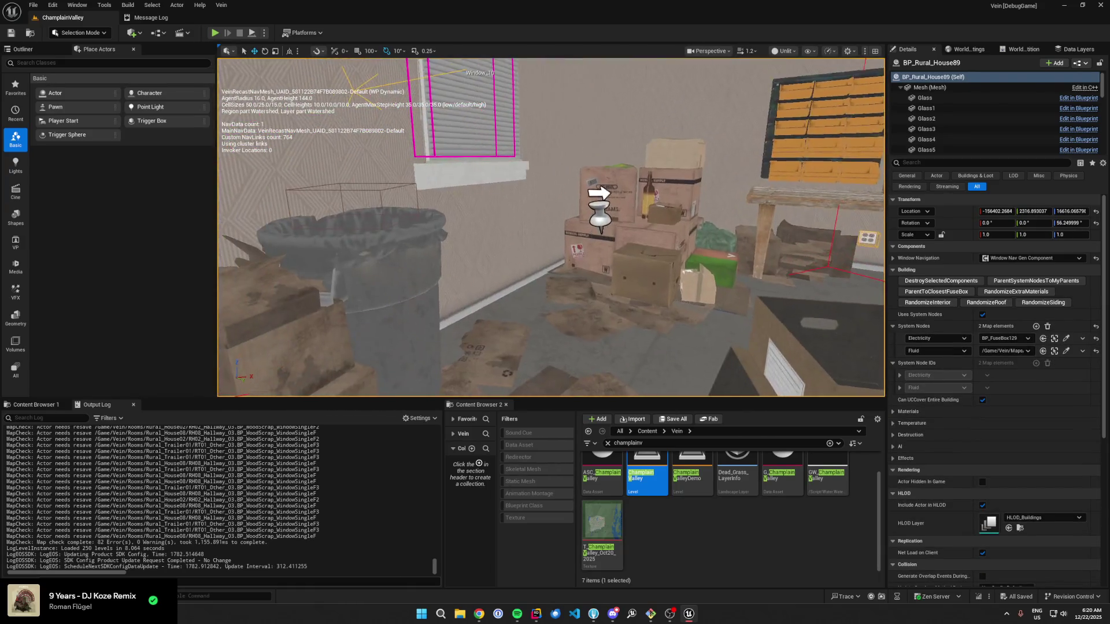
key(w)
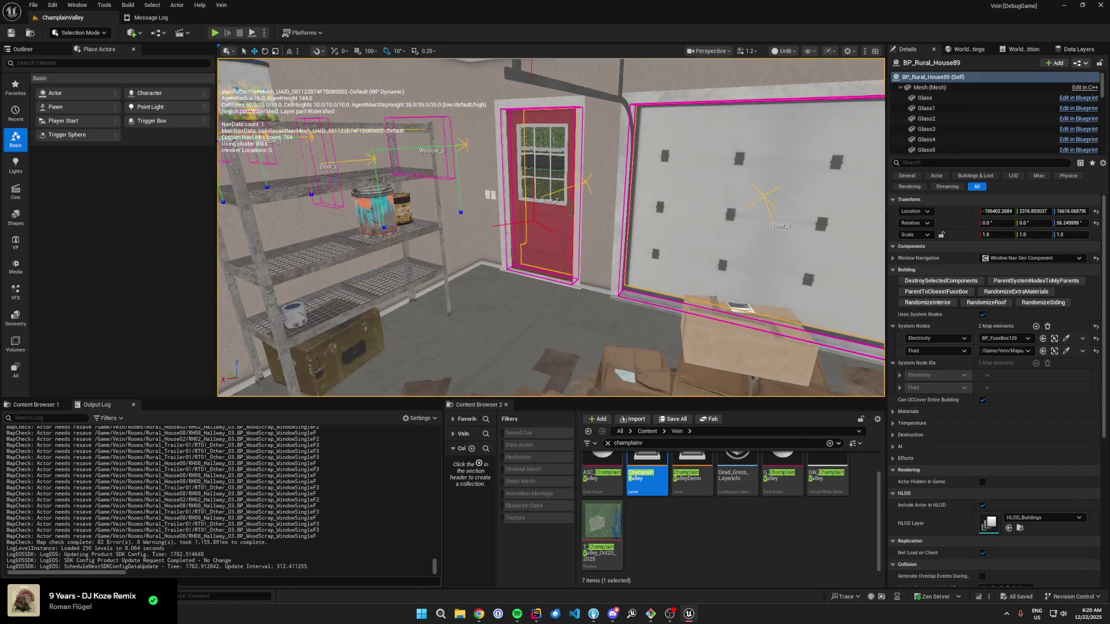
key(s)
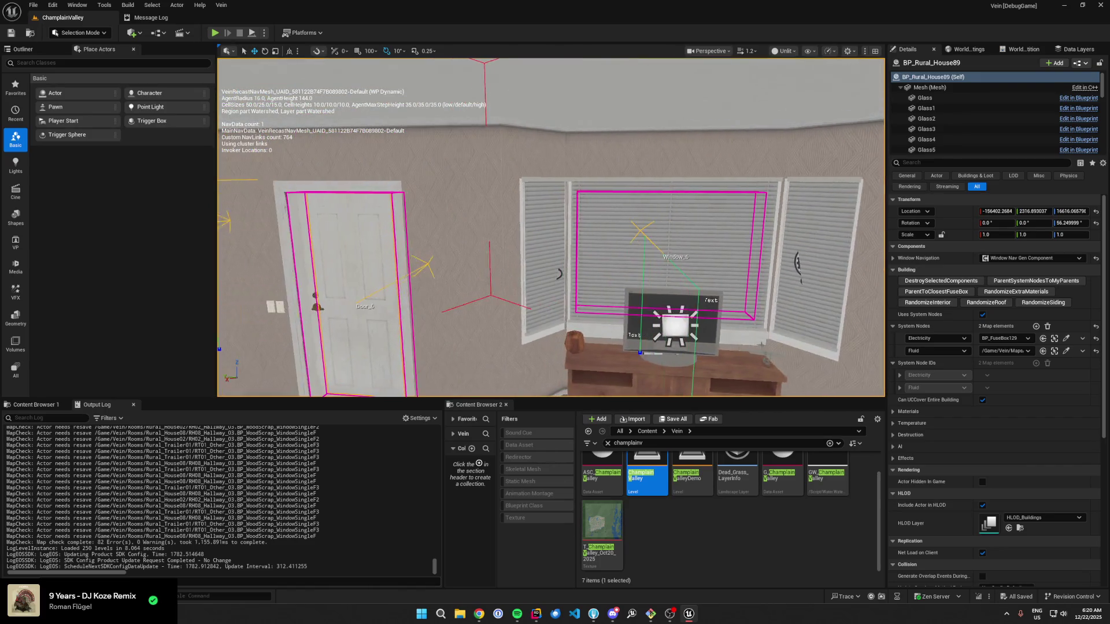
key(w)
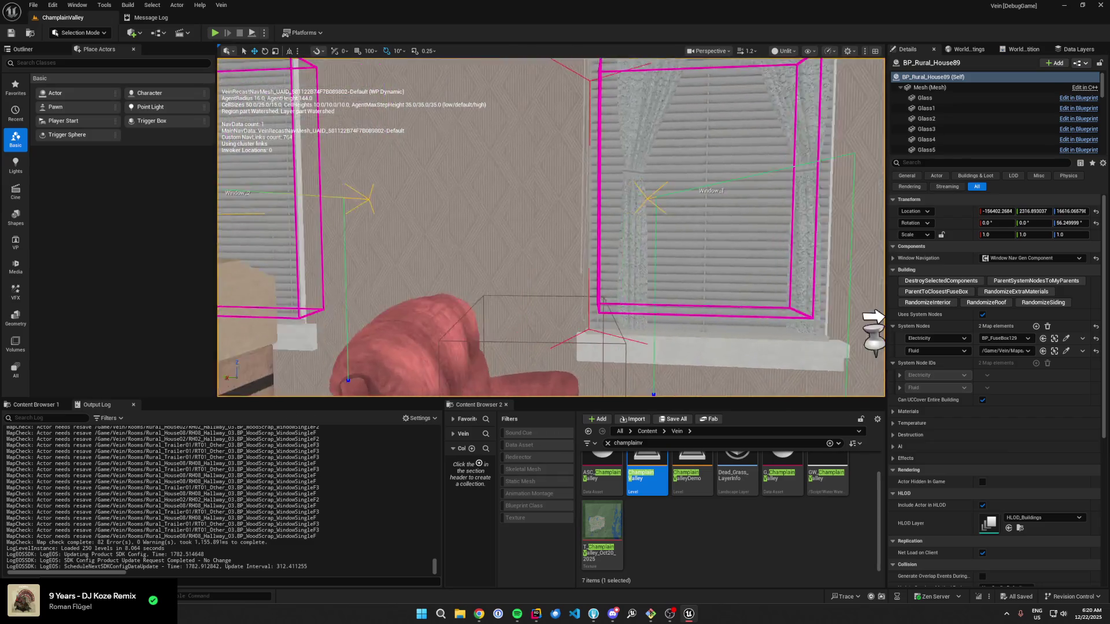
key(e)
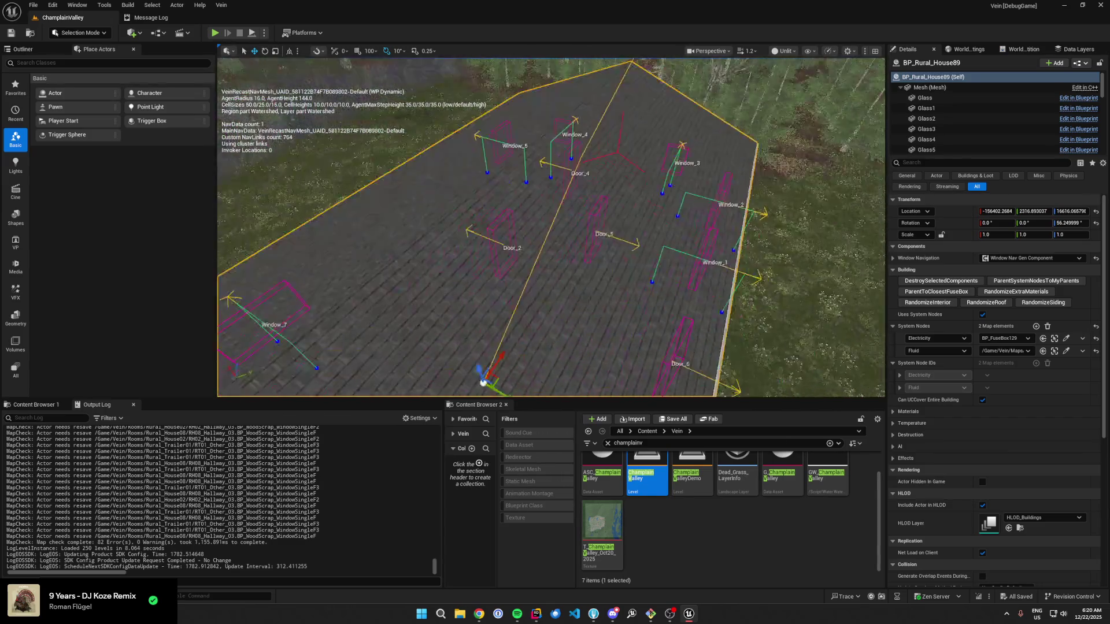
click(593, 614)
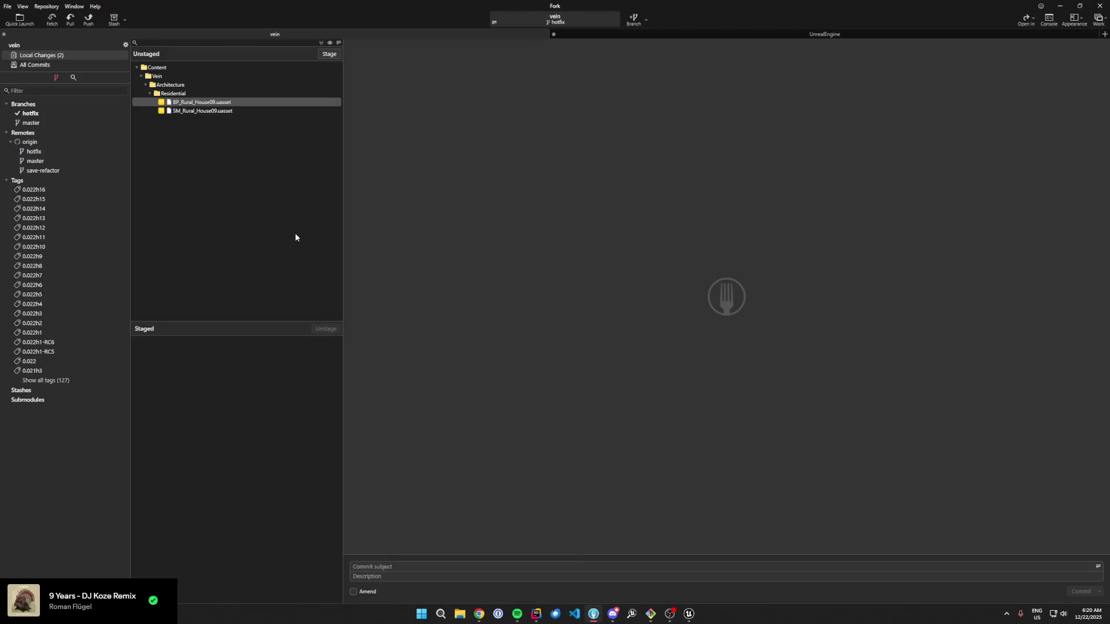
Step: Stage both Rural_House09 assets and commit them as 'fix rural_house09 window'
click(248, 93)
click(329, 54)
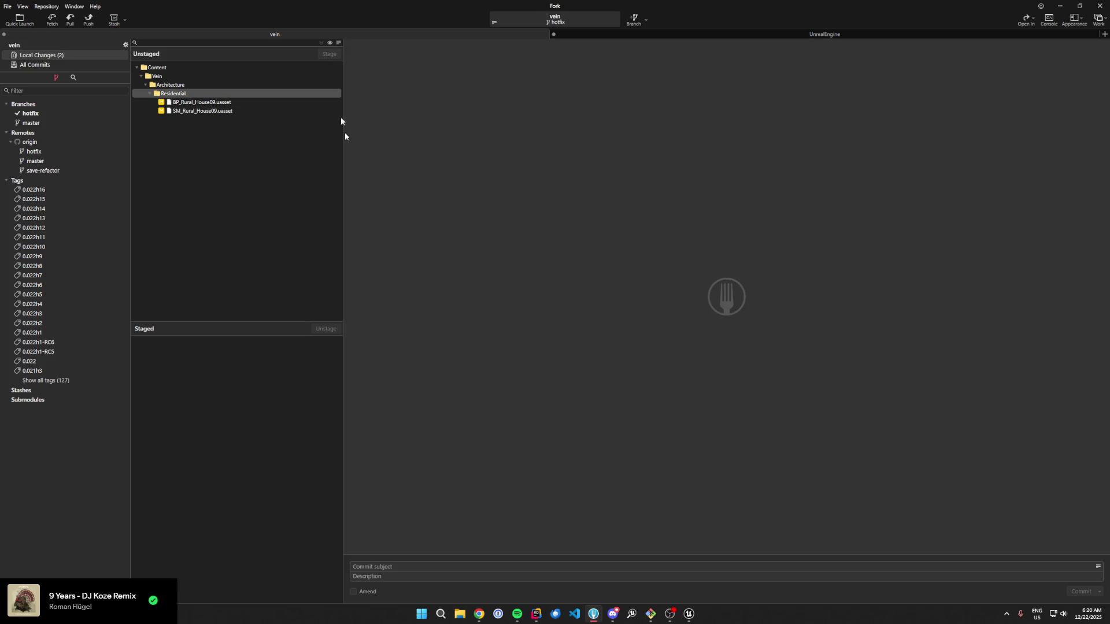
click(414, 565)
text(fix rural_house09 w)
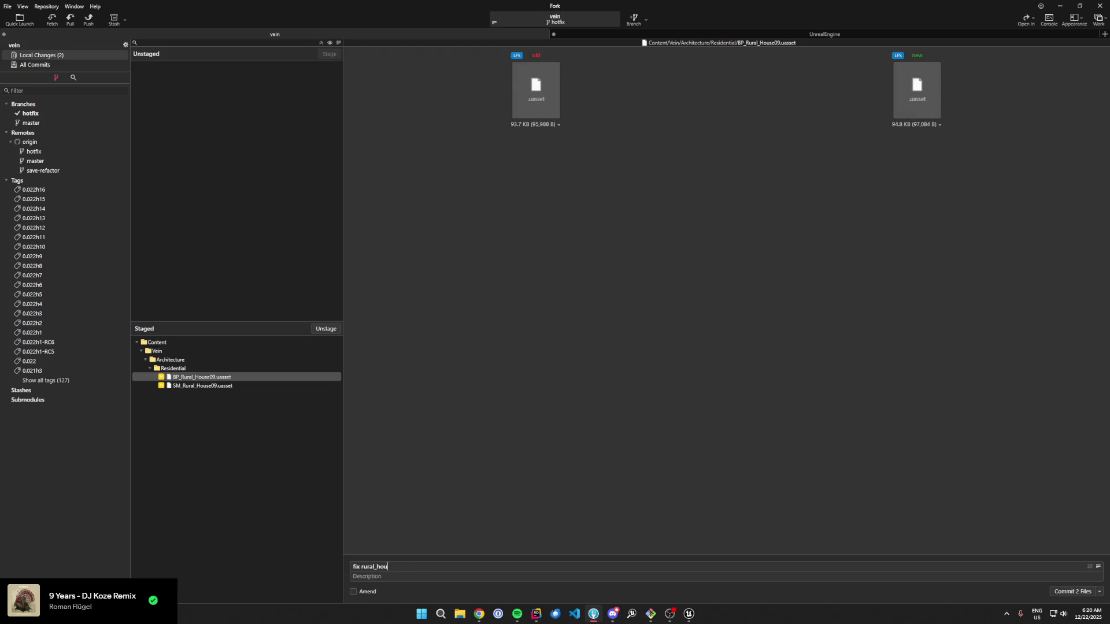
text(indows)
key(ctrl+Return)
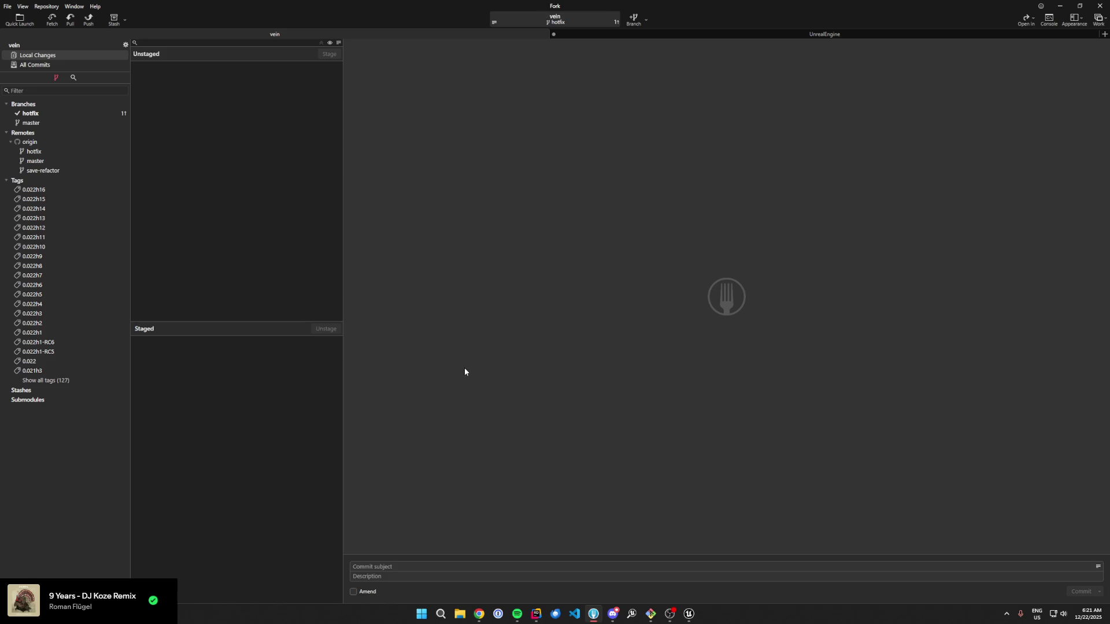
Step: Push the hotfix branch to origin
click(89, 19)
key(Return)
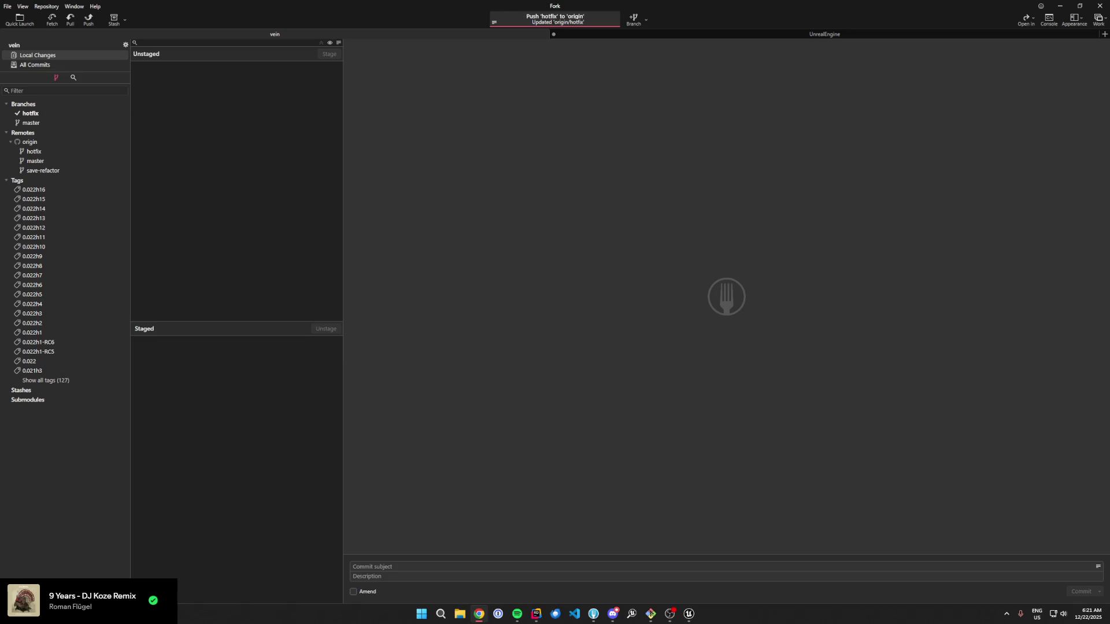
click(755, 251)
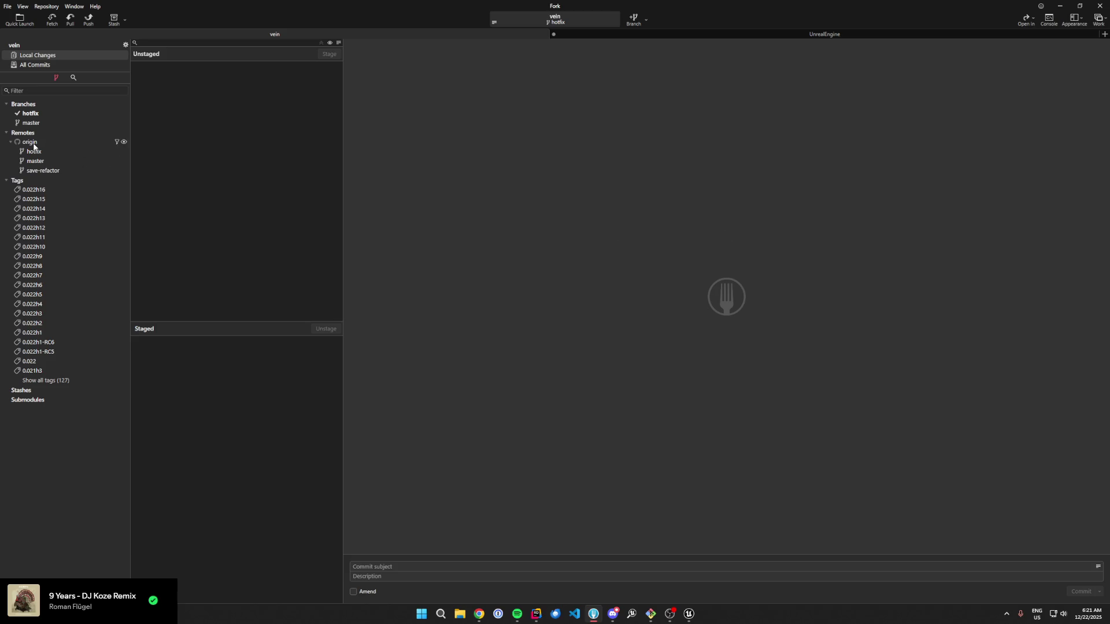
Step: Close Unreal Editor and view the hotfix commit history in Fork
click(688, 614)
click(1100, 5)
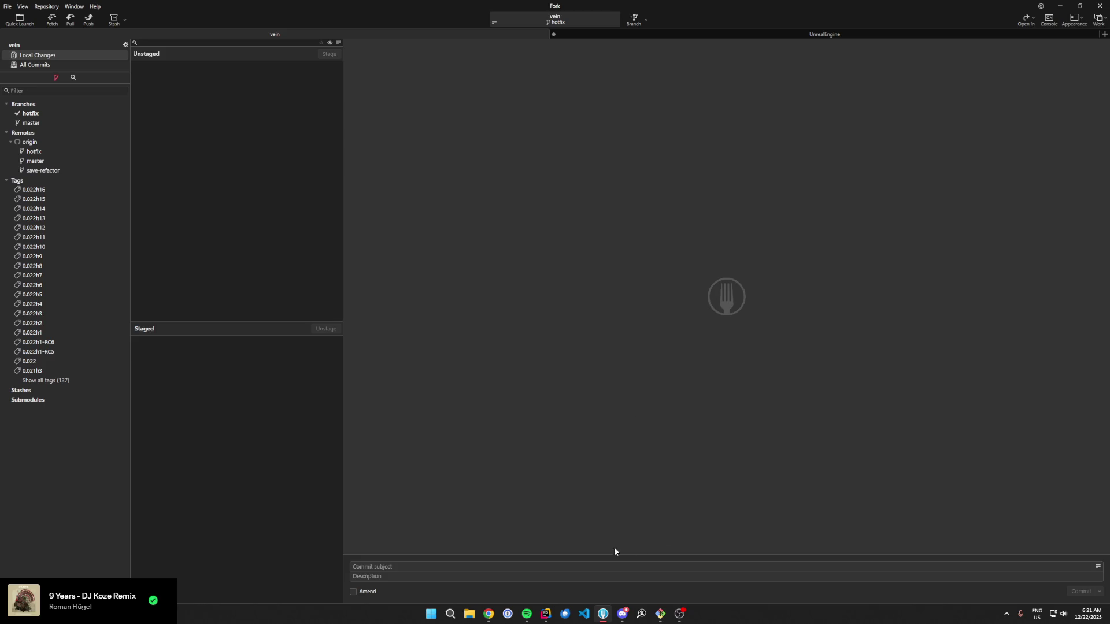
click(36, 115)
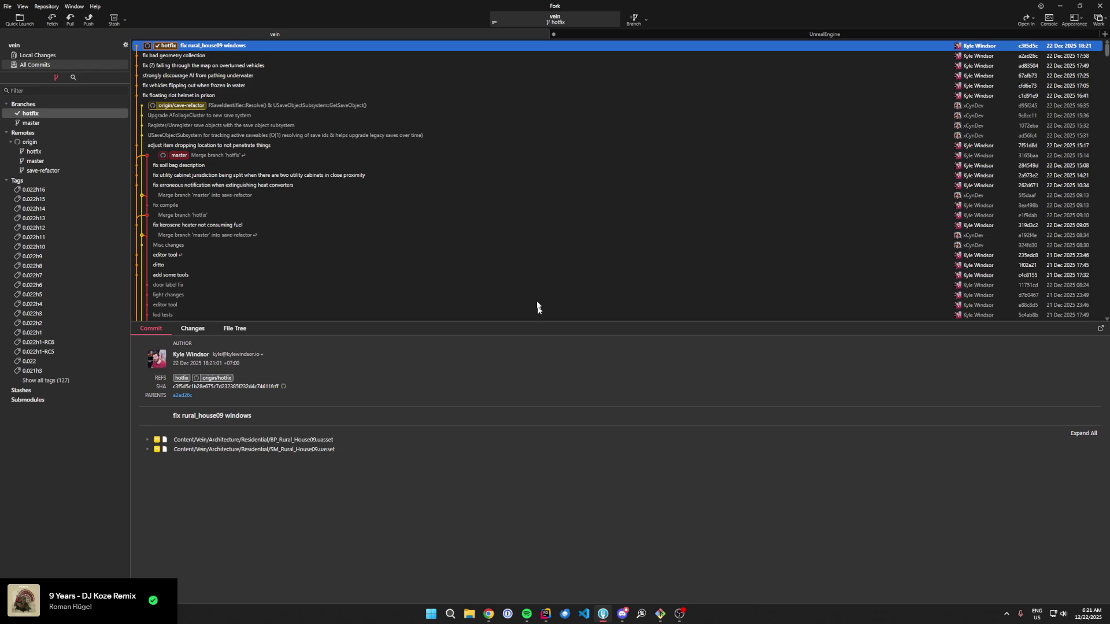
Step: Merge hotfix into master, dismiss the conflict report, and move to Rider
click(614, 332)
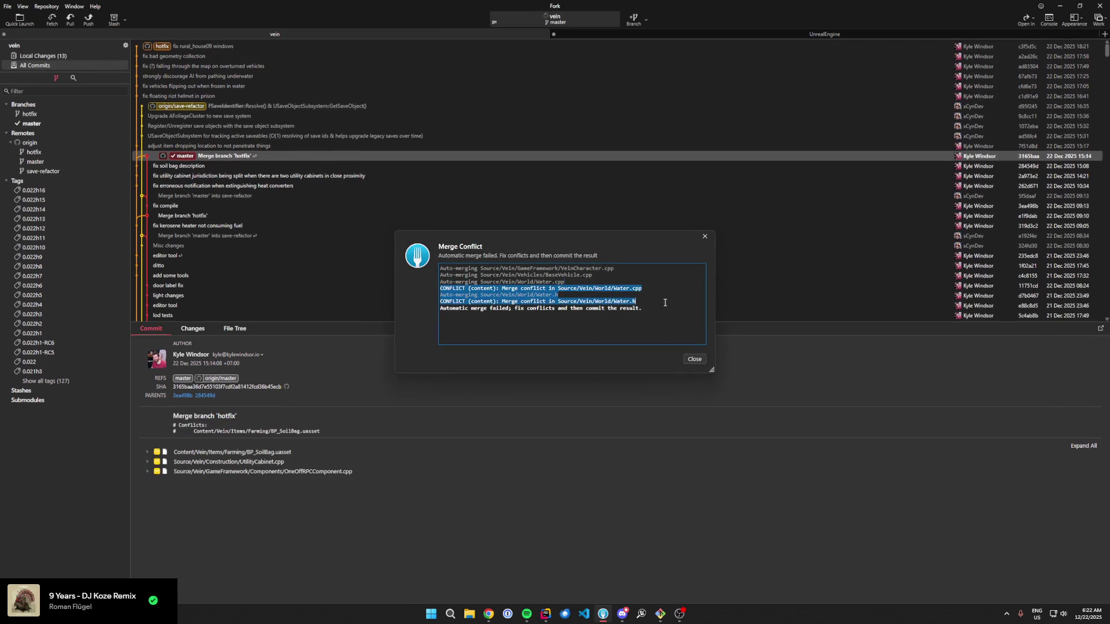
click(694, 359)
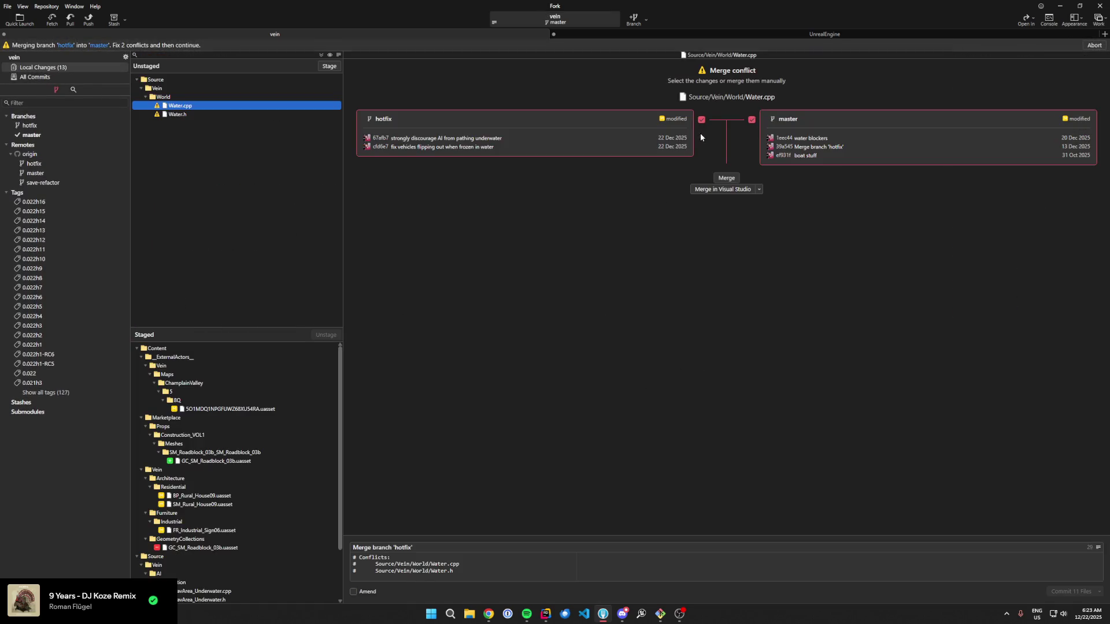
click(546, 614)
Step: Open Water.cpp and search it for the '>>>' conflict markers
key(ctrl+shift+n)
text(wat)
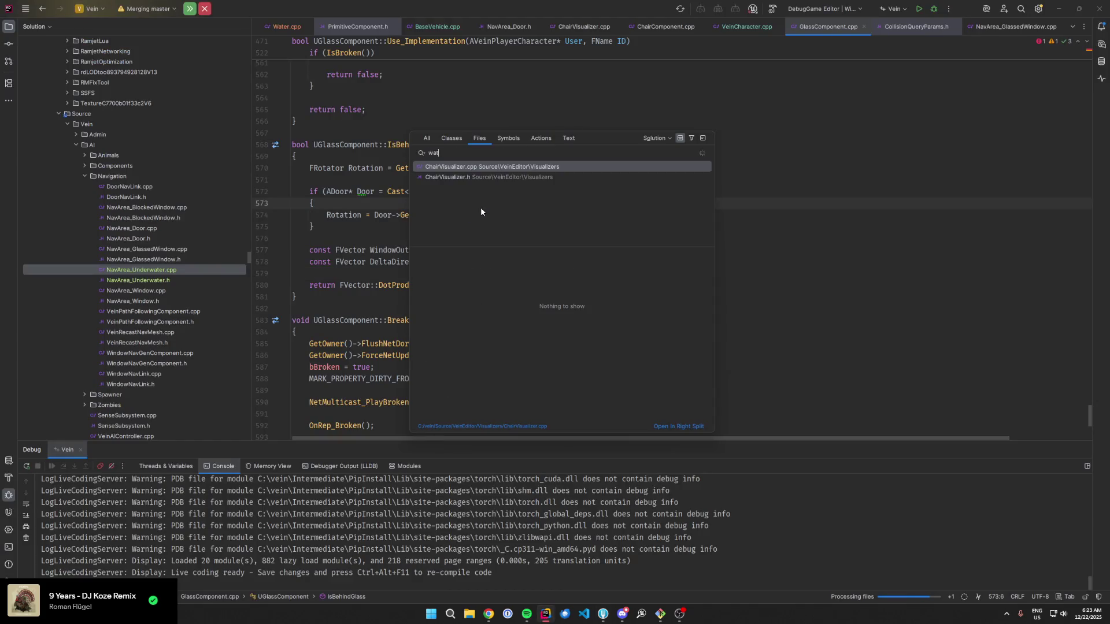
key(Return)
scroll(487, 228, up, 10)
scroll(487, 227, down, 20)
scroll(494, 221, down, 20)
click(495, 222)
key(ctrl+f)
text(>>>)
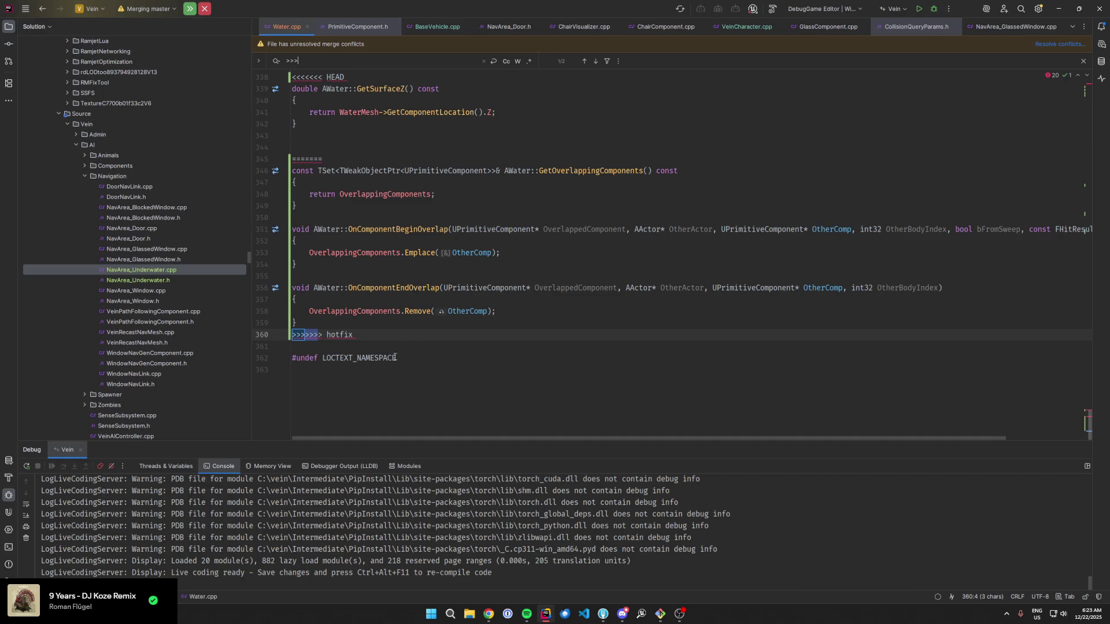
Step: Delete the =======, <<<<<<< HEAD and >>>>>>> hotfix lines from Water.cpp
scroll(395, 358, up, 2)
drag(346, 229, 351, 205)
key(BackSpace)
click(368, 144)
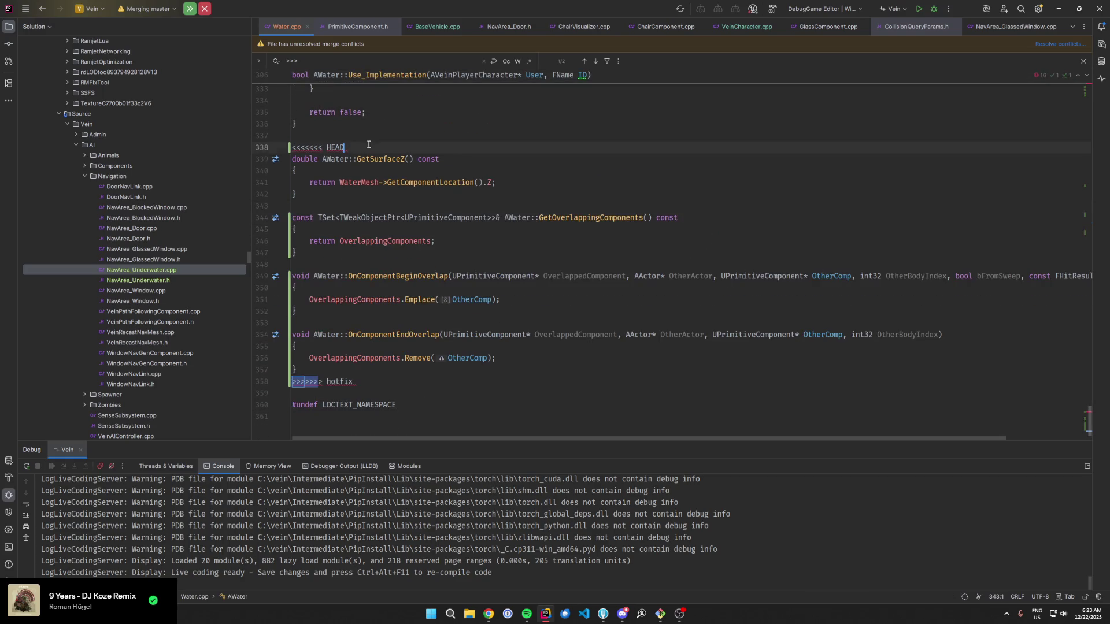
key(shift+Home)
key(BackSpace)
key(BackSpace)
click(380, 369)
key(shift+Home)
key(BackSpace)
key(BackSpace)
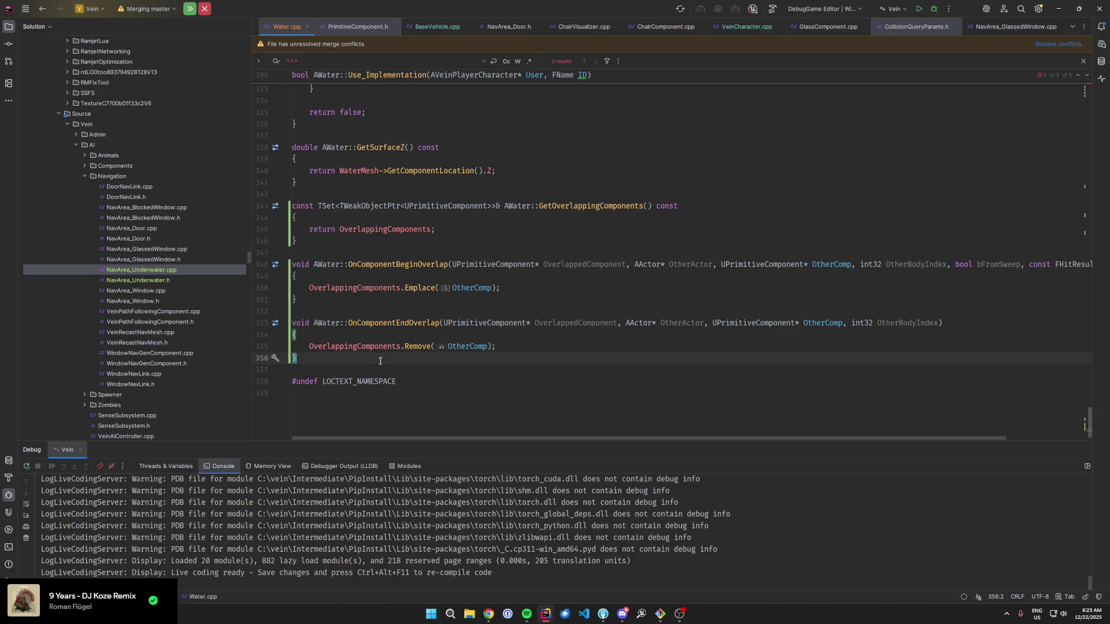
Step: Open Water.h through the quick file search
double_click(195, 280)
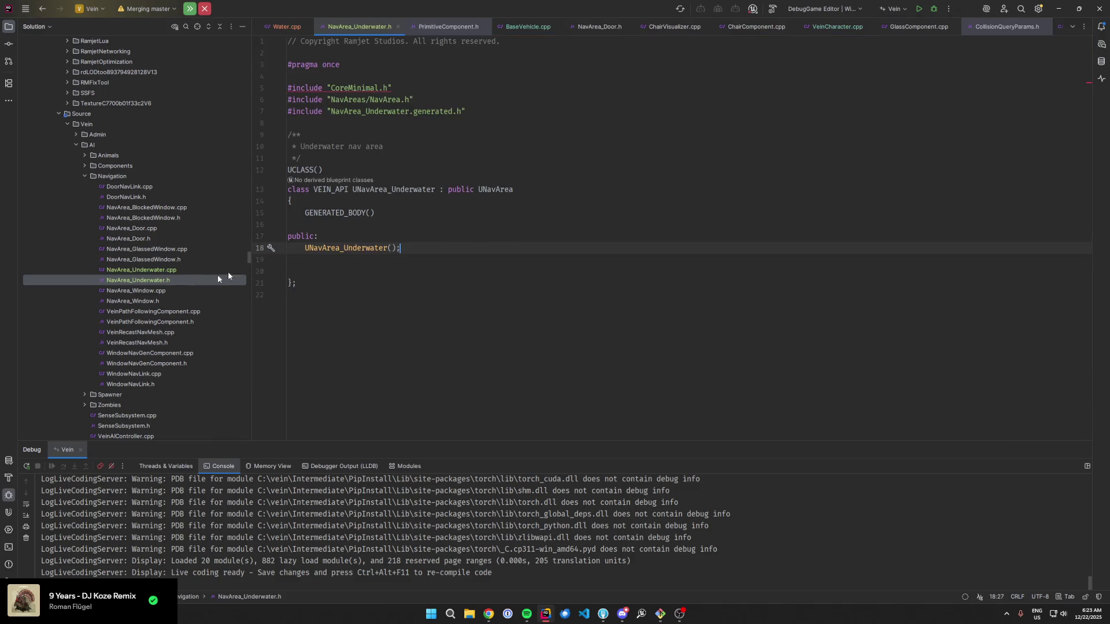
key(ctrl+shift+n)
key(Down)
key(Down)
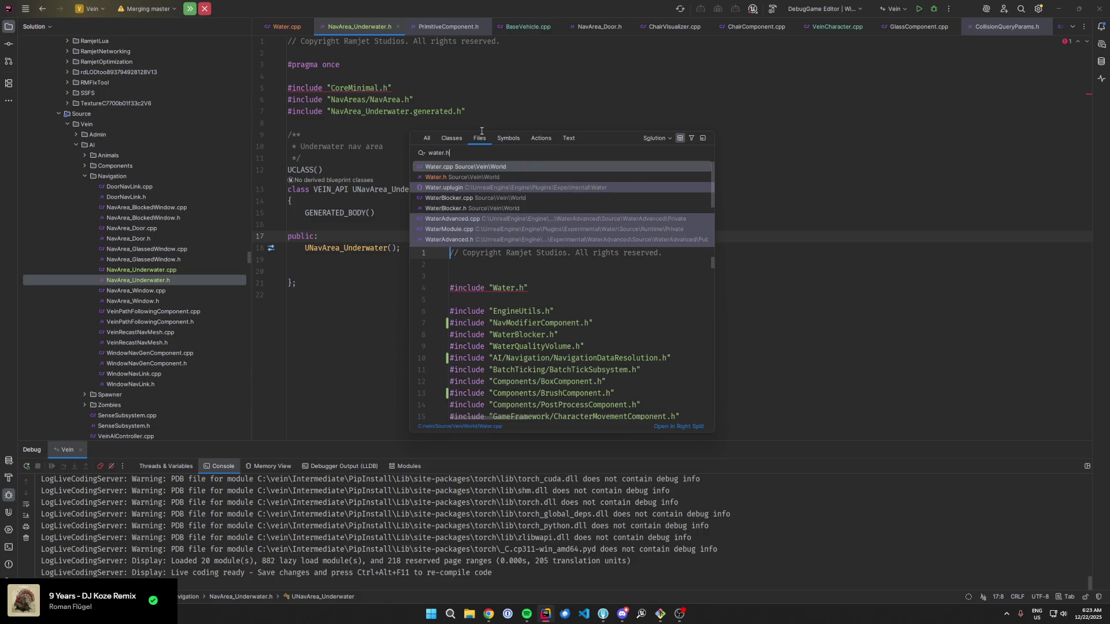
key(Return)
Step: Remove the hotfix and HEAD conflict marker lines from Water.h, then return to Fork
click(769, 209)
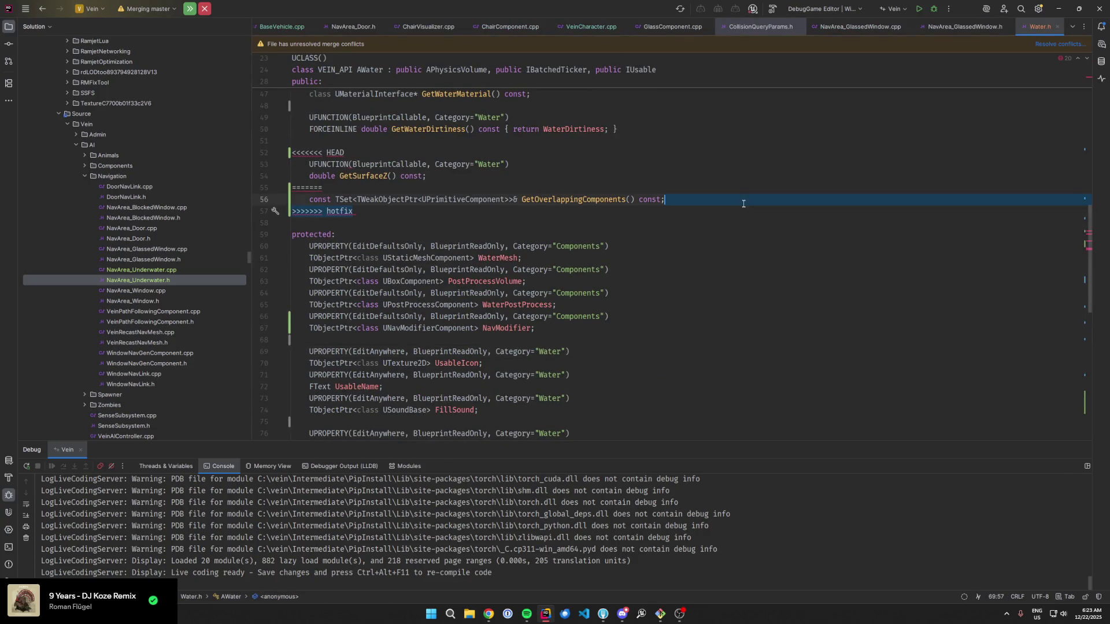
key(ctrl+y)
key(Up)
key(Up)
key(shift+End)
key(BackSpace)
click(417, 145)
key(shift+Down)
key(shift+End)
key(BackSpace)
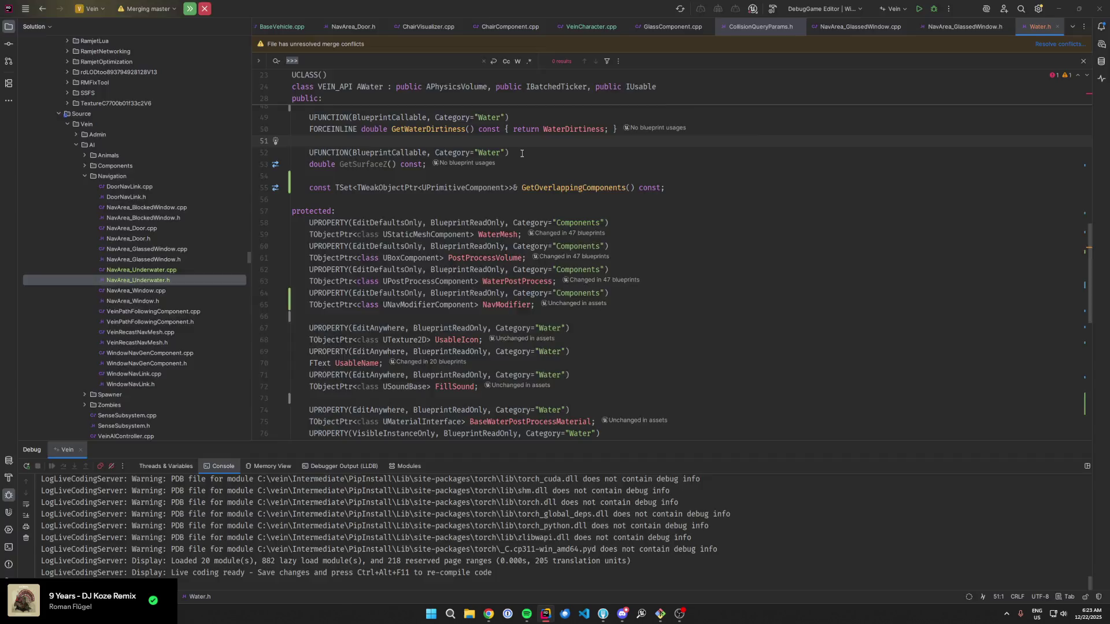
key(alt+Tab)
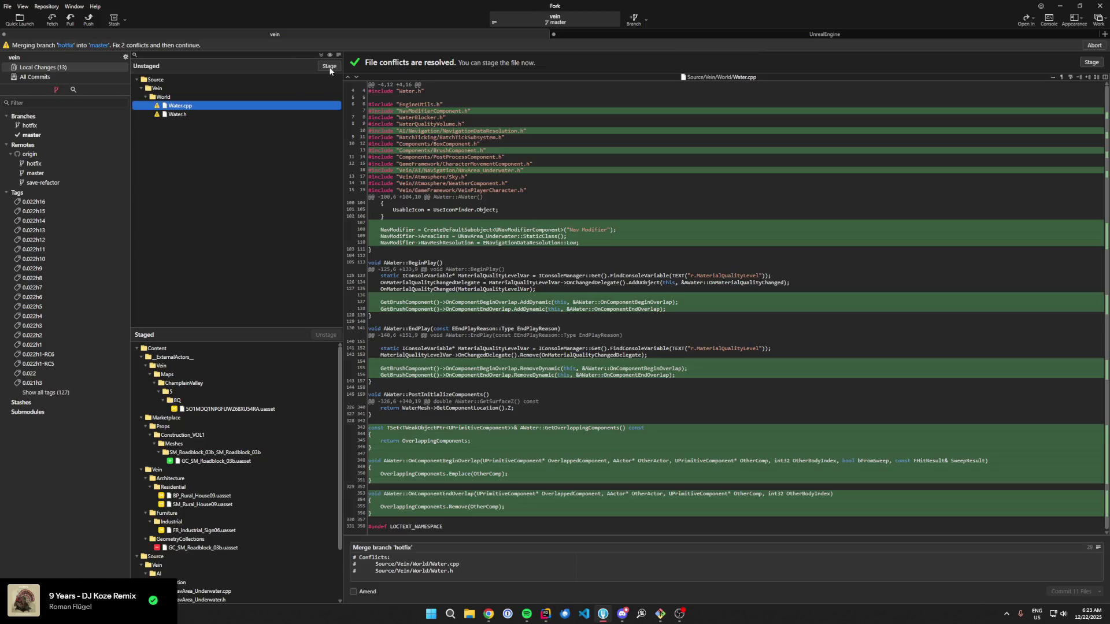
Step: Stage Water.cpp and Water.h, commit the 13-file merge, and push master to origin
click(329, 67)
click(329, 67)
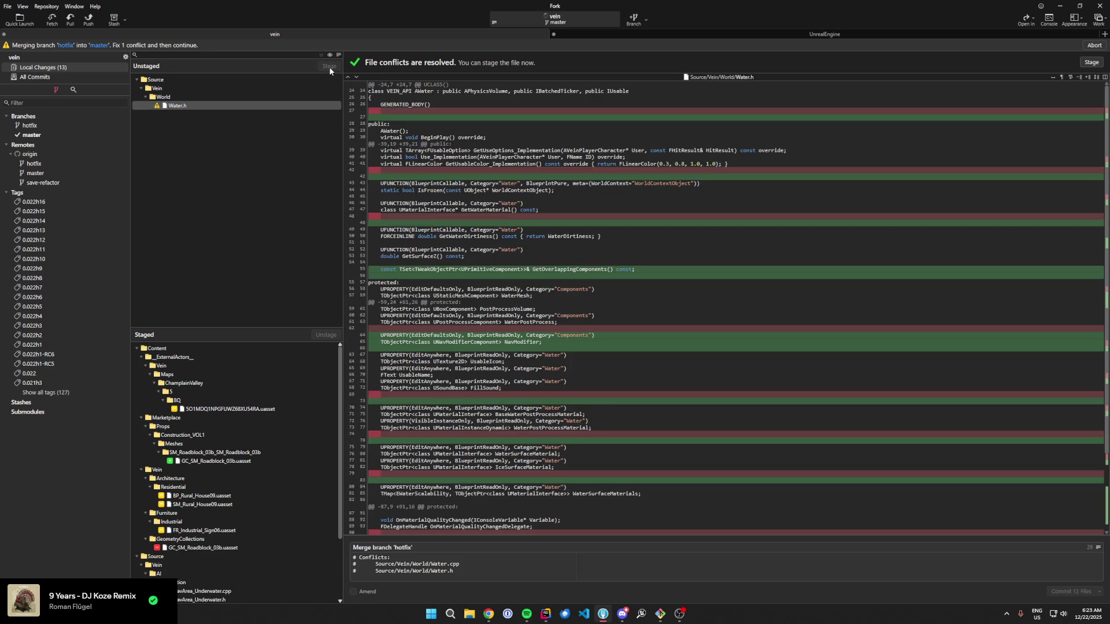
click(329, 66)
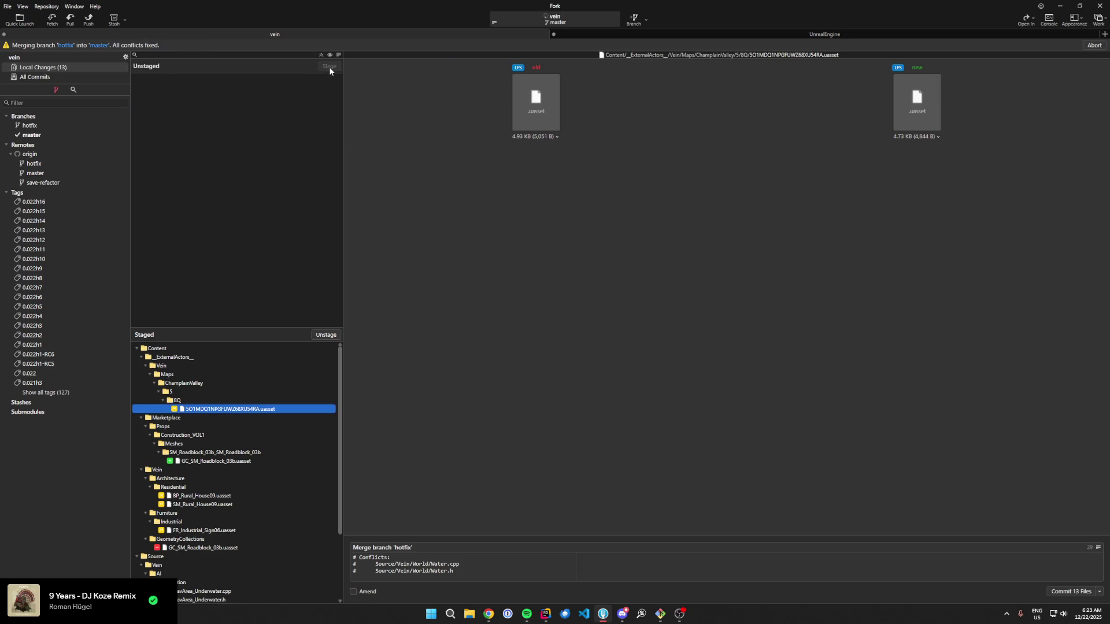
click(1057, 592)
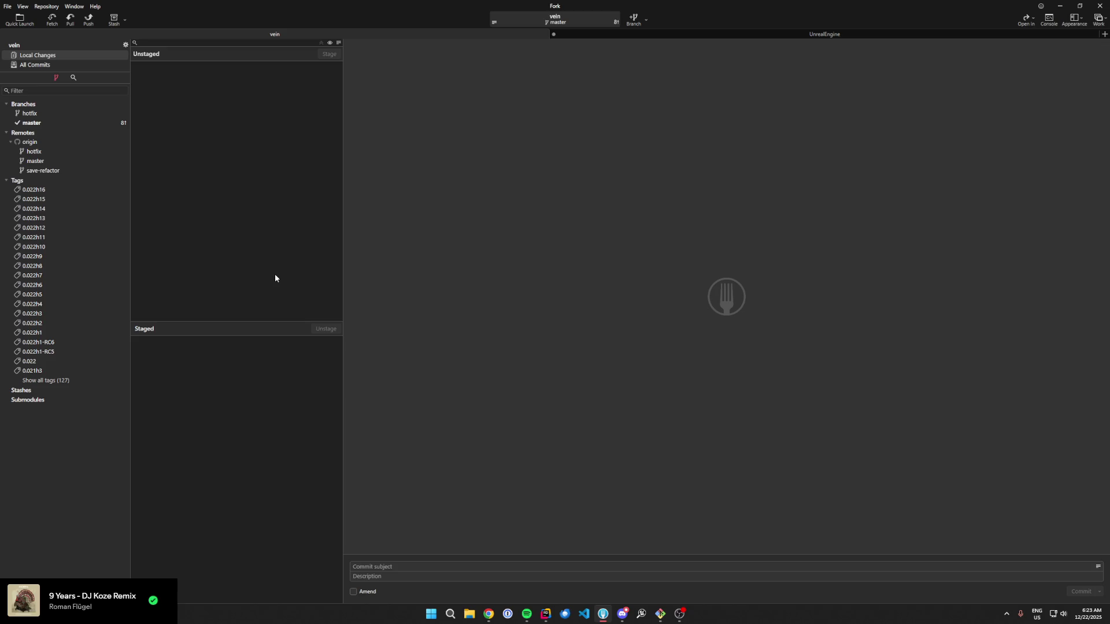
click(89, 20)
key(Return)
Step: Start a Debug build and launch of the Vein solution in Rider
click(545, 614)
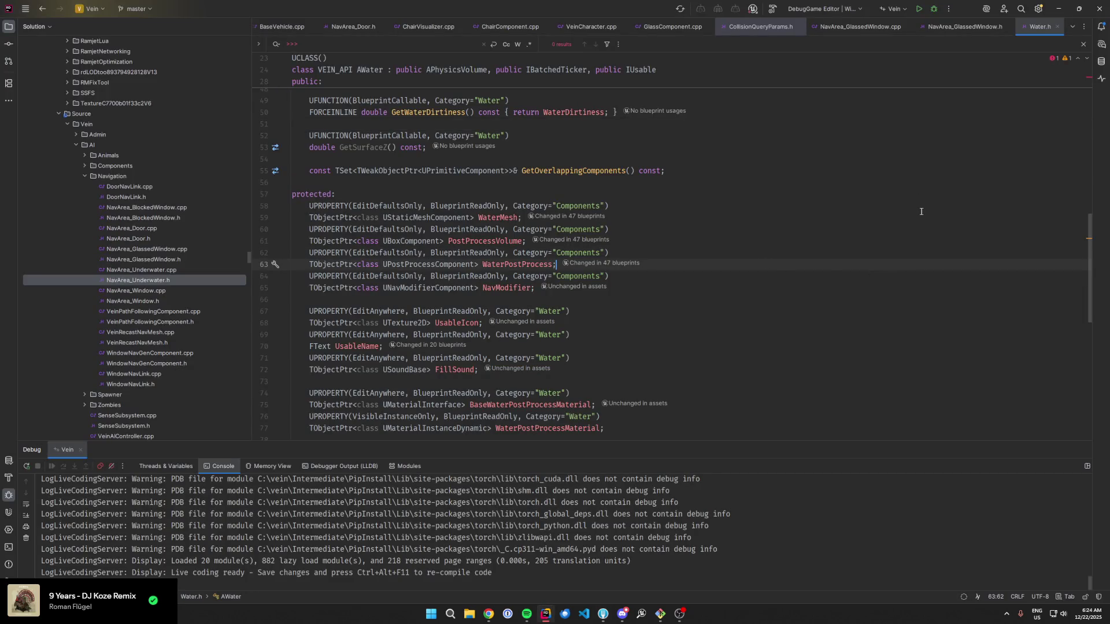
scroll(921, 212, up, 1)
click(934, 15)
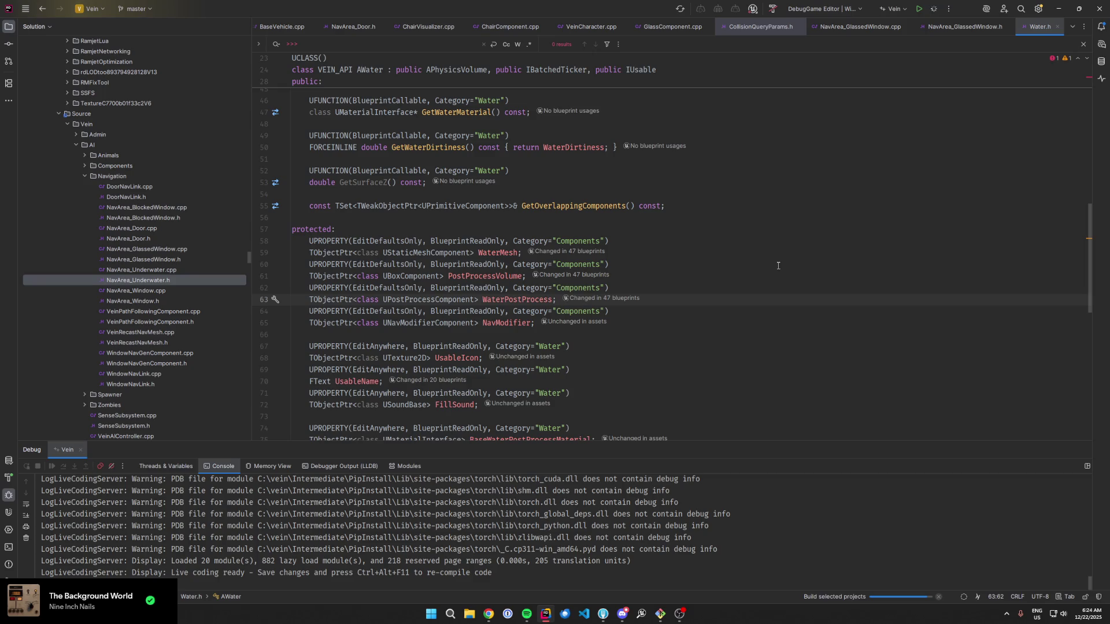
Step: Browse the Water.h declarations around lines 39–61 while the build runs
click(779, 256)
click(698, 279)
click(870, 231)
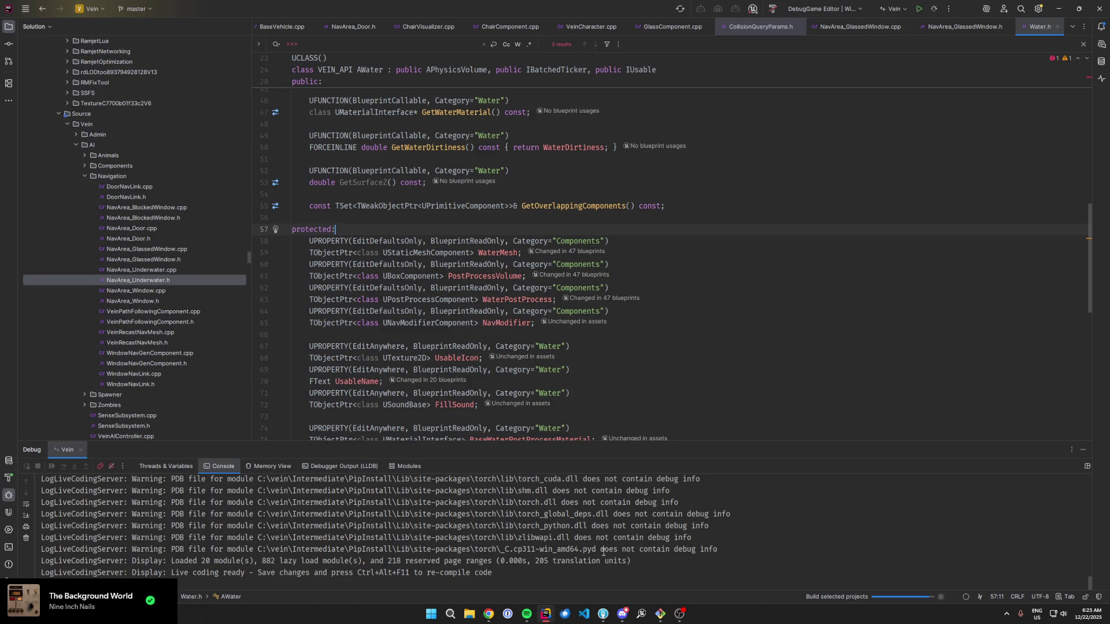
click(733, 220)
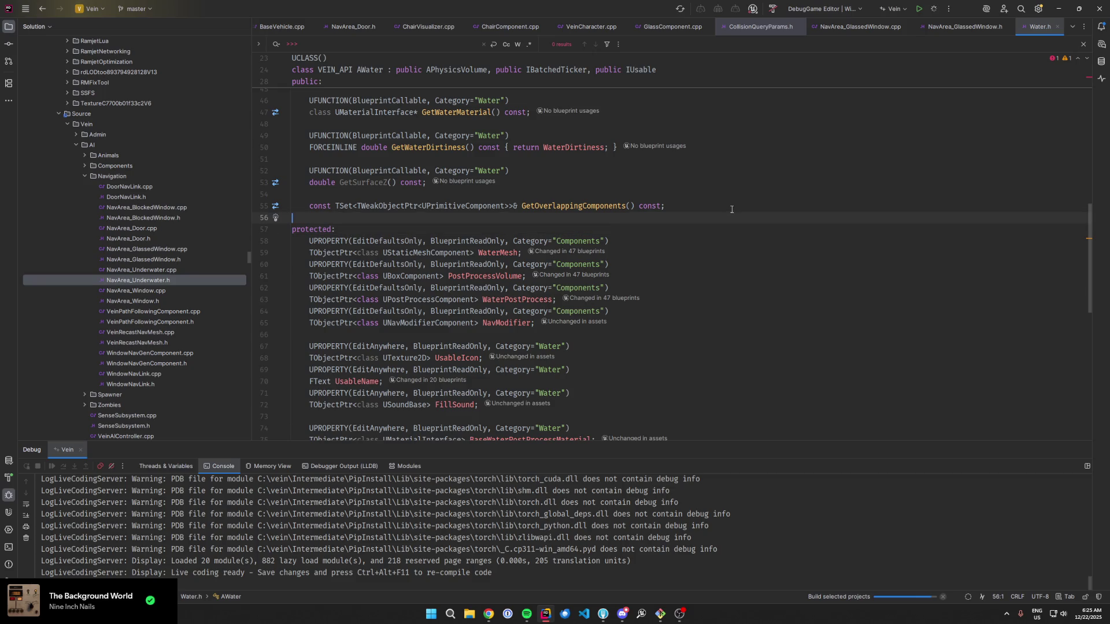
click(727, 229)
click(711, 207)
click(706, 185)
scroll(693, 191, up, 4)
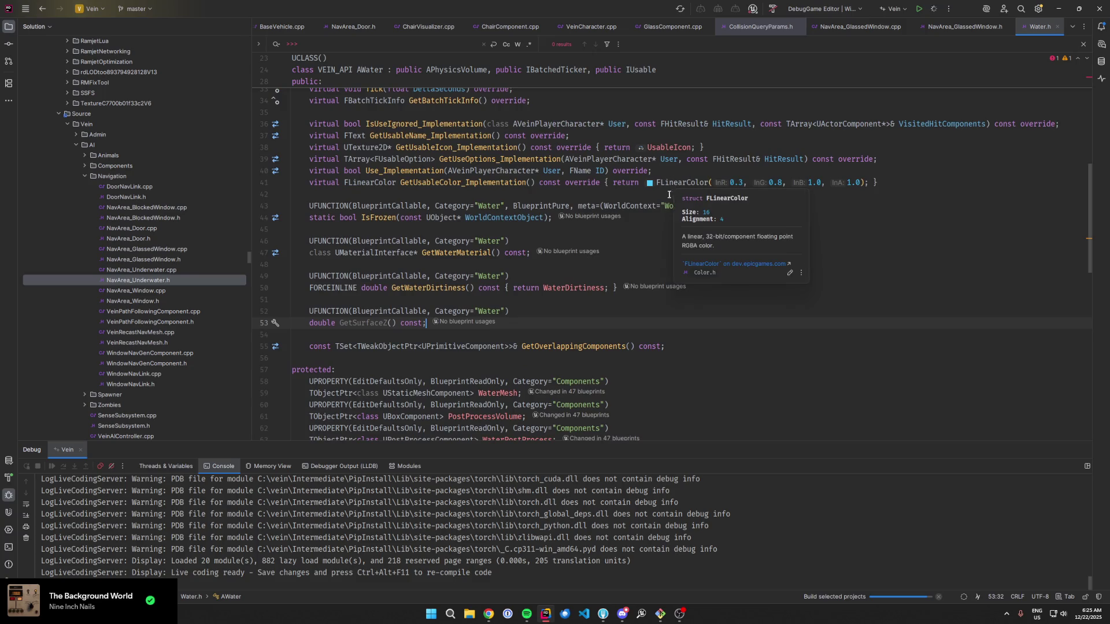
click(644, 258)
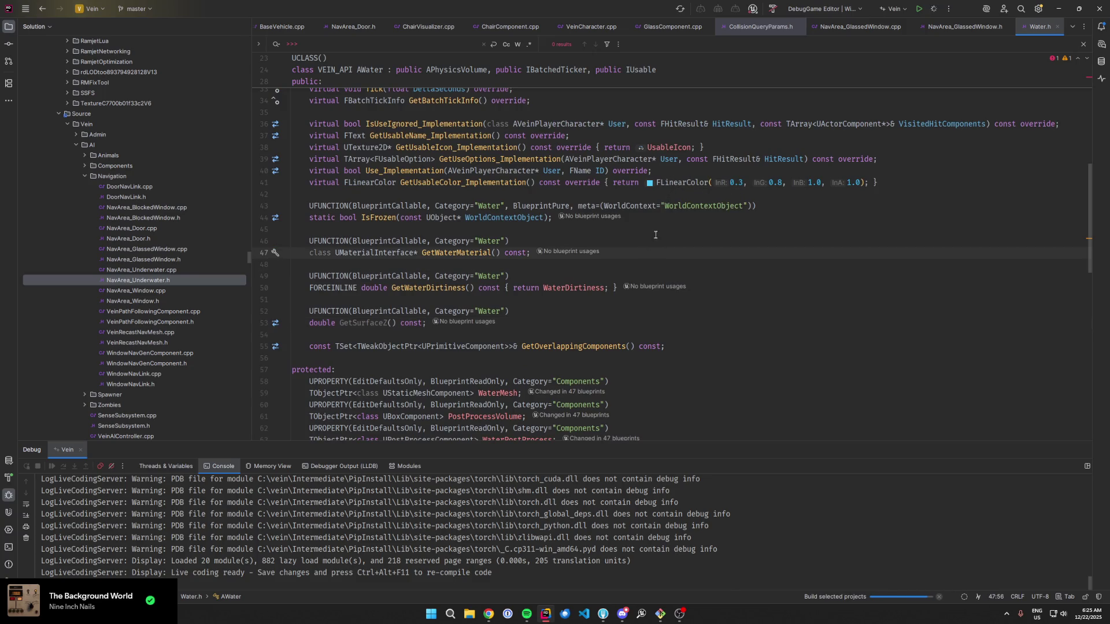
click(674, 215)
click(902, 173)
click(902, 162)
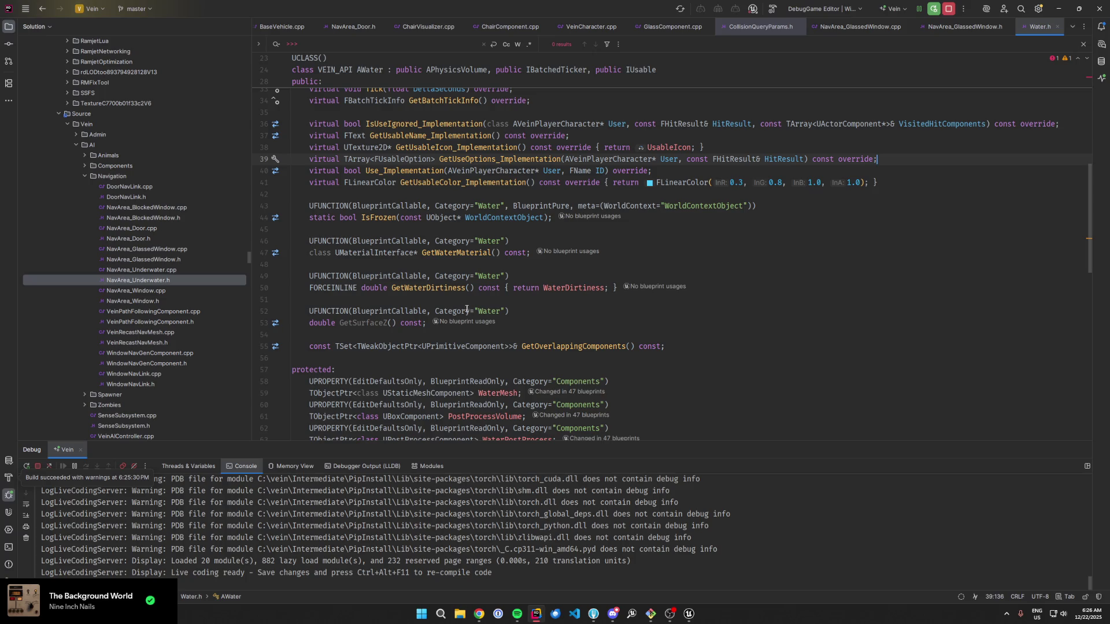
click(580, 301)
scroll(580, 302, down, 1)
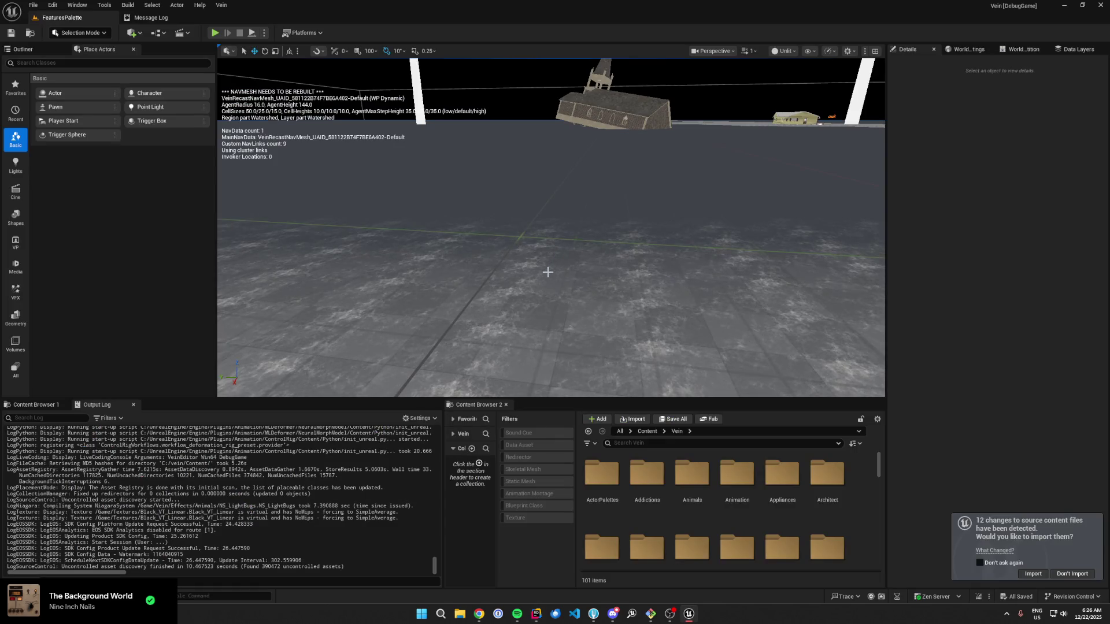
Step: Switch the viewport from Unlit to Lit and fly down to the water test area
mouse_move(471, 256)
mouse_down()
mouse_move(472, 277)
mouse_move(690, 118)
mouse_up()
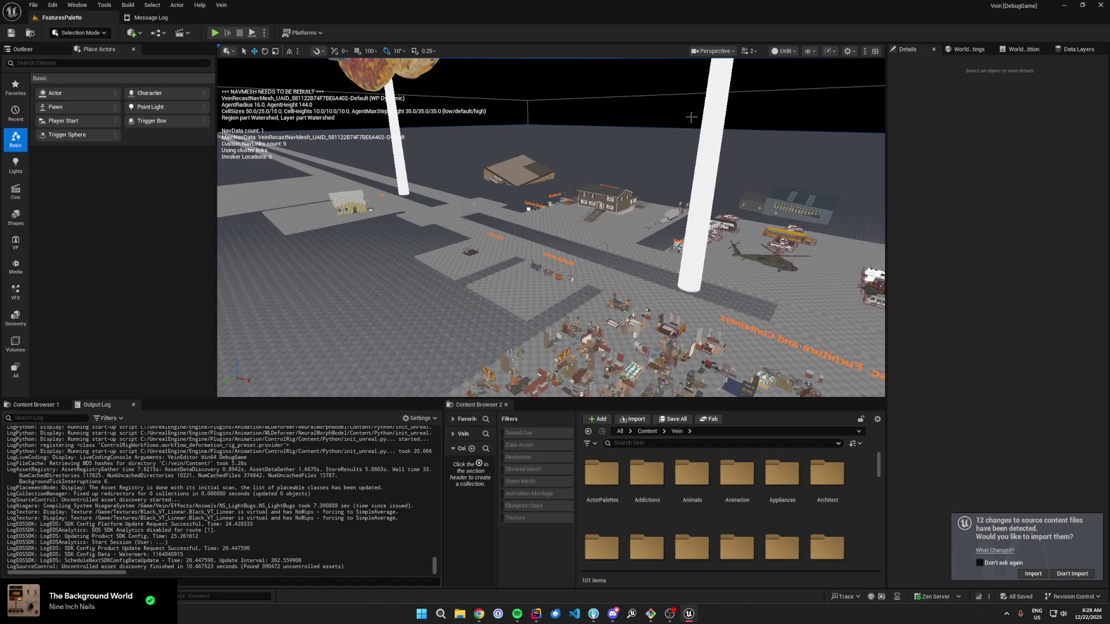
click(785, 56)
click(789, 86)
mouse_move(435, 389)
mouse_down()
mouse_move(442, 352)
mouse_move(435, 389)
mouse_move(508, 247)
mouse_move(496, 223)
mouse_up()
Step: Check the Play options menu, then start a play session in the editor
click(265, 33)
mouse_move(300, 257)
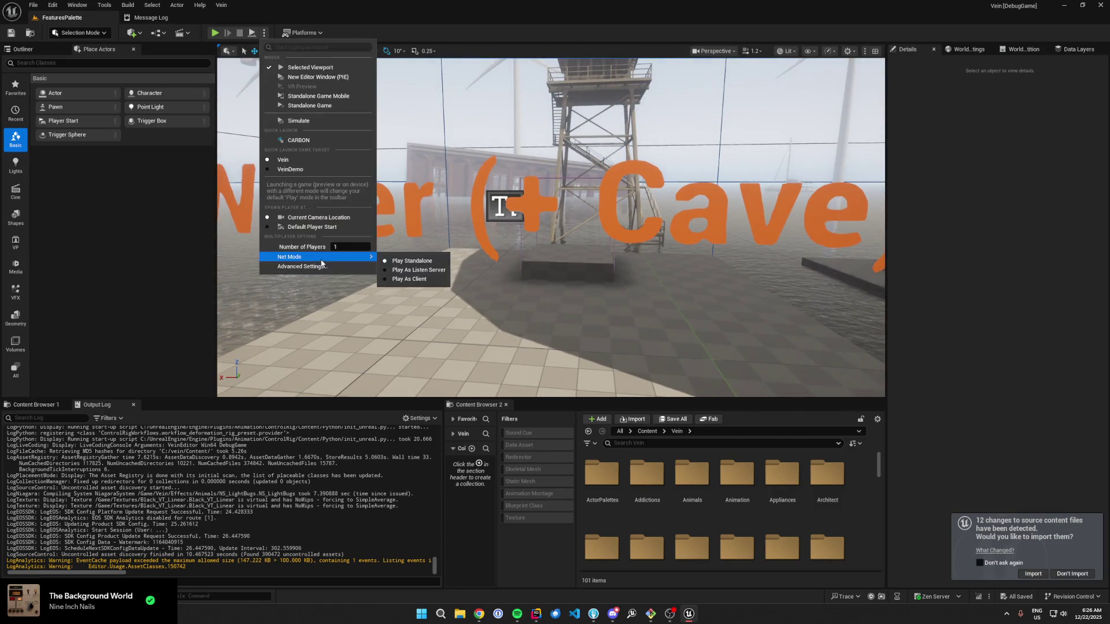
click(241, 115)
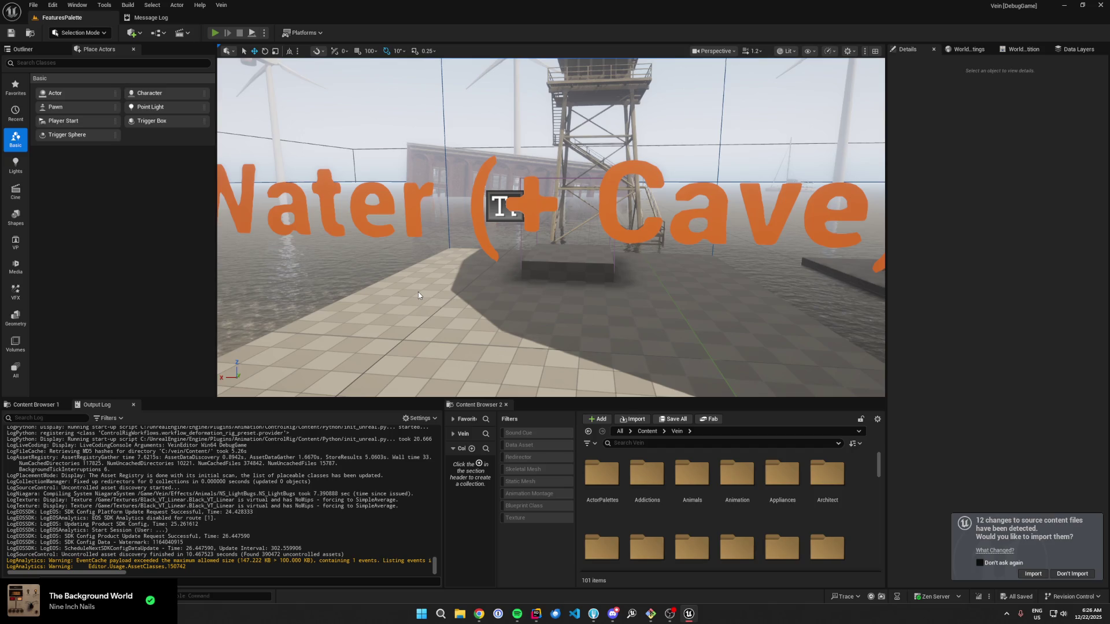
click(215, 32)
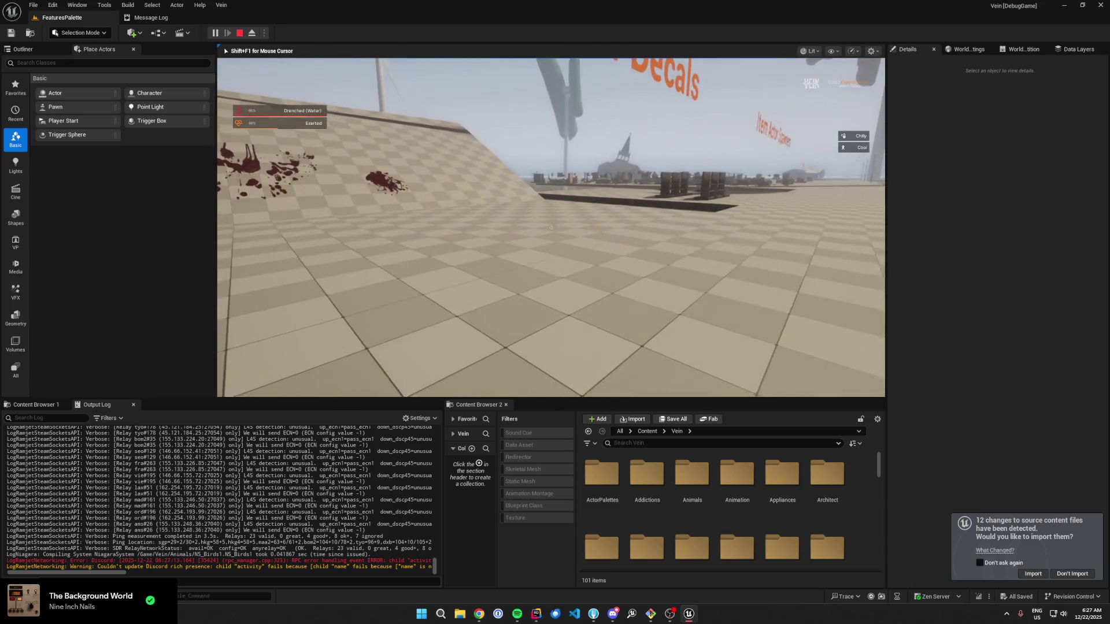
key(shift+F1)
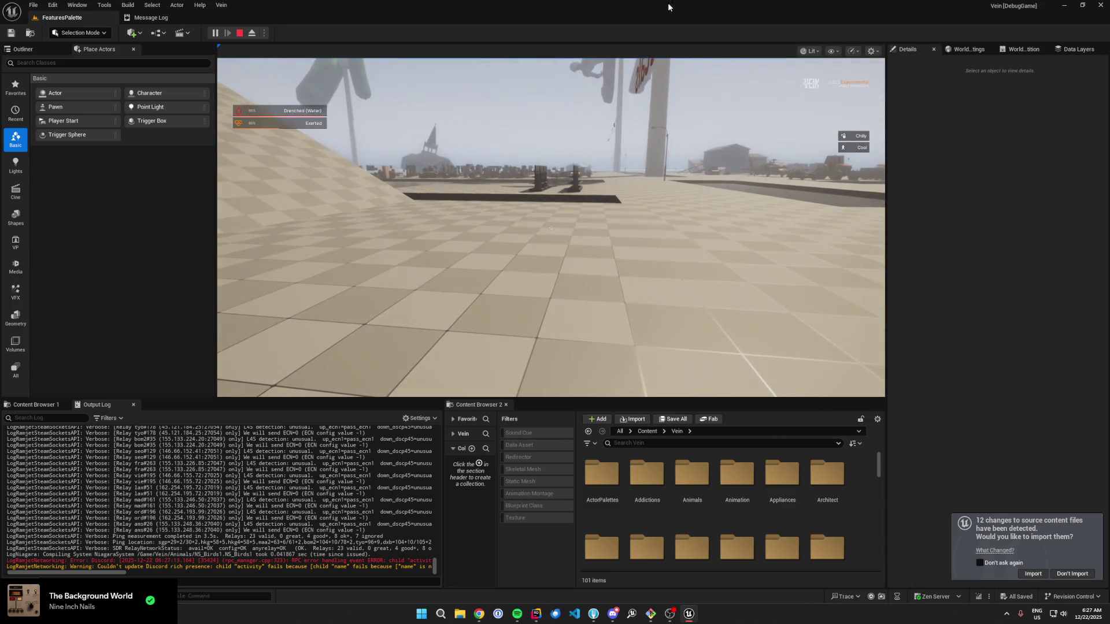
click(240, 32)
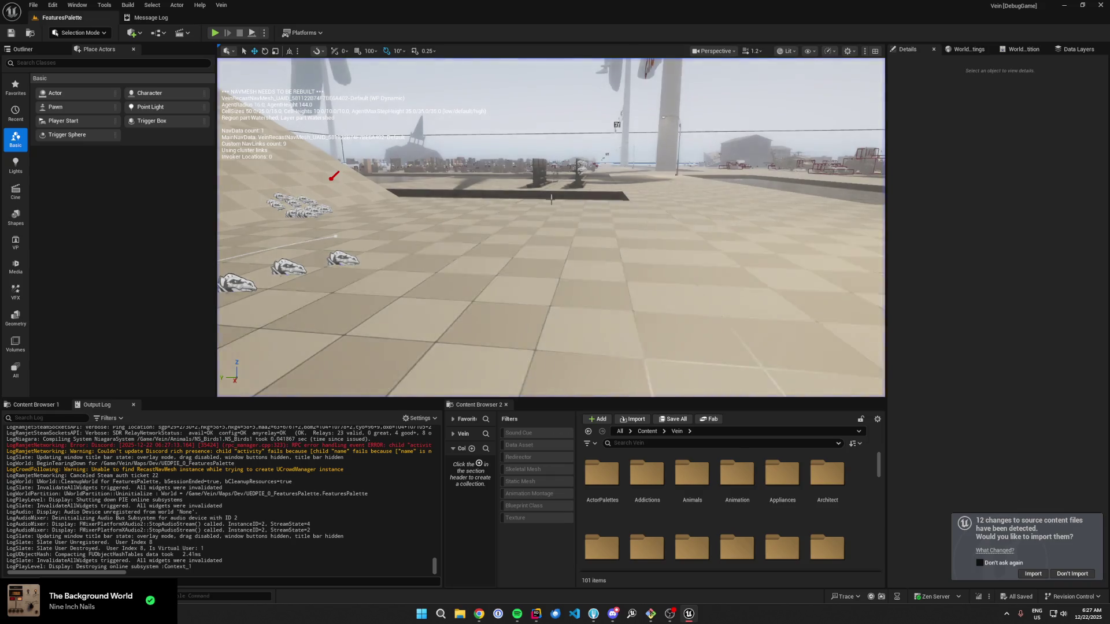
mouse_move(550, 231)
mouse_down()
mouse_move(503, 185)
mouse_move(364, 266)
mouse_up()
drag(550, 193, 549, 193)
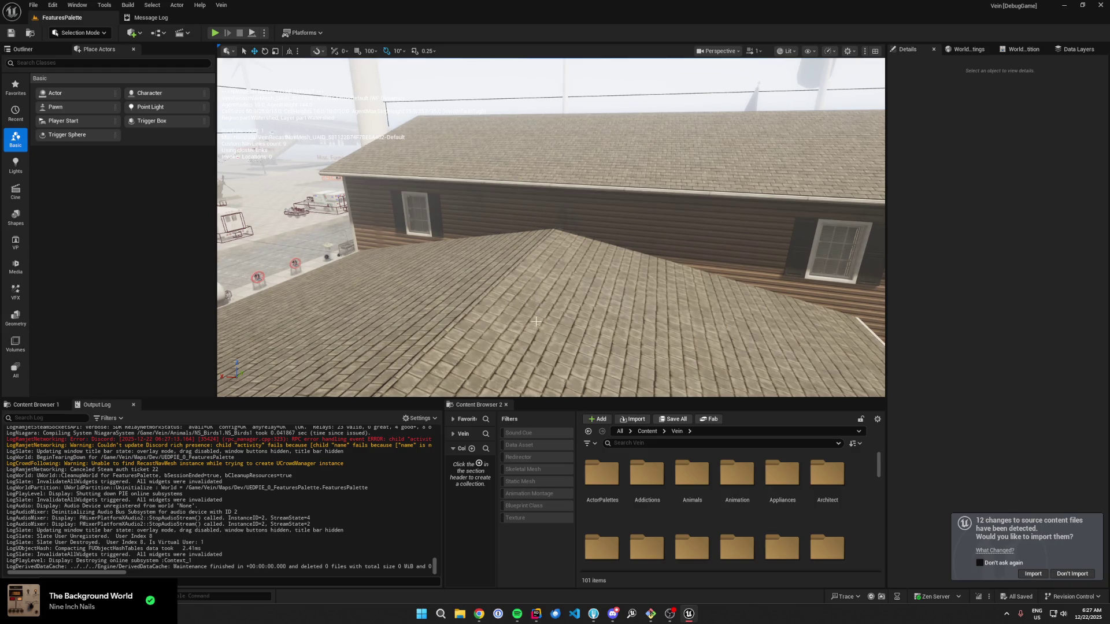
drag(524, 328, 524, 327)
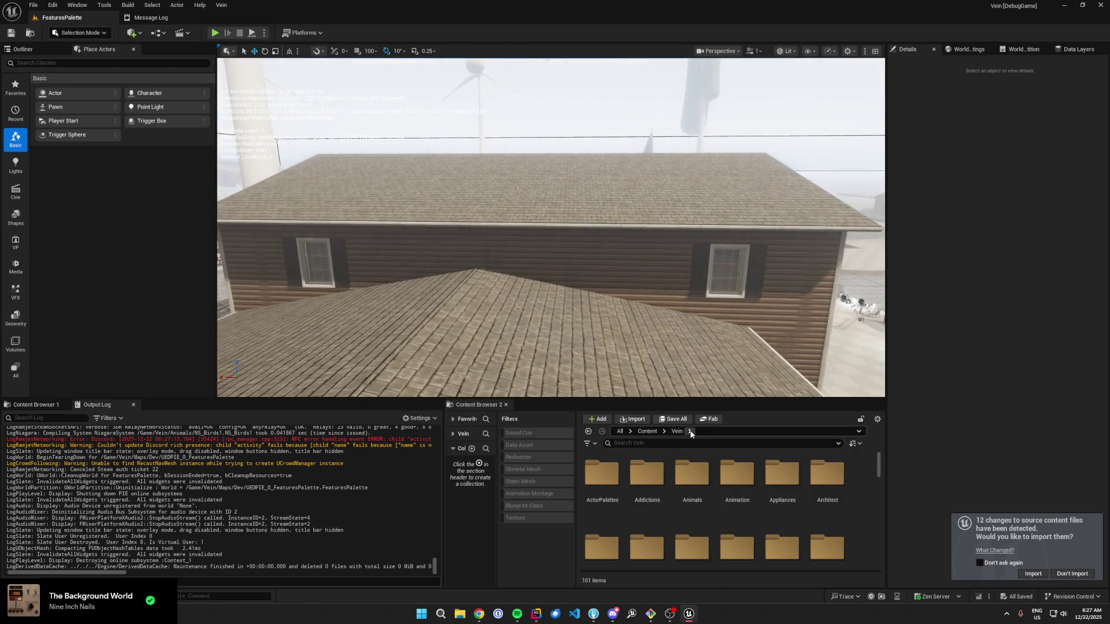
Step: Load the TheFarm level from the Content Browser and look over its forest and river
text(thefarm)
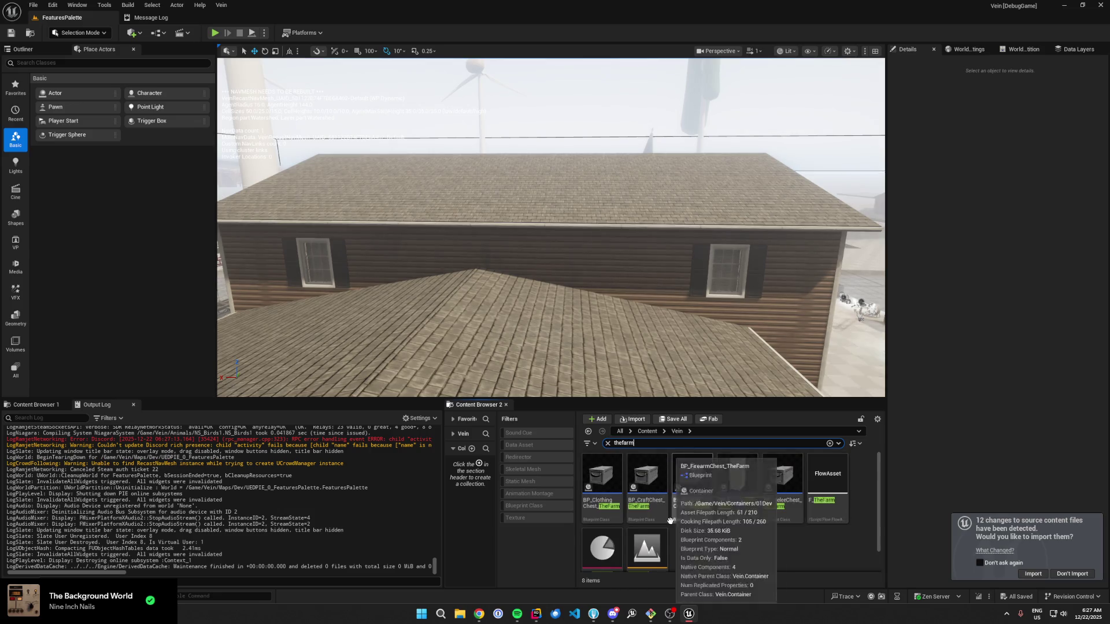
scroll(664, 520, down, 1)
double_click(664, 524)
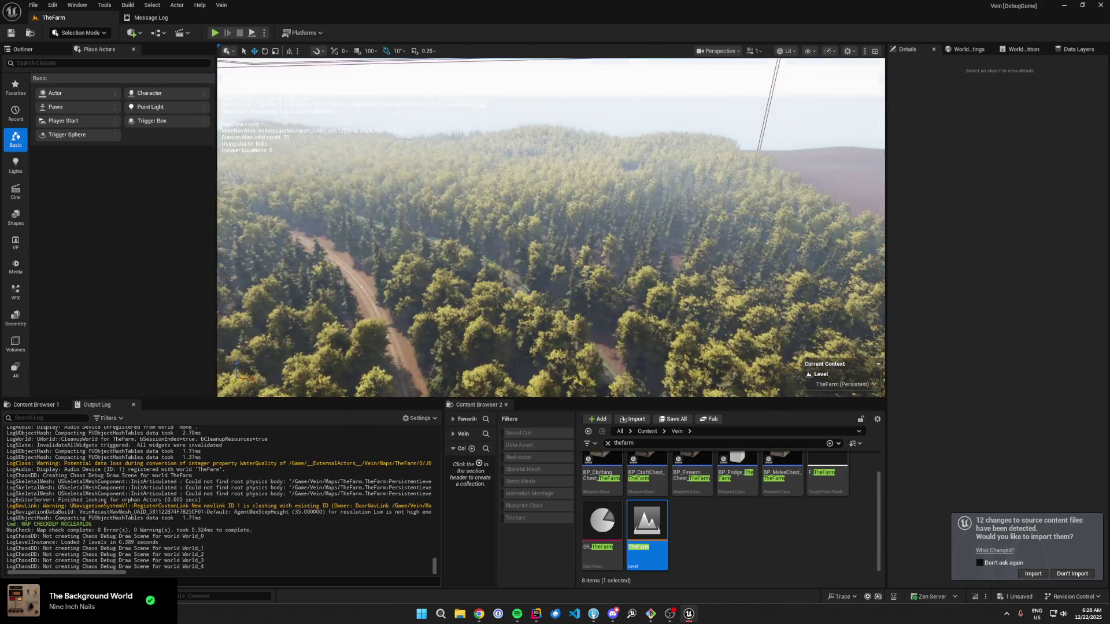
scroll(527, 280, up, 2)
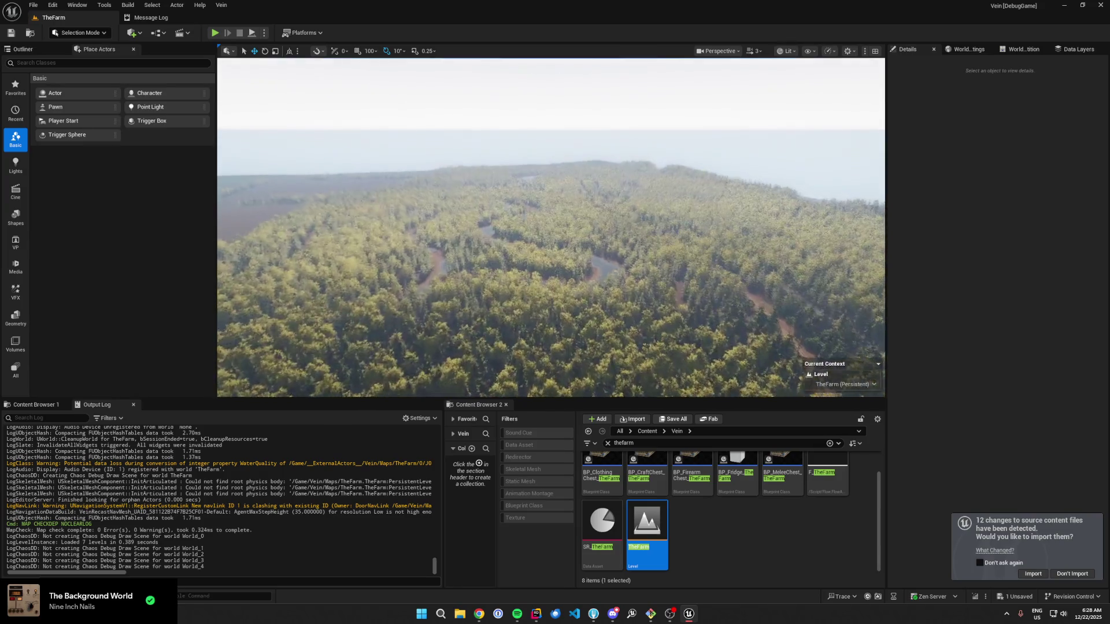
scroll(551, 227, down, 2)
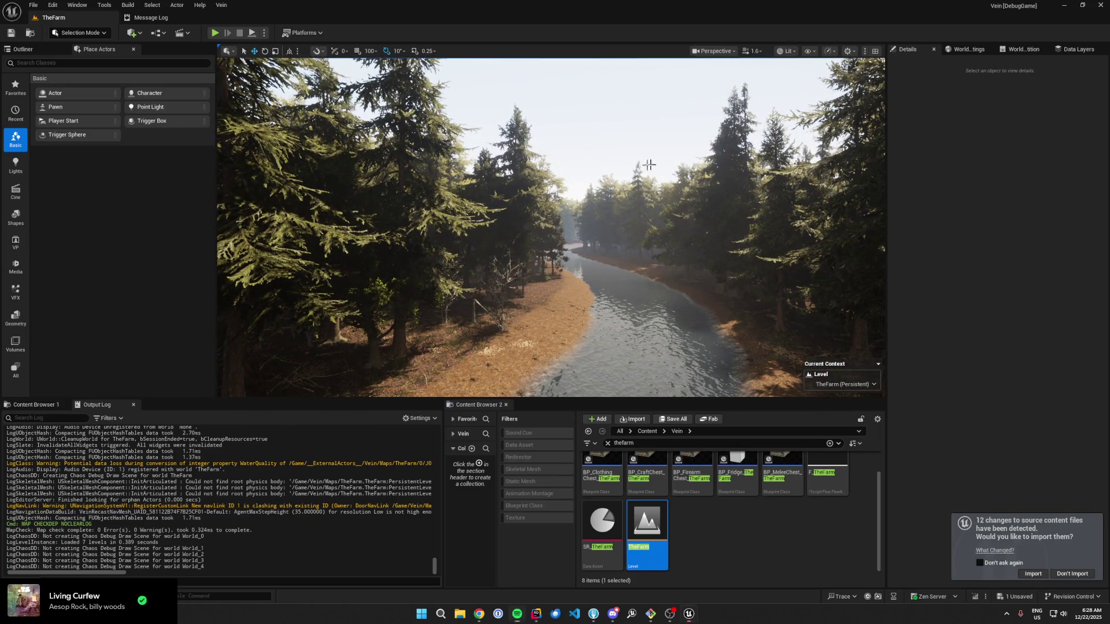
scroll(551, 227, down, 2)
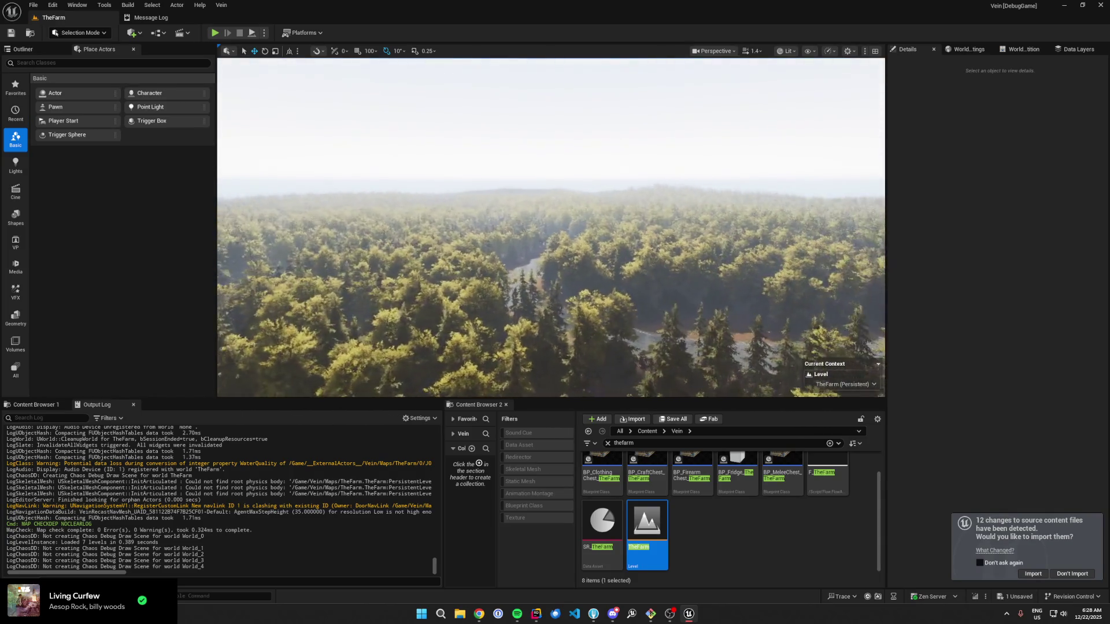
key(grave)
Step: Show the stat gpu and stat fps overlays and fly the camera over the forest
text(stat gpu)
key(Return)
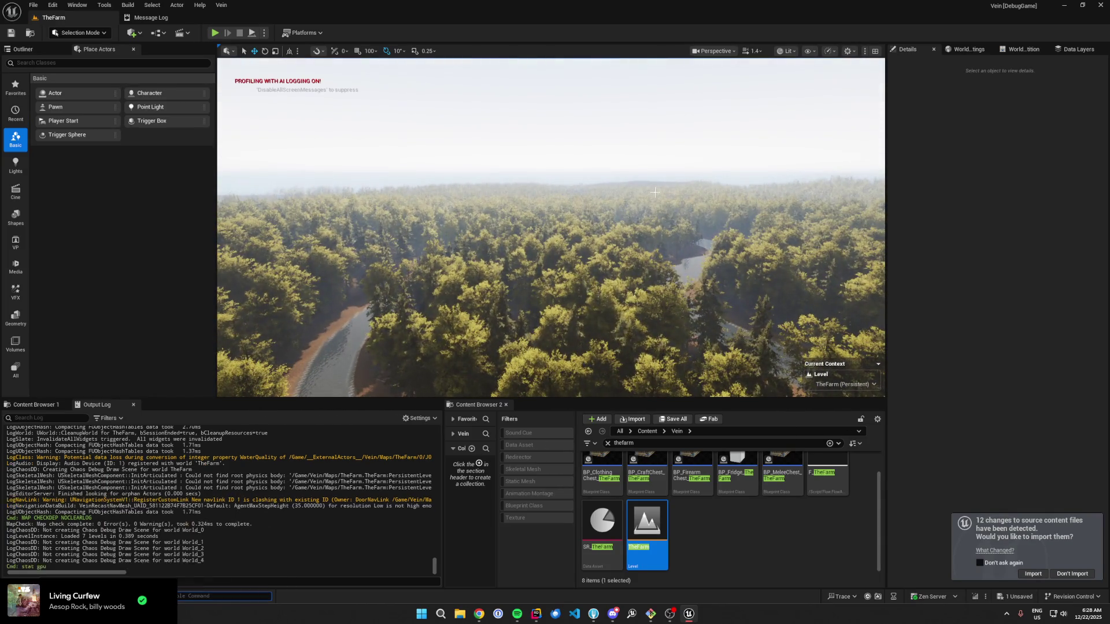
key(grave)
text(stat fps)
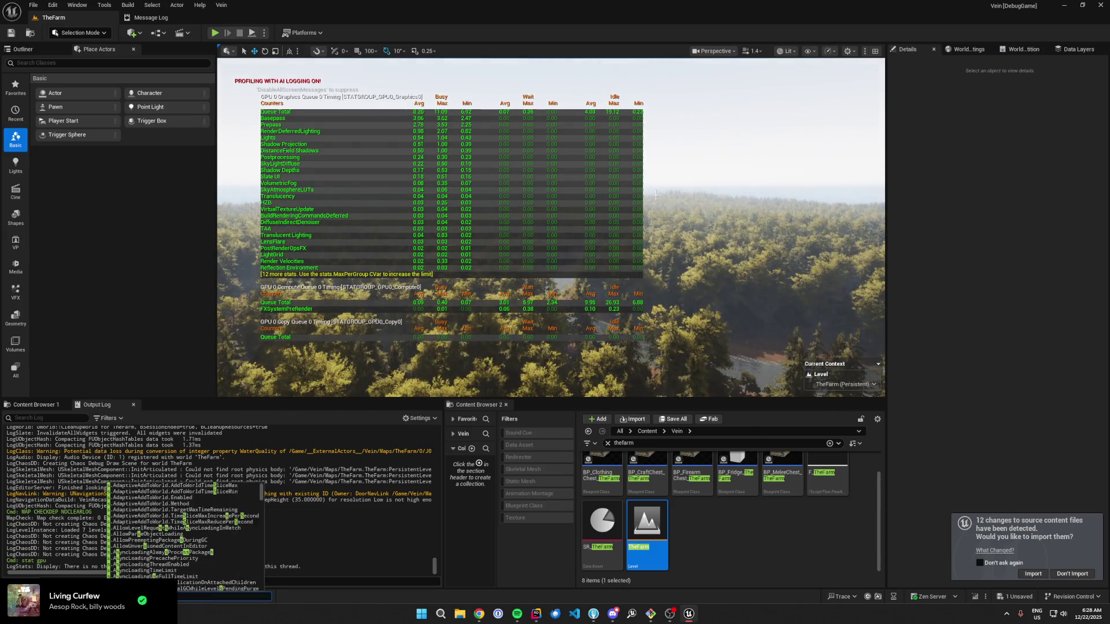
key(Return)
mouse_move(655, 195)
mouse_down()
mouse_move(682, 194)
mouse_move(636, 195)
mouse_up()
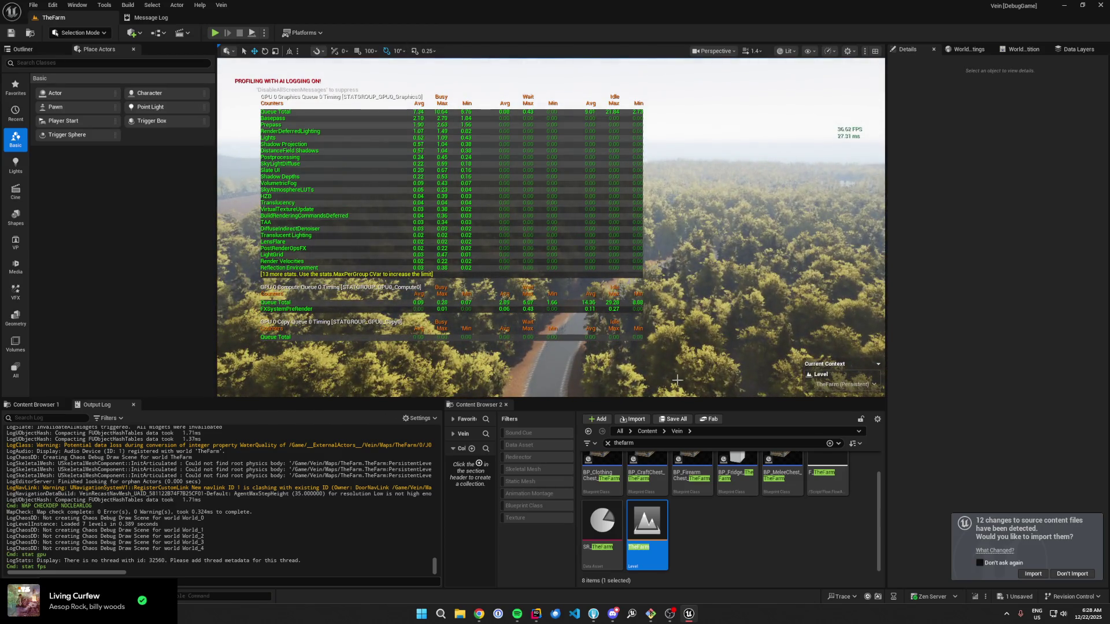
drag(636, 195, 584, 195)
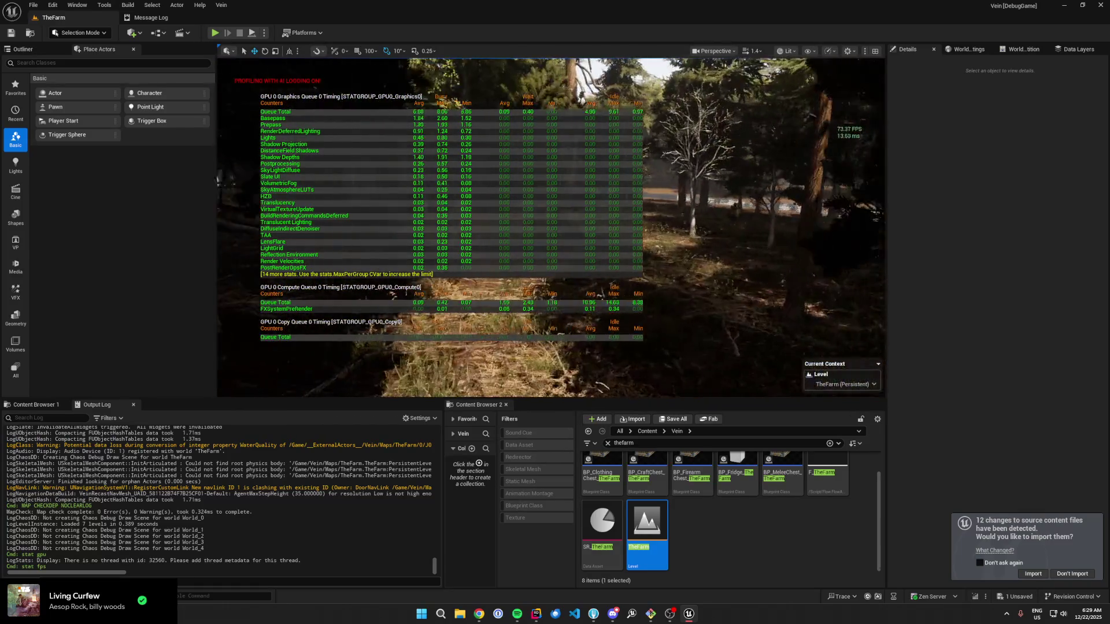
Step: Rerun stat gpu from the console history to hide the GPU stats
key(Up)
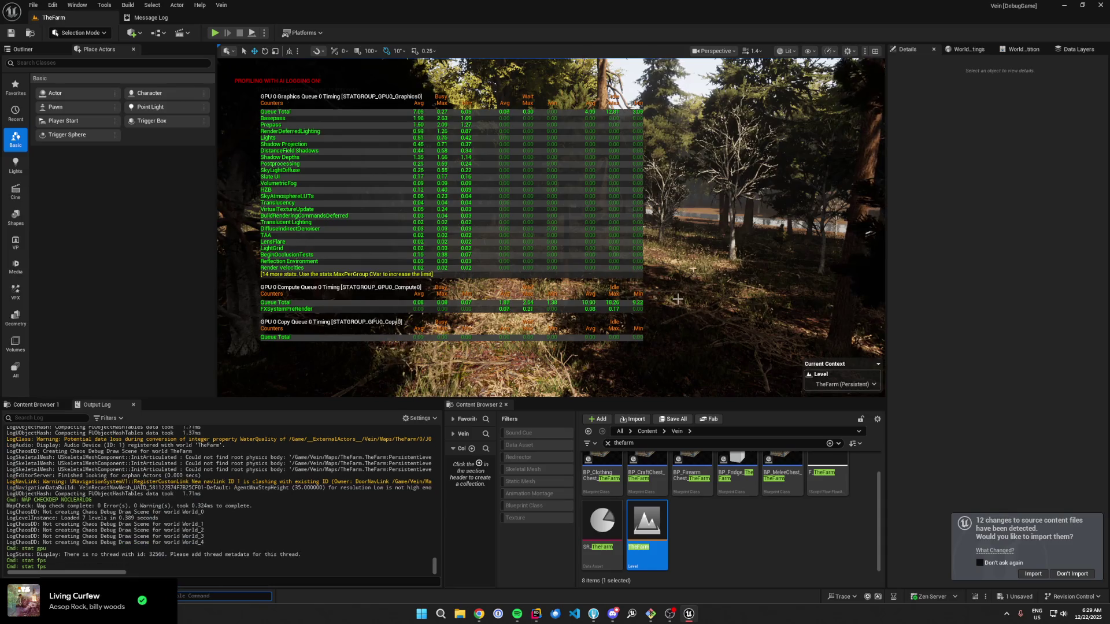
key(grave)
key(Up)
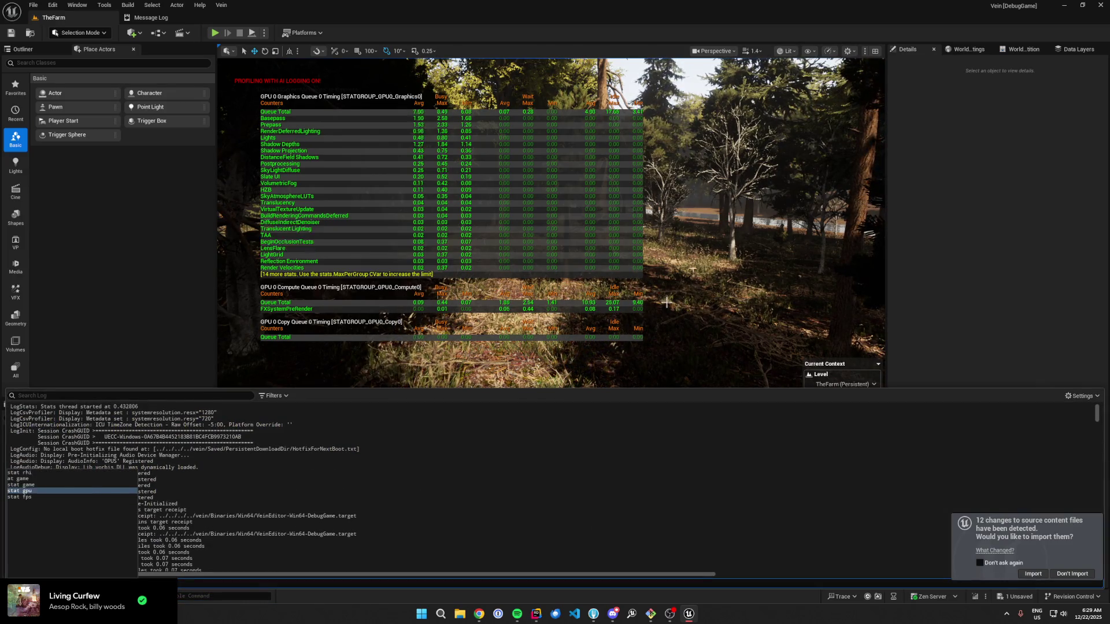
key(Return)
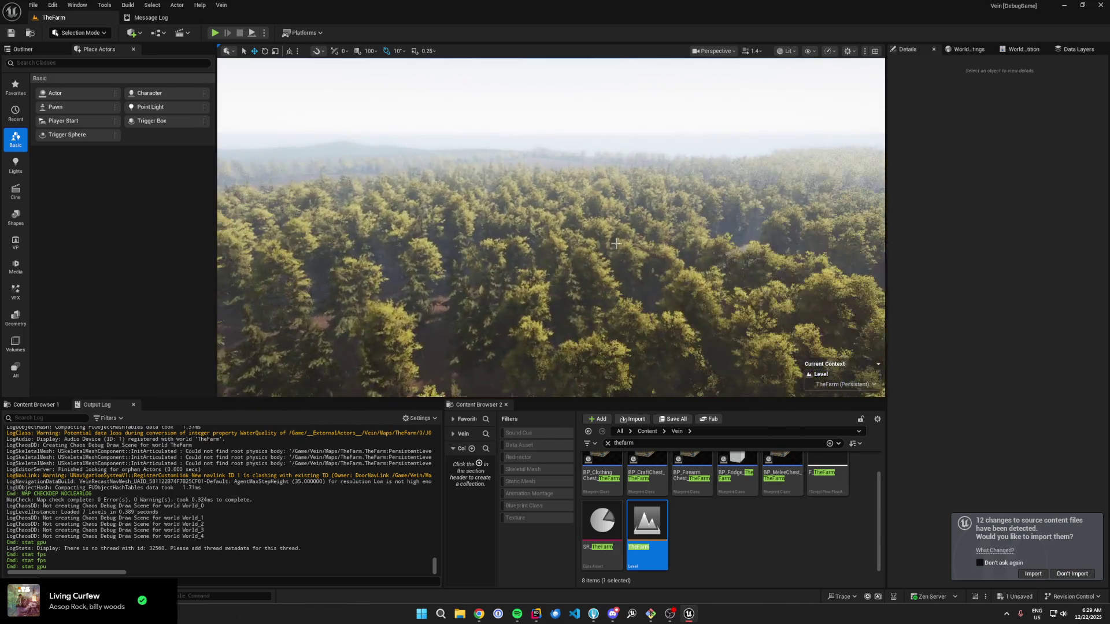
Step: Open the FeaturesPalette level without saving and clear the output log
text(palette)
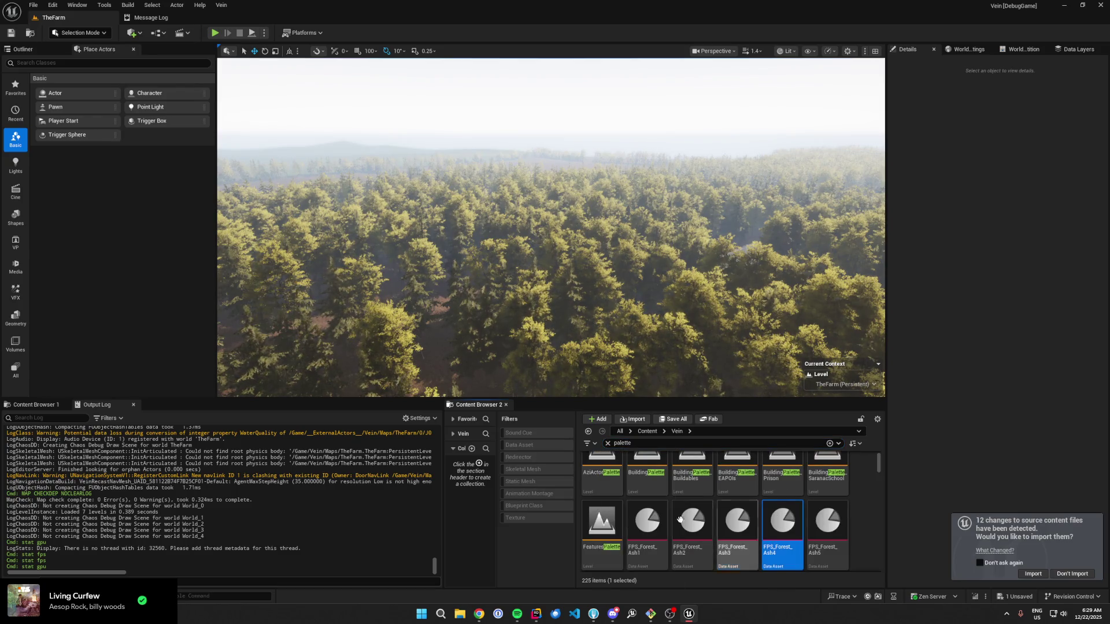
double_click(592, 540)
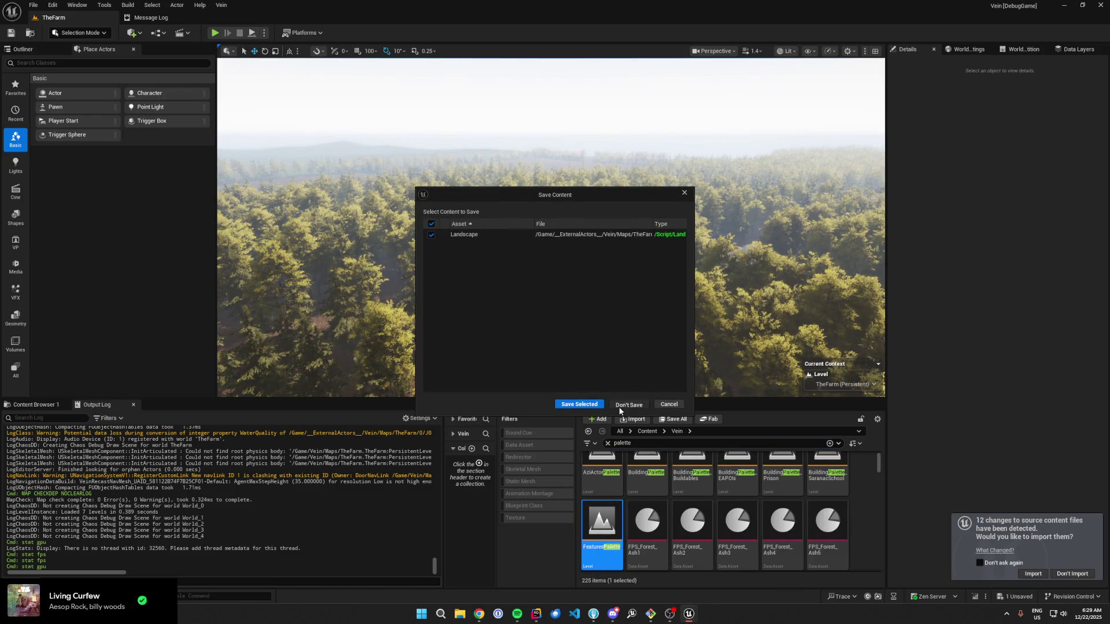
click(628, 404)
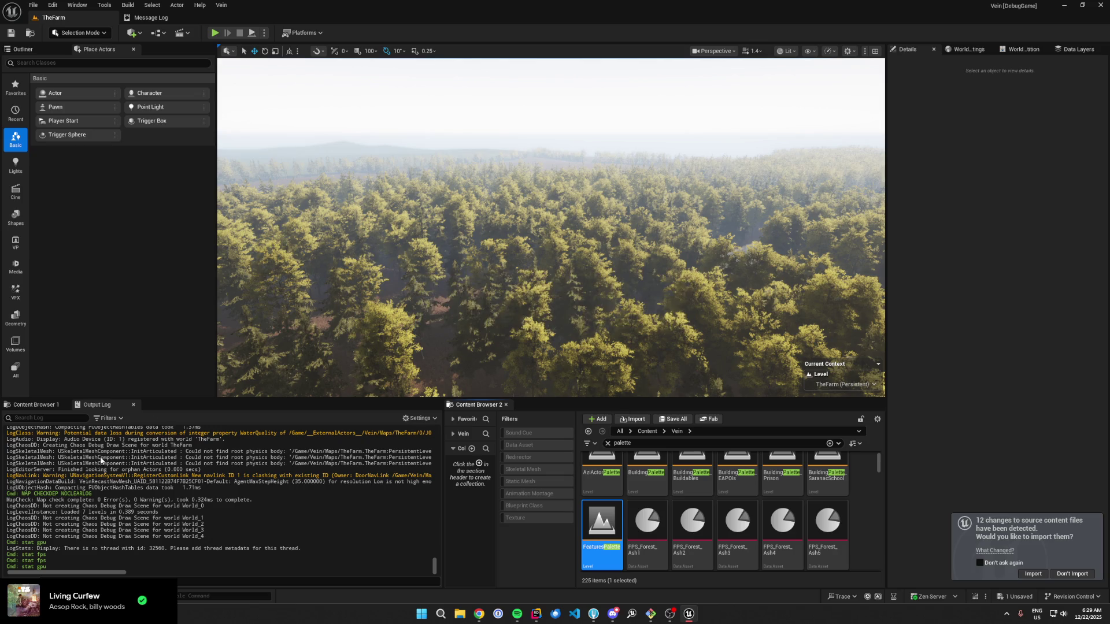
right_click(118, 457)
click(119, 456)
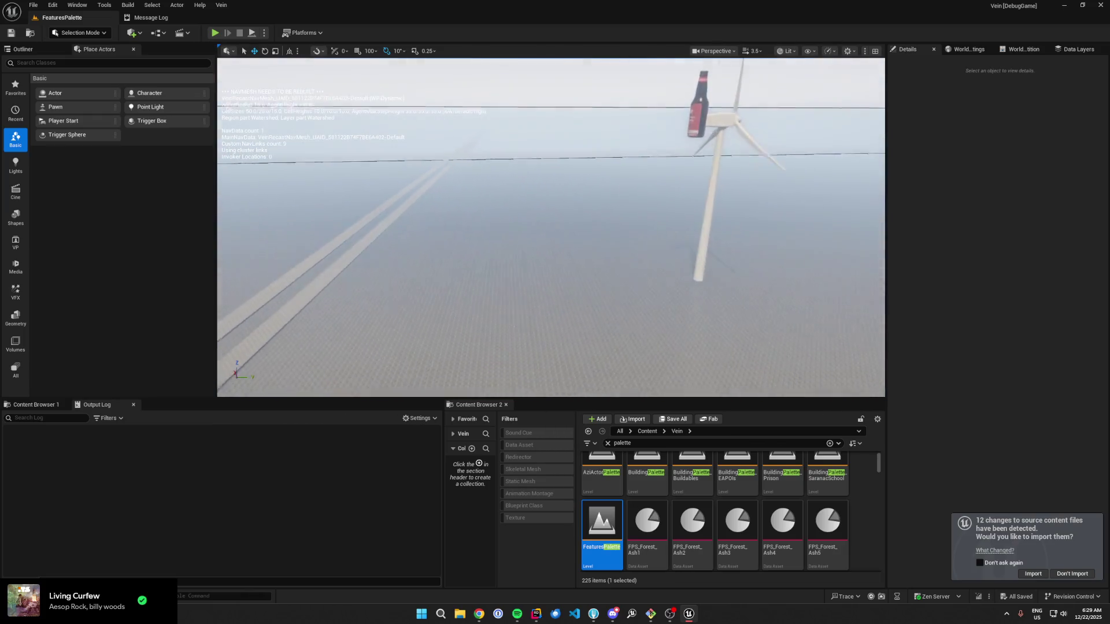
Step: Place a Foliage Volume in the level and set its Z extent to 10000
click(35, 63)
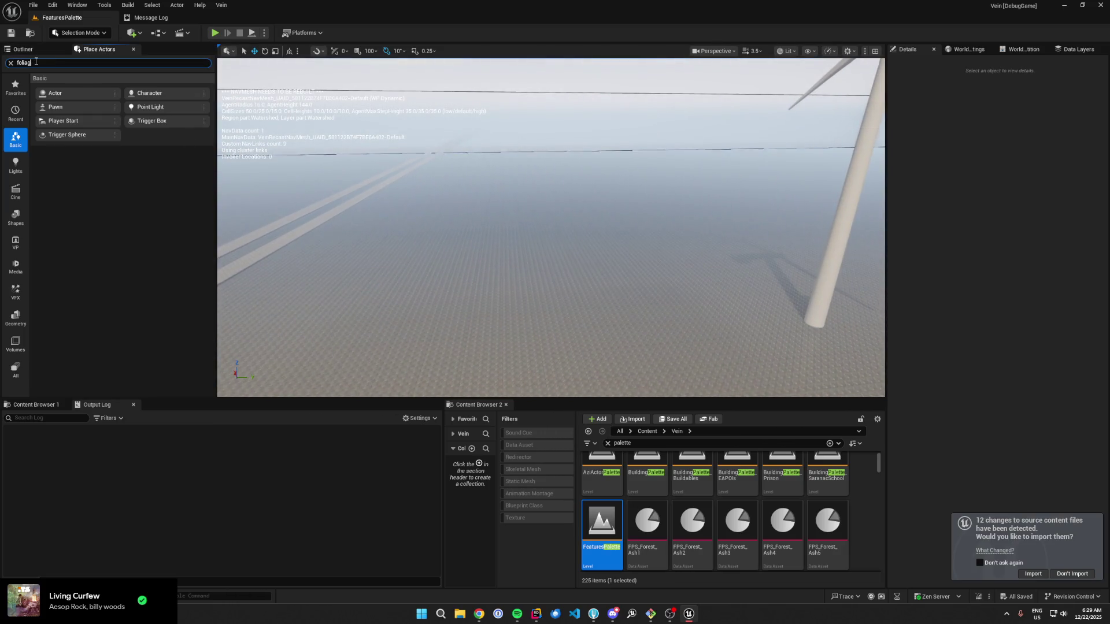
text(e)
drag(93, 83, 602, 300)
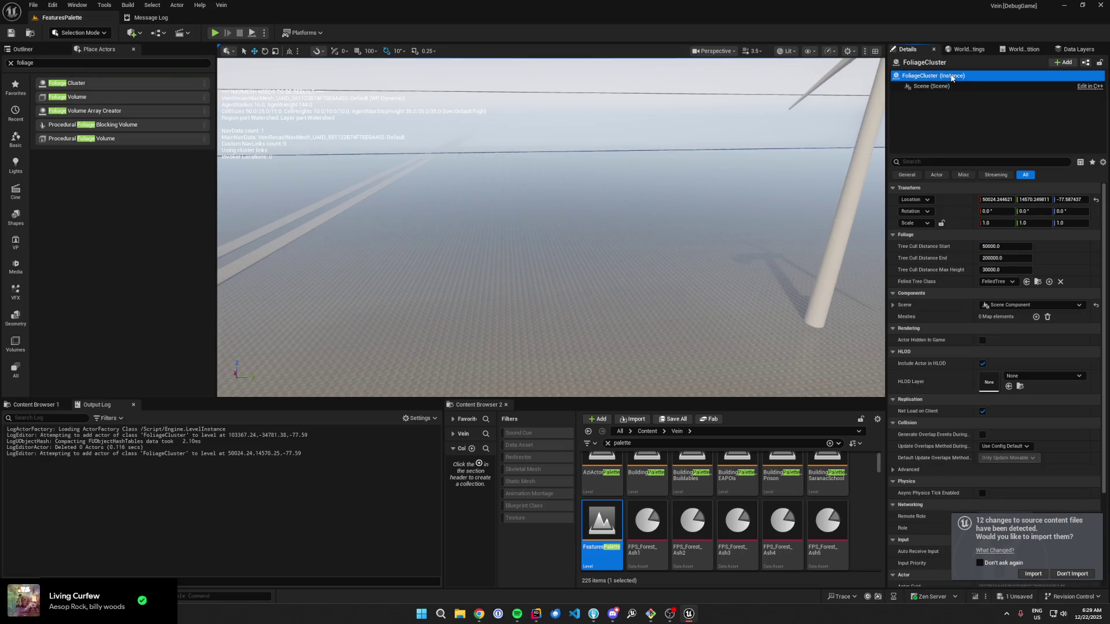
key(Delete)
mouse_move(67, 97)
mouse_down()
mouse_move(133, 113)
mouse_move(490, 324)
mouse_up()
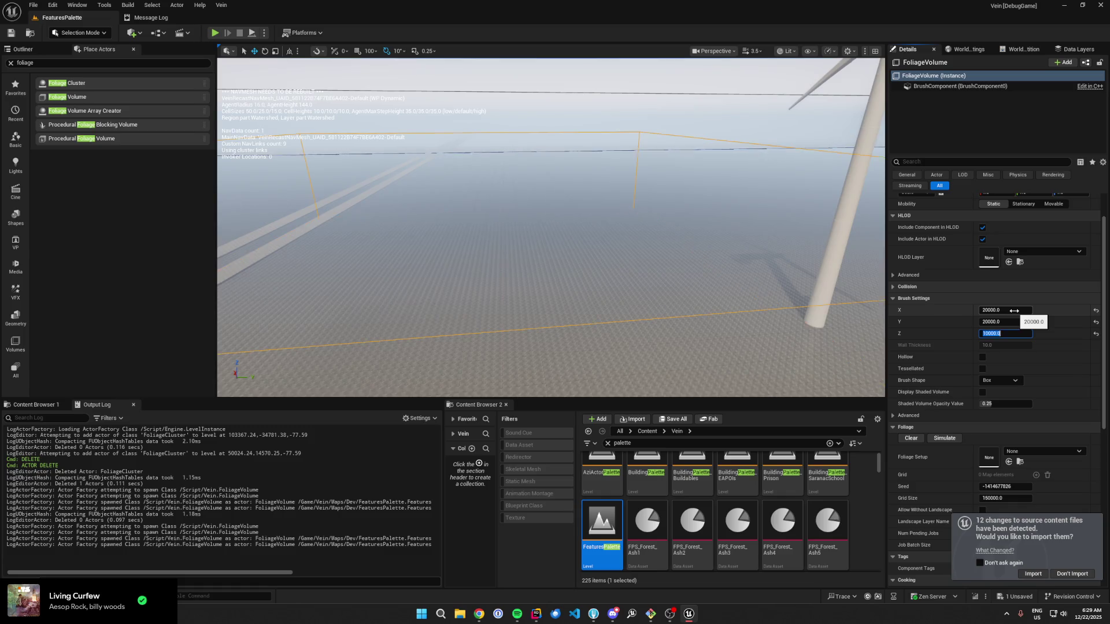
drag(626, 265, 632, 317)
Step: Select the FoliageVolume in the outliner, move it along Y and frame it
click(23, 49)
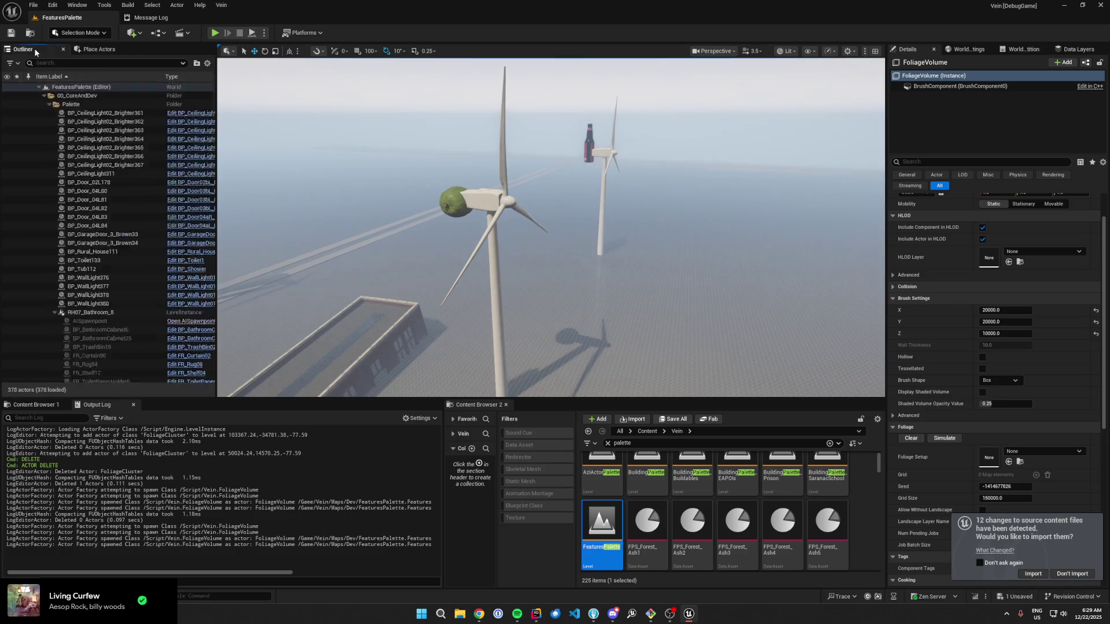
click(110, 229)
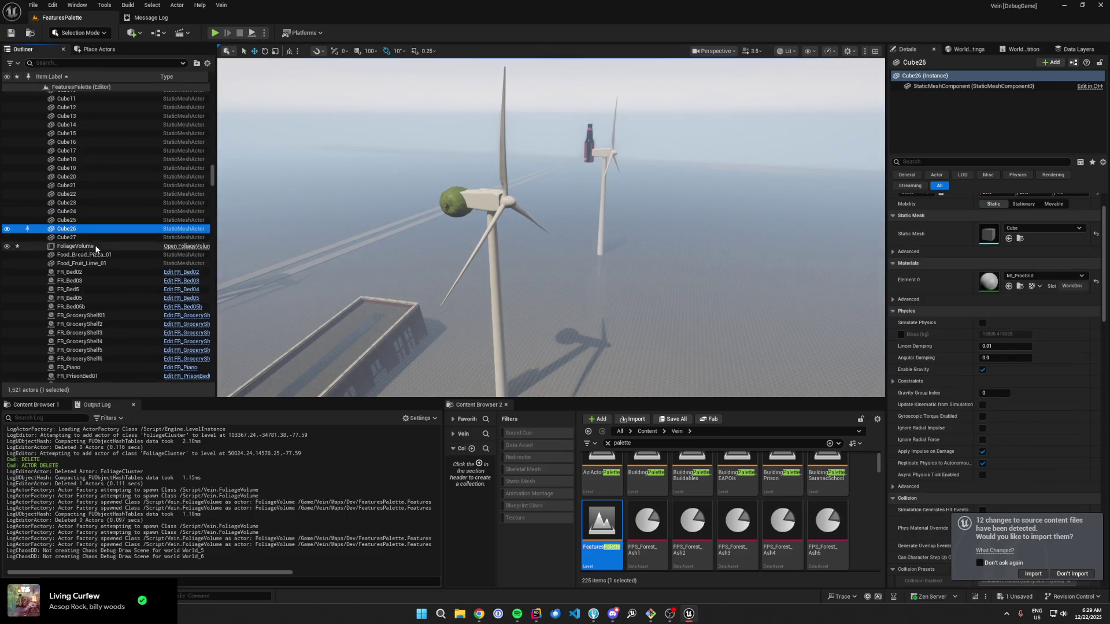
click(96, 247)
drag(541, 234, 804, 276)
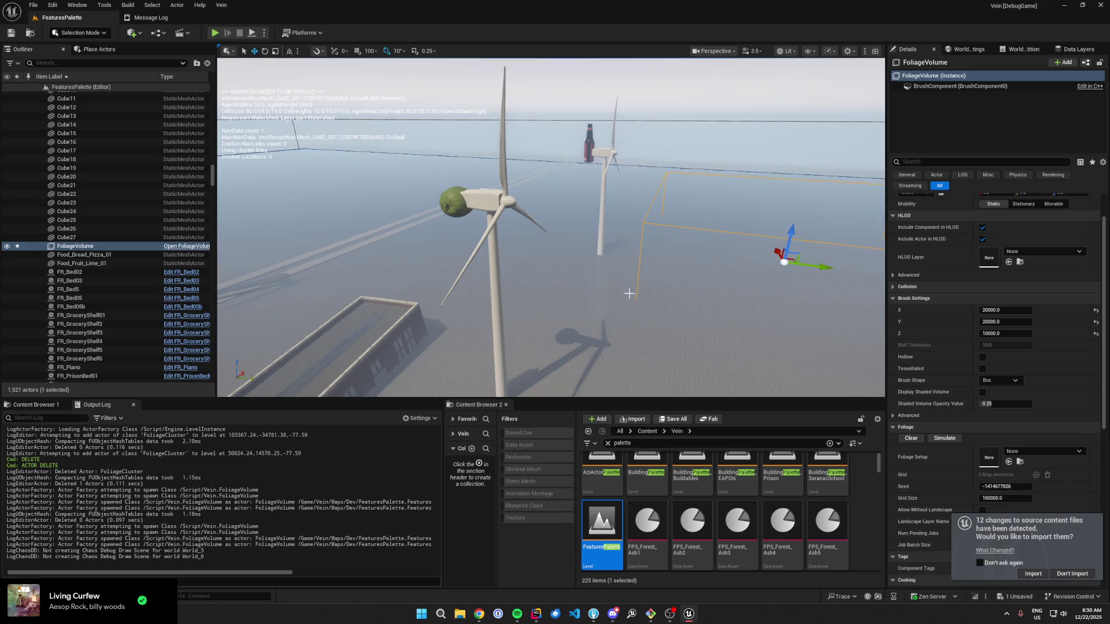
key(f)
Step: Assign FS_Forest_Test as the volume's foliage setup, open it, and save
click(1021, 449)
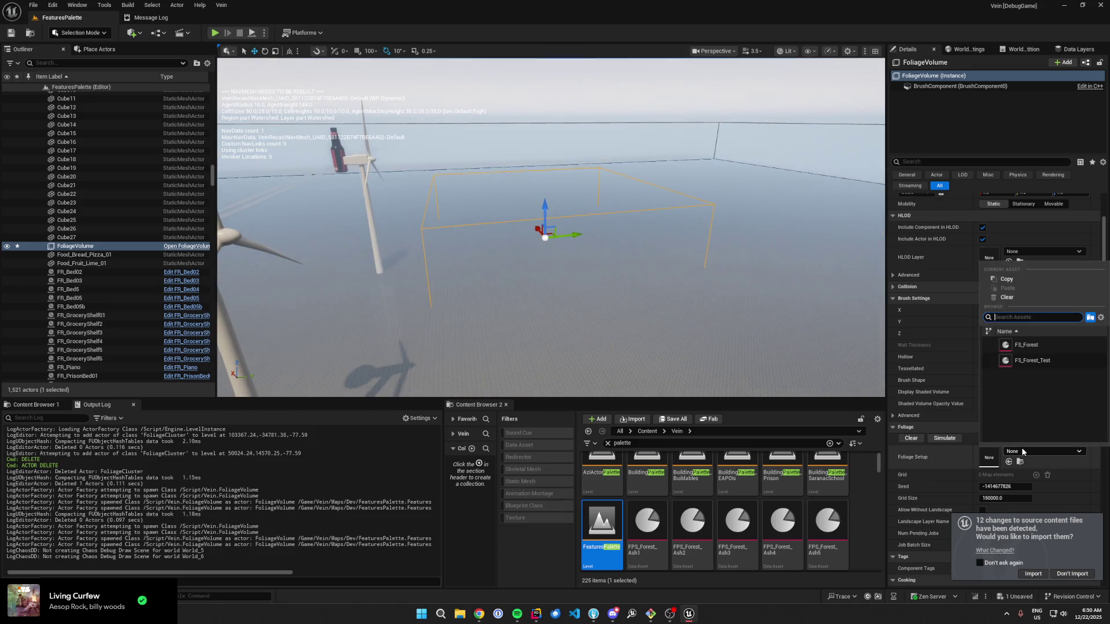
click(1027, 344)
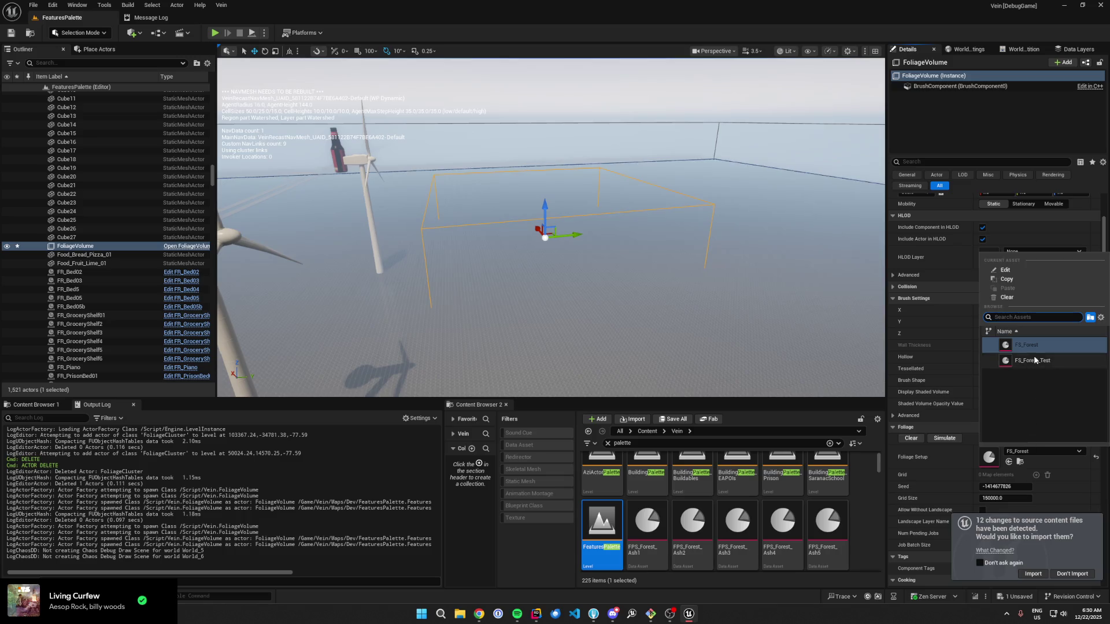
click(1019, 462)
double_click(683, 515)
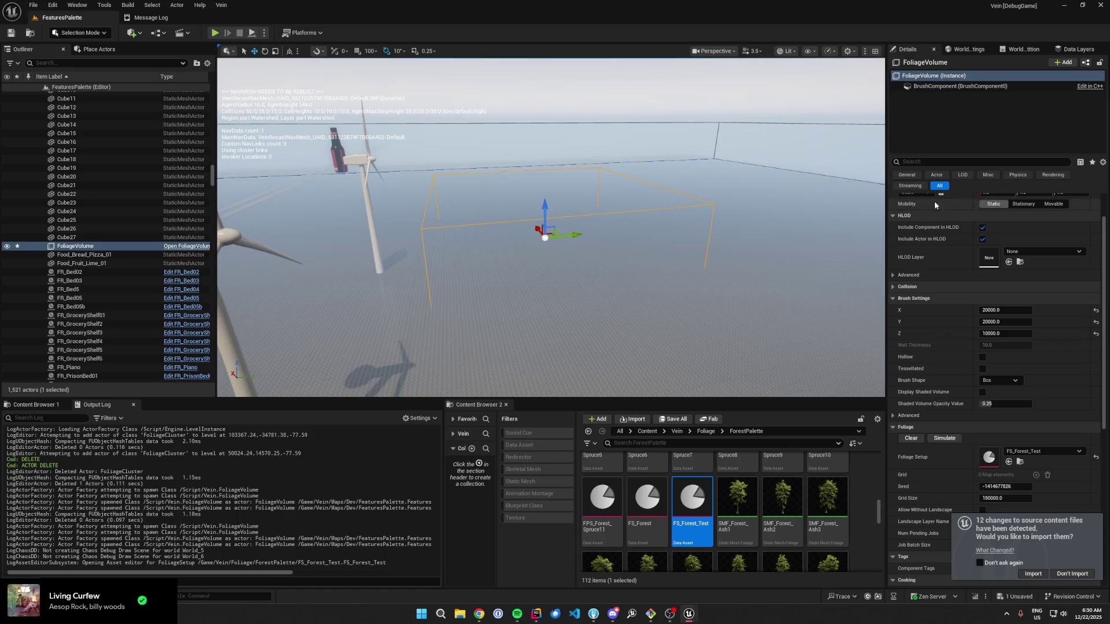
key(ctrl+s)
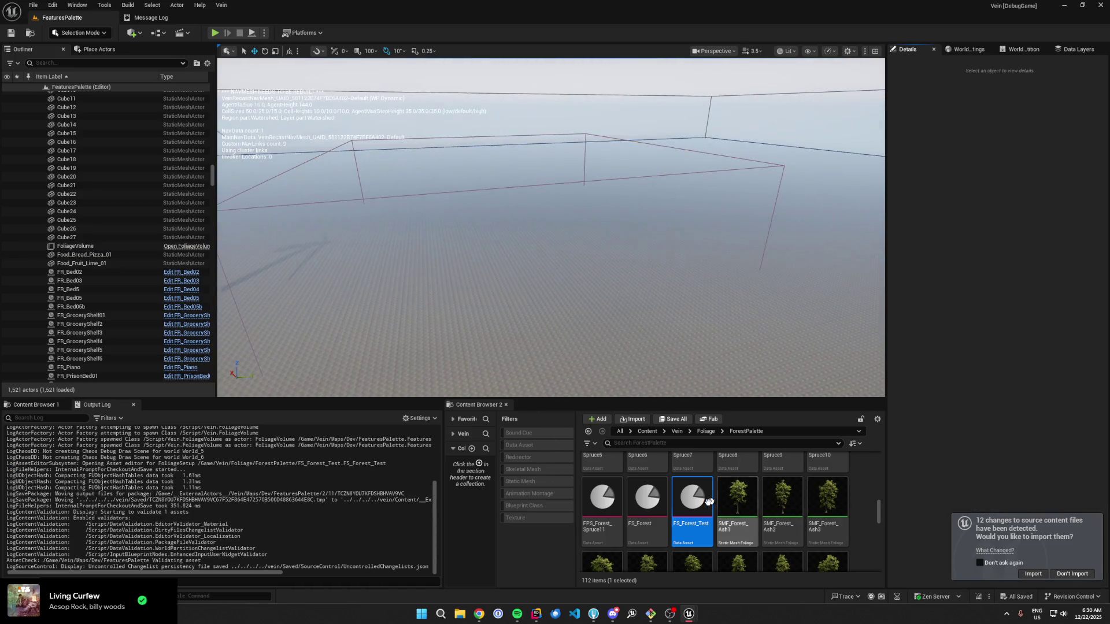
Step: Tick Allow Without Landscape on the FoliageVolume and simulate it to fill it with ash trees
click(697, 507)
click(783, 171)
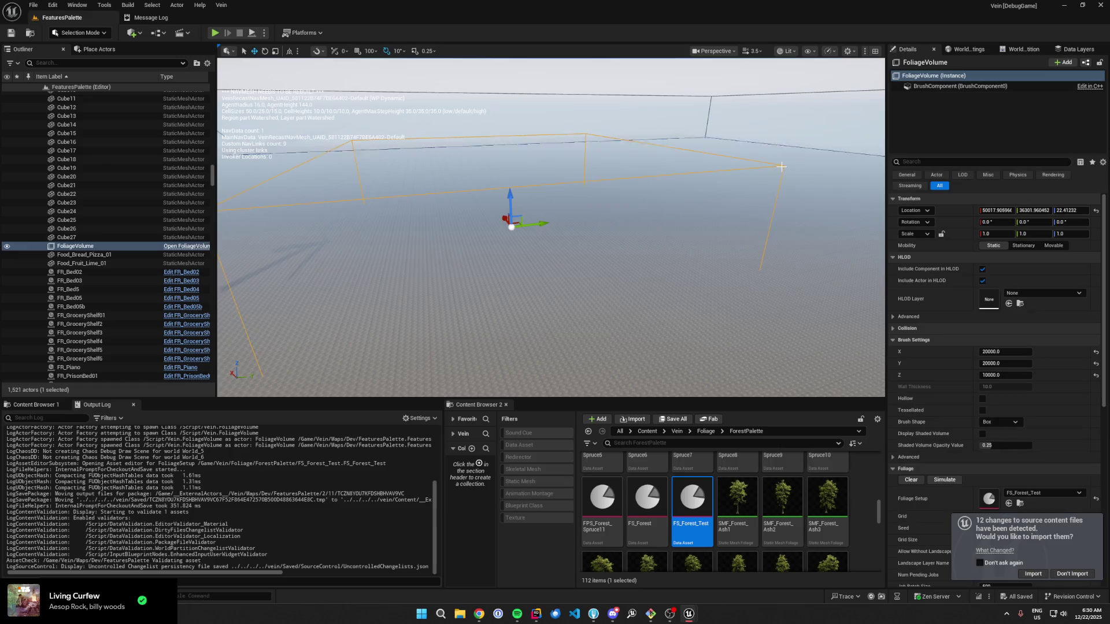
click(949, 481)
click(1076, 573)
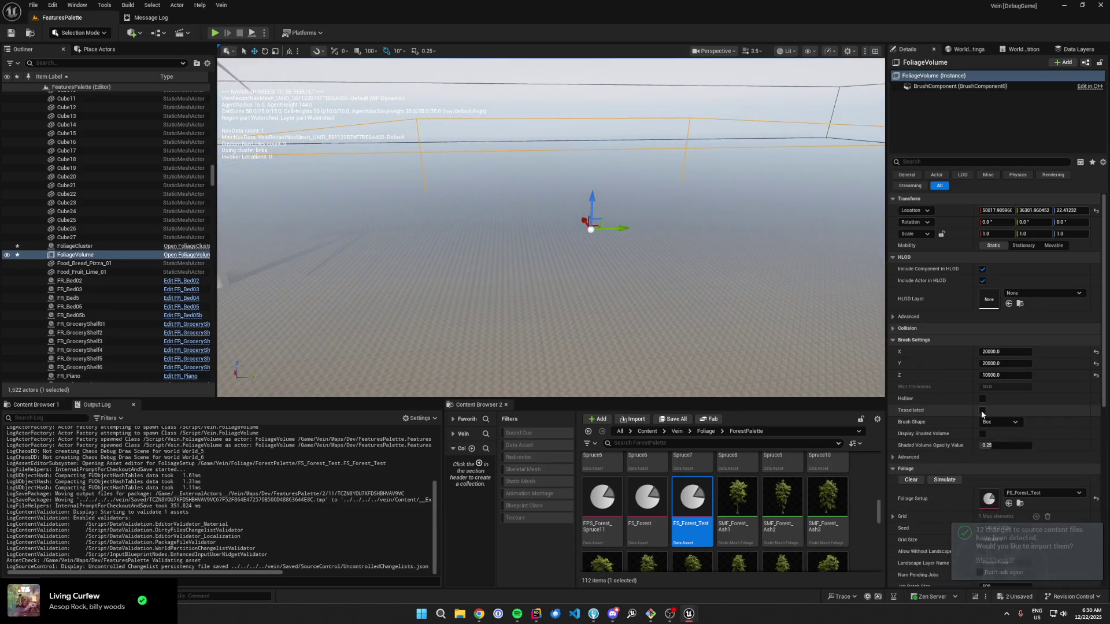
scroll(983, 439, down, 3)
scroll(984, 446, down, 2)
click(982, 427)
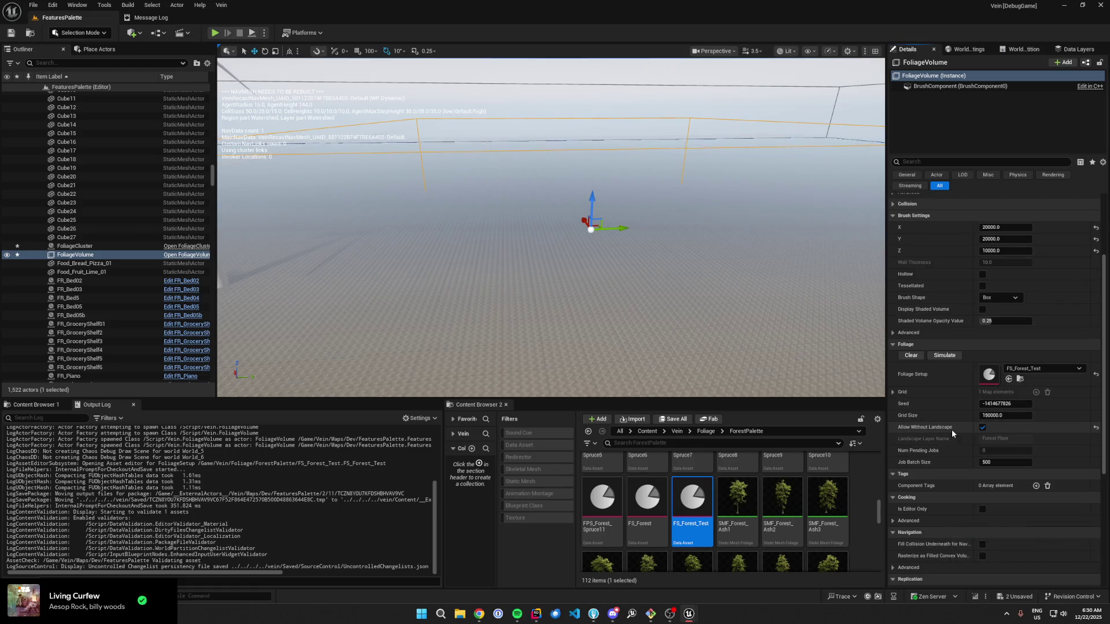
click(944, 355)
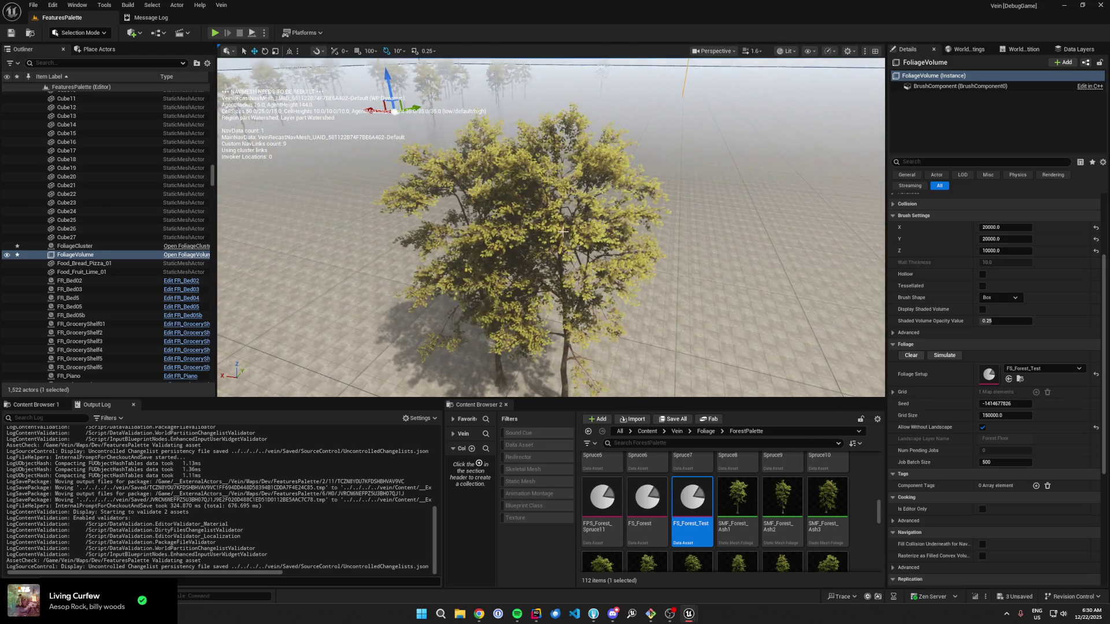
Step: Open SM_Ash_Tree_01a from the spawned FoliageCluster and preview its LOD 0, 1 and 2
click(581, 253)
click(934, 96)
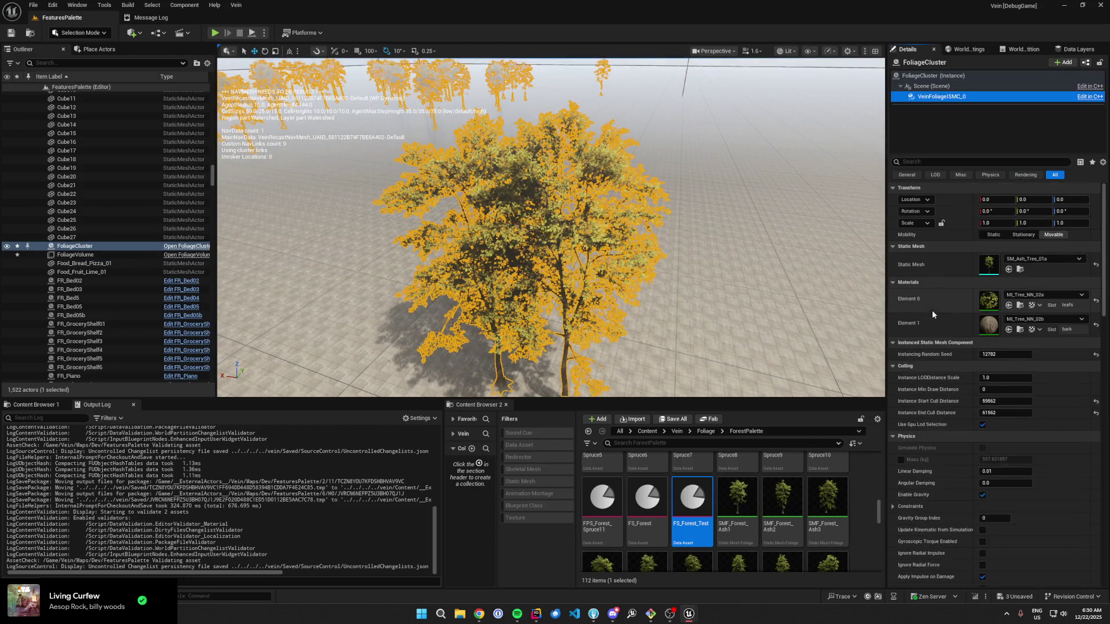
click(1020, 269)
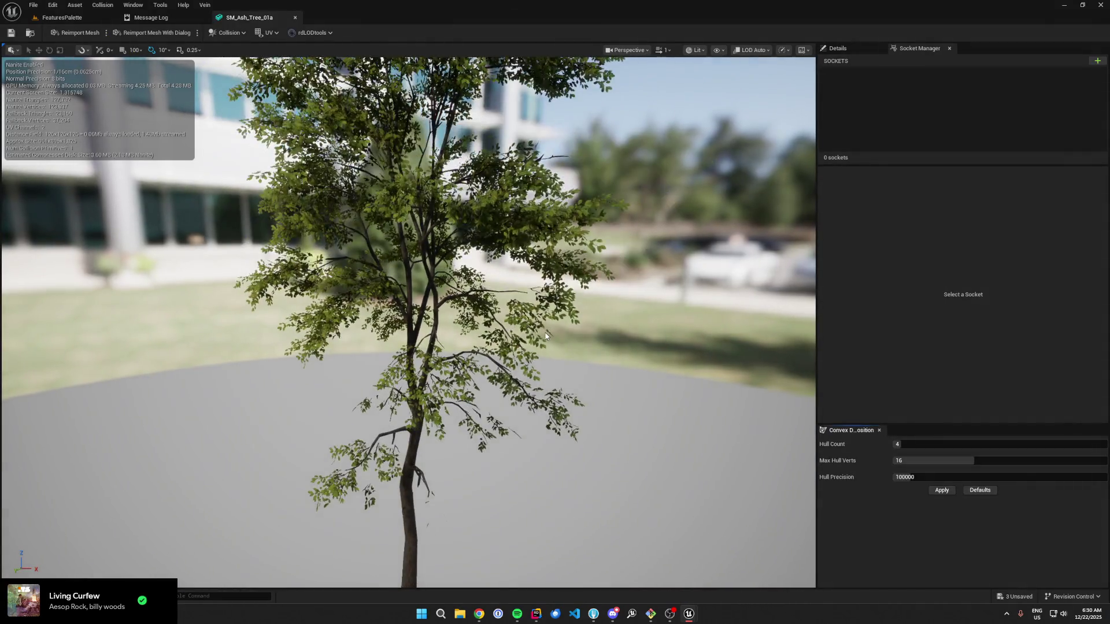
click(844, 50)
scroll(876, 269, down, 10)
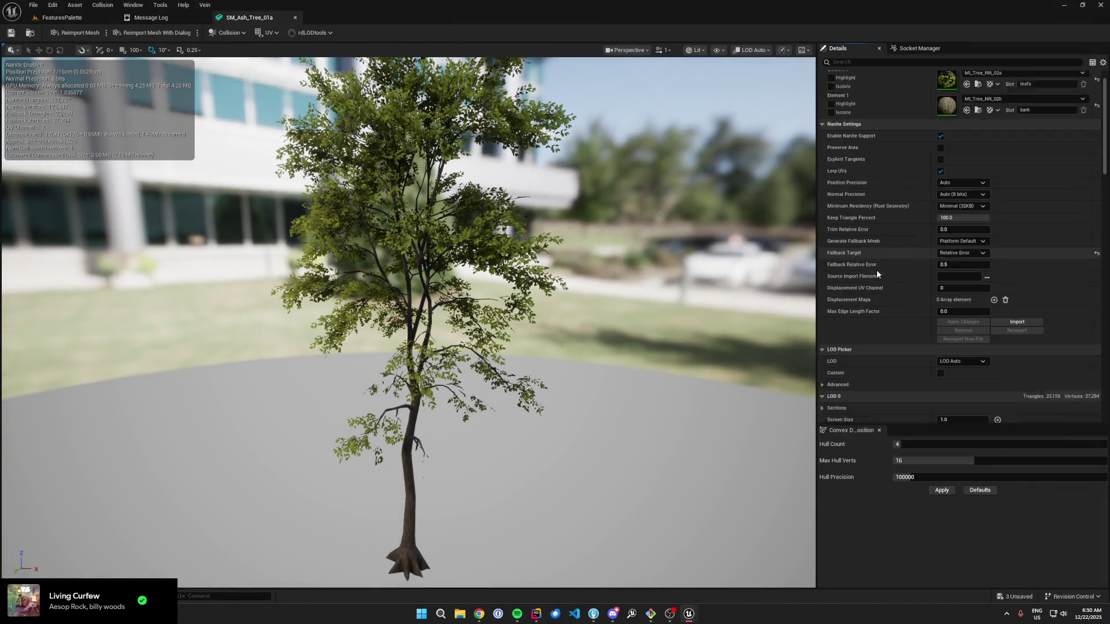
scroll(908, 253, down, 3)
click(971, 209)
click(975, 230)
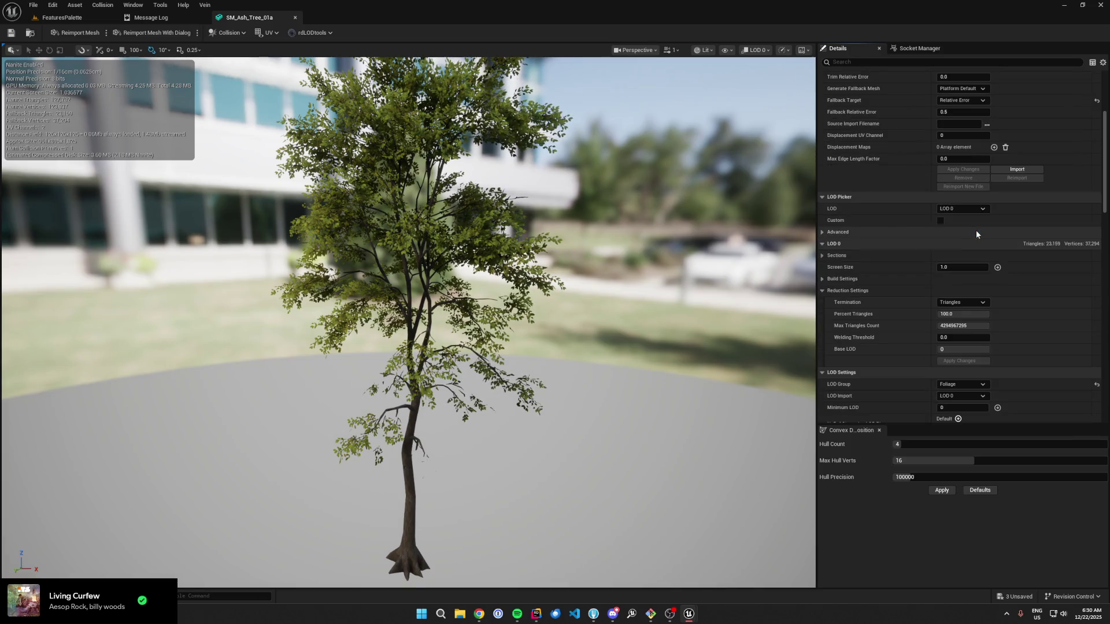
click(970, 209)
click(960, 240)
click(963, 209)
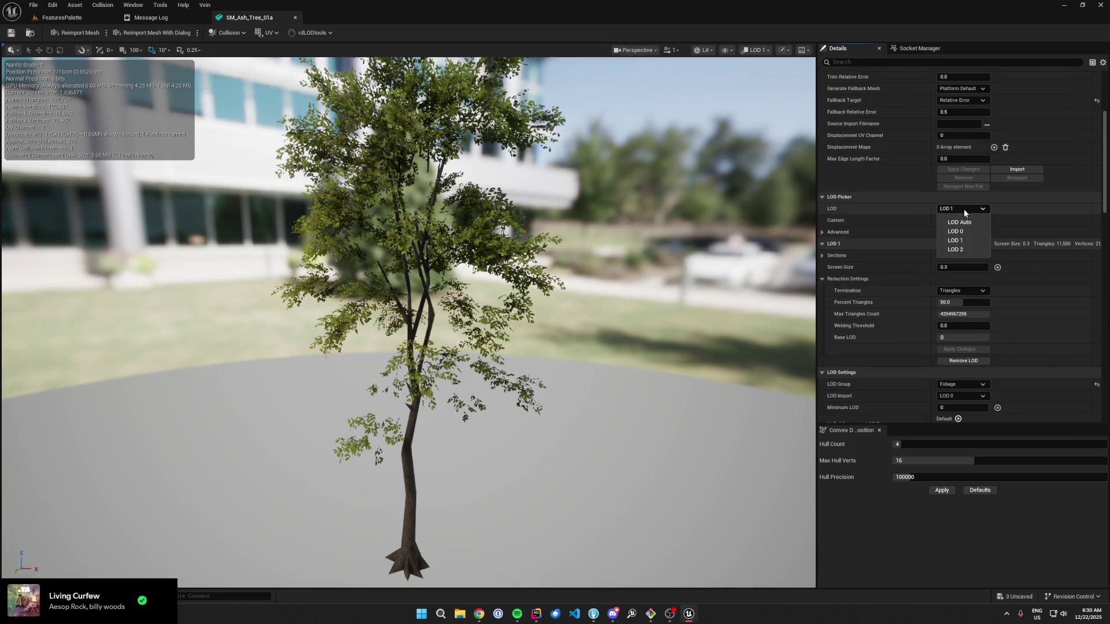
click(958, 250)
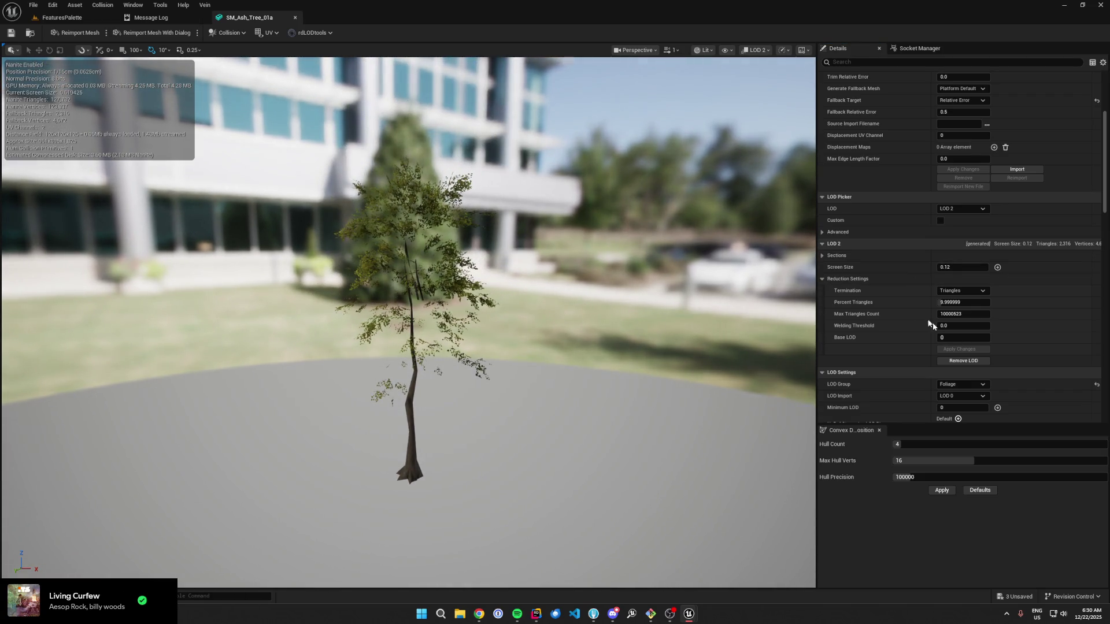
Step: Remove LOD 2 from SM_Ash_Tree_01a and save the mesh
click(939, 361)
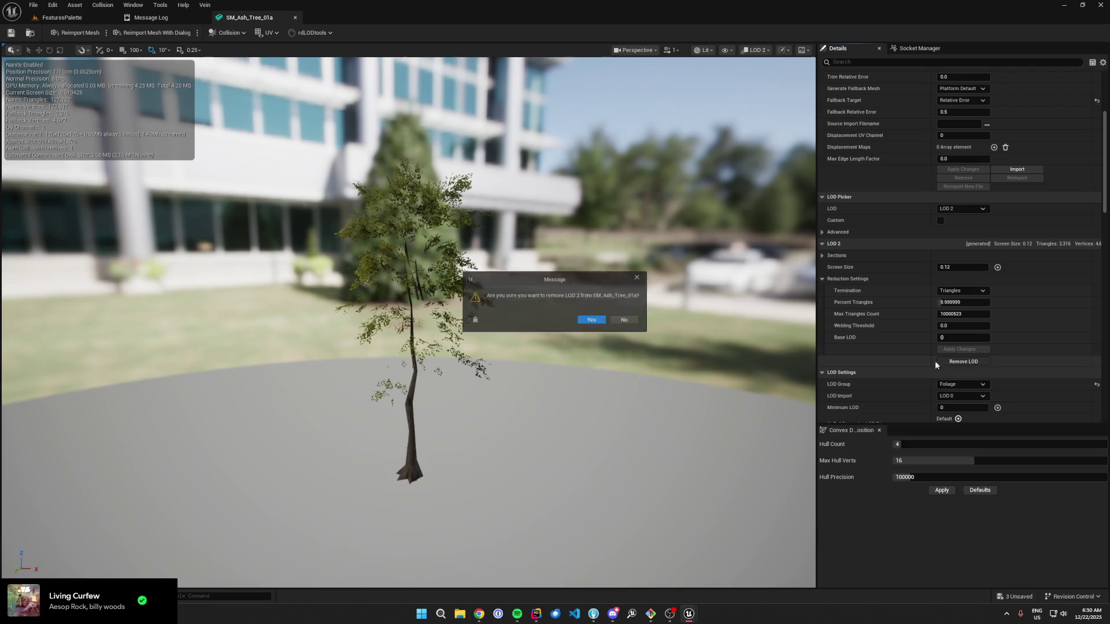
click(594, 321)
key(ctrl+s)
click(312, 33)
mouse_move(335, 75)
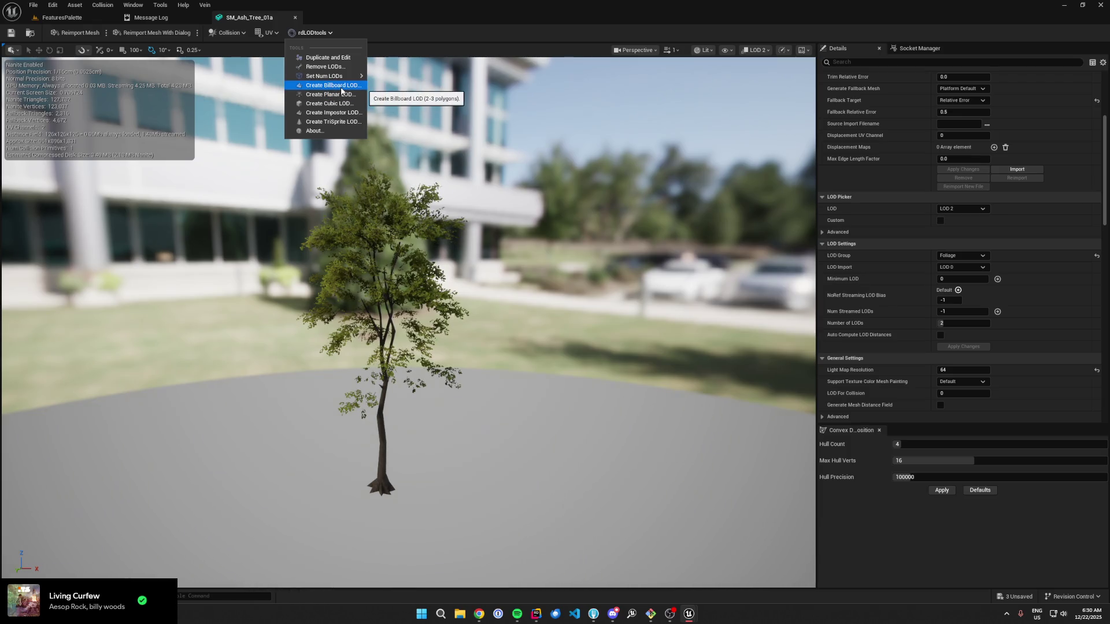
Step: Create an rdLODtools billboard LOD from Source LOD 0 with Copy Master Materials ticked
click(341, 91)
click(578, 238)
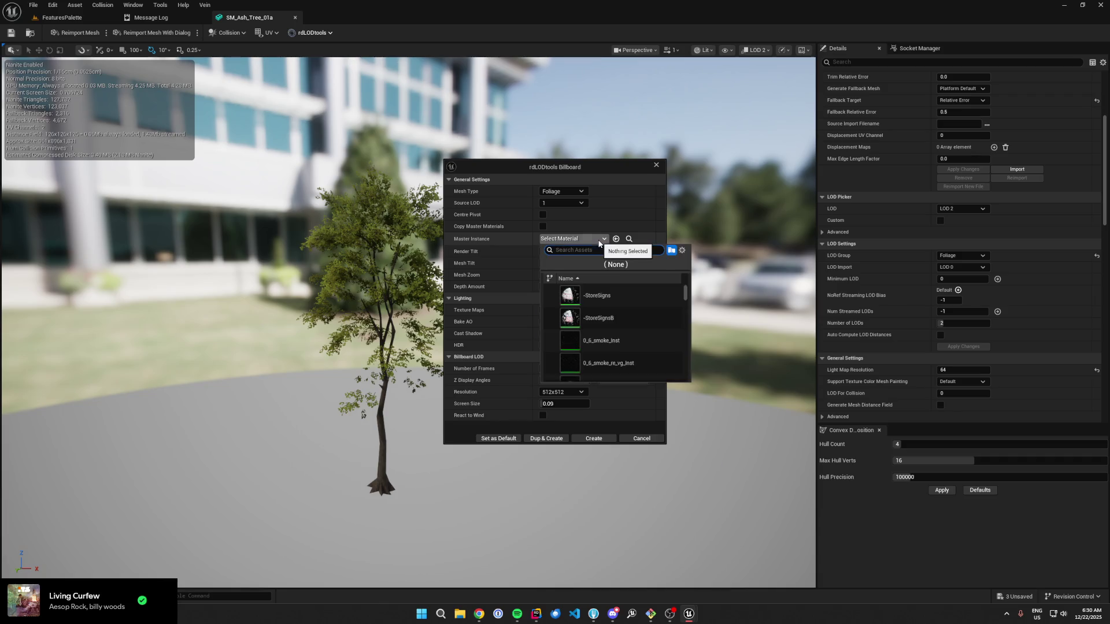
click(499, 236)
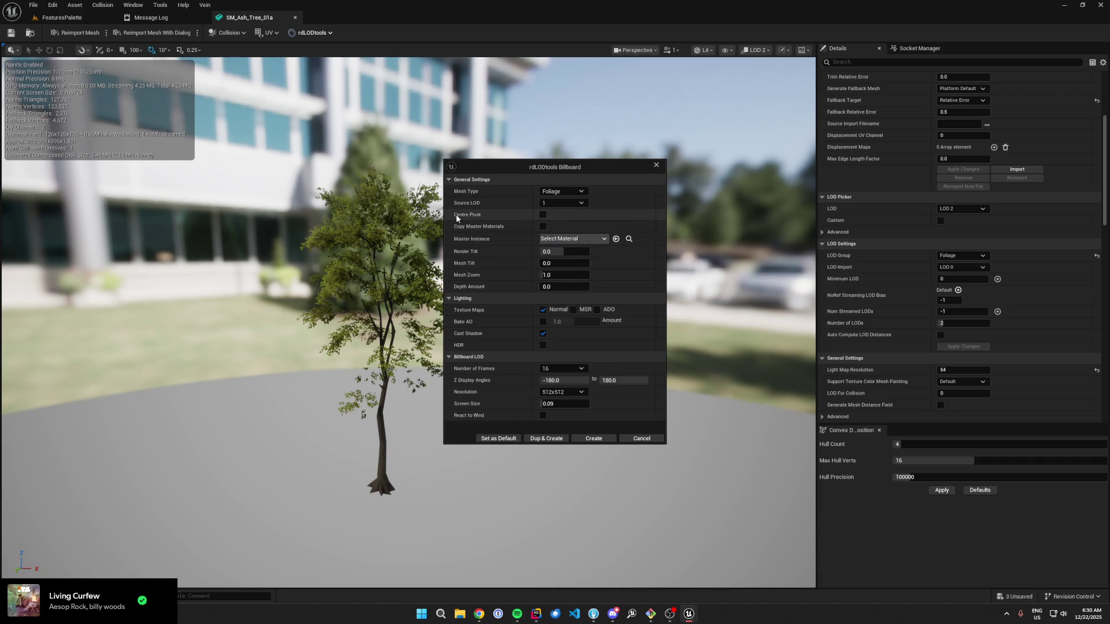
click(543, 226)
click(557, 204)
click(559, 211)
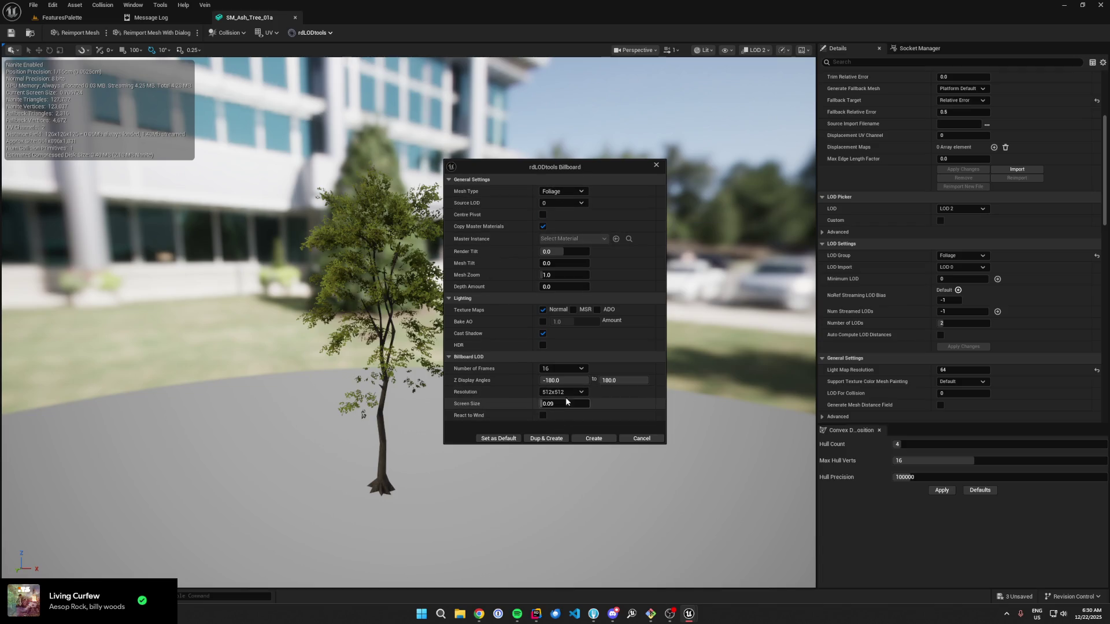
click(566, 368)
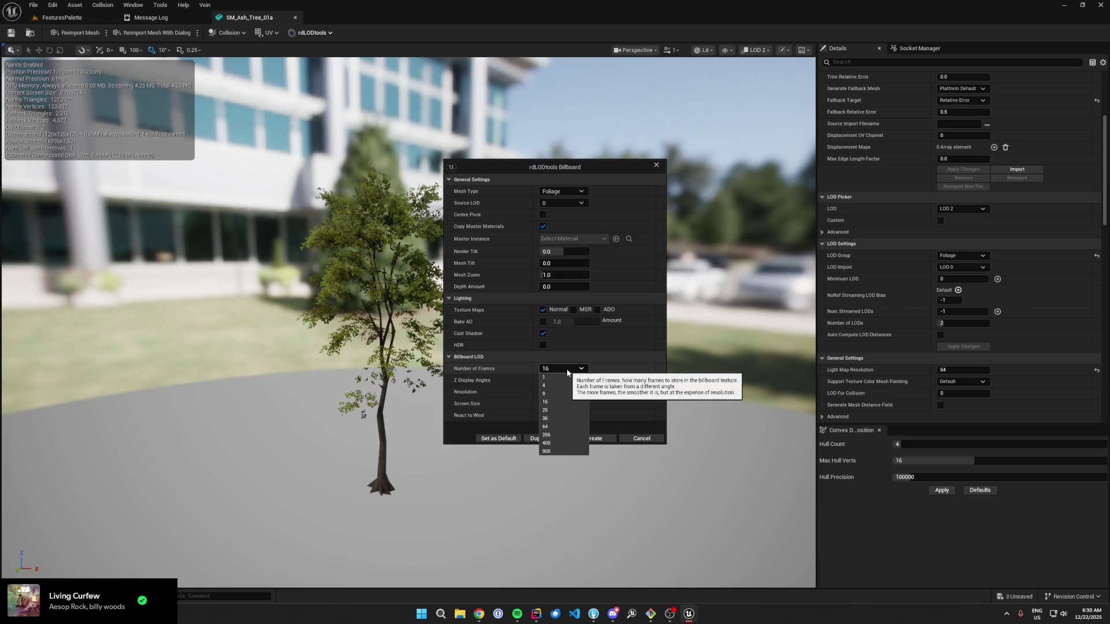
click(566, 370)
click(585, 440)
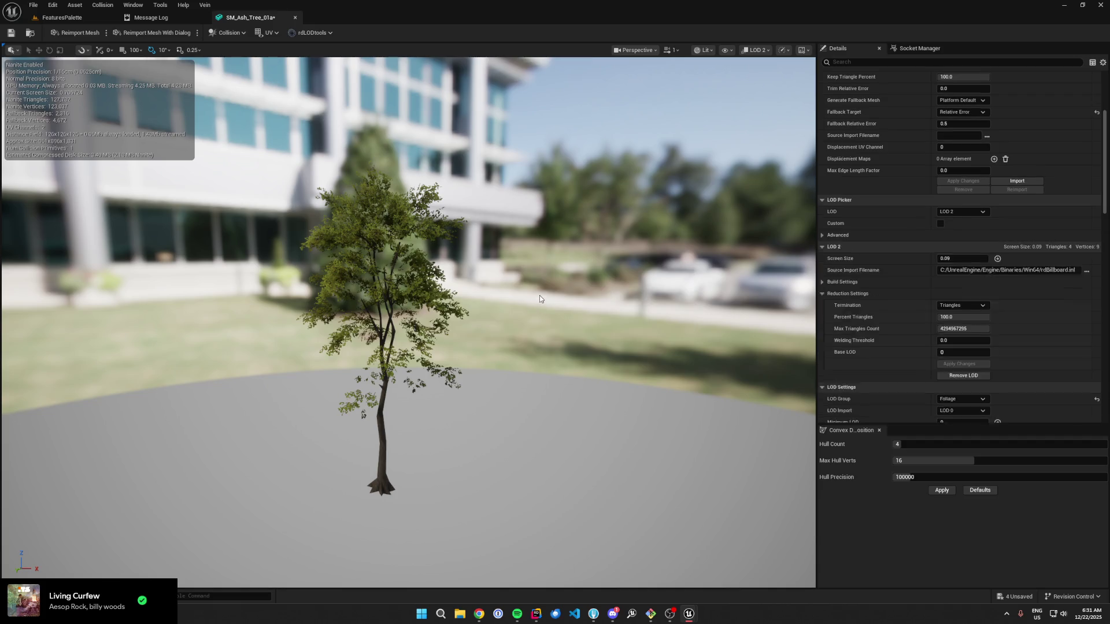
Step: Inspect MI_Ash_Tree_01a_BB, close the asset editors and return to FeaturesPalette
scroll(857, 181, up, 4)
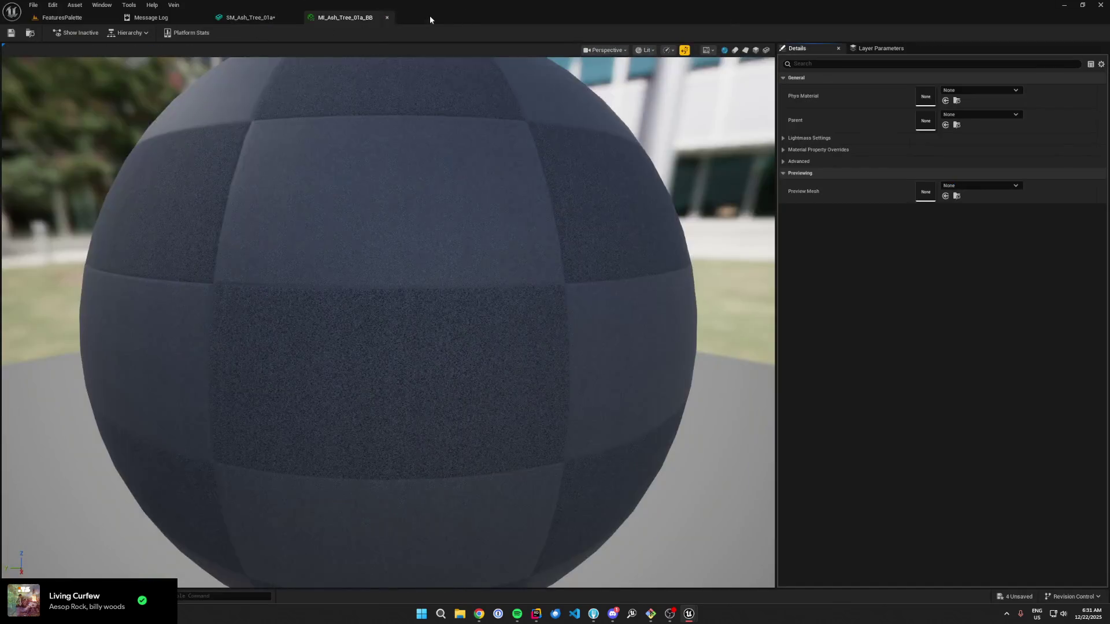
click(783, 151)
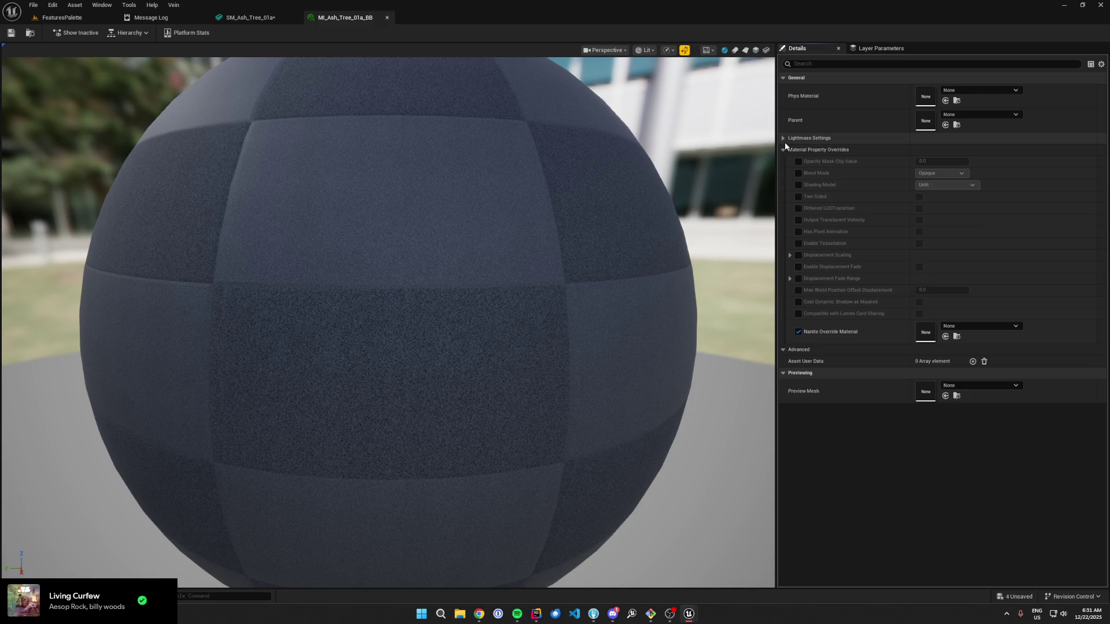
click(784, 139)
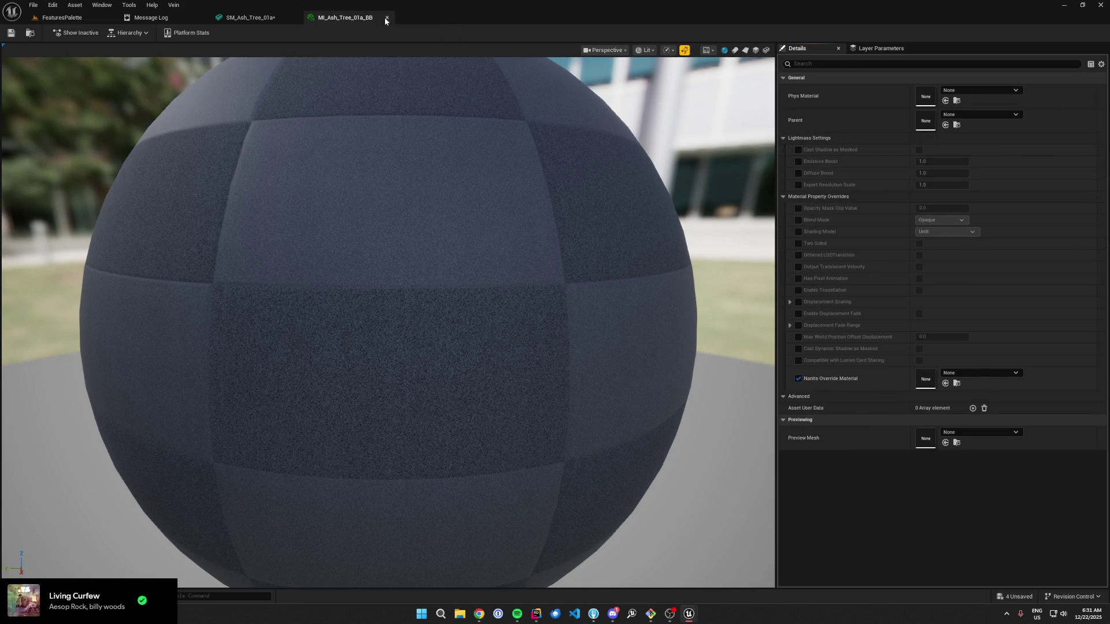
click(387, 17)
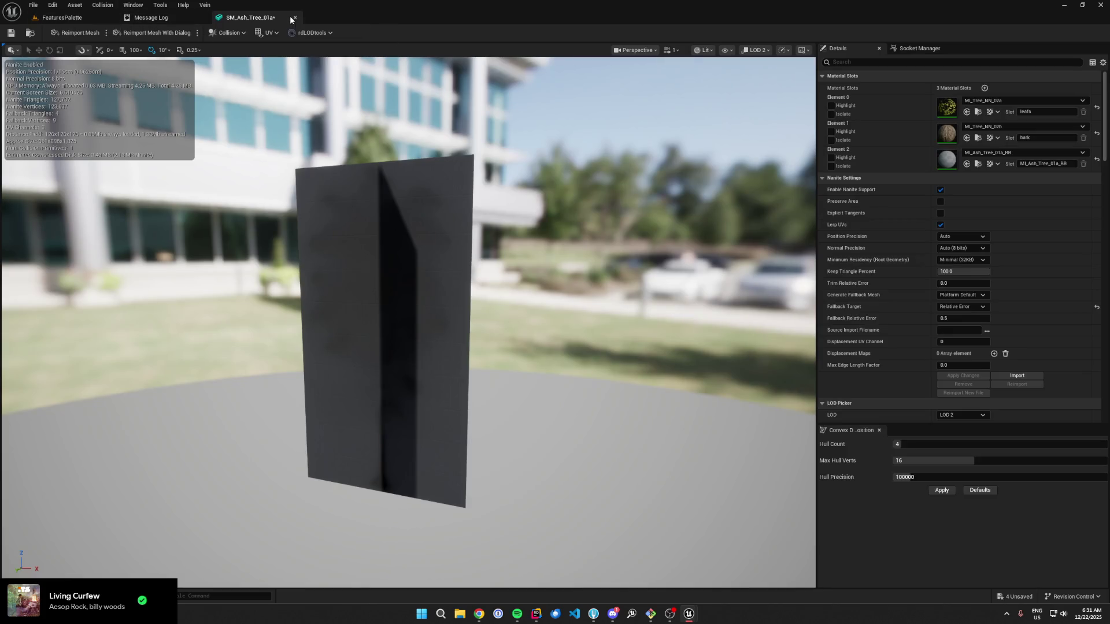
click(295, 18)
click(62, 17)
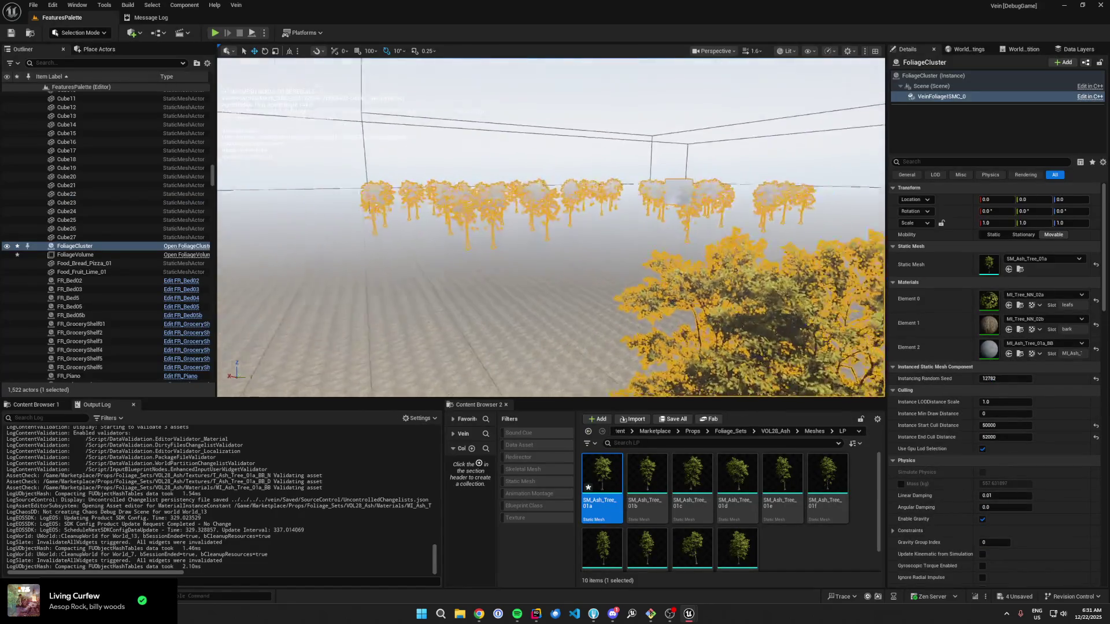
Step: Frame the FoliageCluster, then quit Unreal Editor choosing Don't Save for the four changed assets
key(f)
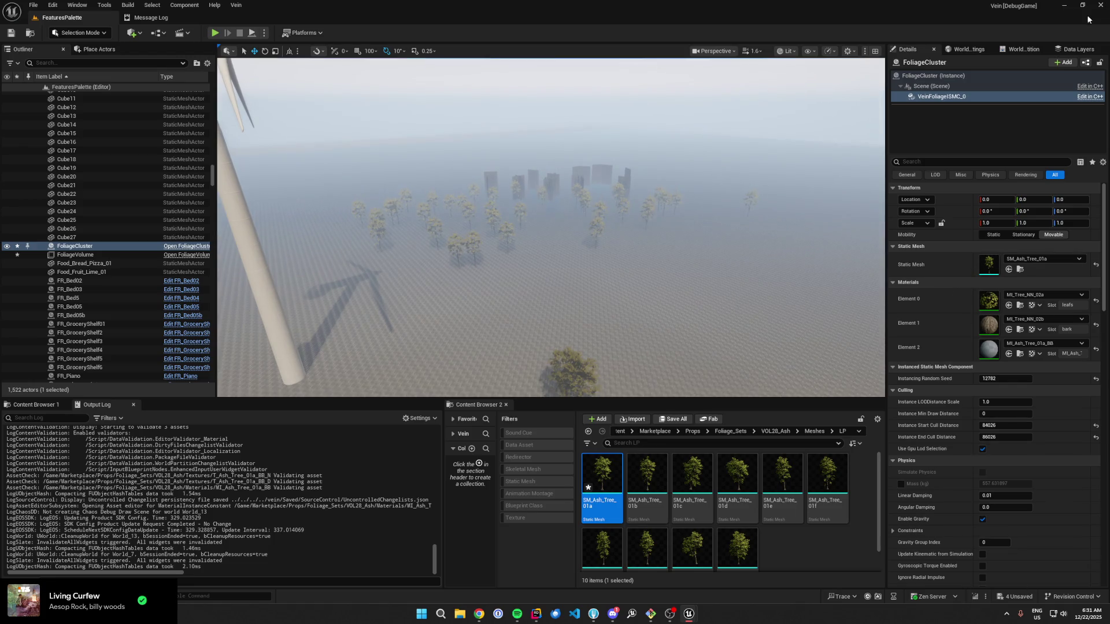
click(1100, 5)
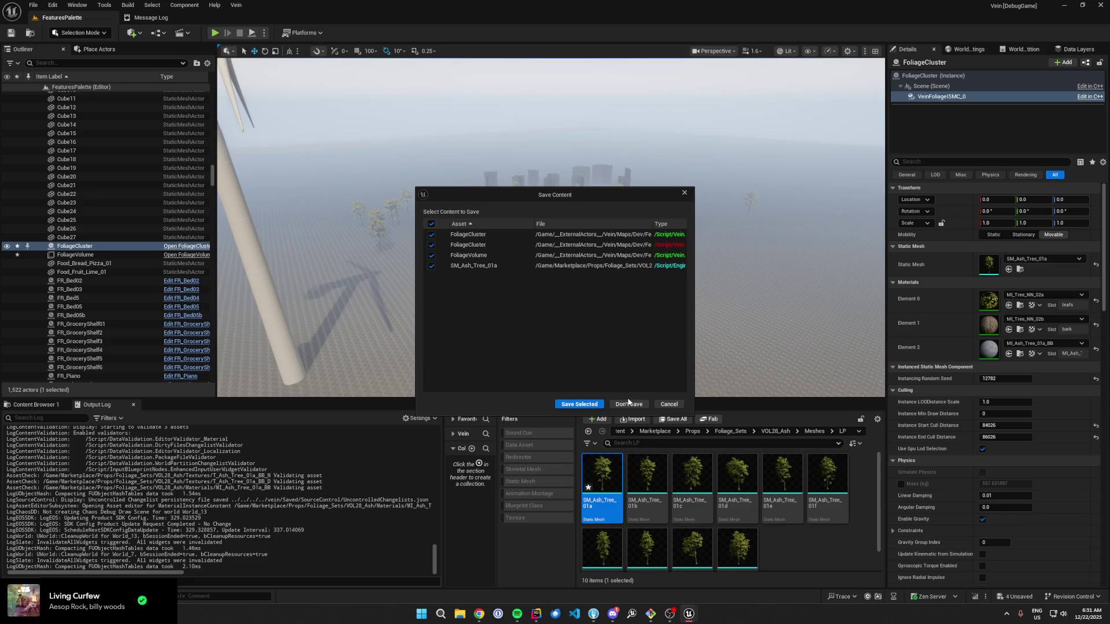
click(629, 403)
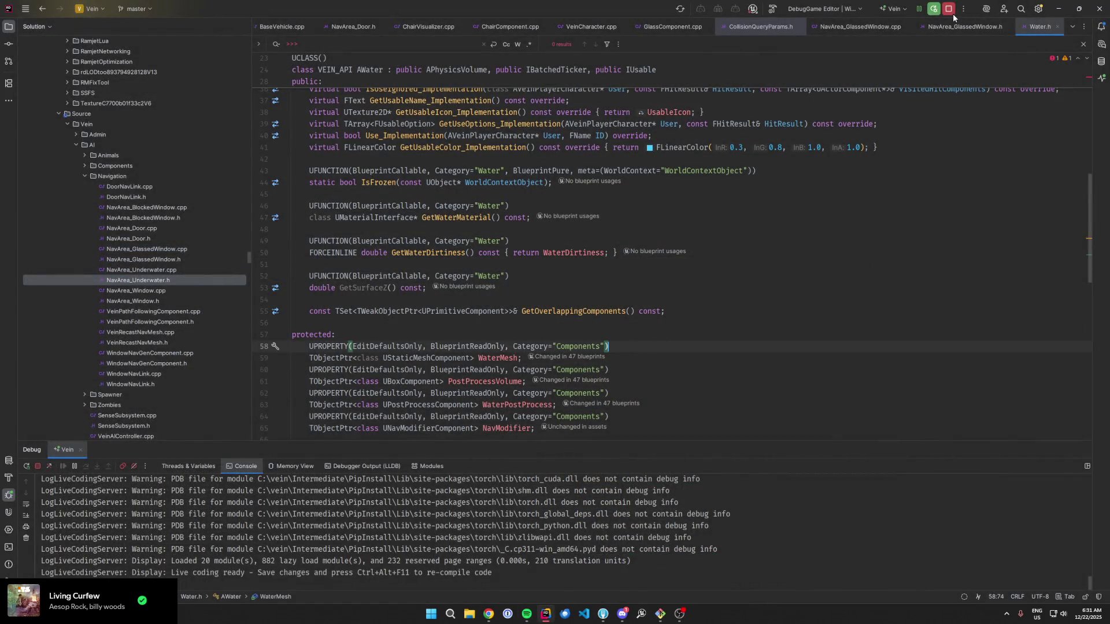
Step: Discard the unstaged Foliage_Sets ash-tree changes in Fork, then return to Rider
key(alt+Tab)
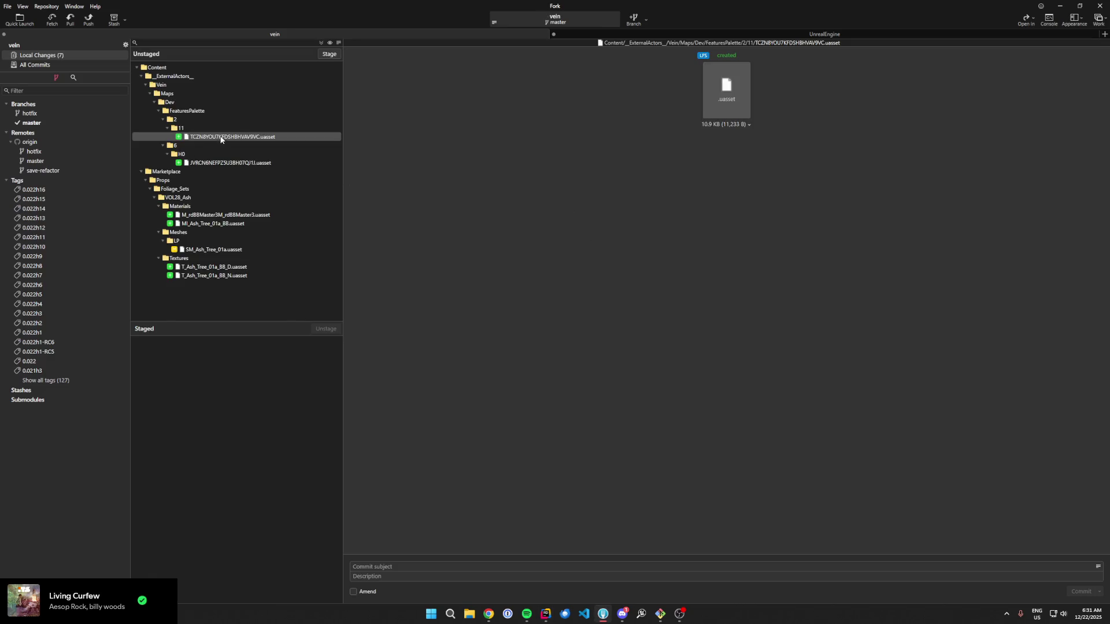
click(222, 112)
click(218, 196)
click(217, 191)
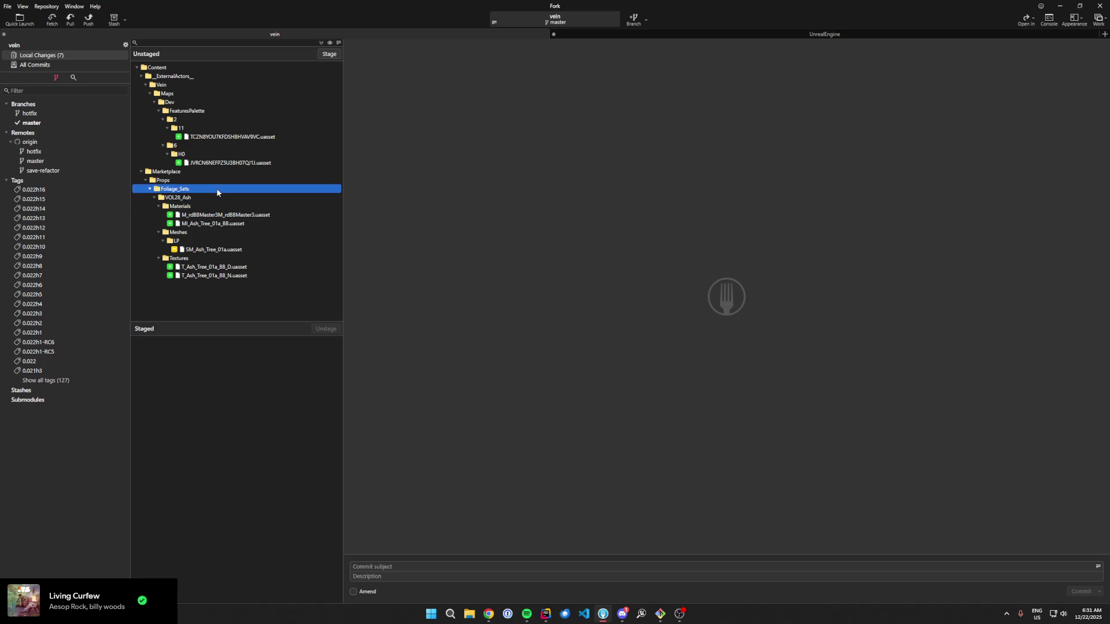
key(Delete)
key(Return)
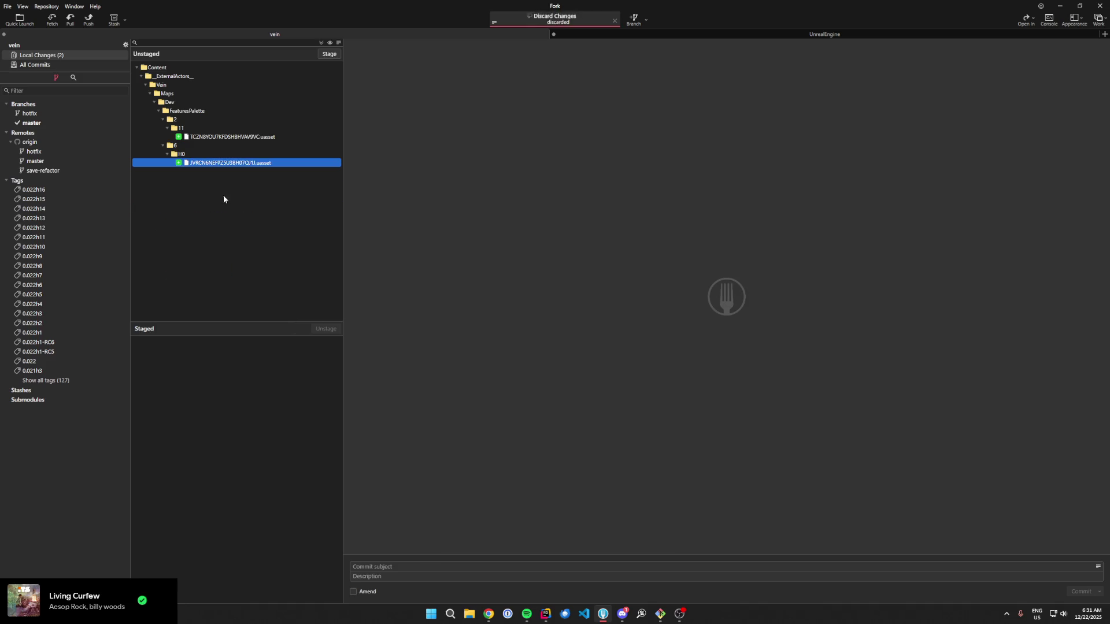
click(545, 614)
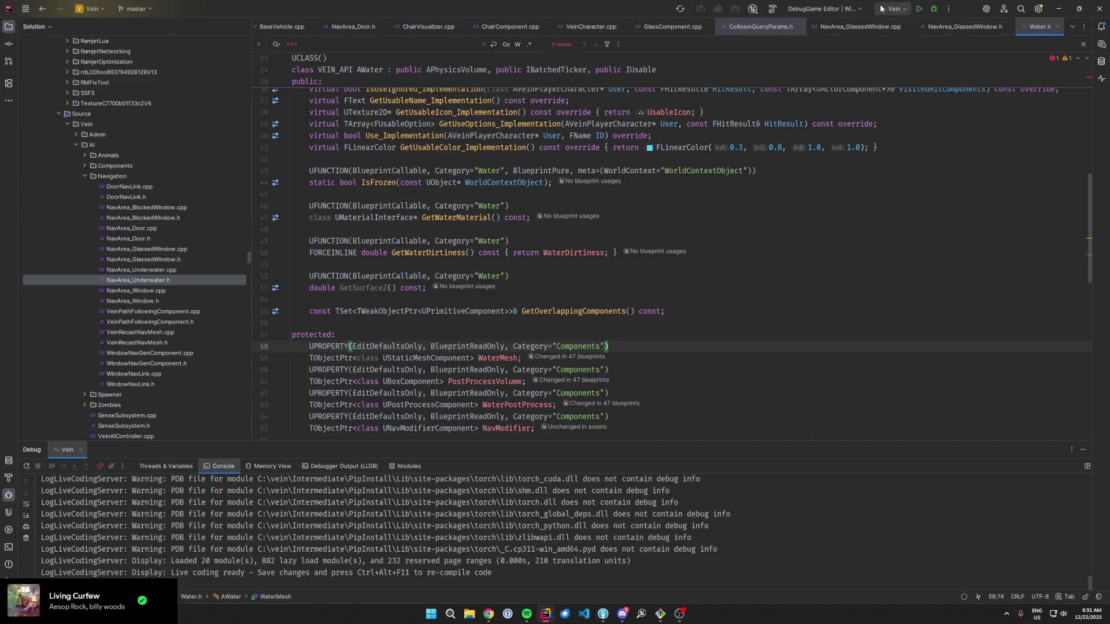
Step: Restart the DebugGame Editor debug session and bring the relaunched Unreal Editor forward
click(742, 268)
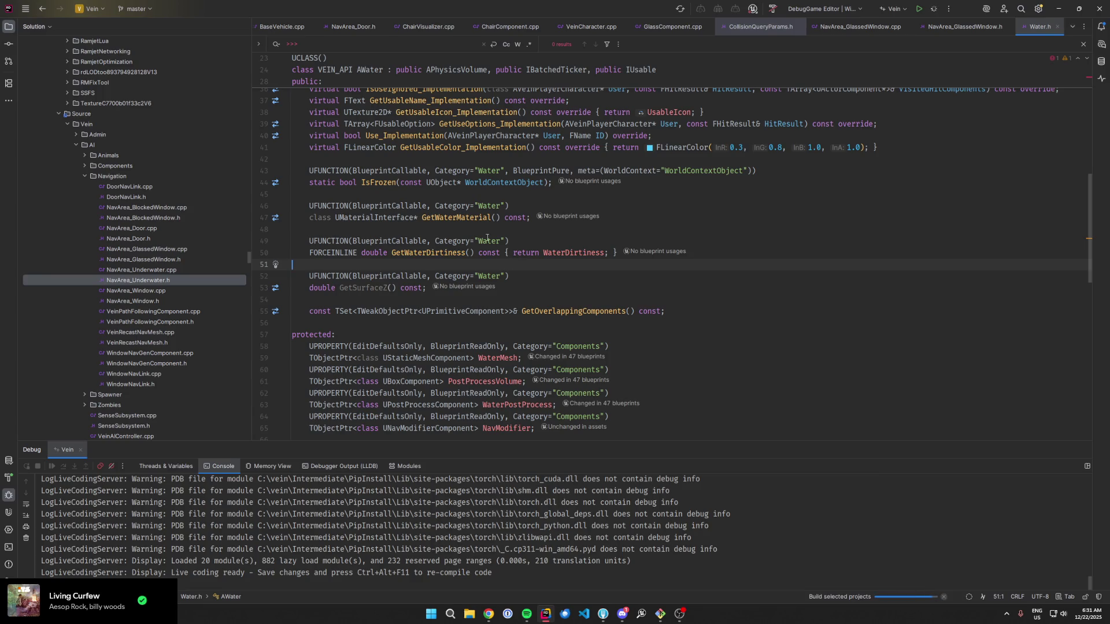
mouse_move(487, 237)
click(631, 284)
click(674, 218)
click(682, 181)
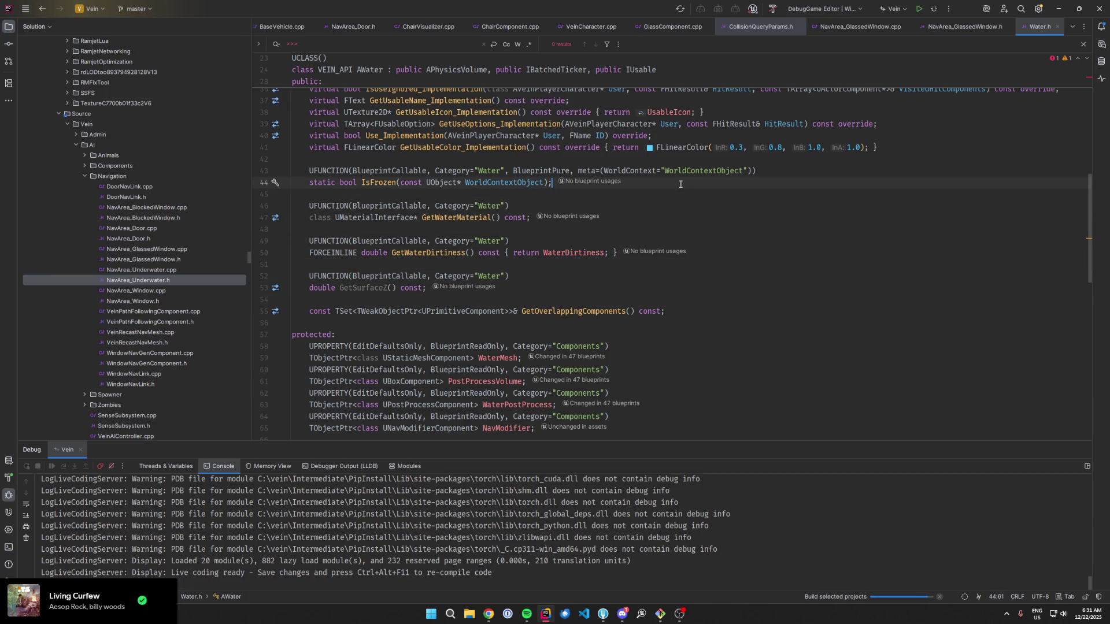
click(670, 135)
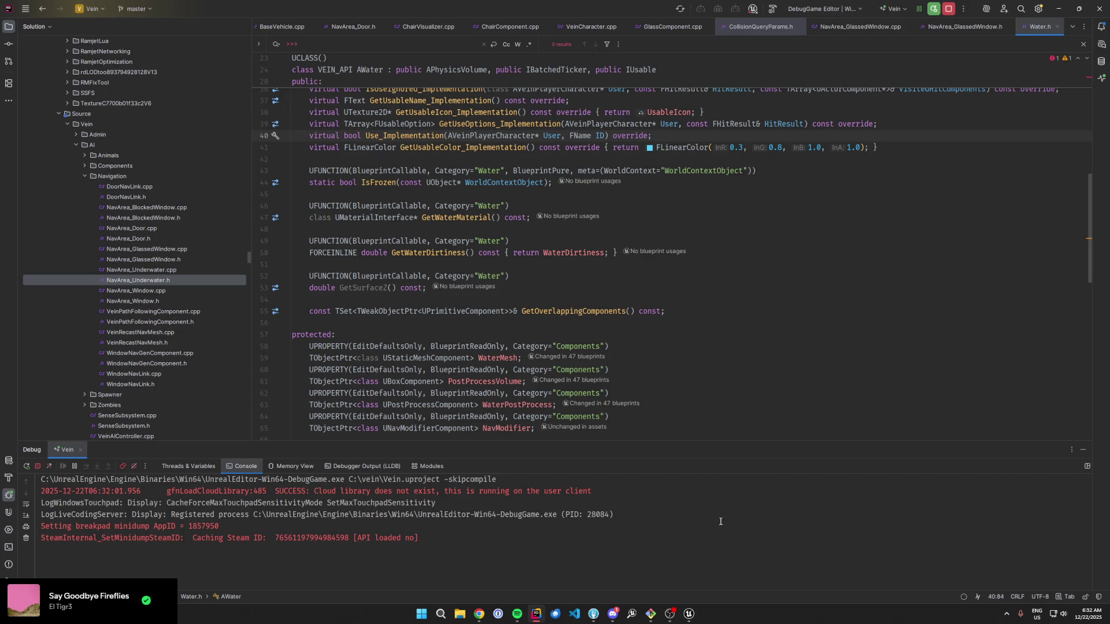
click(689, 613)
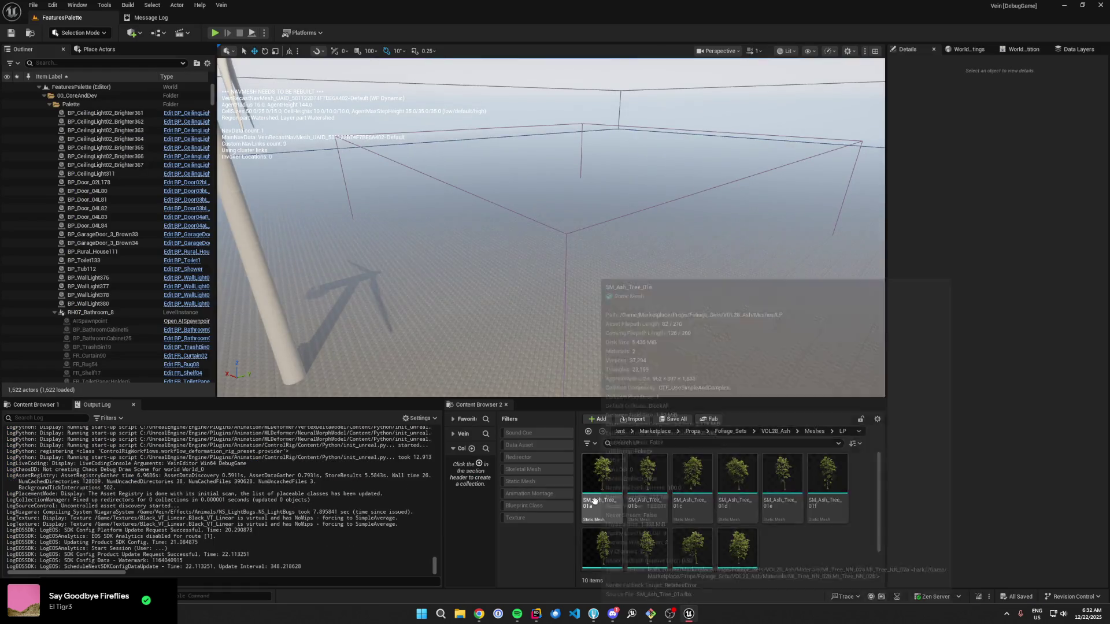
Step: Re-simulate the ash trees in the FoliageVolume and save all level content
click(594, 497)
double_click(593, 497)
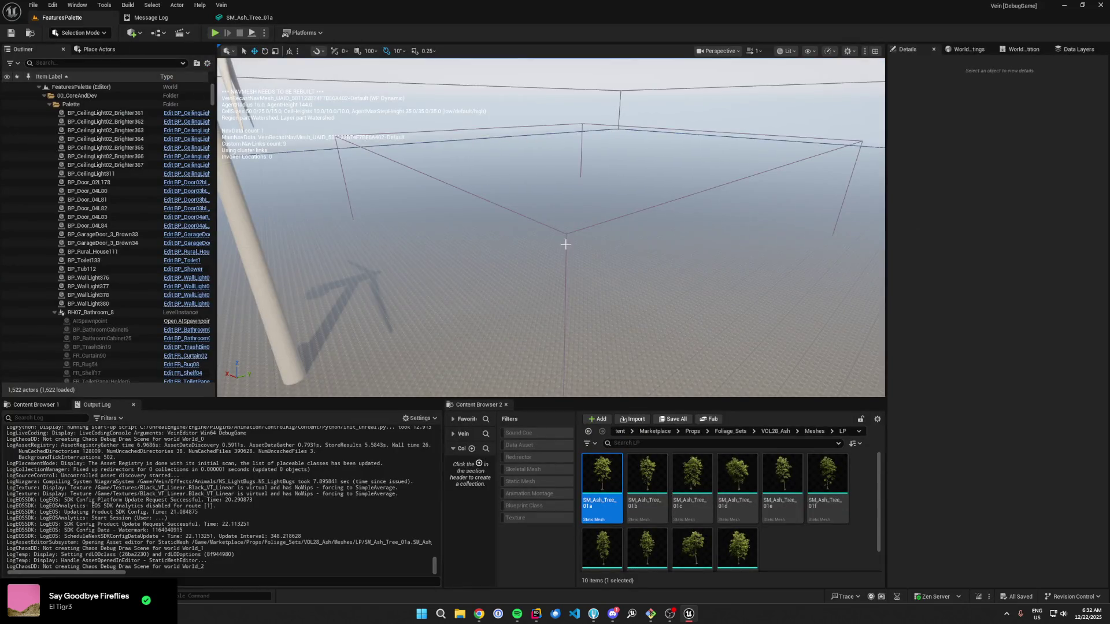
click(565, 245)
scroll(1031, 508, down, 10)
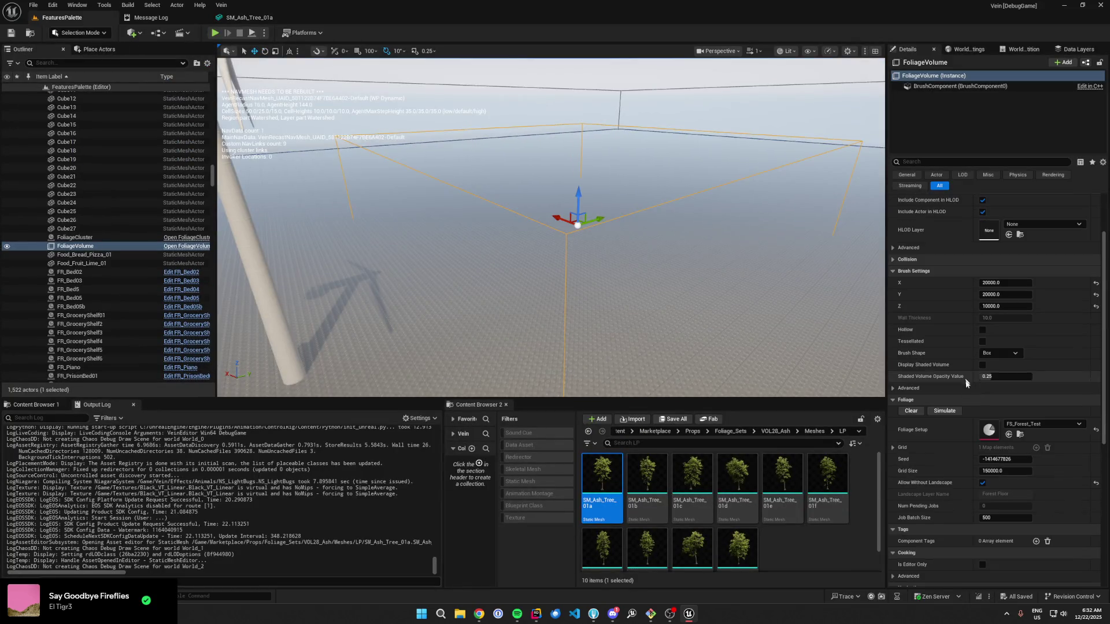
click(945, 412)
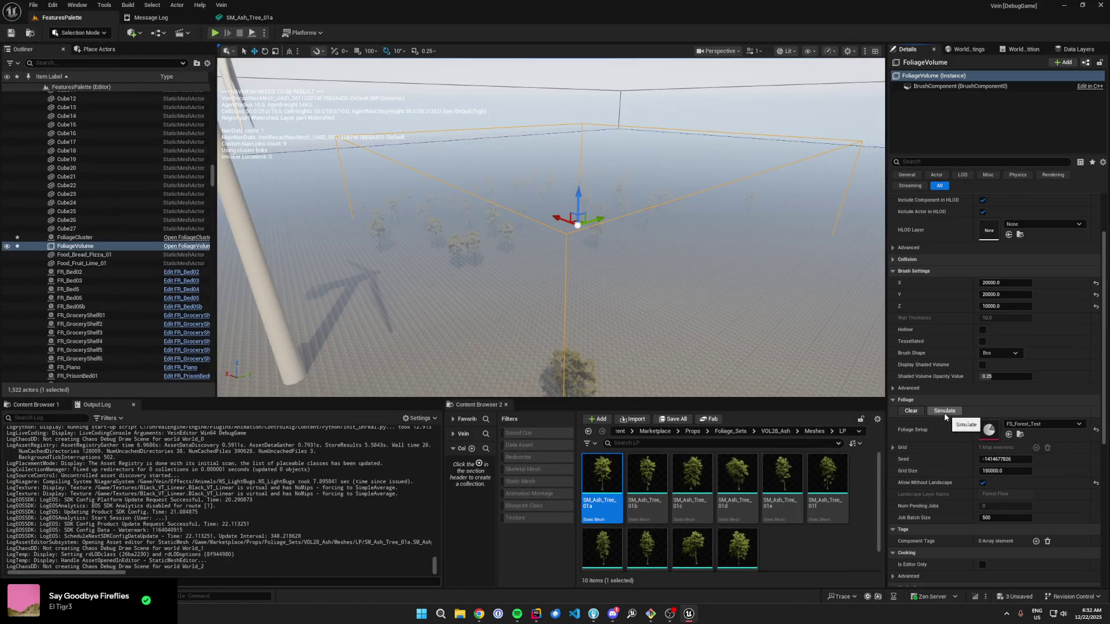
click(670, 419)
scroll(667, 329, up, 5)
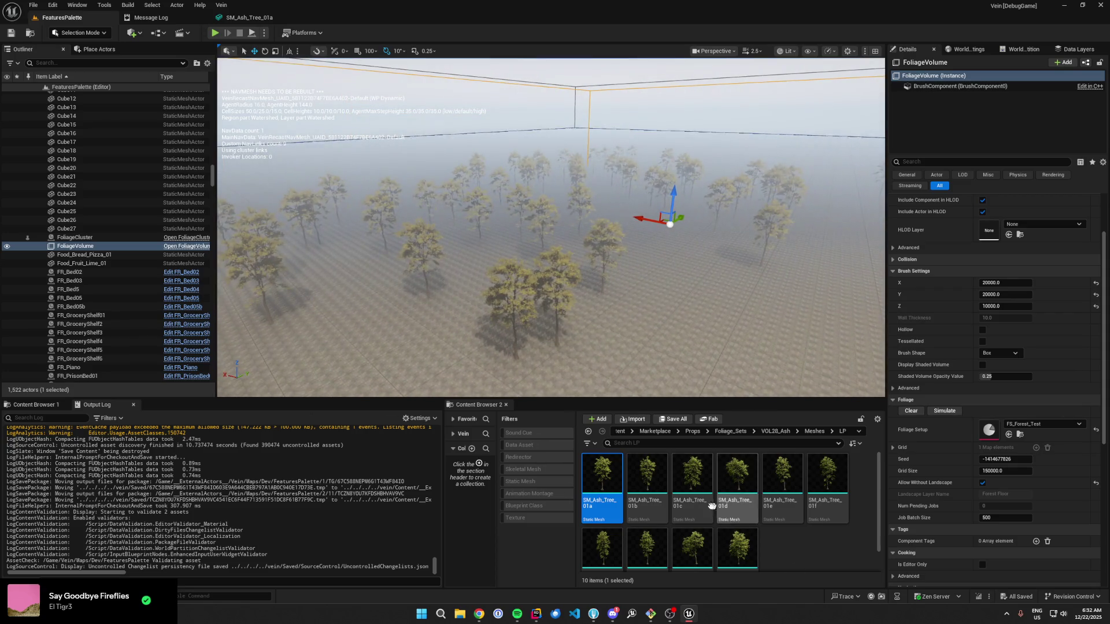
Step: Open SM_Ash_Tree_01a and remove its generated LOD 2
double_click(607, 500)
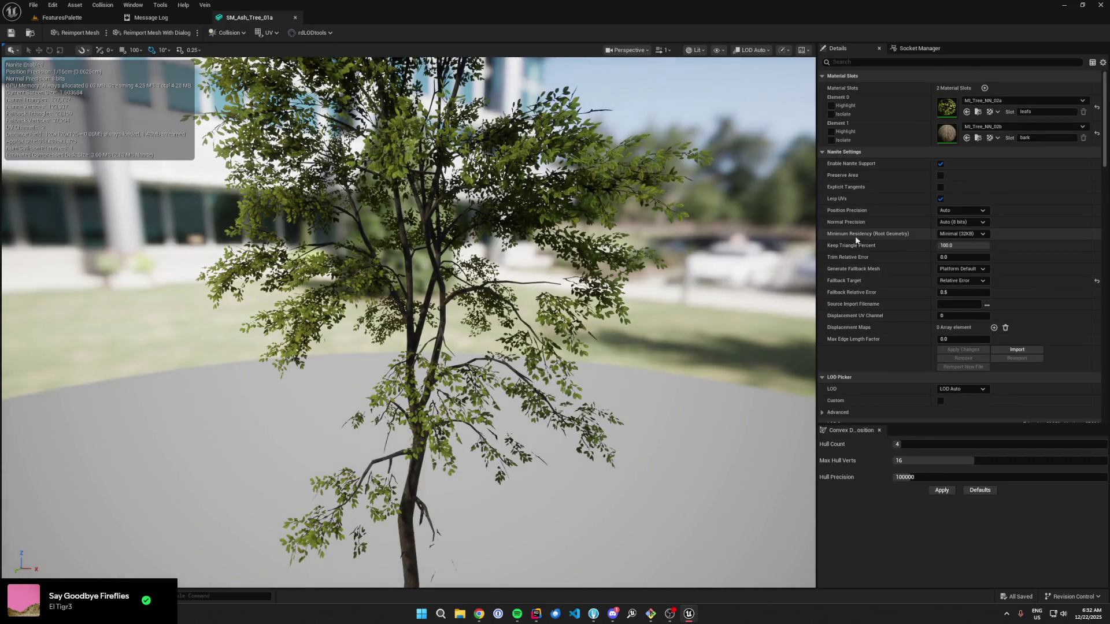
scroll(884, 255, down, 4)
click(961, 278)
click(958, 316)
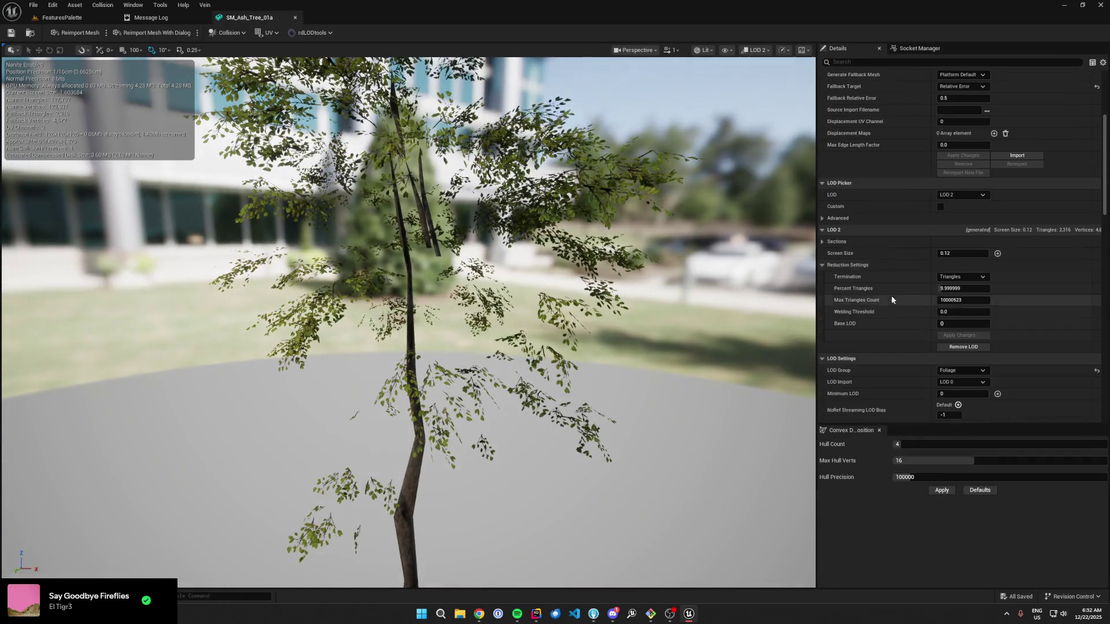
click(949, 345)
click(623, 321)
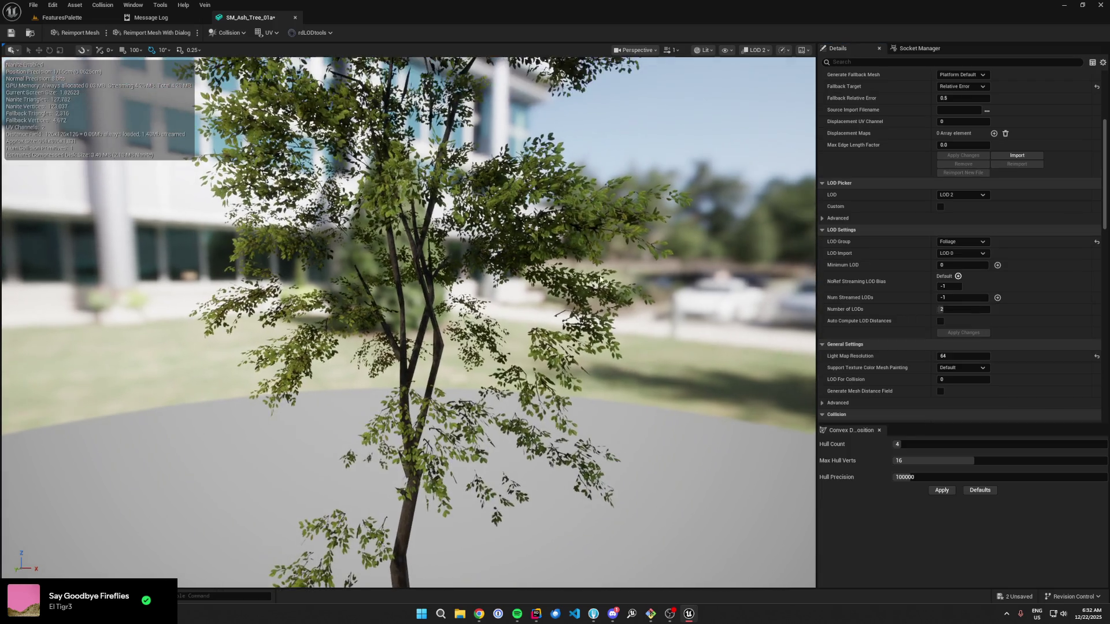
click(317, 33)
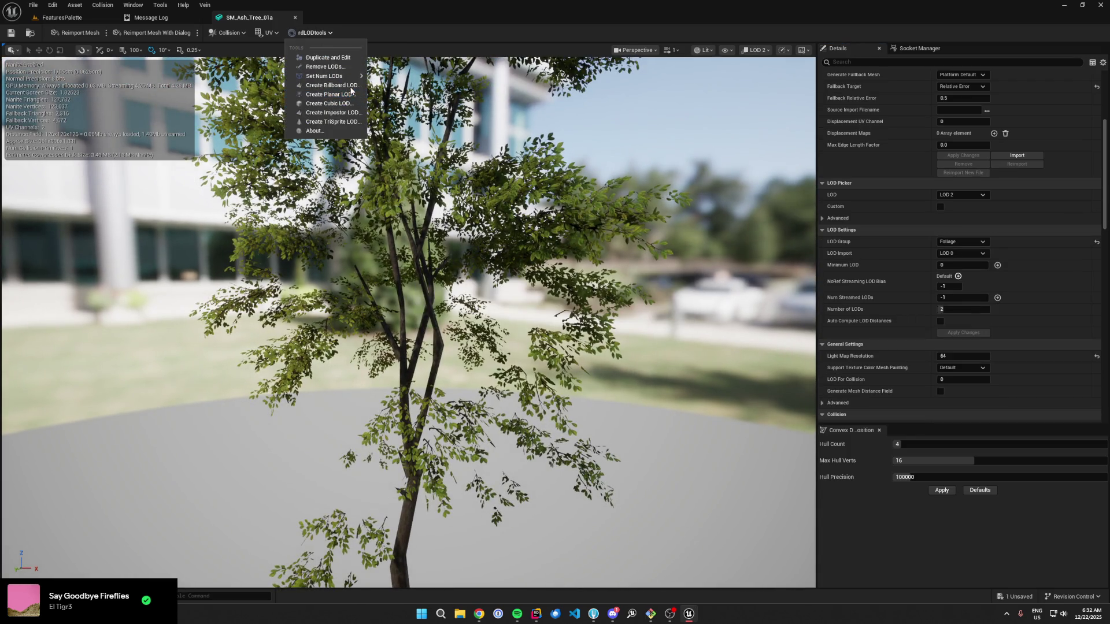
Step: Create a billboard LOD for SM_Ash_Tree_01a built from Source LOD 0
click(333, 85)
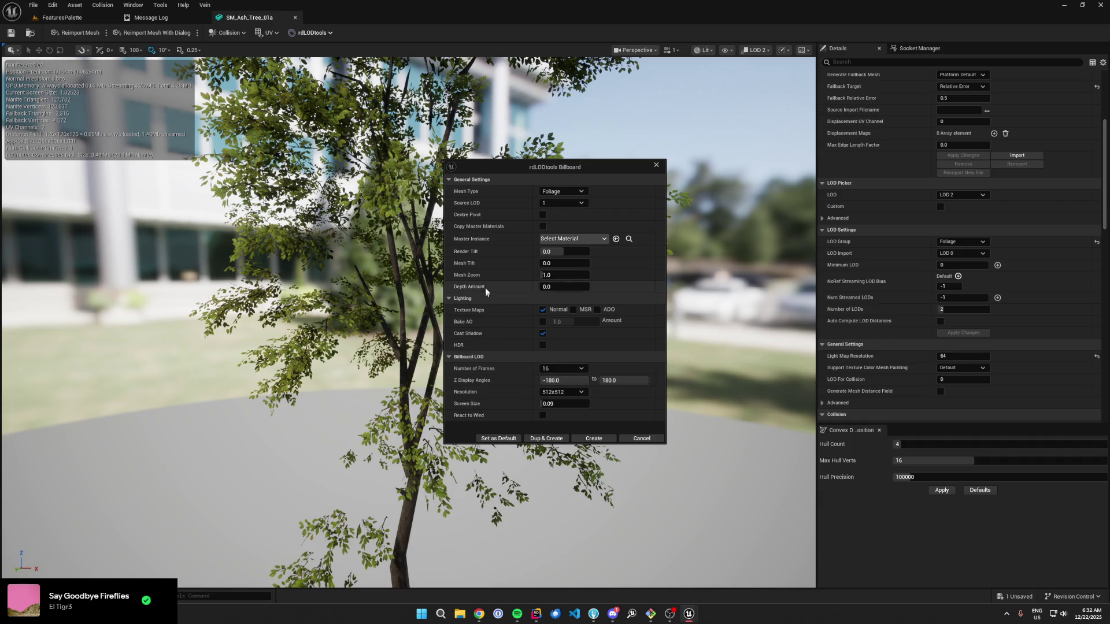
click(562, 203)
click(555, 214)
click(595, 439)
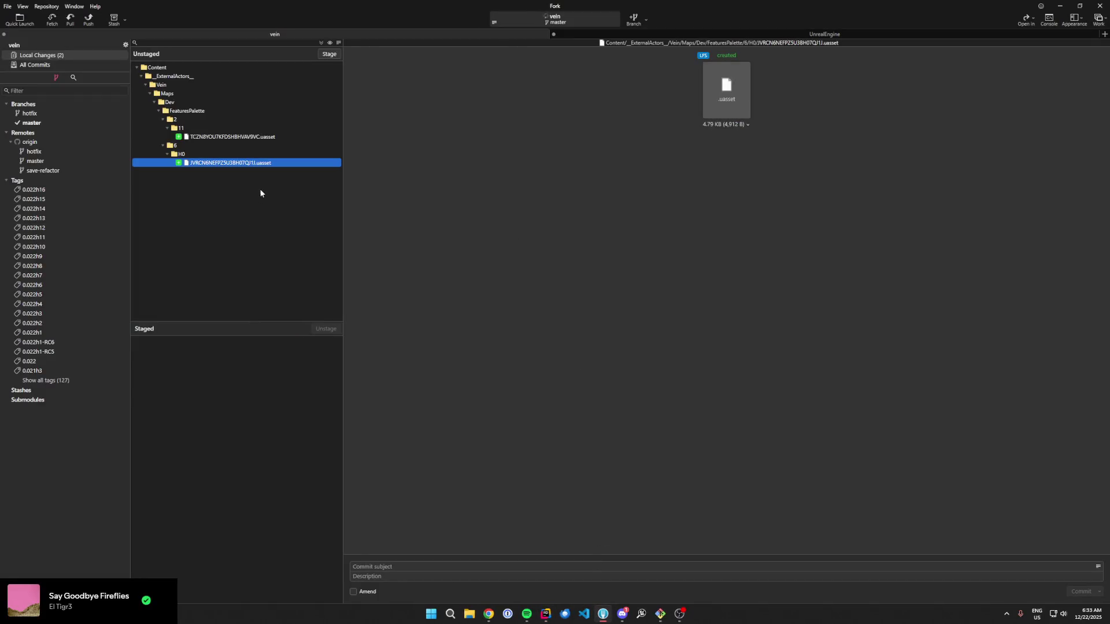
Step: Discard the Foliage_Sets changes in Fork and return to Rider
key(Delete)
key(Return)
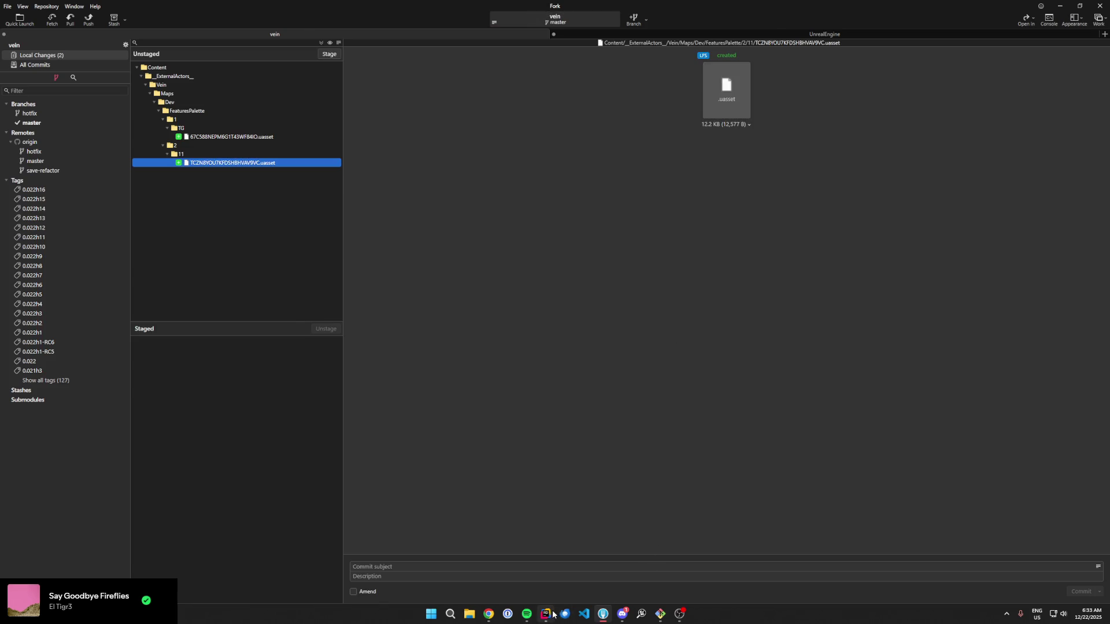
click(546, 614)
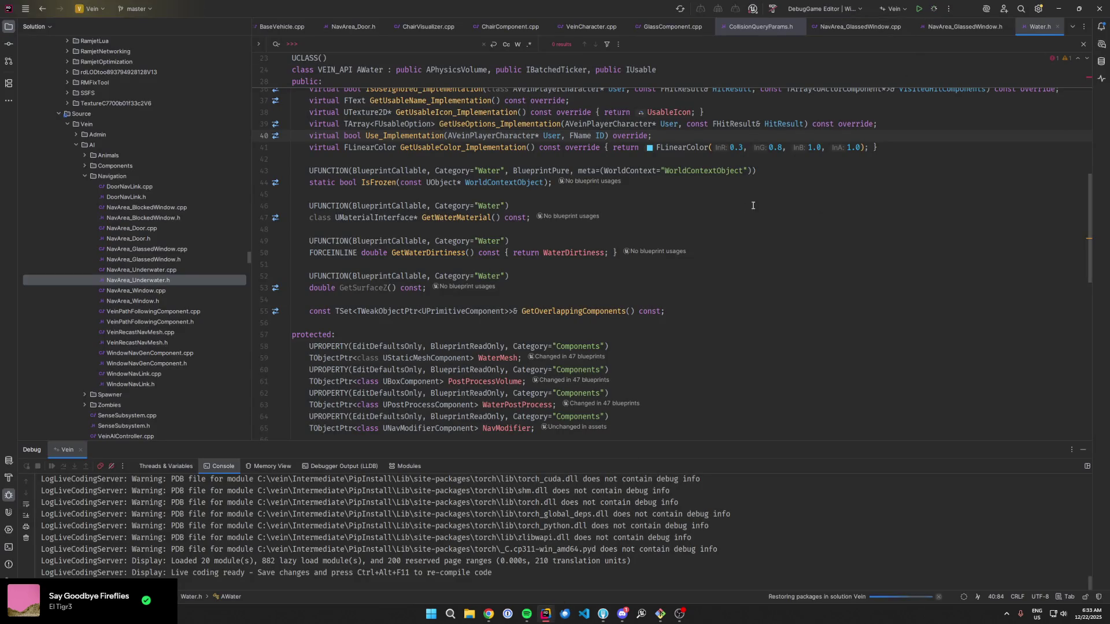
Step: Check WaterDirtiness usages in Rider while the build runs, then switch to the launched Unreal Editor
click(558, 322)
click(555, 256)
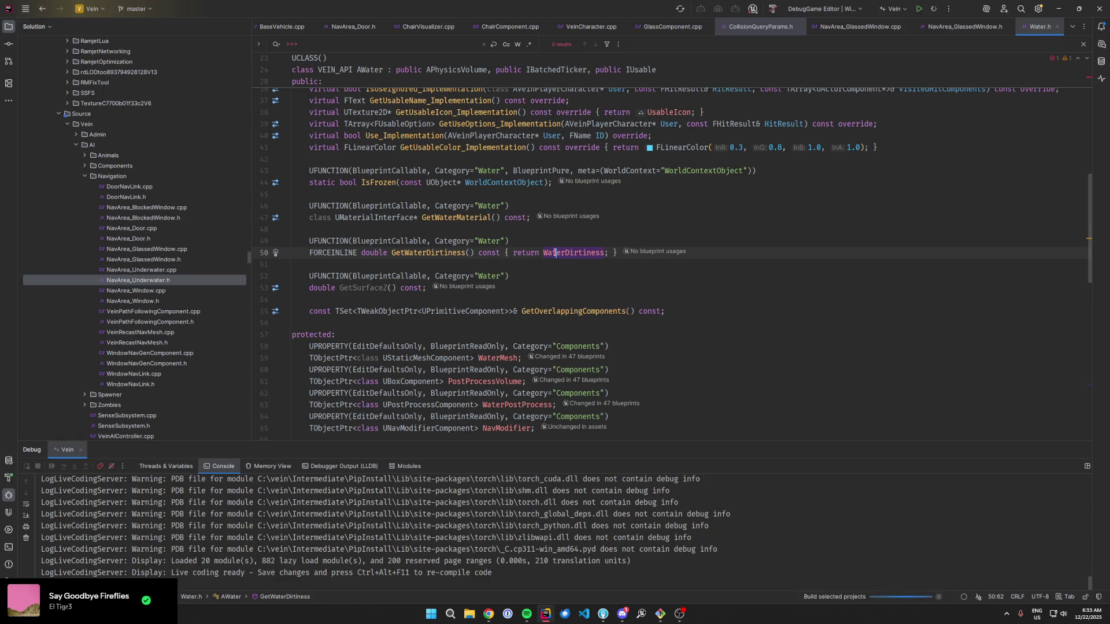
click(509, 298)
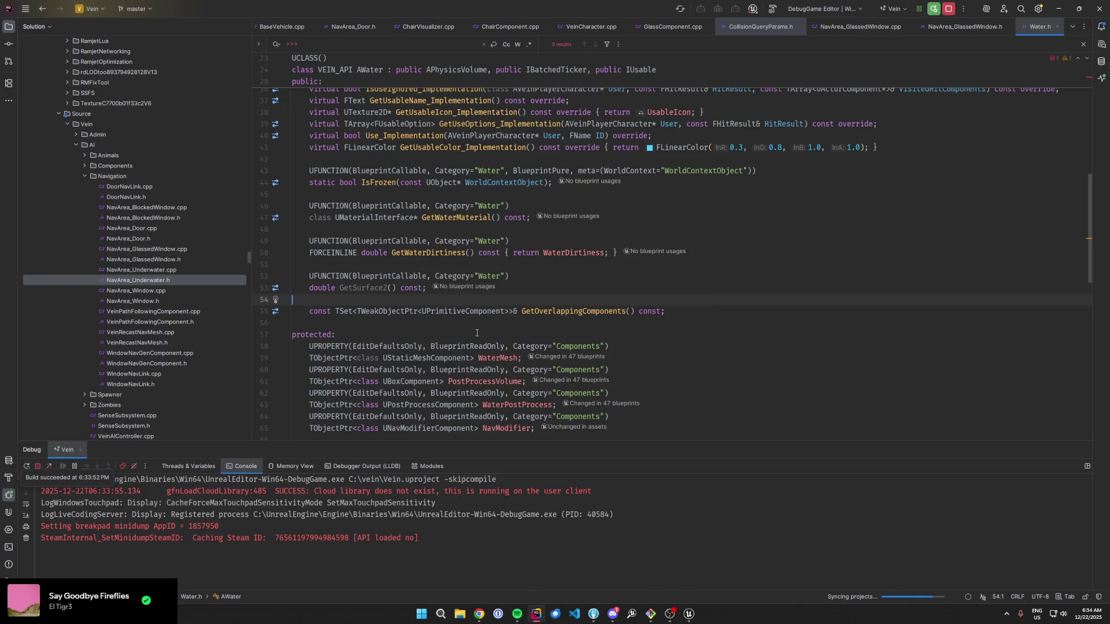
click(688, 615)
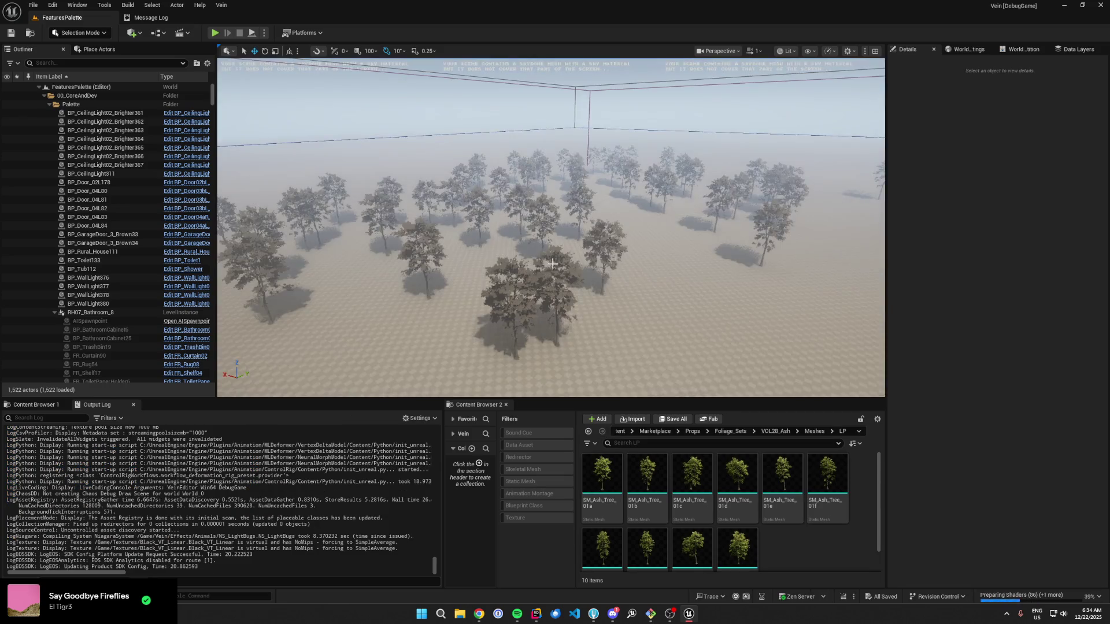
Step: Move the viewport to look over the ash tree grove in the loaded FeaturesPalette level
scroll(550, 227, up, 5)
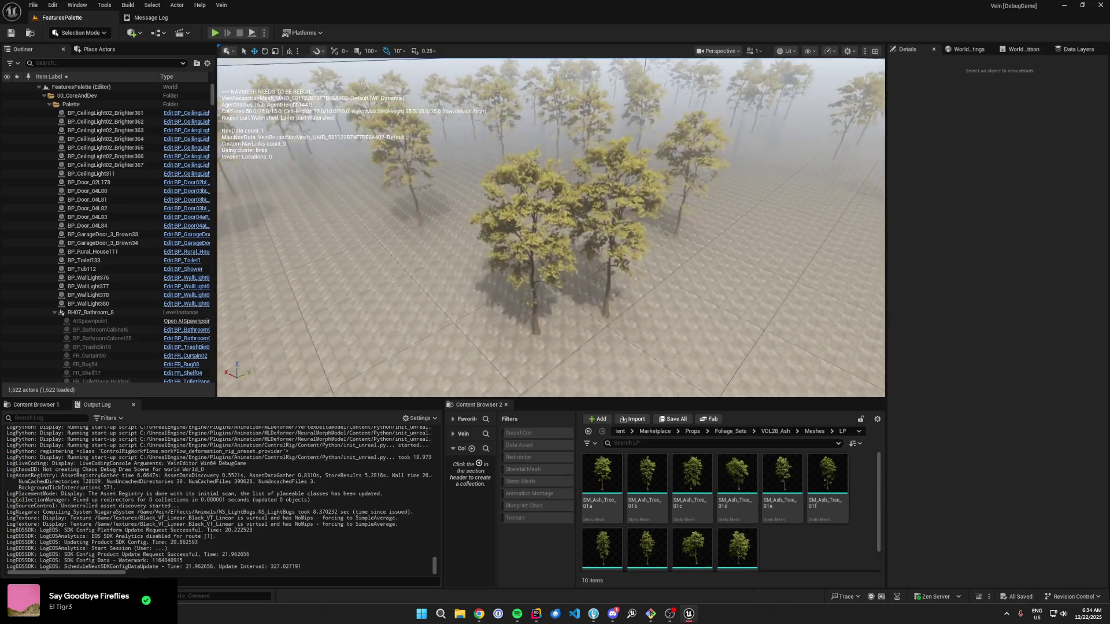
scroll(550, 227, up, 8)
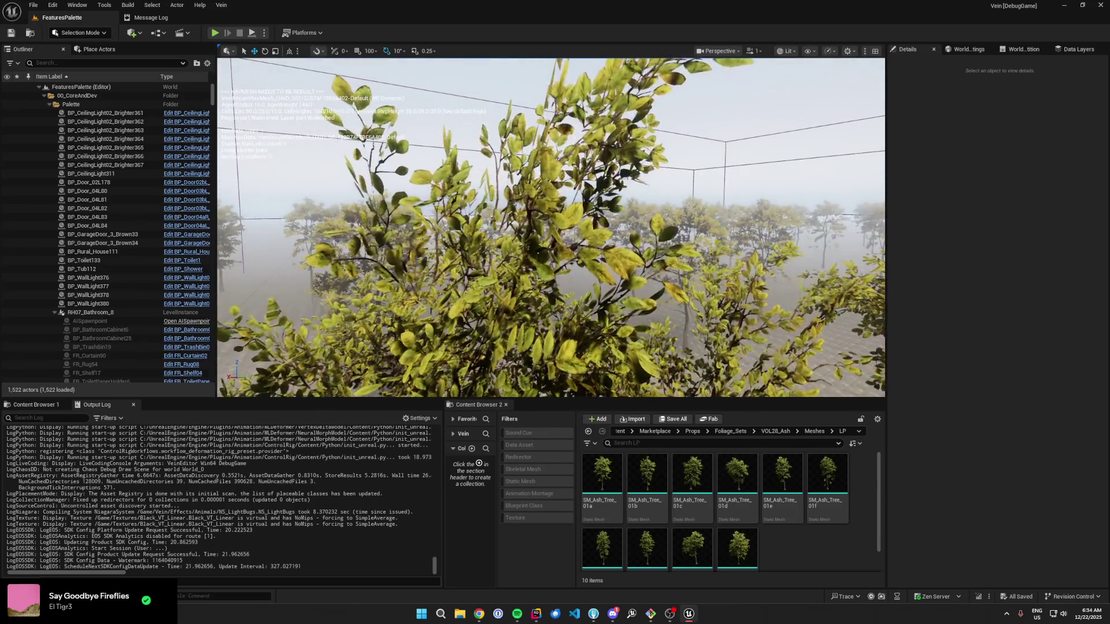
scroll(550, 227, up, 6)
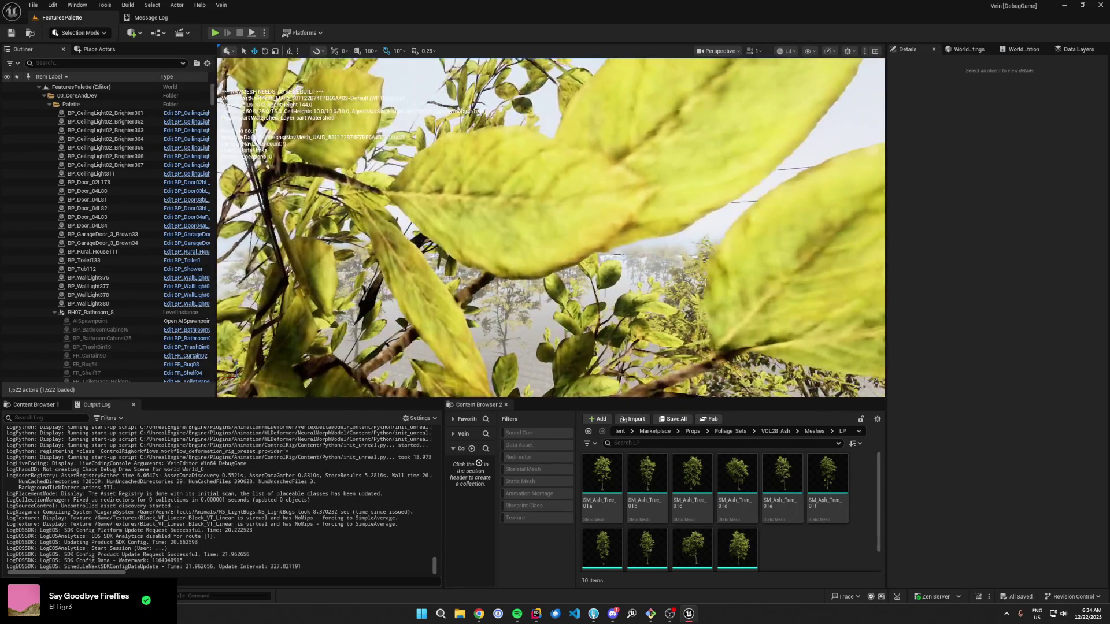
scroll(551, 227, up, 8)
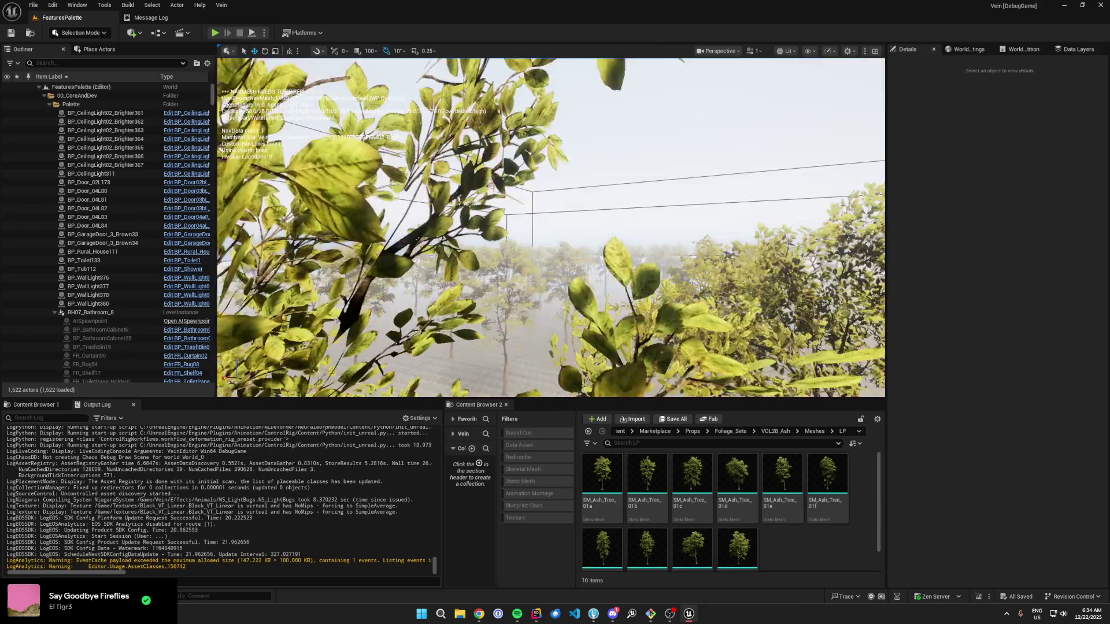
scroll(551, 228, up, 8)
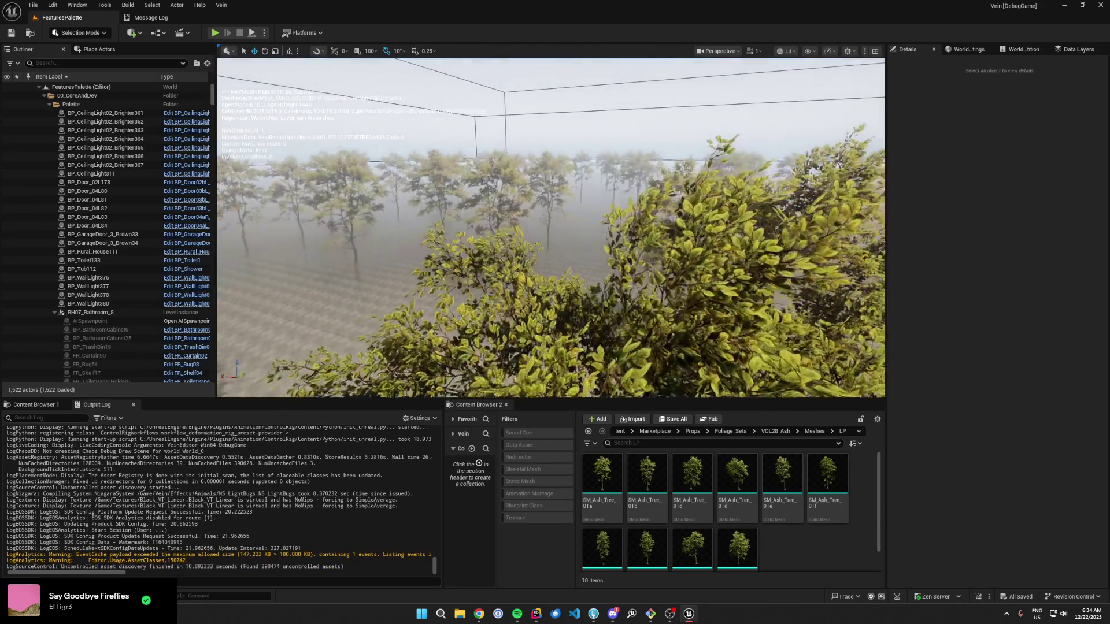
scroll(550, 227, up, 8)
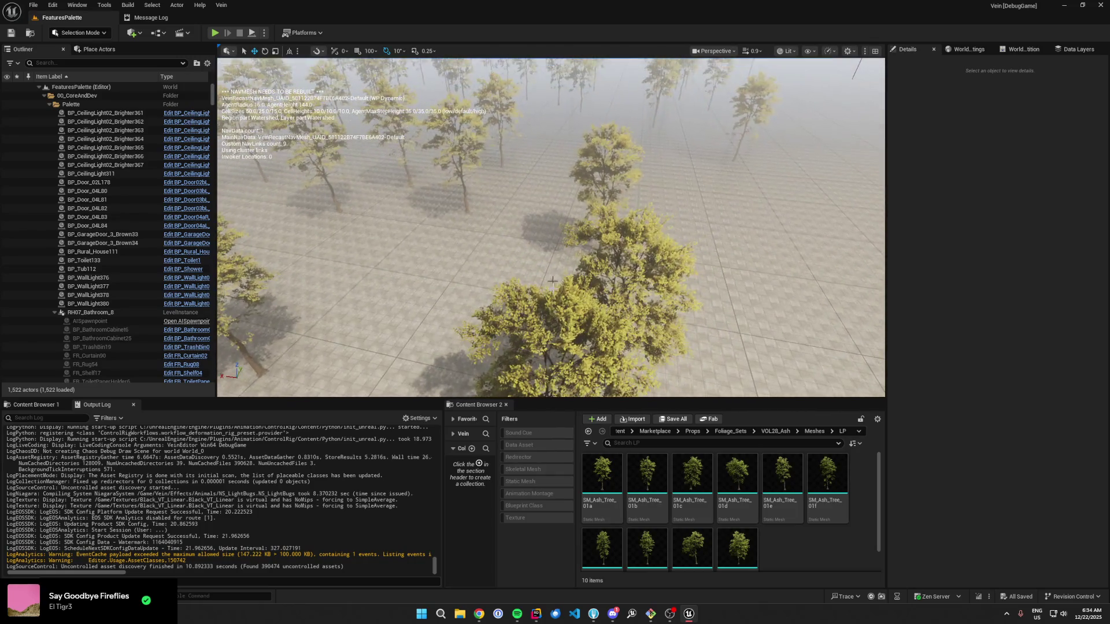
Step: Place SM_Spruce_Tree_01a from VOL4_Spruce_trees/Meshes/LP as a trial, then delete it
click(746, 432)
scroll(763, 505, down, 2)
double_click(646, 520)
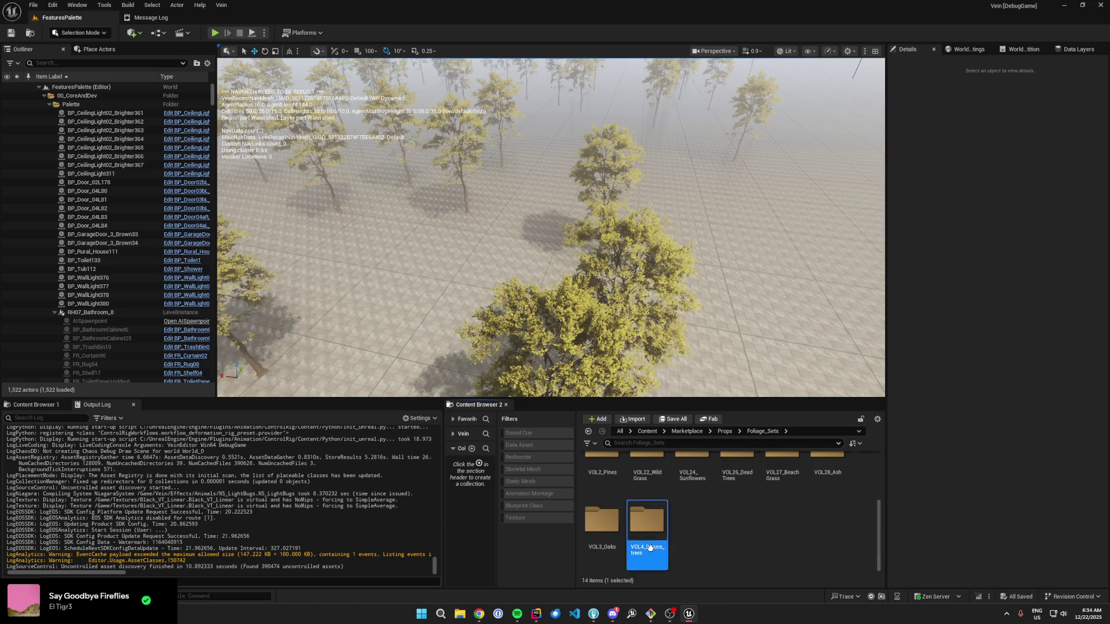
double_click(650, 491)
double_click(601, 474)
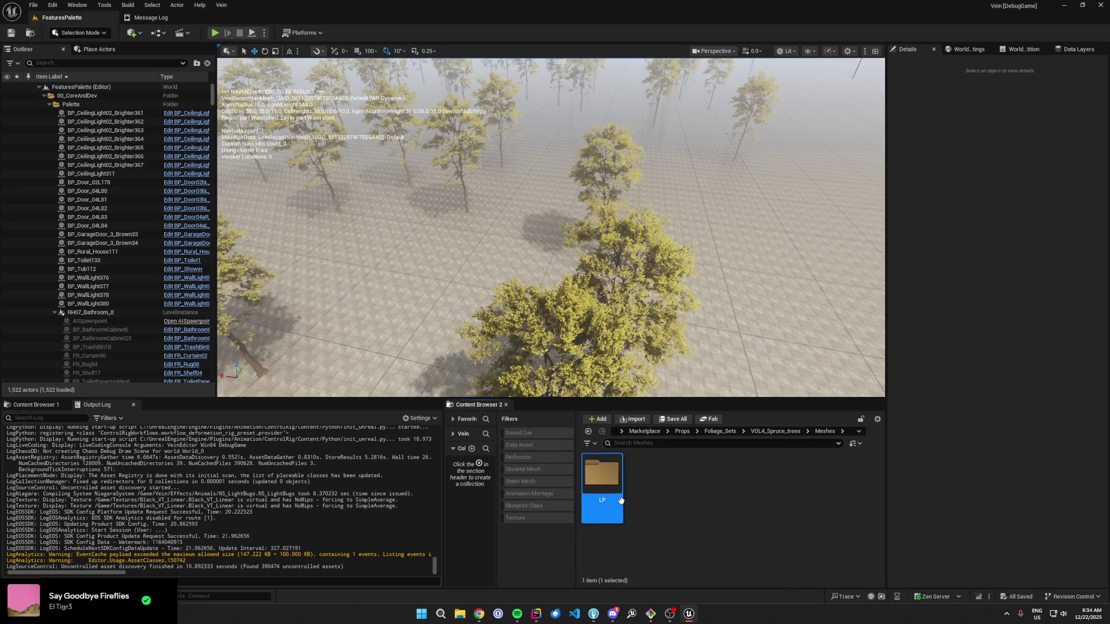
mouse_move(602, 480)
mouse_down()
mouse_move(404, 281)
mouse_move(430, 329)
mouse_move(492, 316)
mouse_up()
click(492, 316)
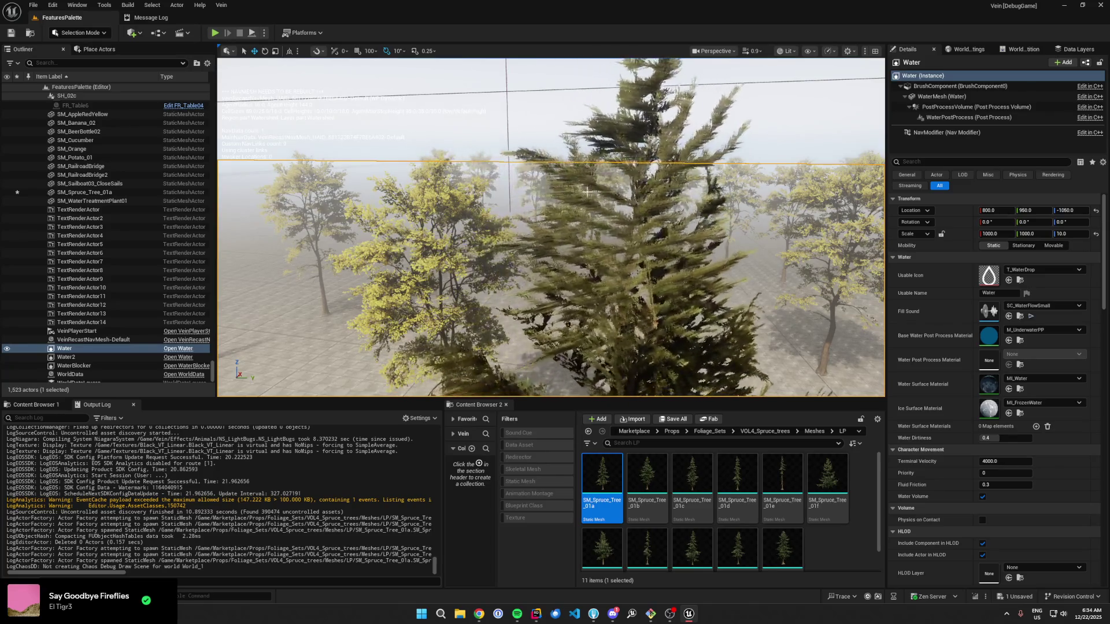
click(604, 248)
key(Delete)
mouse_move(604, 249)
mouse_down()
mouse_move(604, 323)
mouse_move(604, 232)
mouse_up()
Step: Duplicate SM_Ash_Tree_01a in VOL28_Ash/Meshes/LP as SM_Ash_Tree_01a1 and open it
click(710, 431)
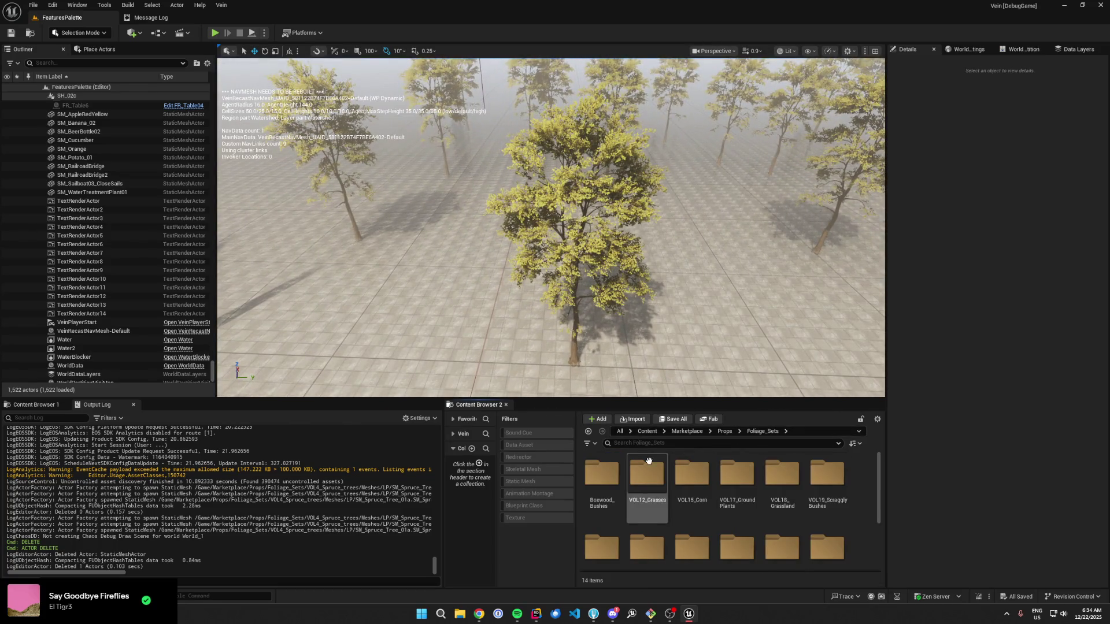
scroll(696, 502, down, 2)
double_click(827, 474)
double_click(646, 474)
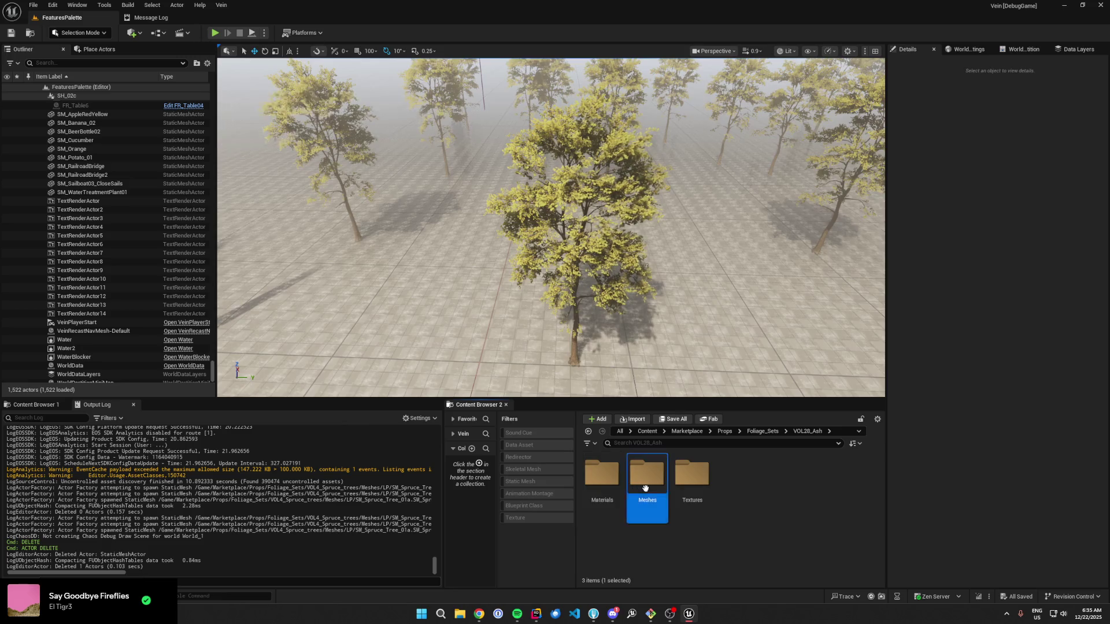
double_click(600, 475)
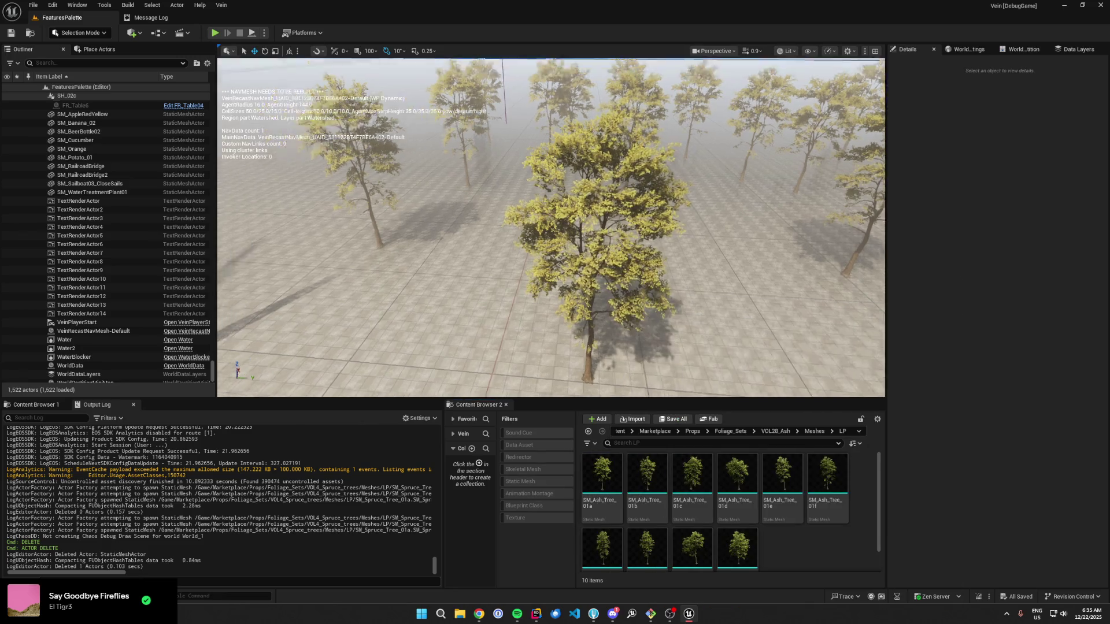
click(597, 480)
key(ctrl+d)
key(Return)
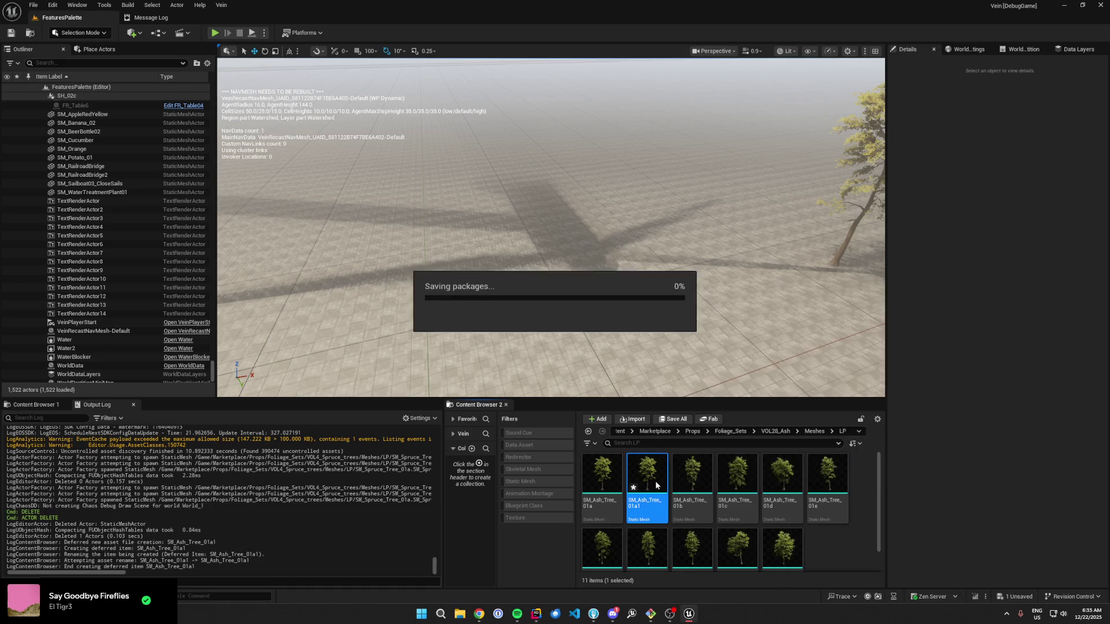
double_click(651, 483)
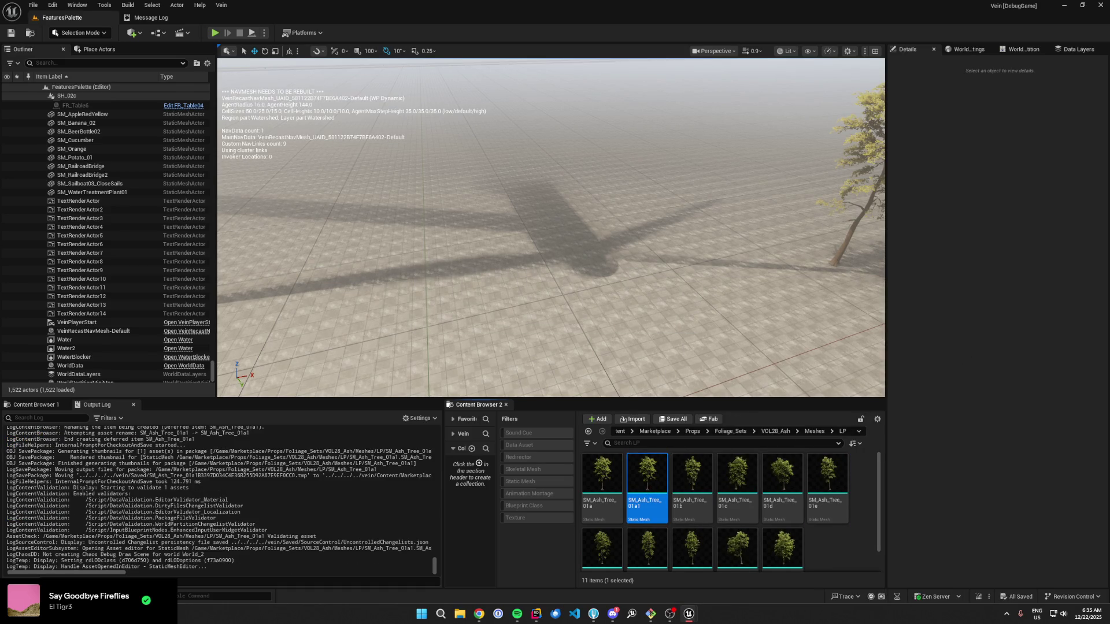
Step: Remove LOD 2 from SM_Ash_Tree_01a1 and save the mesh
scroll(902, 300, down, 8)
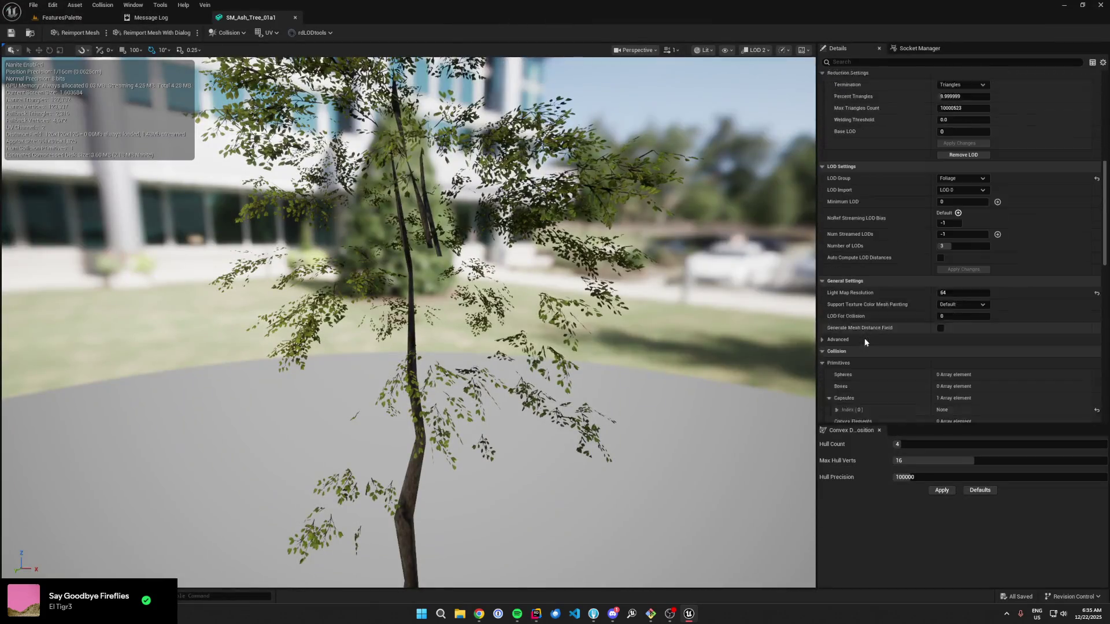
scroll(927, 266, up, 3)
click(963, 156)
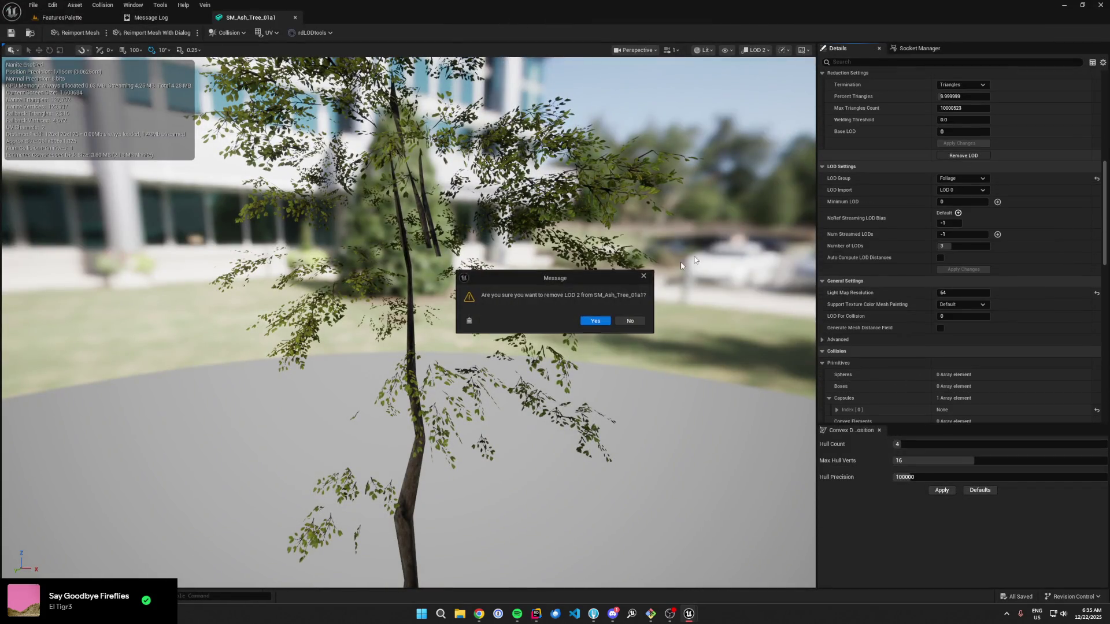
click(596, 321)
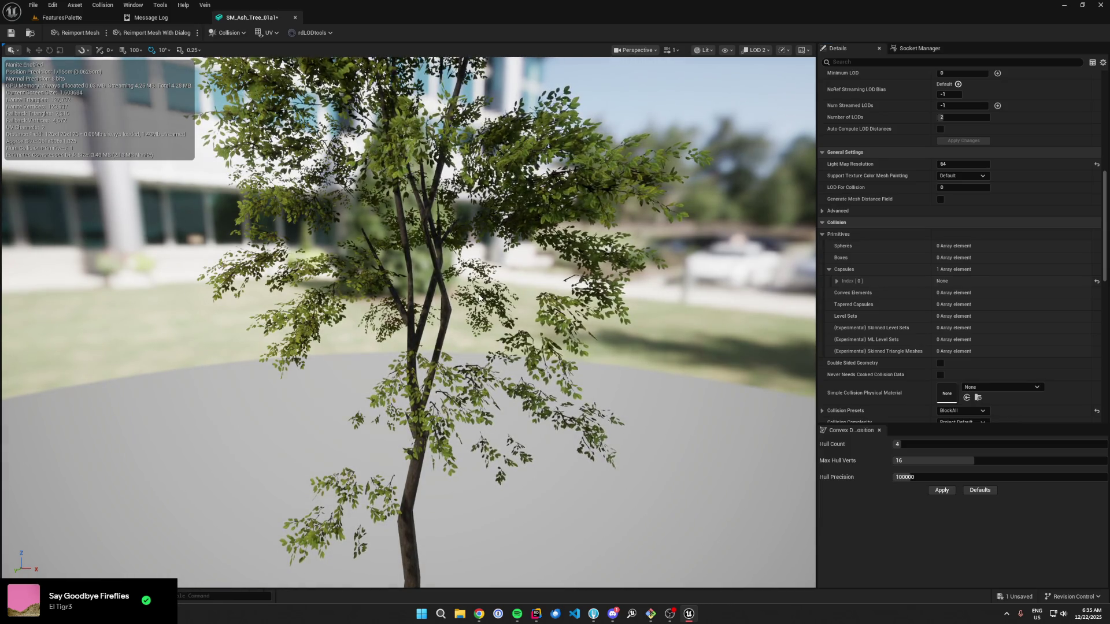
key(ctrl+s)
Step: Look over the rdLODtools Billboard and Planar LOD settings without applying them, then bring up Cubic
click(312, 32)
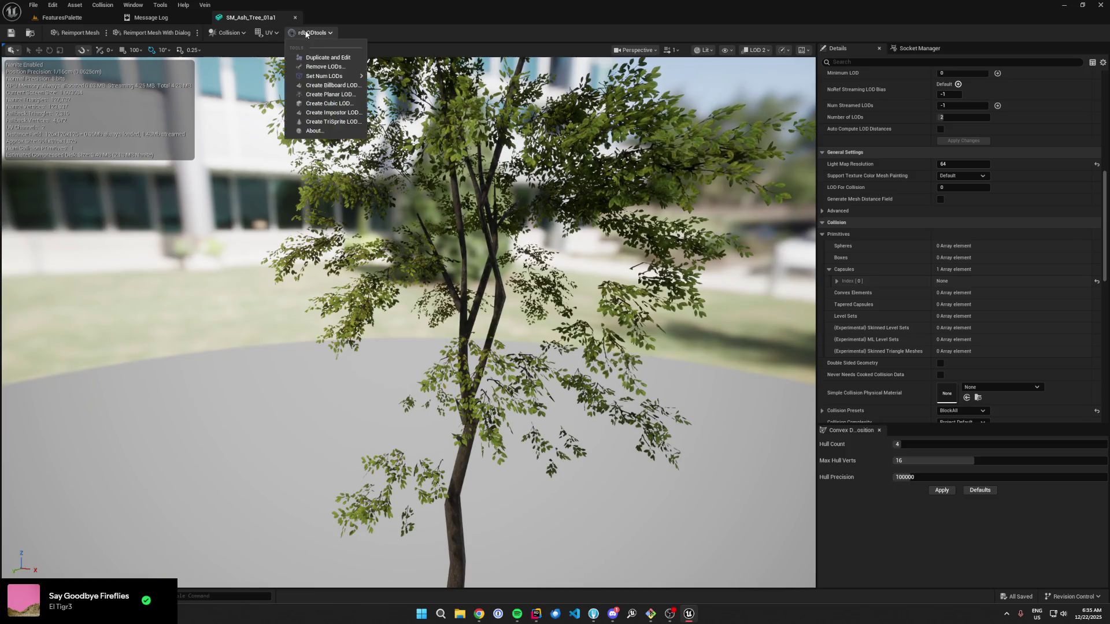
click(354, 87)
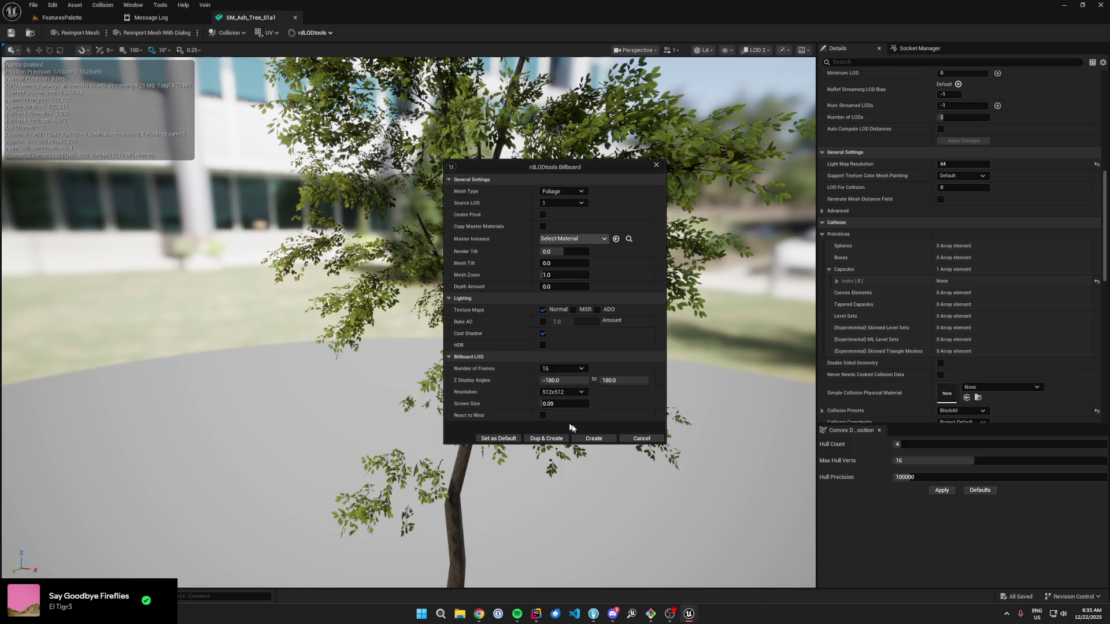
click(639, 439)
click(312, 33)
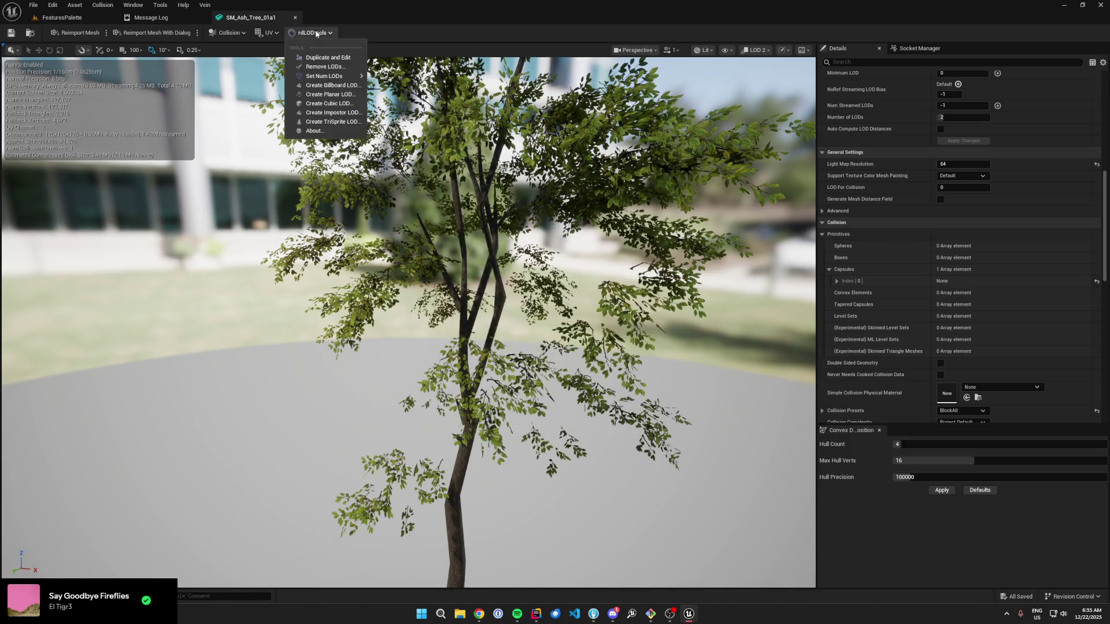
click(348, 98)
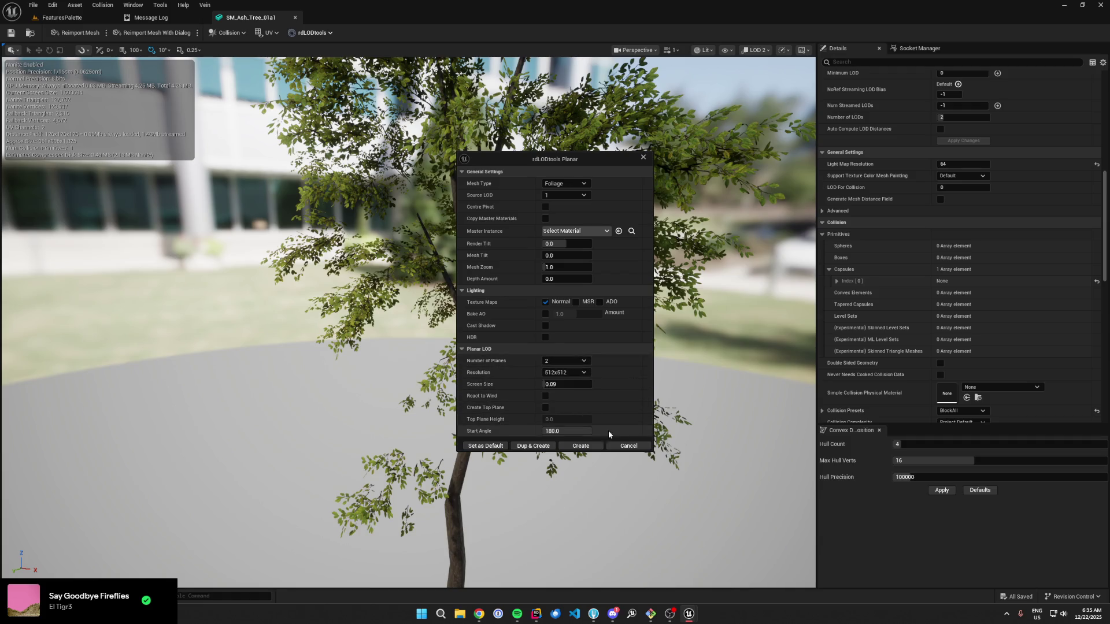
key(Escape)
click(312, 32)
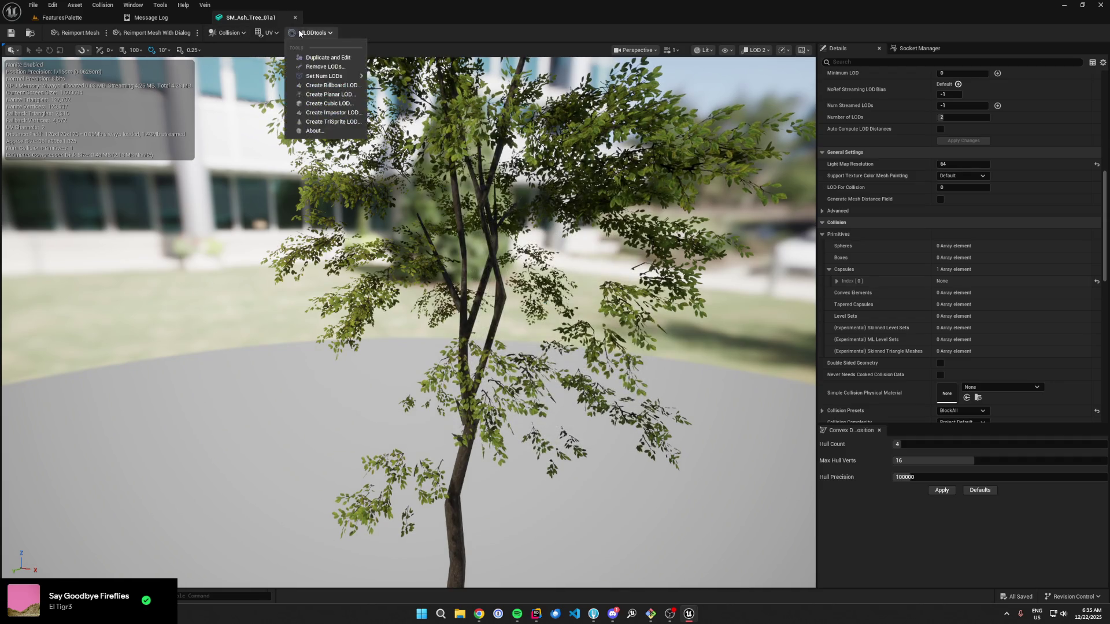
click(352, 107)
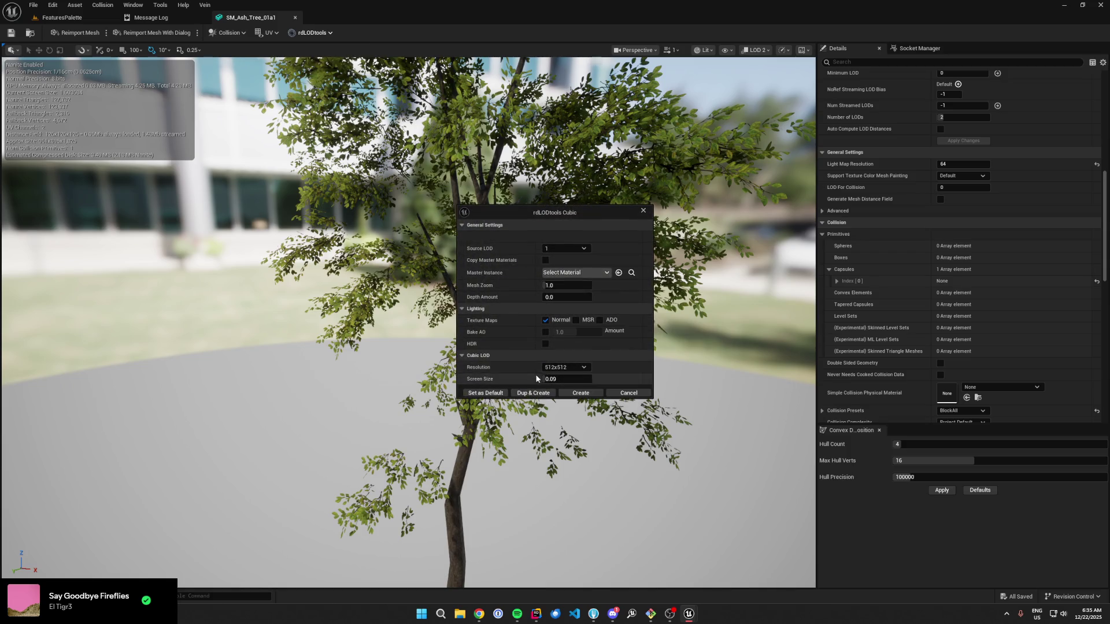
Step: Generate the cubic box LOD for SM_Ash_Tree_01a1, view it from the front, and close the editor
click(589, 393)
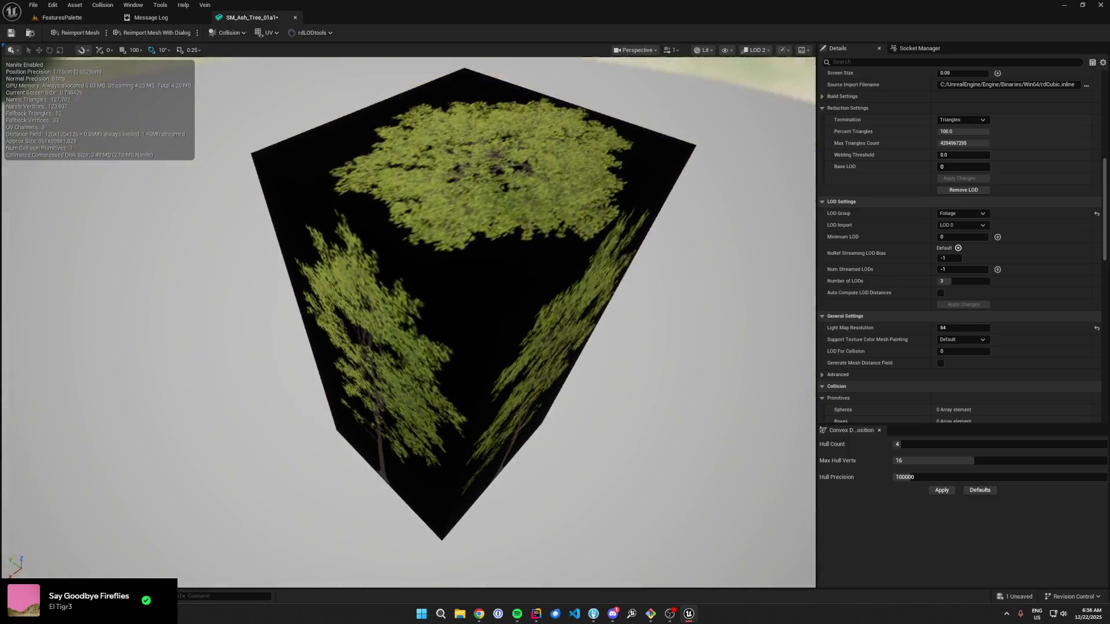
drag(458, 284, 458, 285)
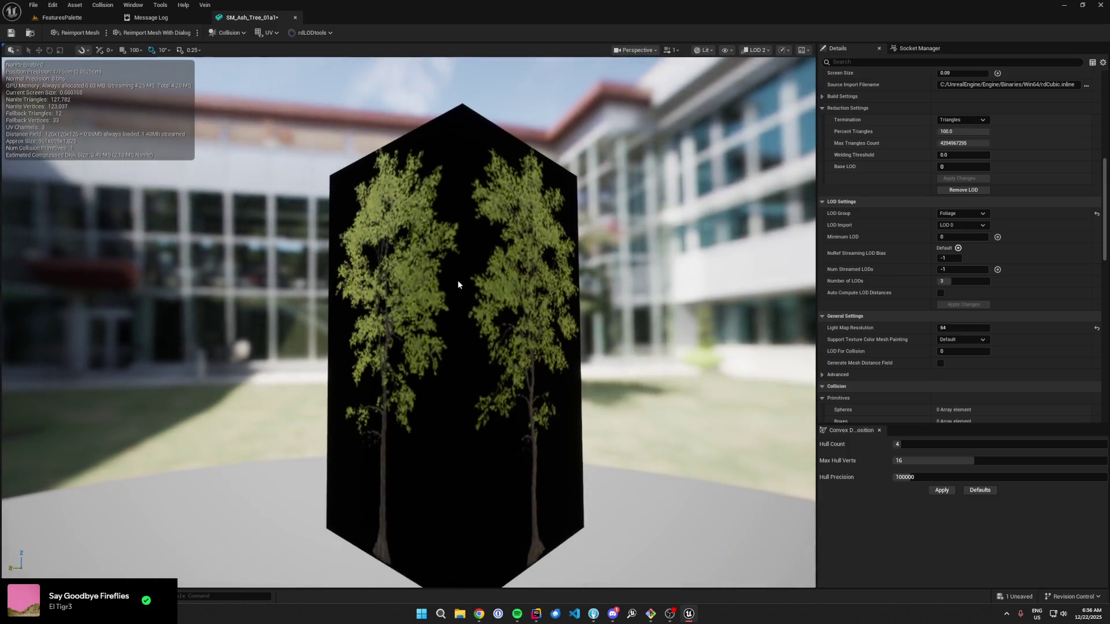
click(295, 17)
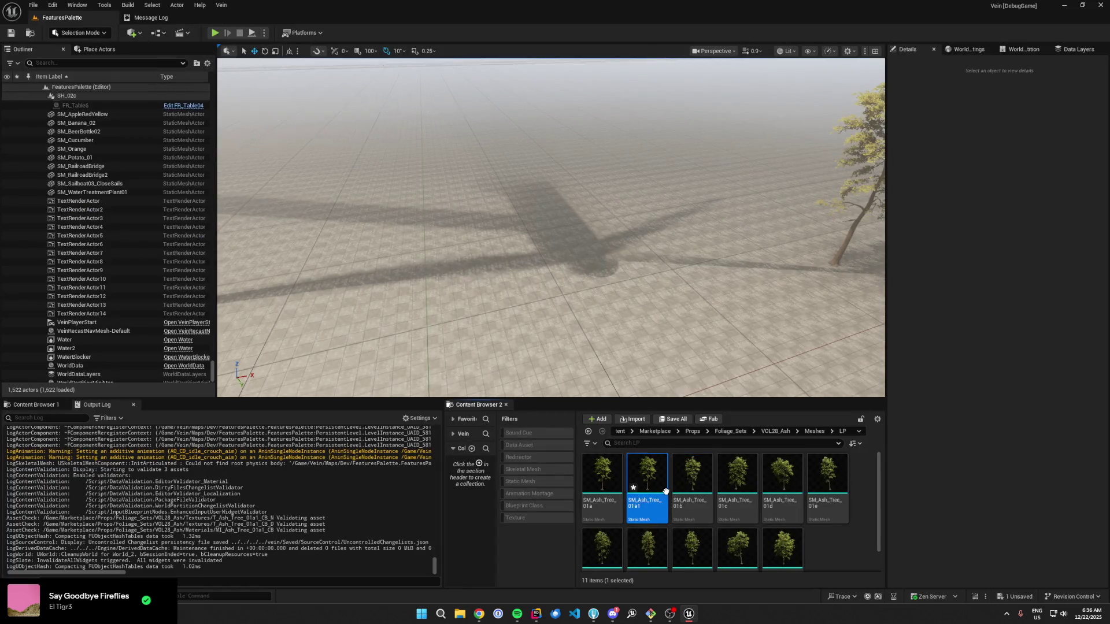
Step: Delete the previous SM_Ash_Tree_01a1 mesh and open the ash tree mesh for editing
mouse_move(665, 491)
key(Delete)
click(531, 452)
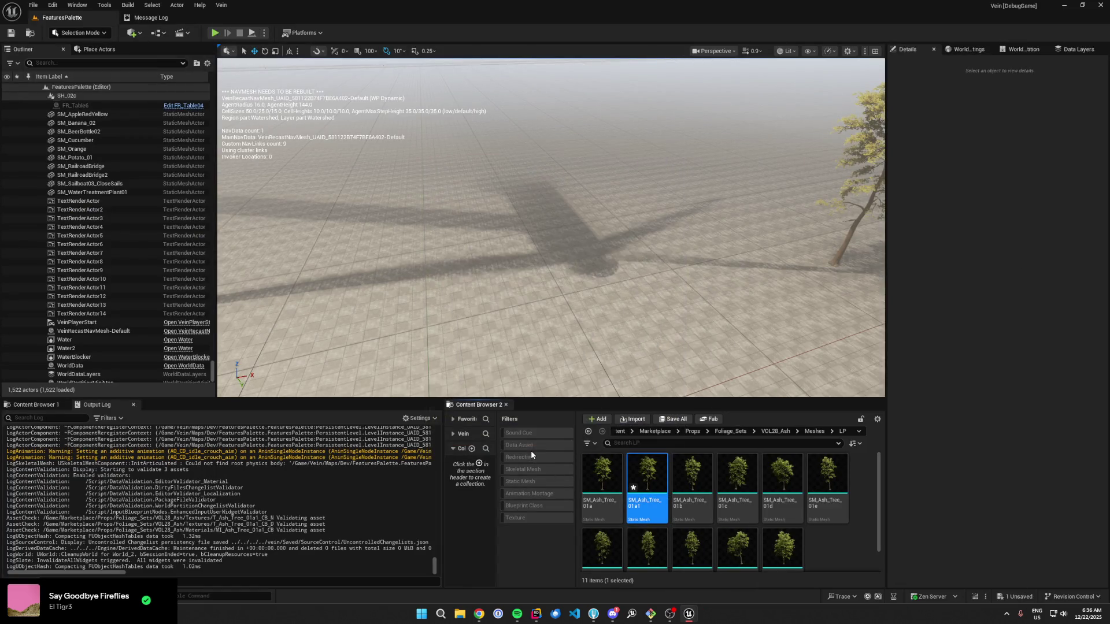
mouse_move(613, 497)
double_click(646, 497)
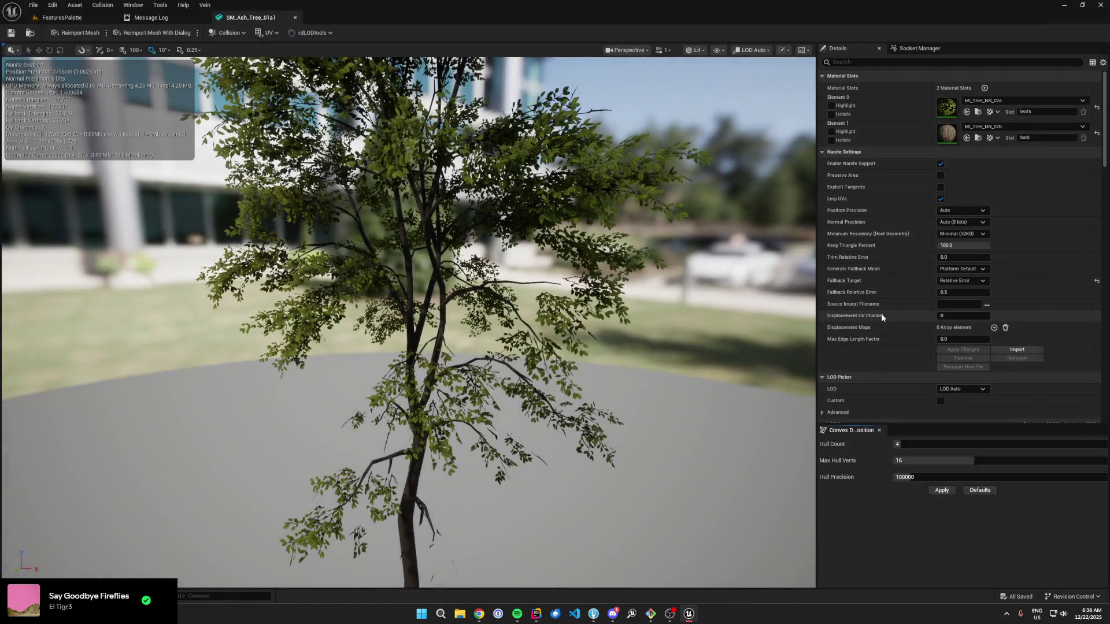
Step: Preview LOD 2 of the ash tree and remove it
scroll(881, 314, down, 3)
click(960, 305)
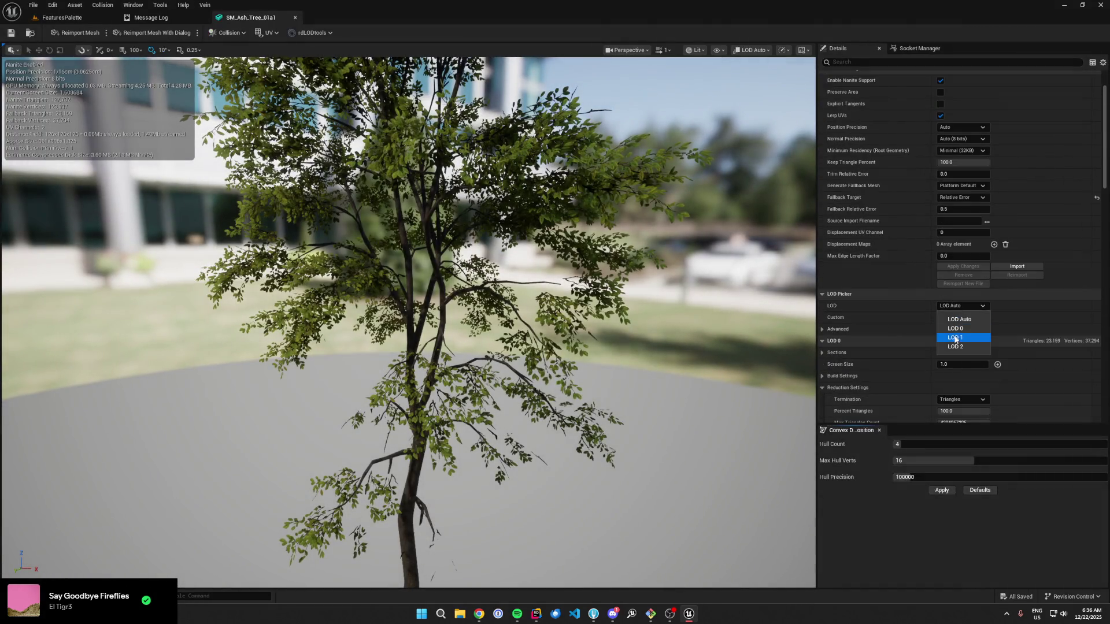
click(952, 343)
scroll(952, 344, down, 5)
click(971, 318)
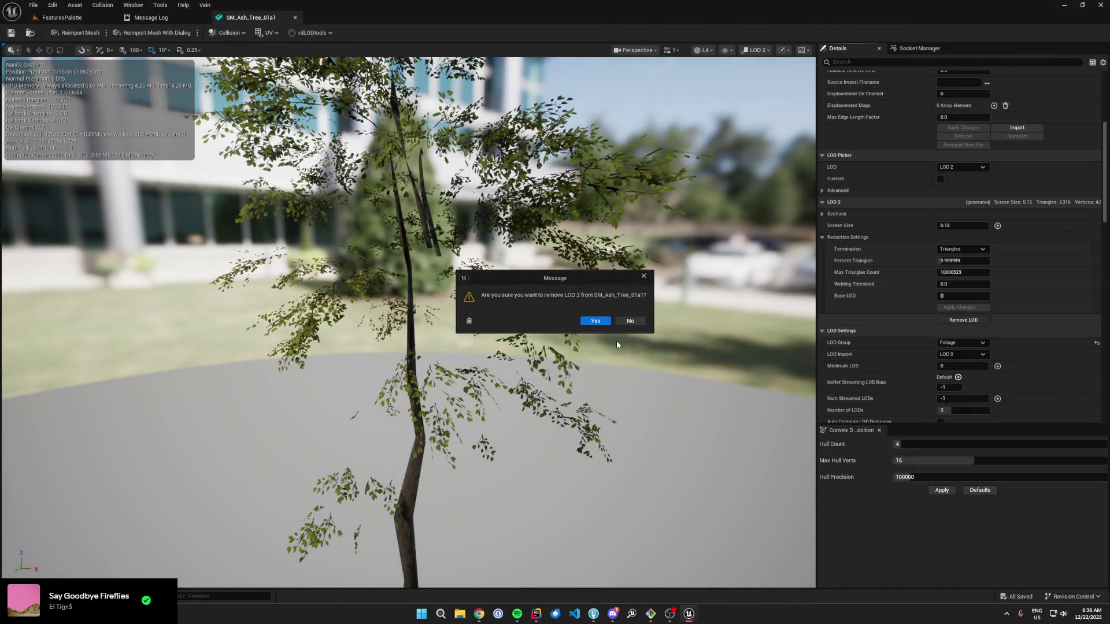
click(632, 319)
Step: Create an rdLODtools impostor LOD at 2048x2048 resolution
click(313, 33)
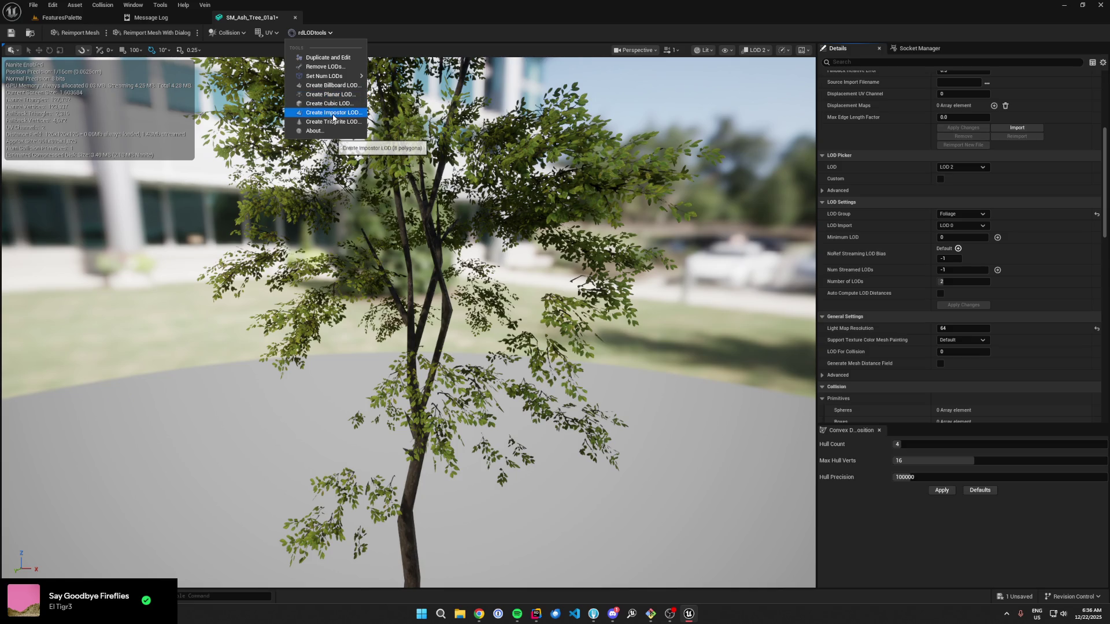
click(328, 112)
click(578, 272)
click(578, 272)
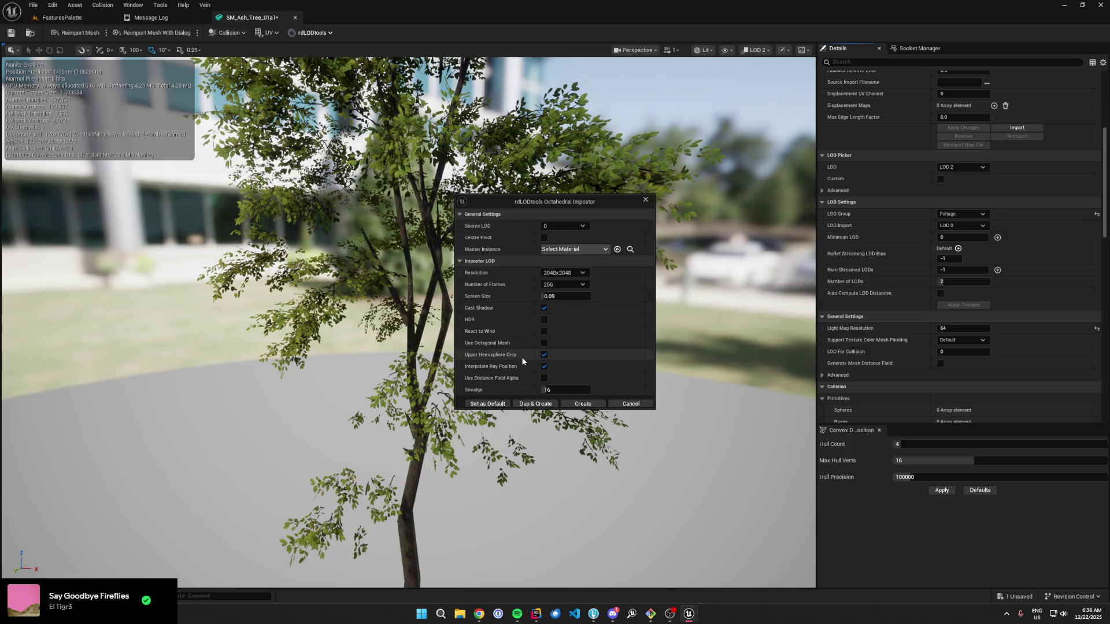
click(581, 404)
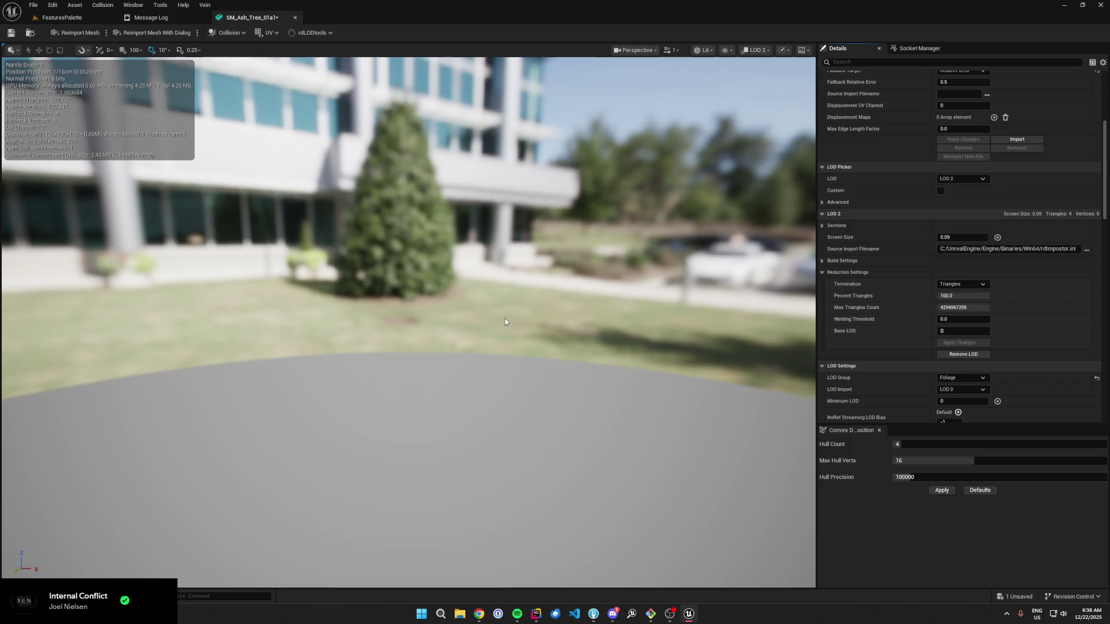
Step: Inspect the impostor tree and its base colour texture atlas from the MI_Ash_Tree_01a1_OI material instance
mouse_move(574, 282)
mouse_down()
mouse_move(555, 269)
mouse_move(539, 330)
mouse_move(546, 266)
mouse_move(530, 302)
mouse_move(534, 251)
mouse_move(533, 291)
mouse_move(514, 292)
mouse_up()
scroll(913, 163, up, 1)
scroll(914, 163, up, 7)
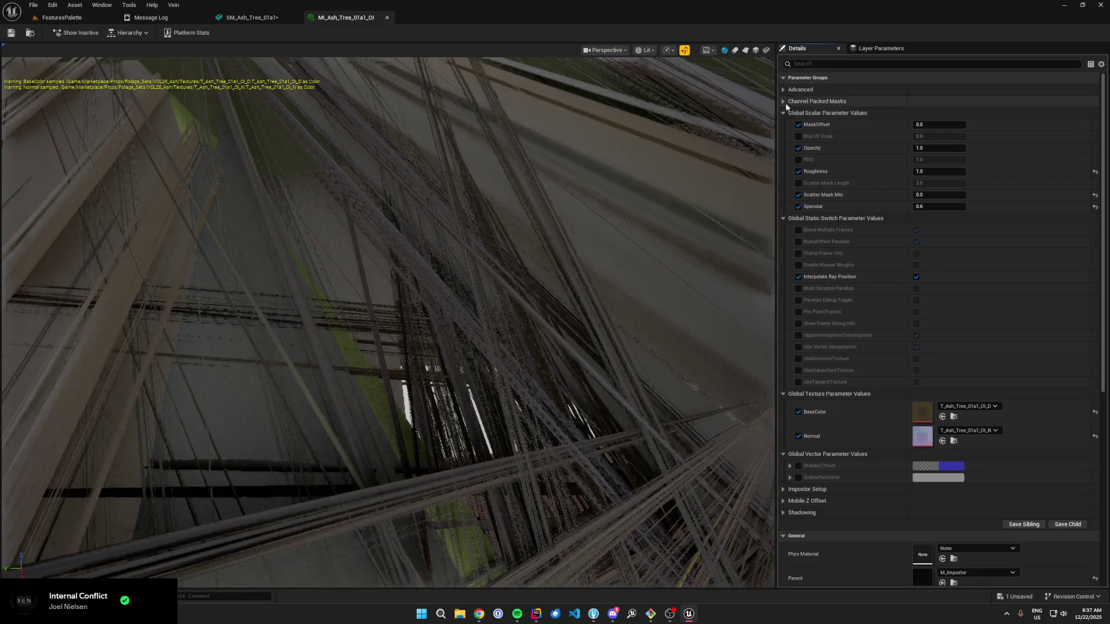
double_click(922, 412)
click(341, 17)
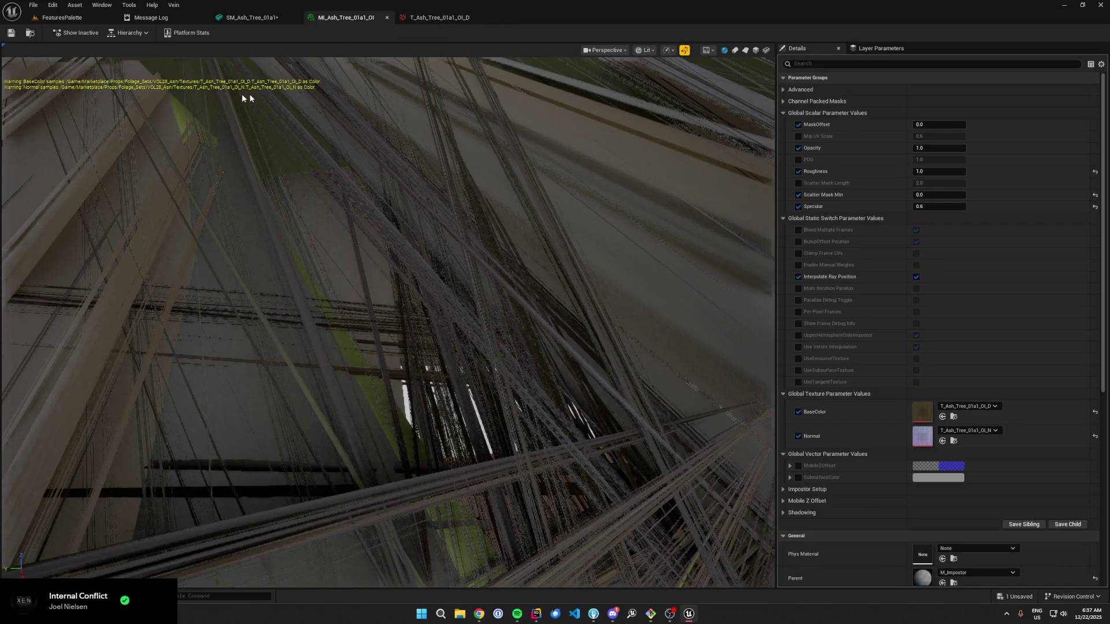
click(437, 17)
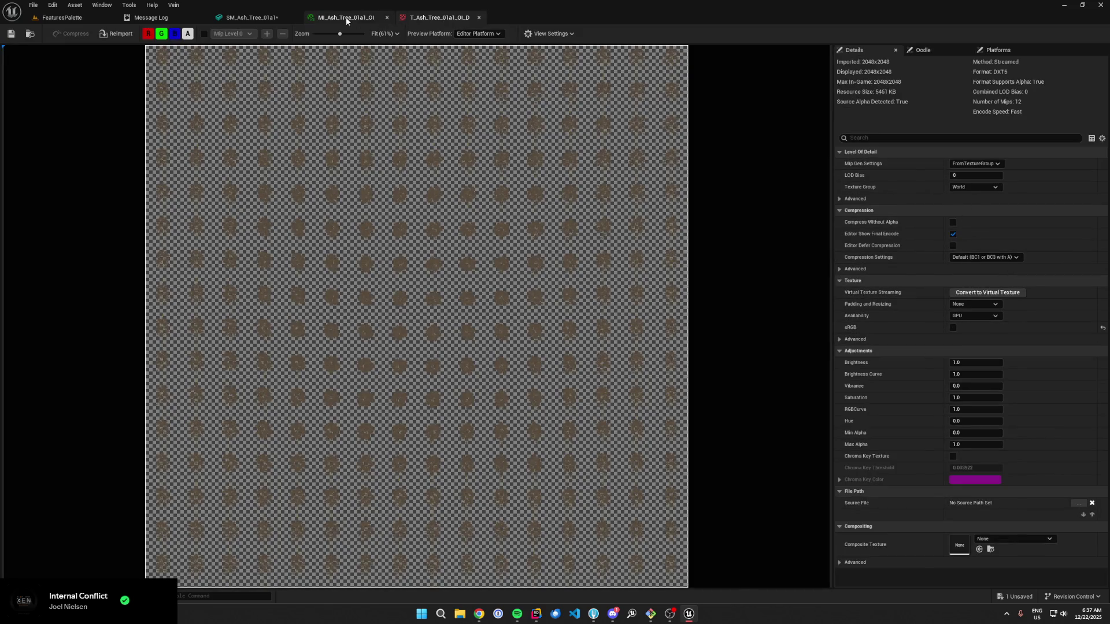
click(345, 18)
click(429, 19)
click(345, 18)
Step: Open the impostor's normal map, compare it with the base colour, and return to FeaturesPalette
double_click(923, 437)
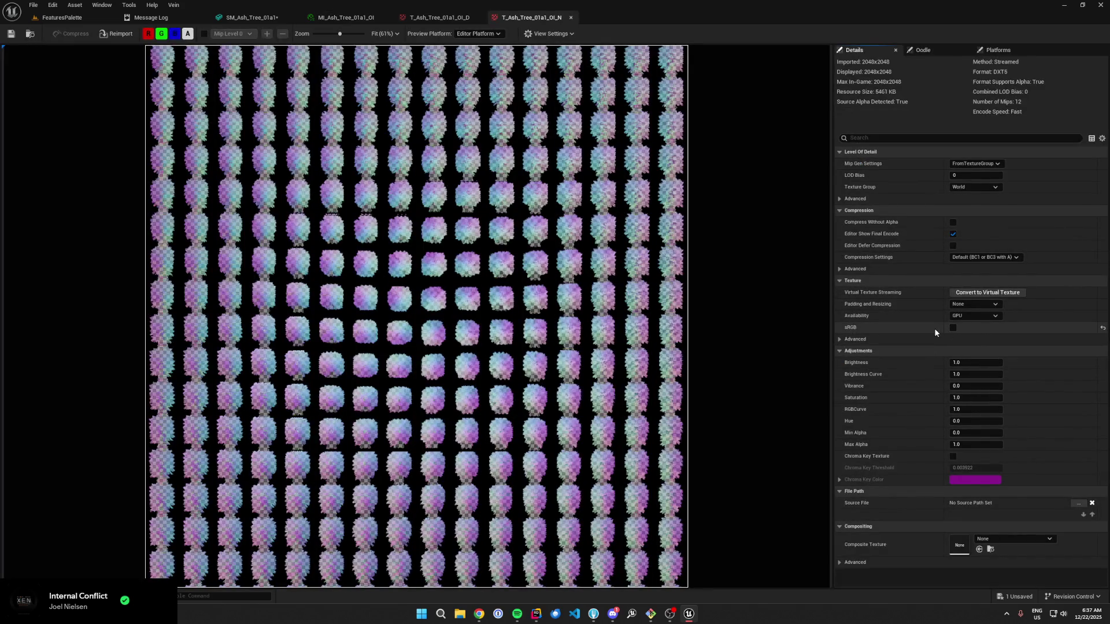
click(440, 17)
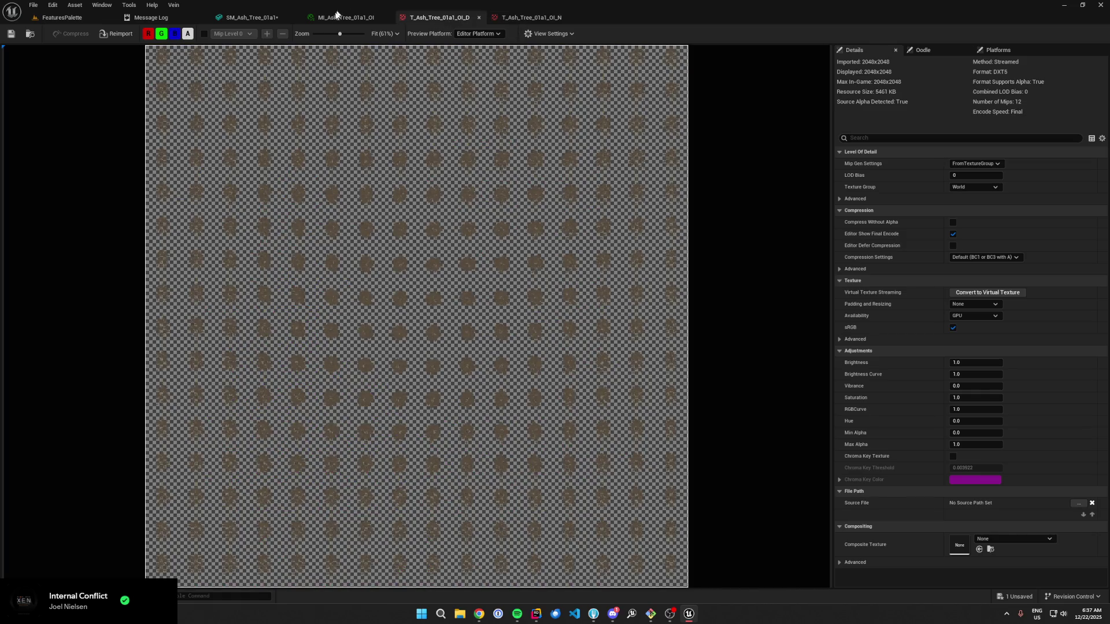
click(337, 16)
click(250, 18)
click(58, 19)
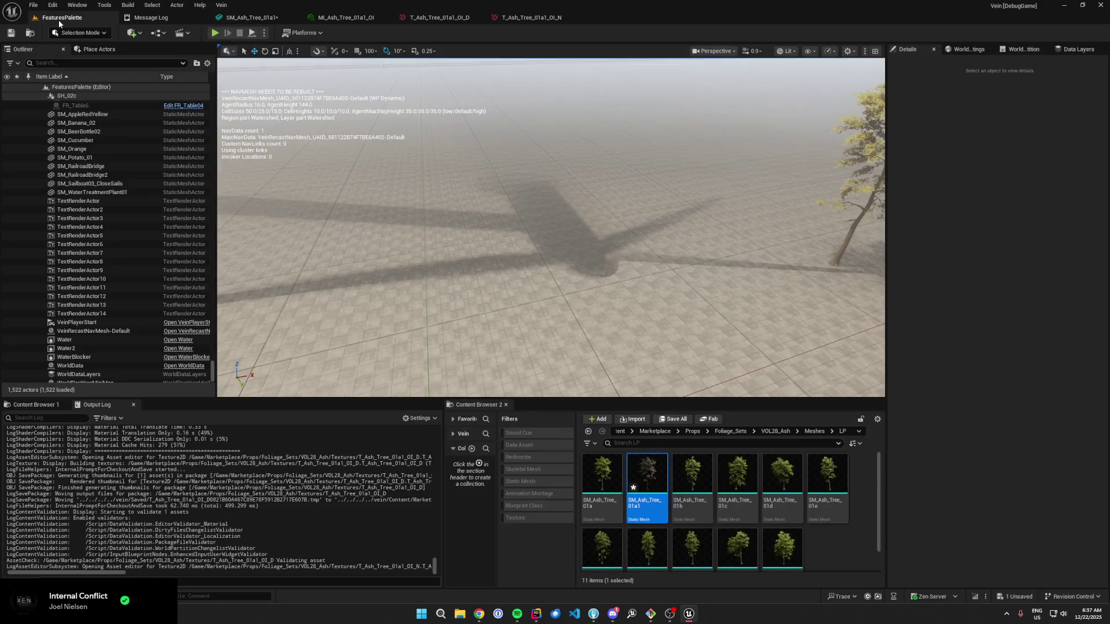
Step: Close Unreal Editor, answering its save prompt
mouse_move(638, 479)
click(1095, 7)
click(618, 405)
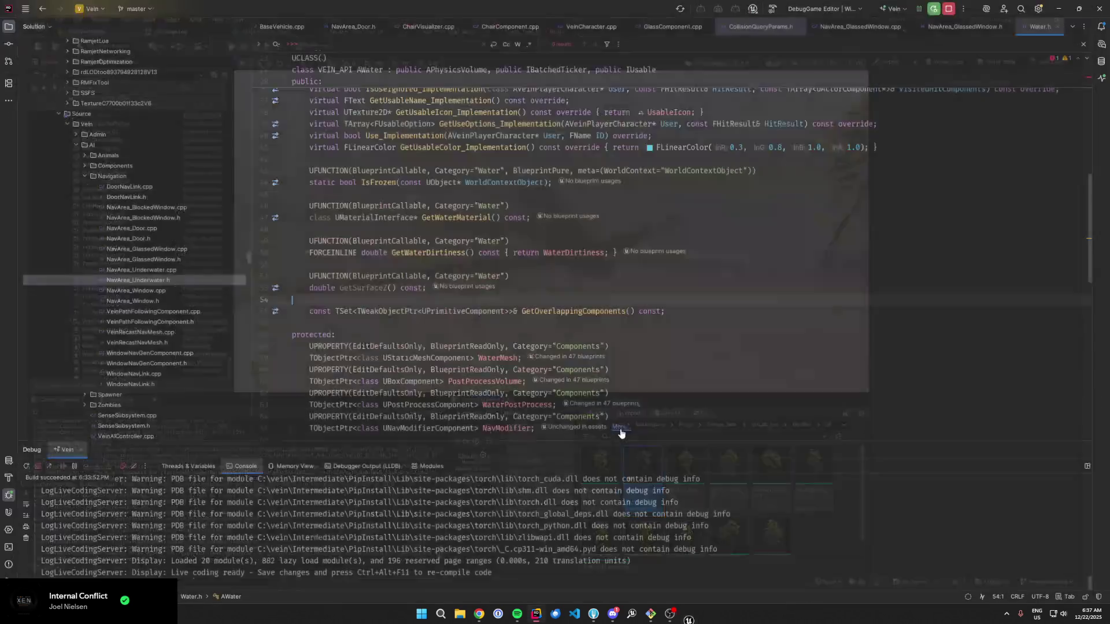
Step: Bring Fork to the front to see the 10 unstaged local changes
click(604, 615)
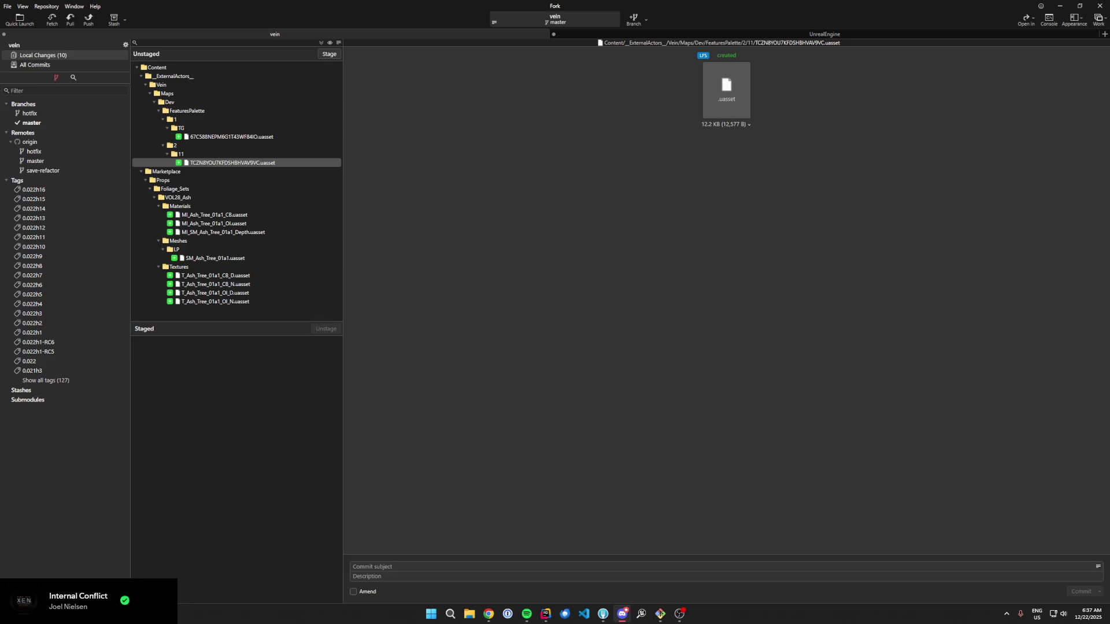
Step: Discard the unstaged Marketplace ash tree asset changes in Fork, then return to Rider
click(225, 118)
click(196, 174)
key(Delete)
key(Return)
key(alt+Tab)
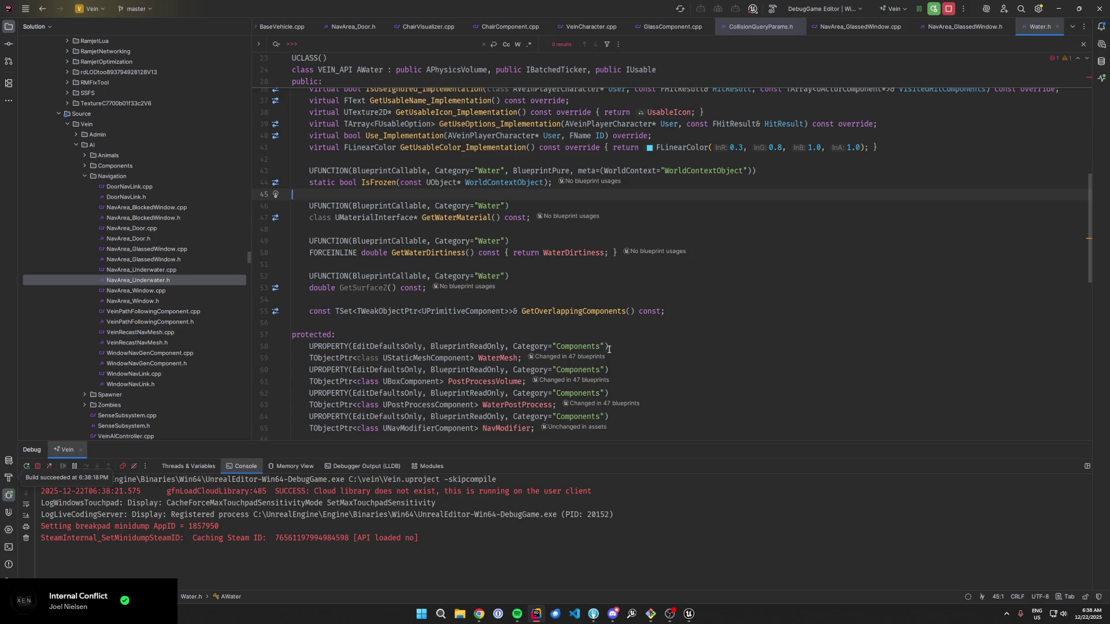
Step: Switch from Rider back to Unreal Editor and open SM_Ash_Tree_01a
click(625, 394)
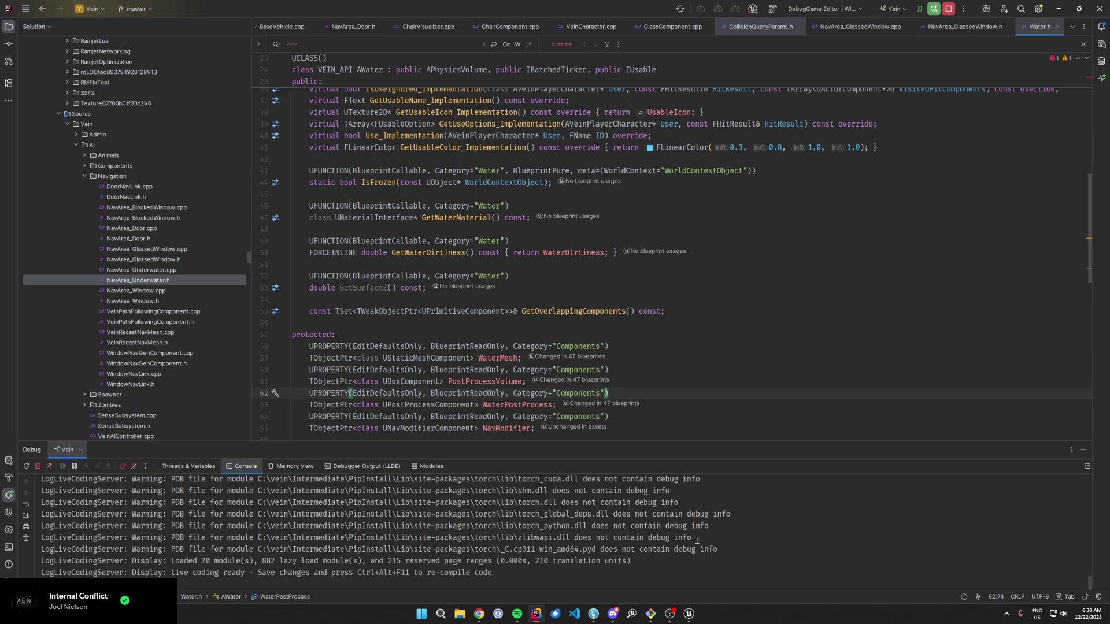
click(689, 621)
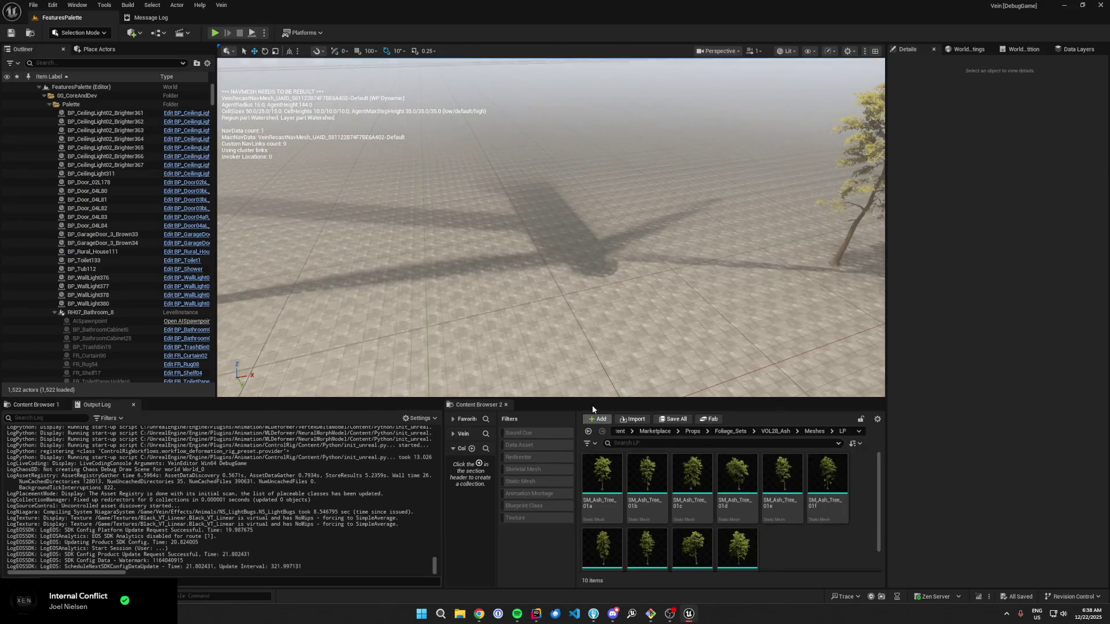
double_click(598, 491)
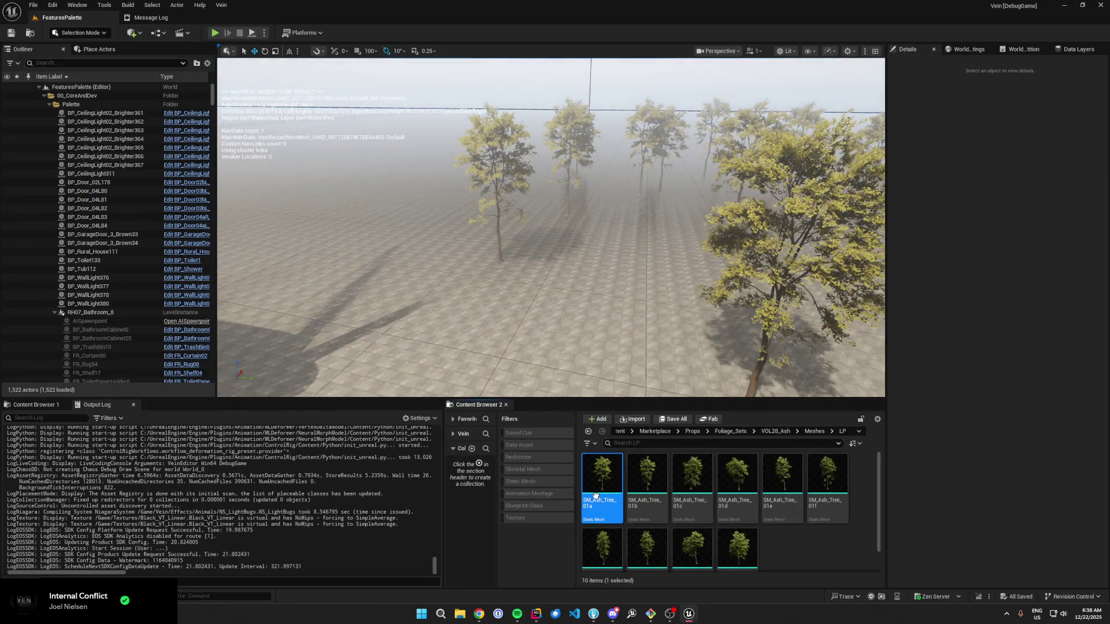
Step: Preview LOD 2 of SM_Ash_Tree_01a and remove it
scroll(886, 277, down, 7)
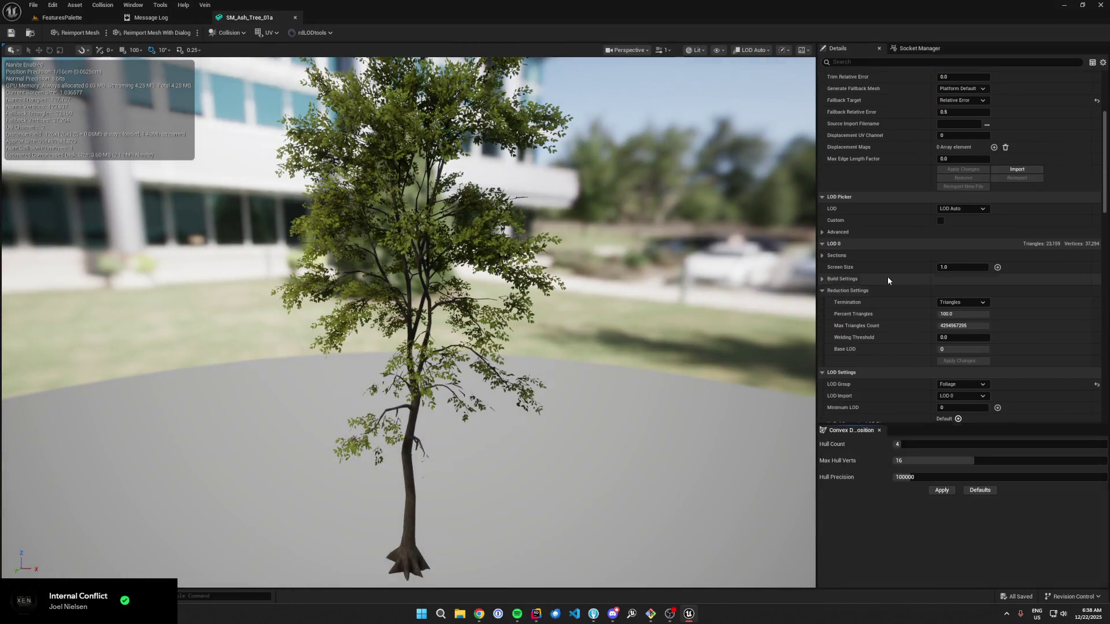
click(959, 195)
click(959, 236)
click(963, 347)
click(591, 319)
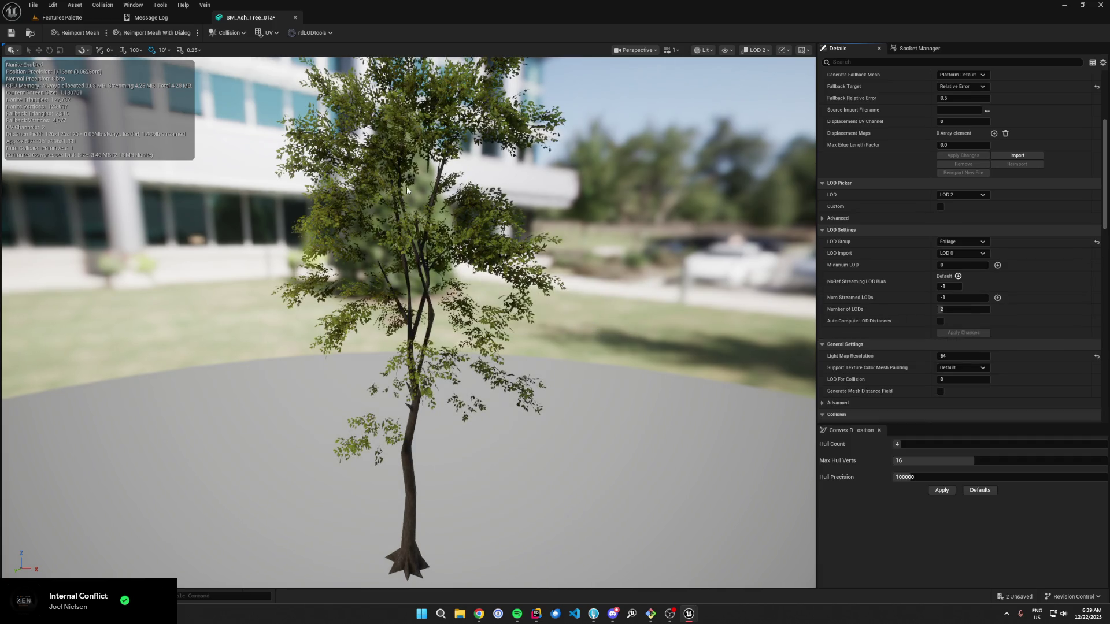
Step: Open and cancel the rdLODtools Billboard LOD settings, then reopen the LOD tools menu
click(325, 35)
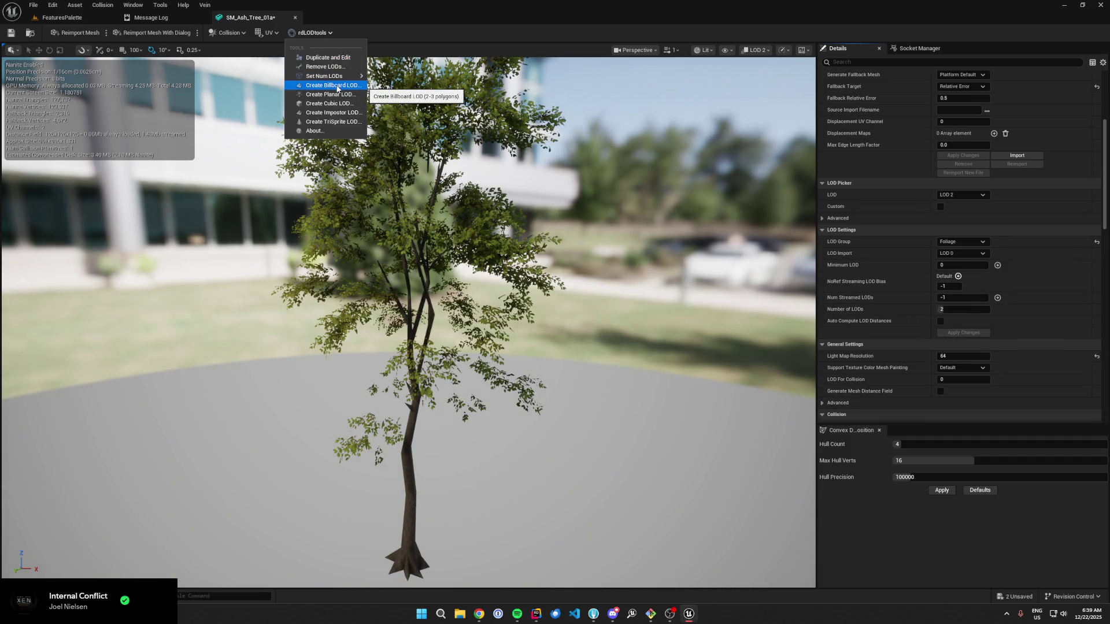
click(337, 87)
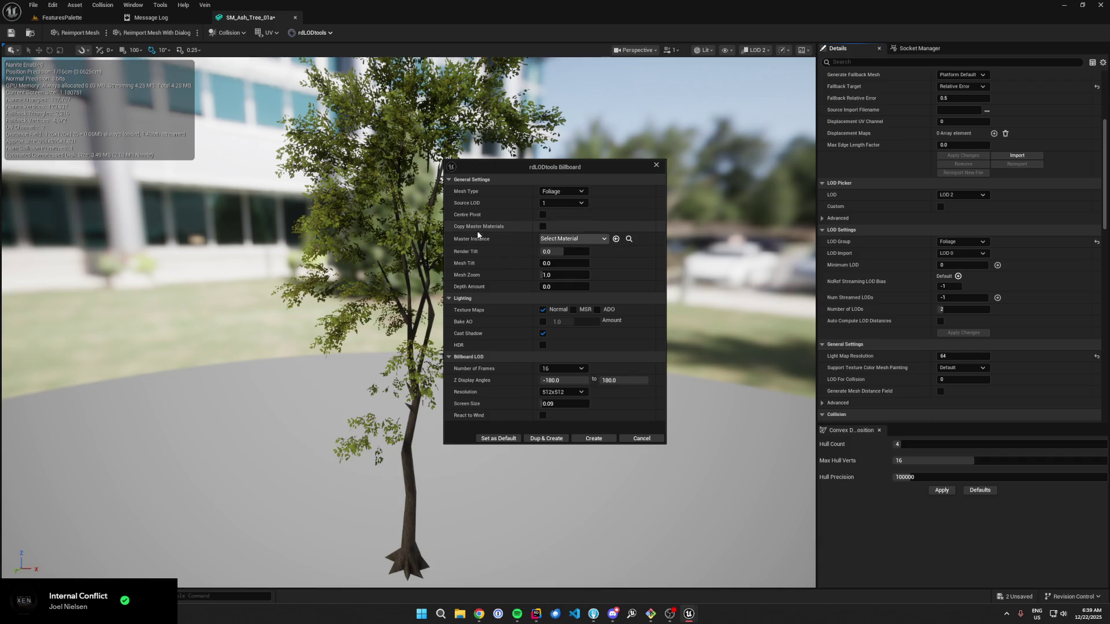
click(641, 438)
click(312, 32)
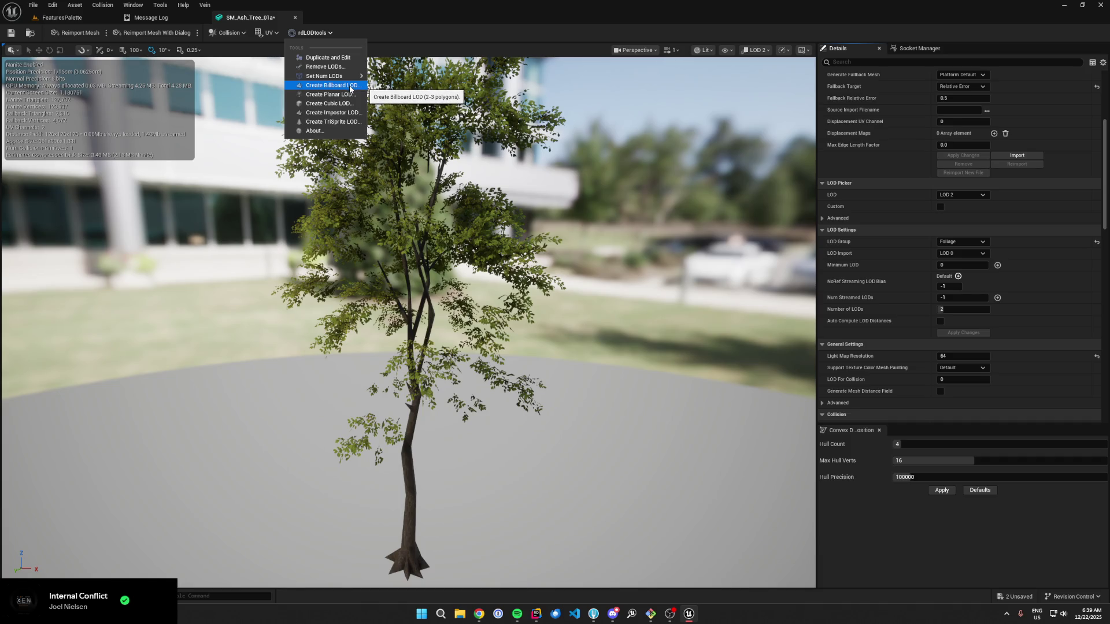
Step: Create an rdLODtools billboard LOD from source LOD 0 with a 0.1 screen size
click(349, 87)
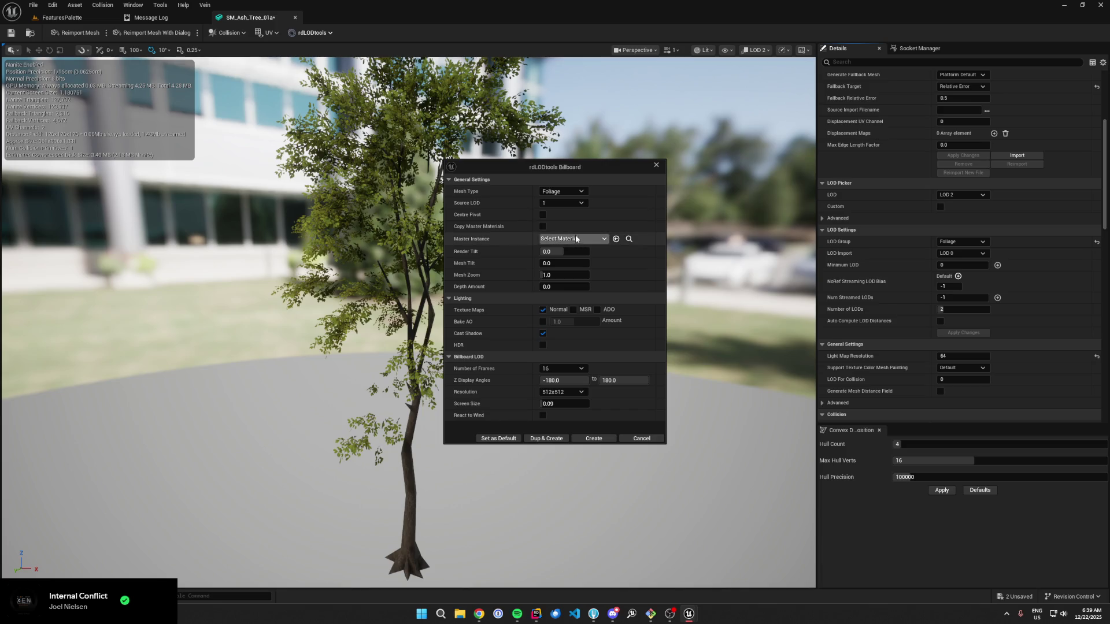
click(562, 201)
click(560, 214)
click(584, 404)
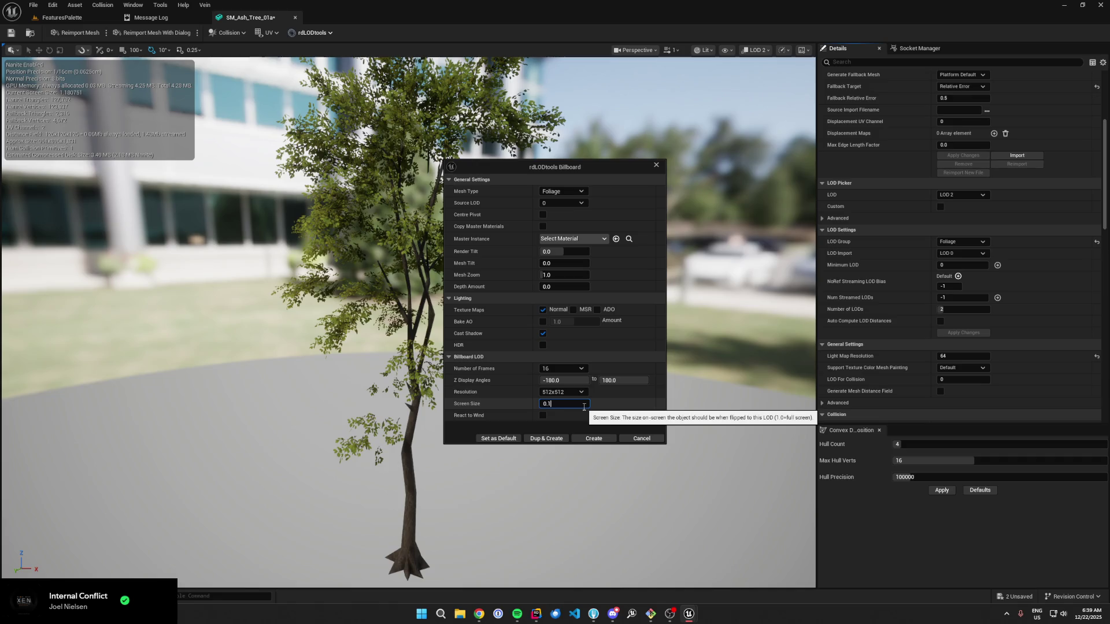
click(496, 439)
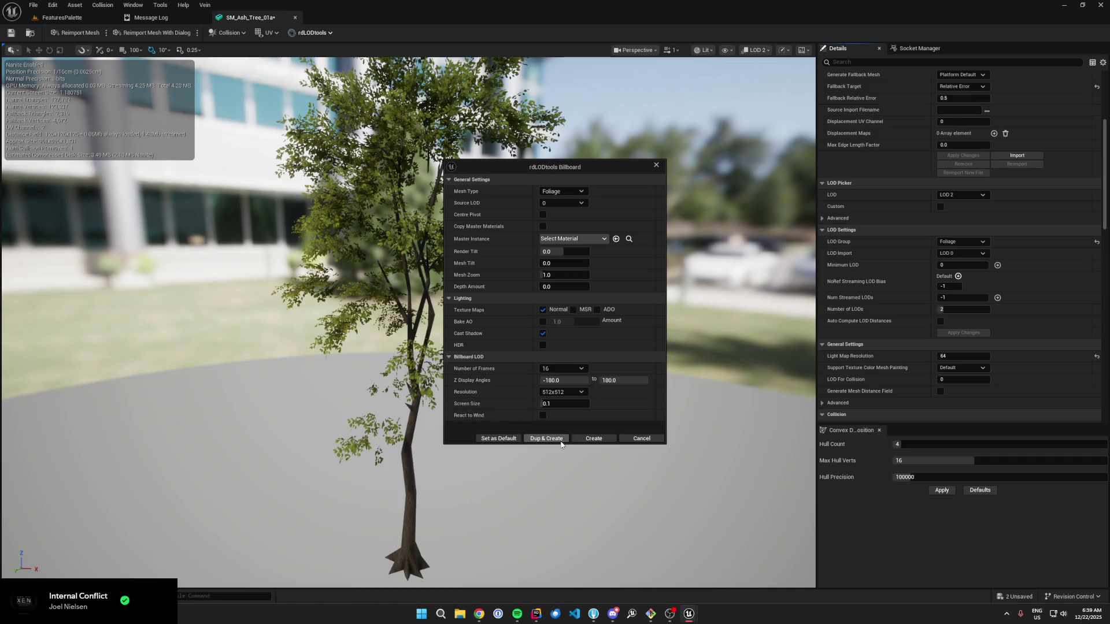
click(591, 441)
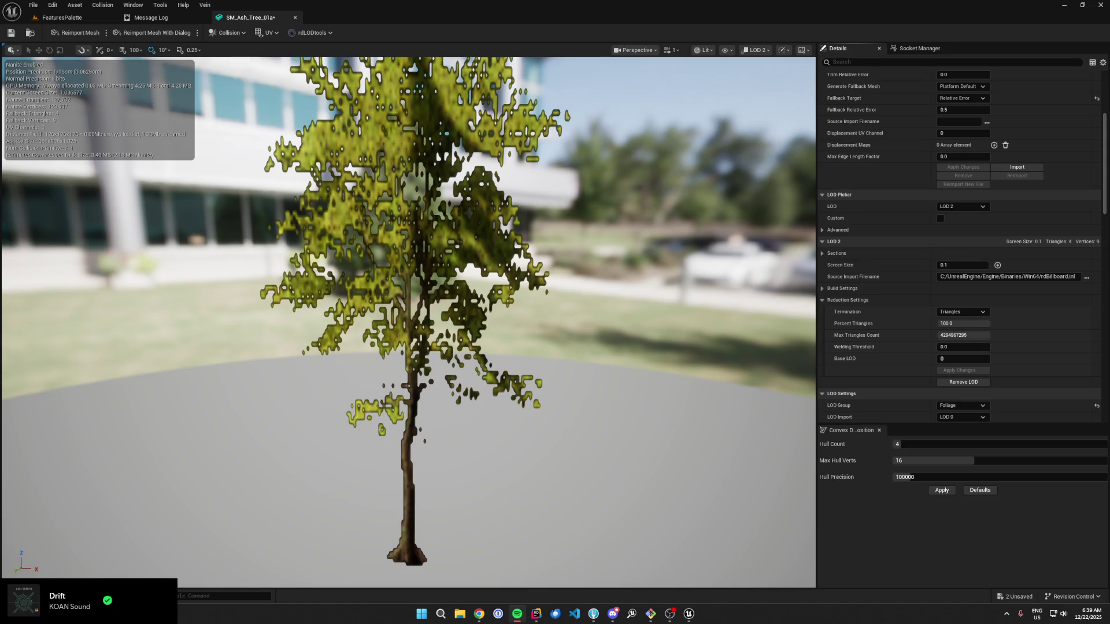
Step: Preview SM_Ash_Tree_01a at LOD Auto, zooming to check the billboard switch, then return to FeaturesPalette
drag(404, 289, 809, 289)
scroll(409, 321, up, 10)
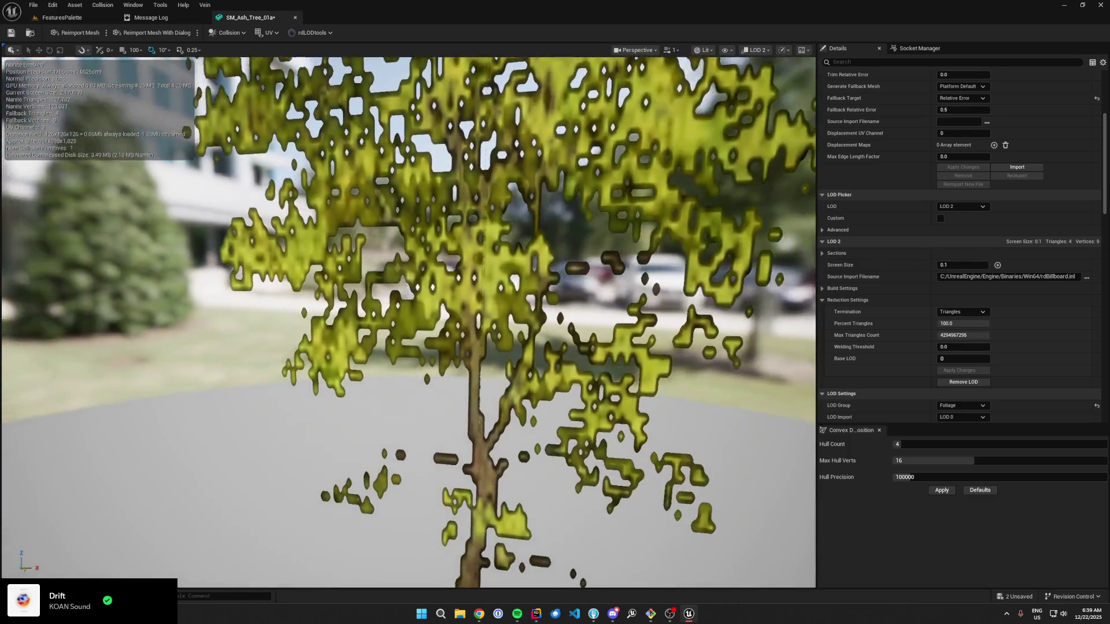
scroll(408, 321, down, 5)
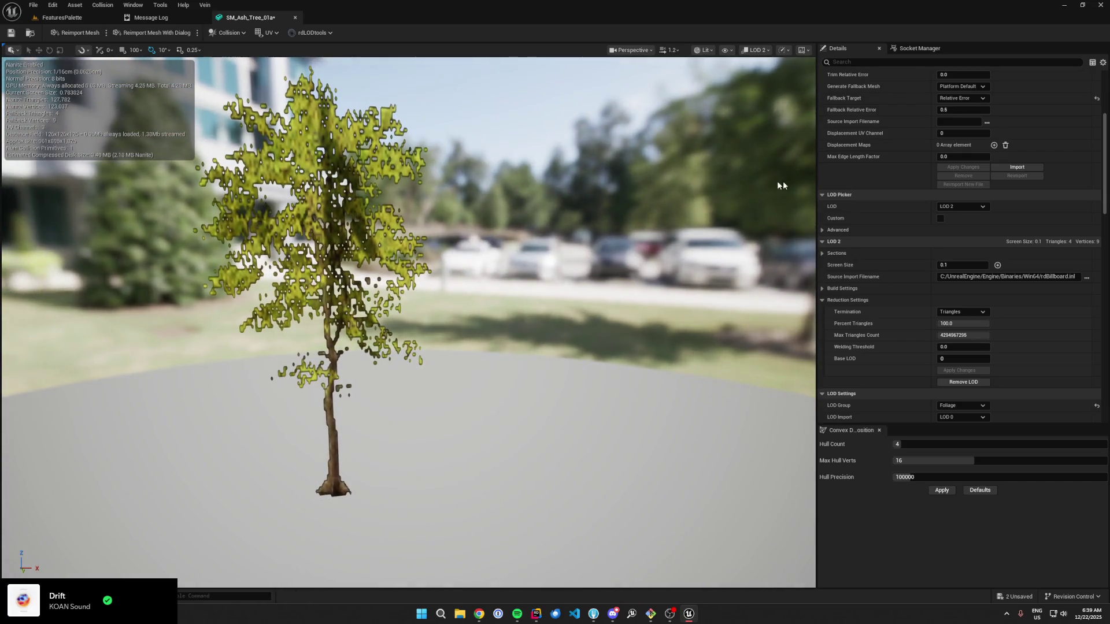
scroll(896, 193, up, 3)
scroll(896, 198, up, 1)
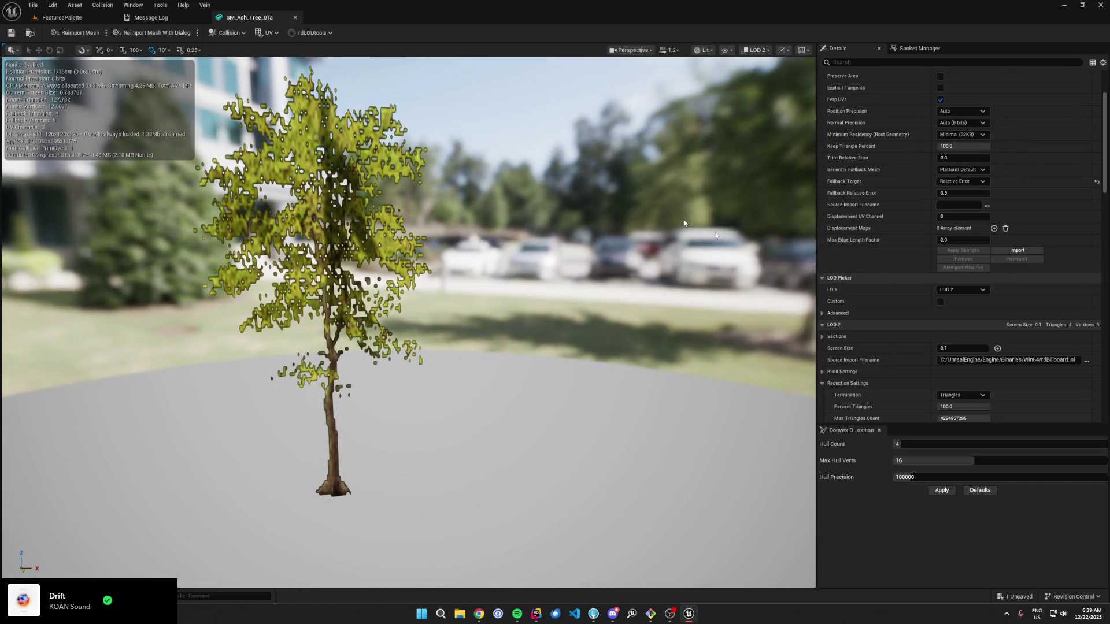
click(959, 293)
click(960, 299)
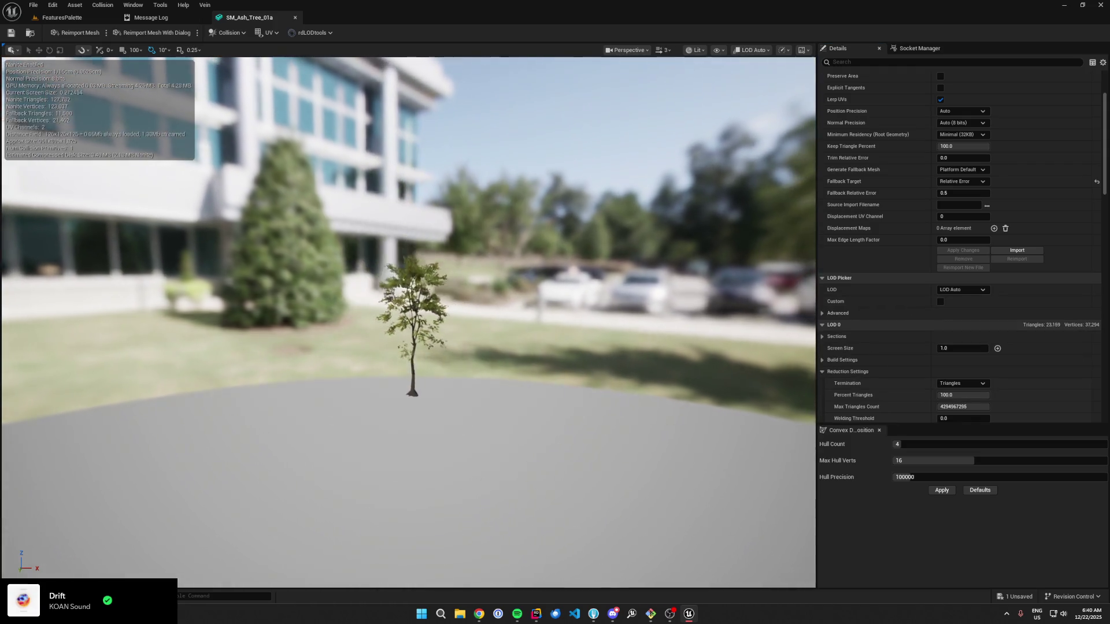
scroll(409, 321, down, 3)
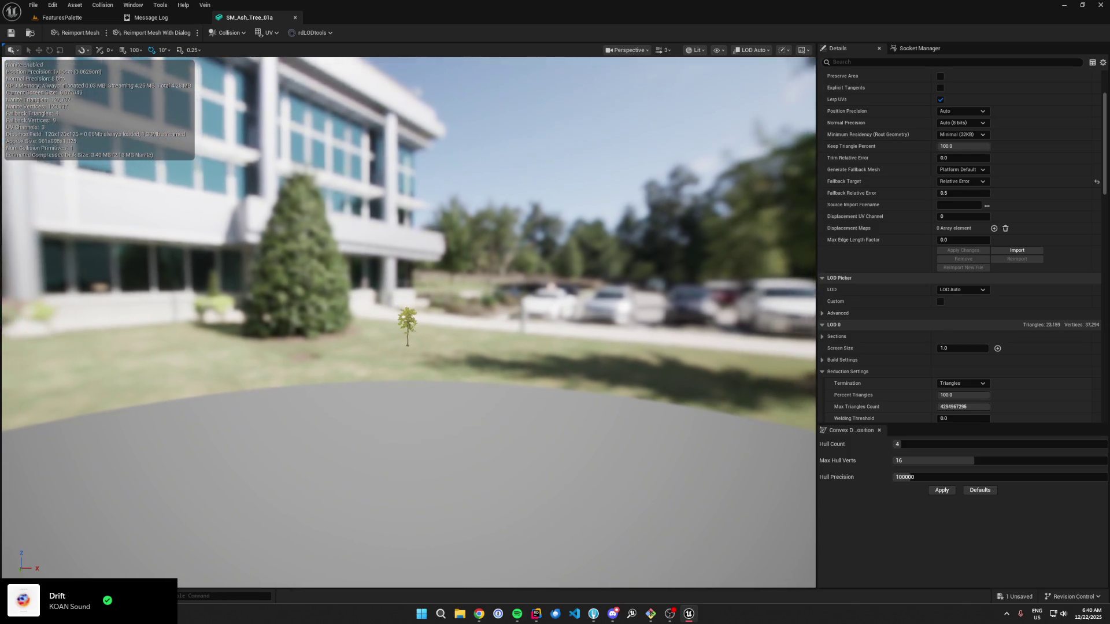
click(61, 17)
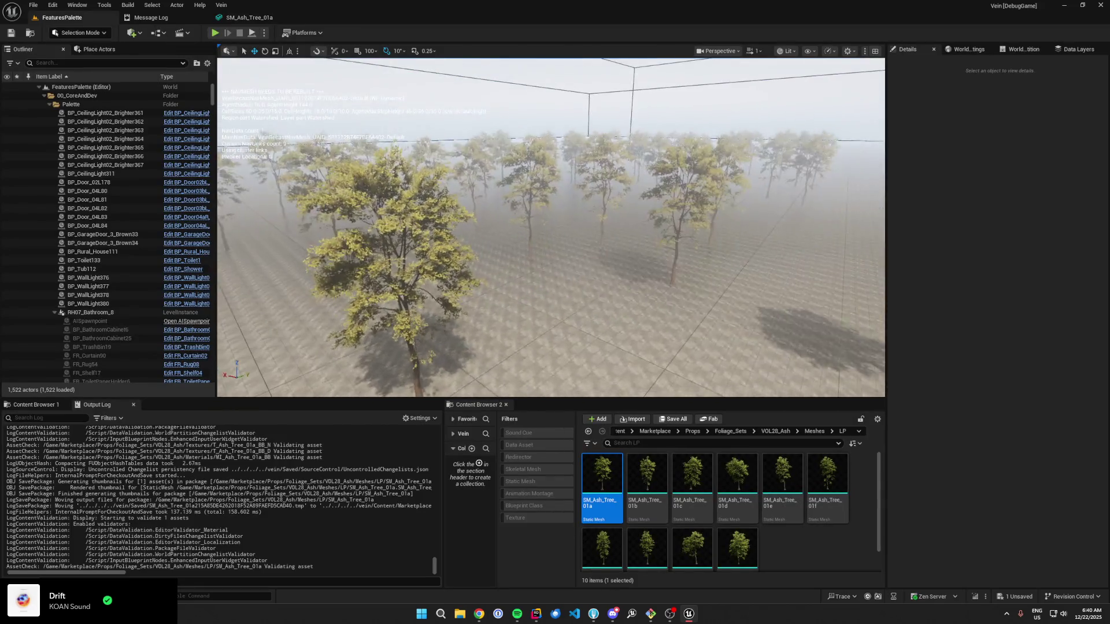
Step: Fly the viewport camera around and over the ash tree grid to inspect it from the air
scroll(551, 227, down, 10)
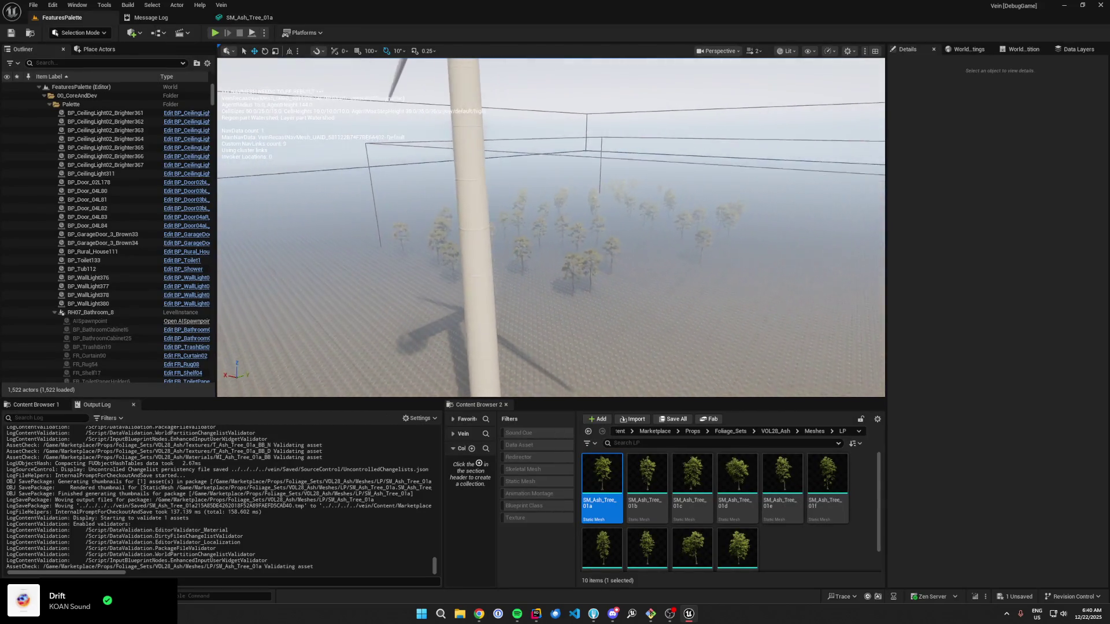
key(Right)
key(Left)
key(Right)
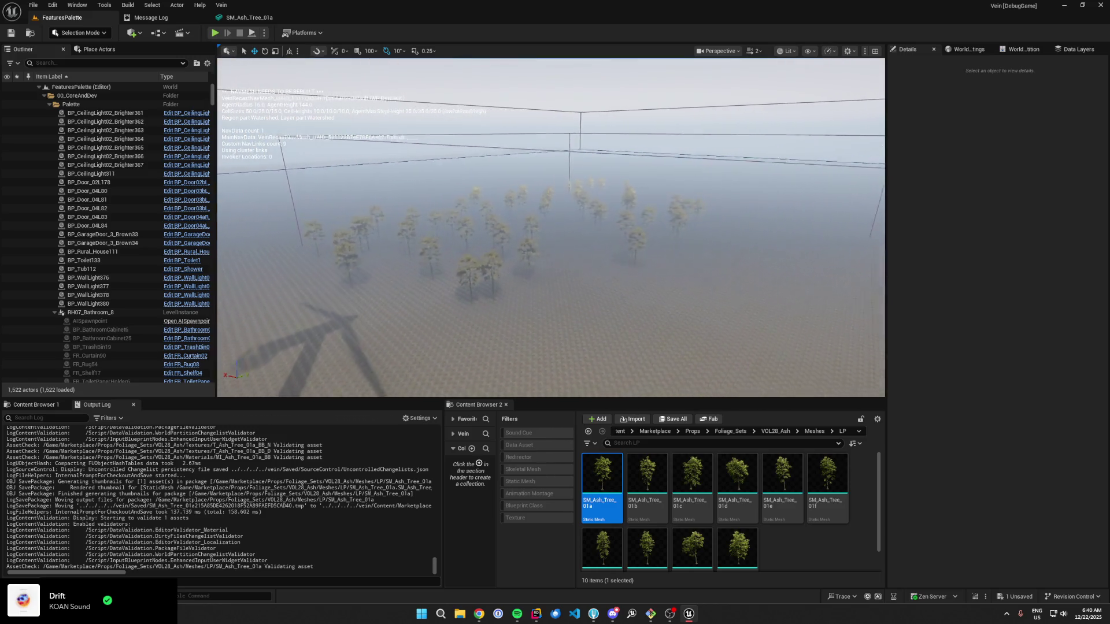
key(Up)
key(Down)
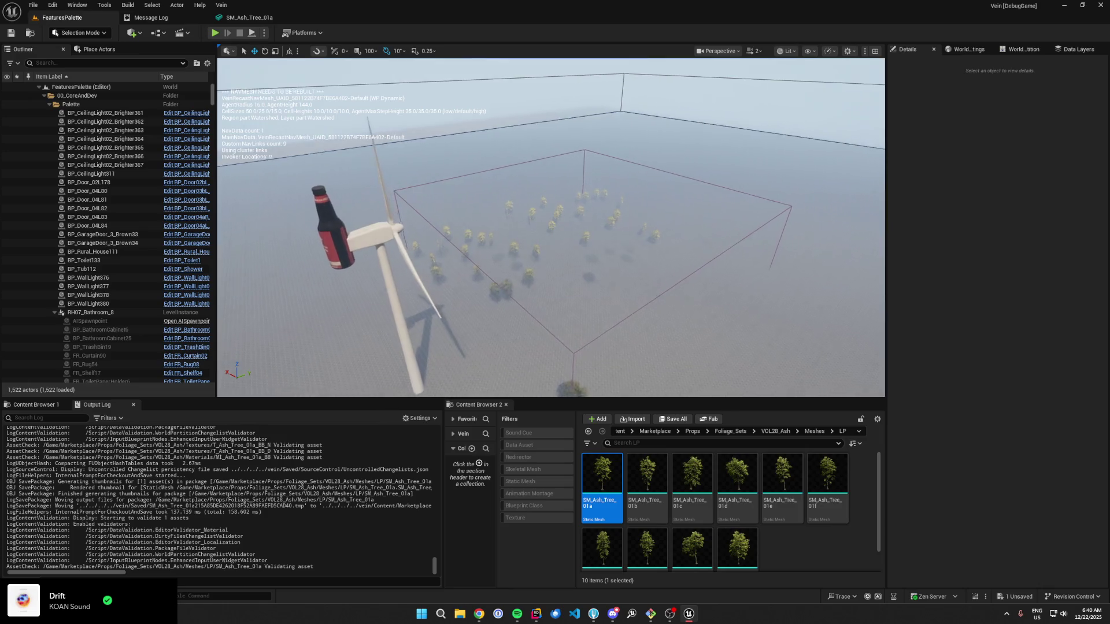
key(Up)
key(Down)
key(Down)
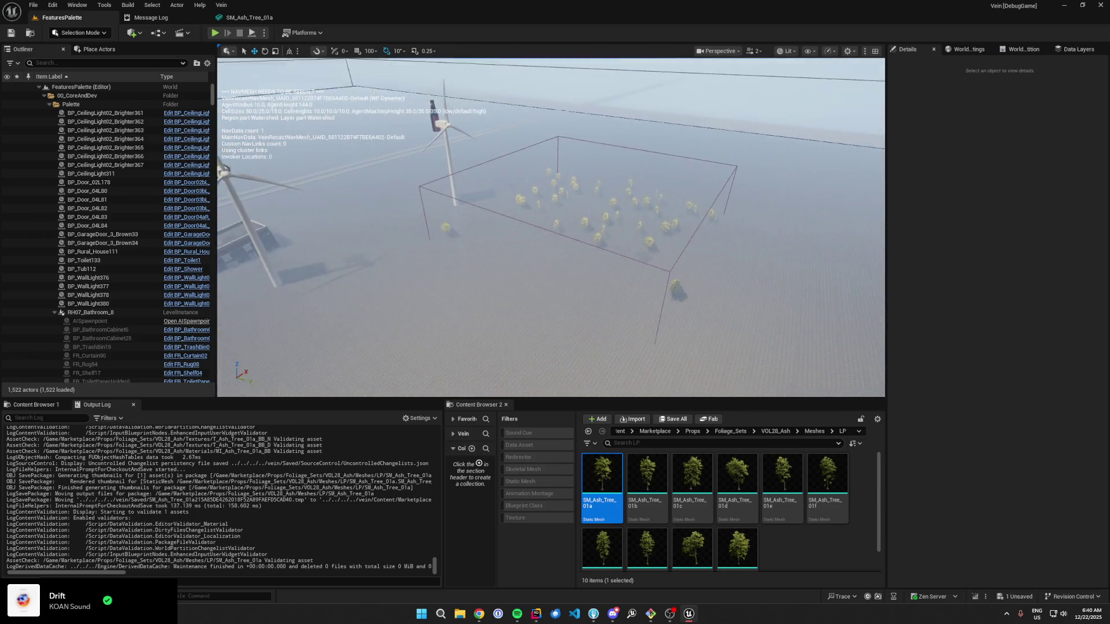
key(Up)
Step: Select the Water actor and bring up Save Content listing FoliageCluster with Ctrl+S
scroll(553, 228, down, 5)
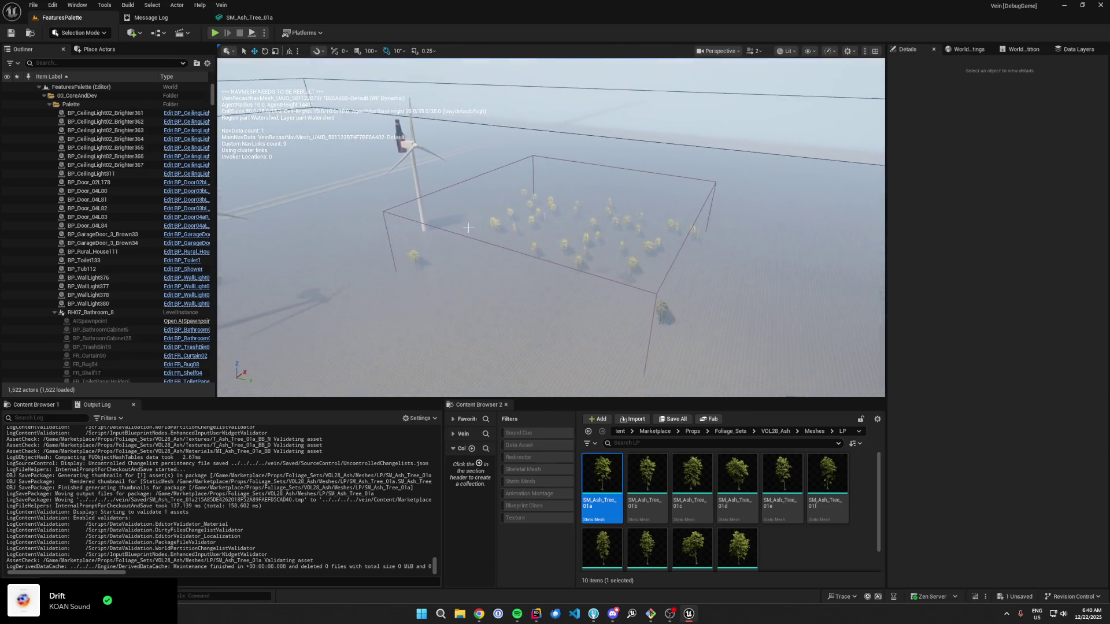
click(554, 228)
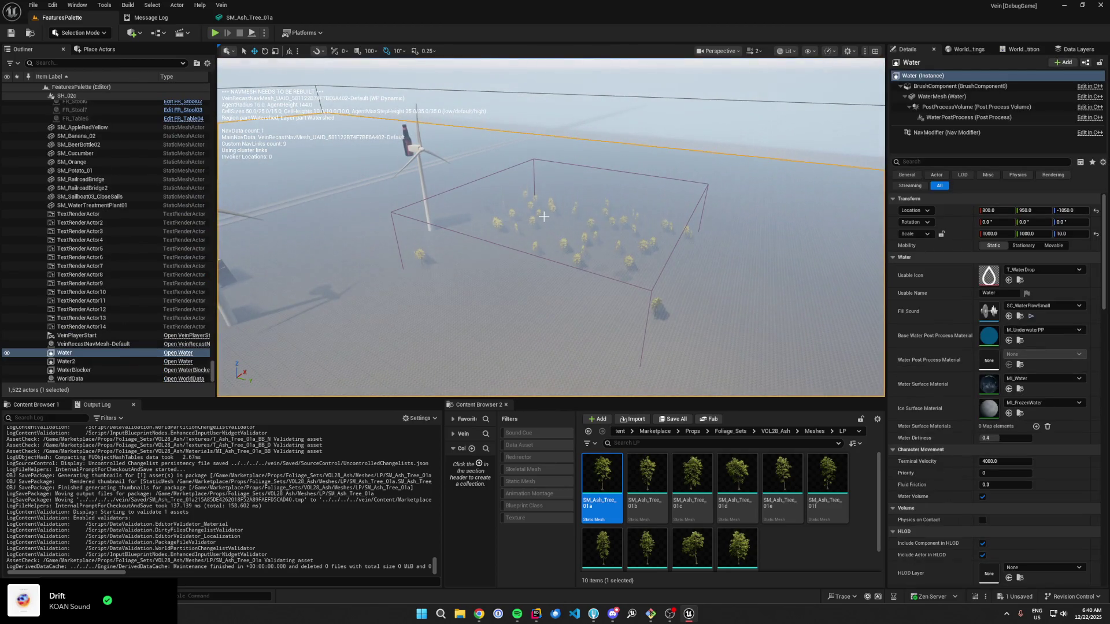
drag(550, 229, 492, 205)
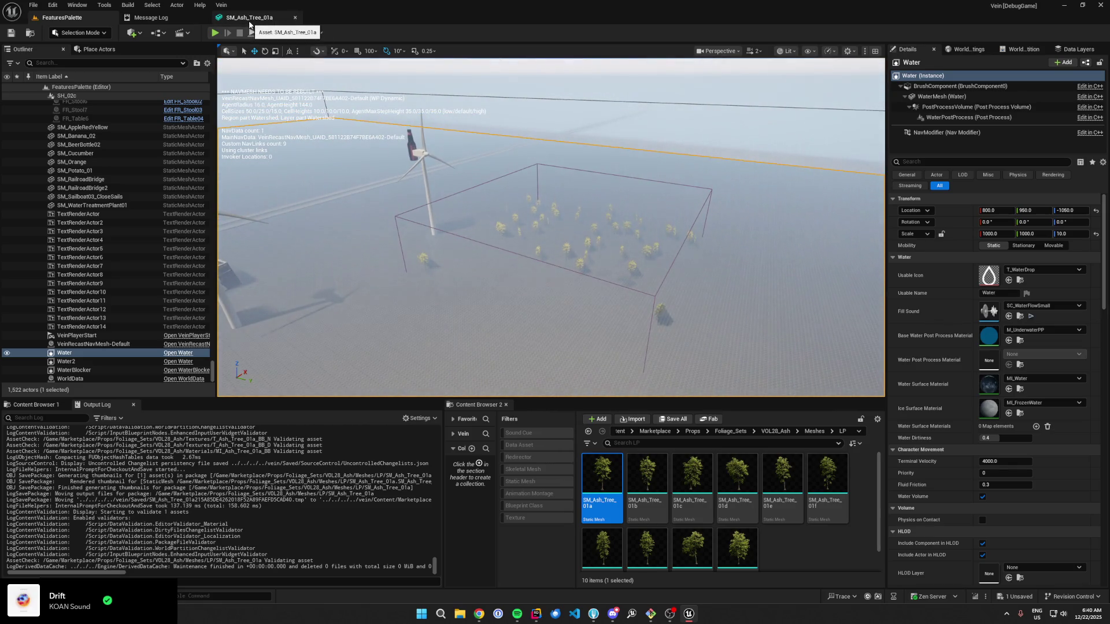
key(ctrl+s)
click(629, 404)
key(alt+Tab)
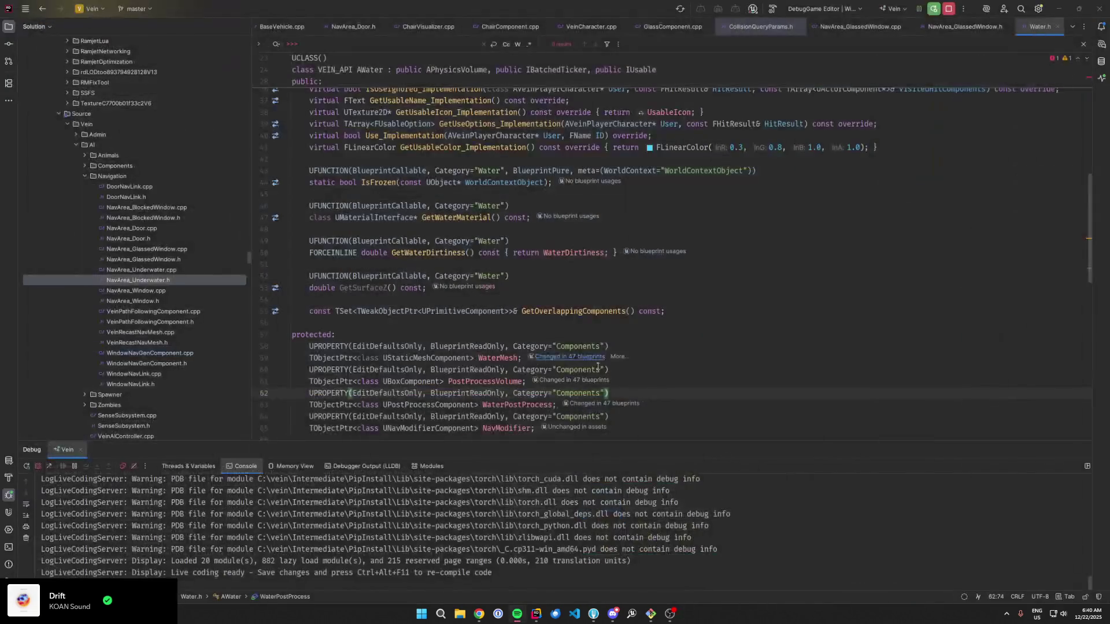
Step: Discard the unstaged FeaturesPalette external-actor changes in Fork, then relaunch the editor from Rider
key(alt+Tab)
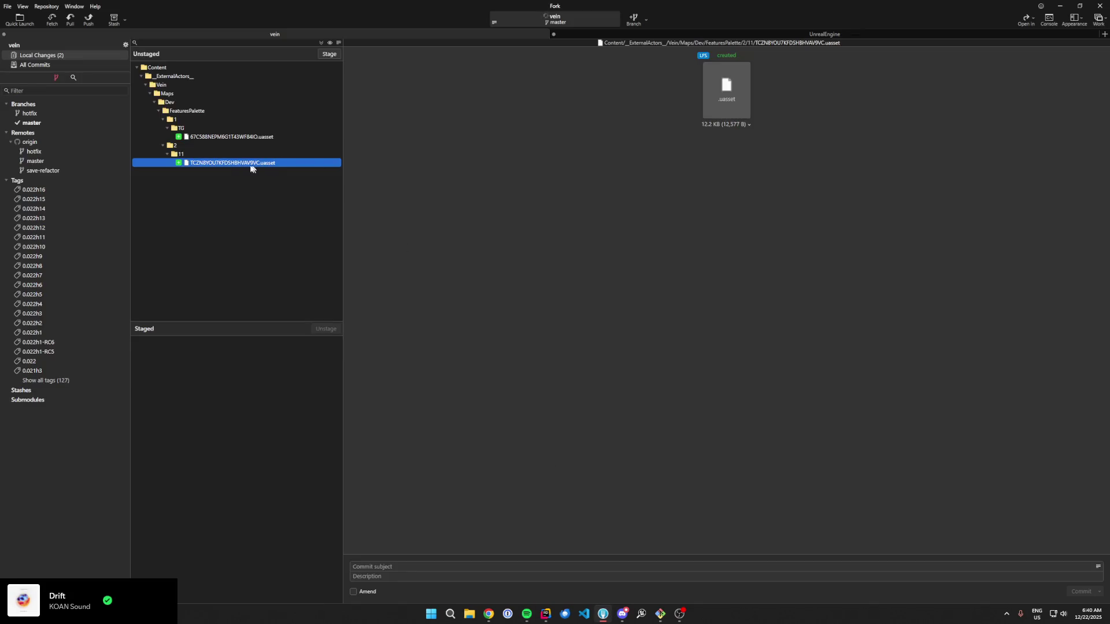
click(203, 180)
key(Delete)
click(577, 313)
key(alt+Tab)
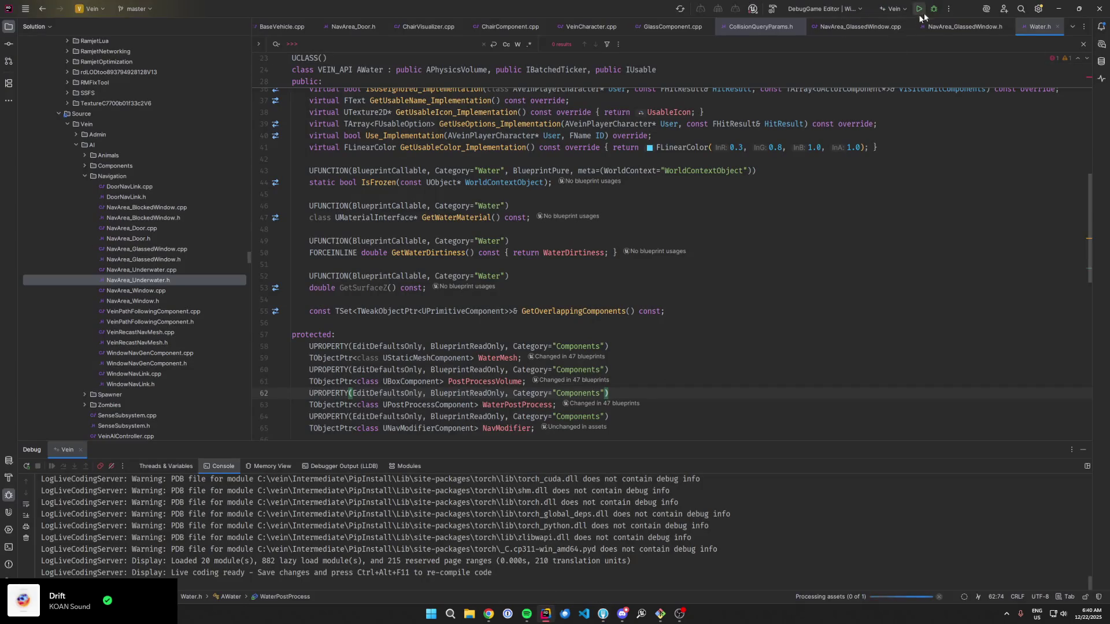
click(528, 160)
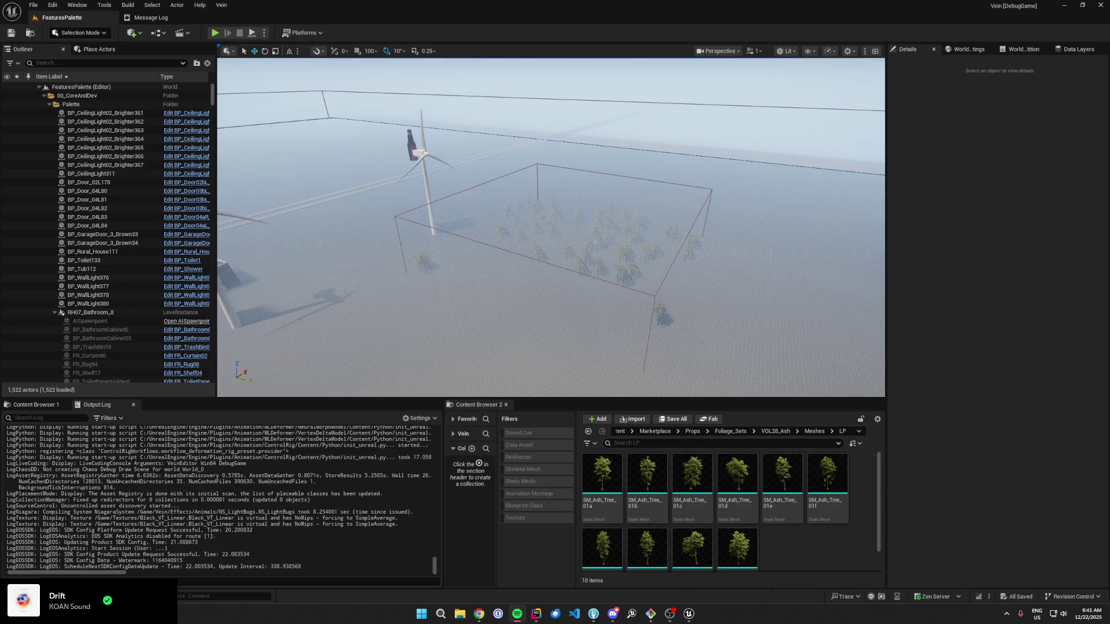
Step: Open SM_Ash_Tree_01a in the mesh editor and preview it at LOD 2
drag(578, 260, 509, 222)
click(591, 459)
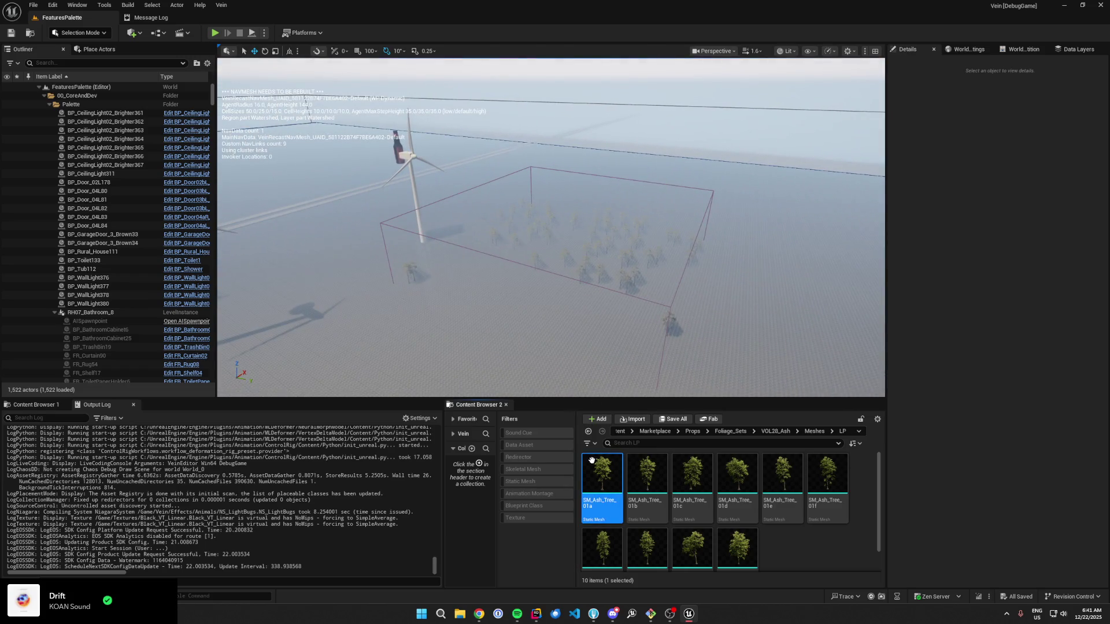
double_click(591, 460)
scroll(914, 321, down, 4)
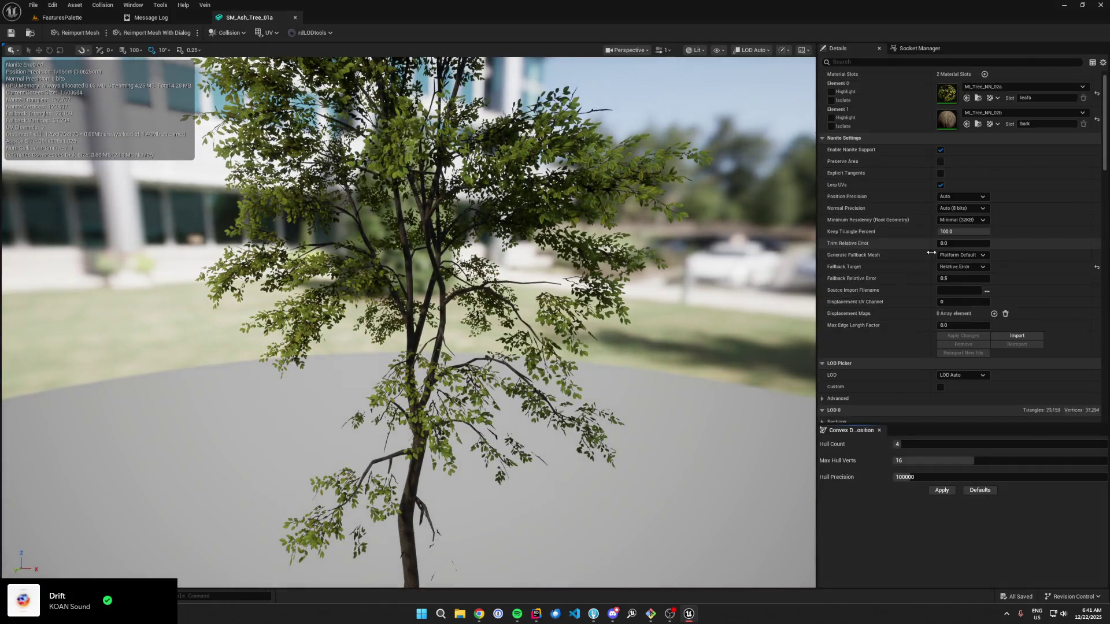
scroll(915, 322, down, 1)
click(963, 264)
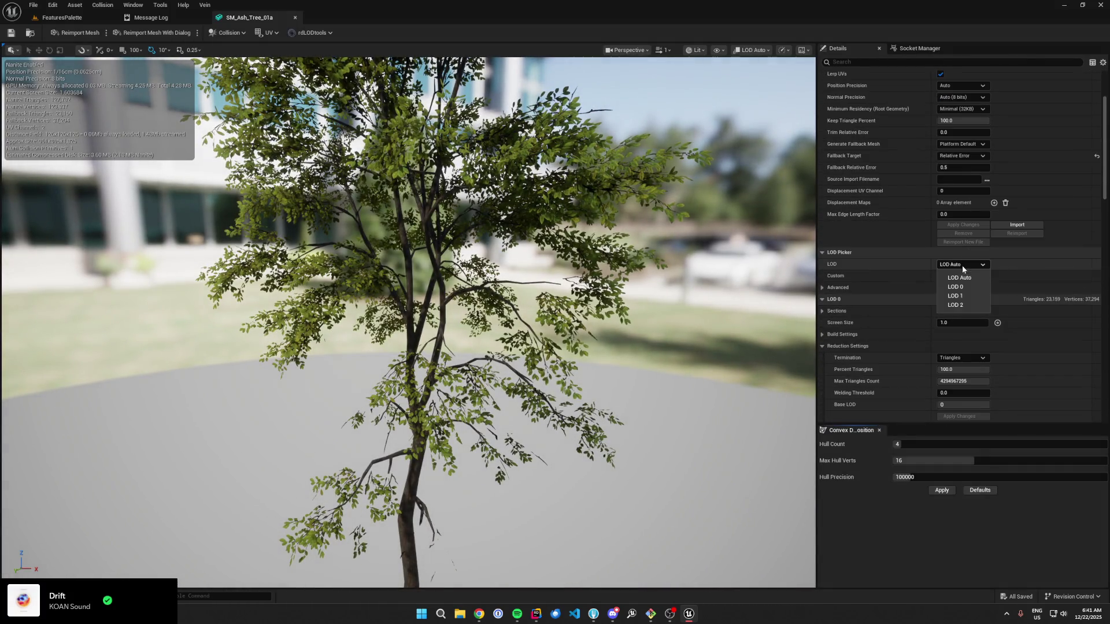
click(962, 301)
Step: Remove LOD 2 from the mesh and bring up rdLODtools' Create Billboard LOD settings
click(970, 420)
click(590, 317)
click(314, 35)
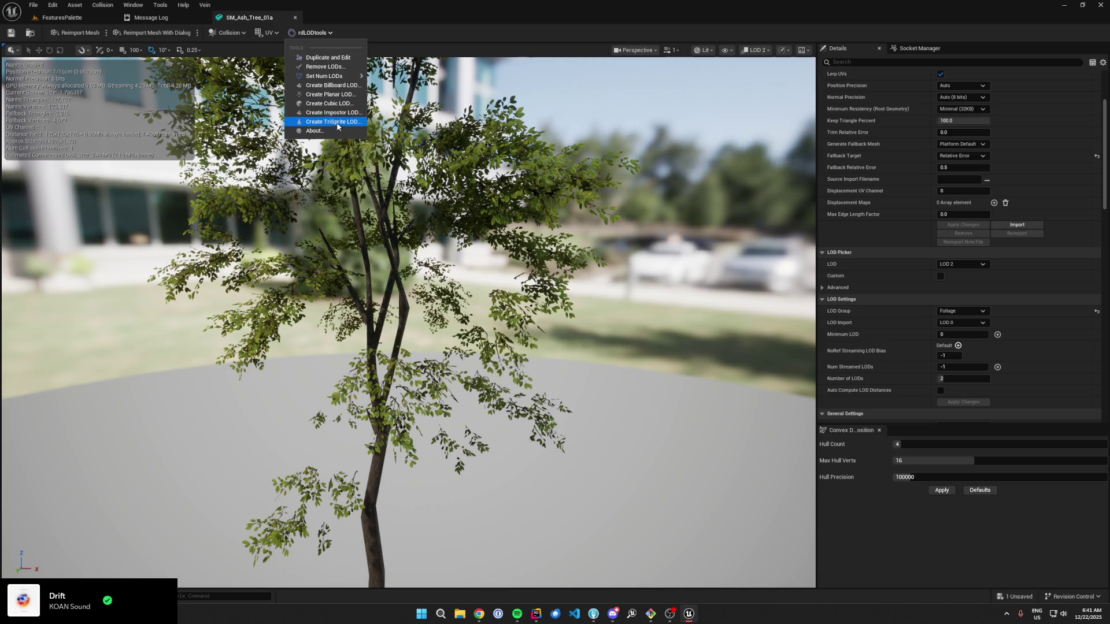
click(335, 86)
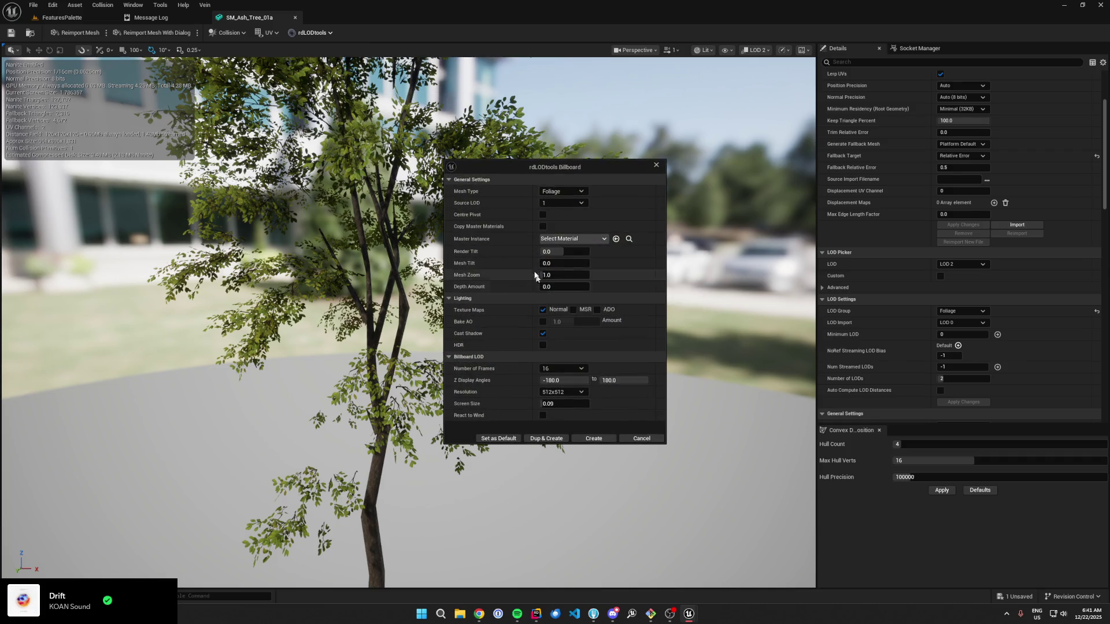
Step: Create a billboard LOD from Source LOD 0 with Bake AO, 1 frame and screen size 0.1
click(556, 201)
click(558, 212)
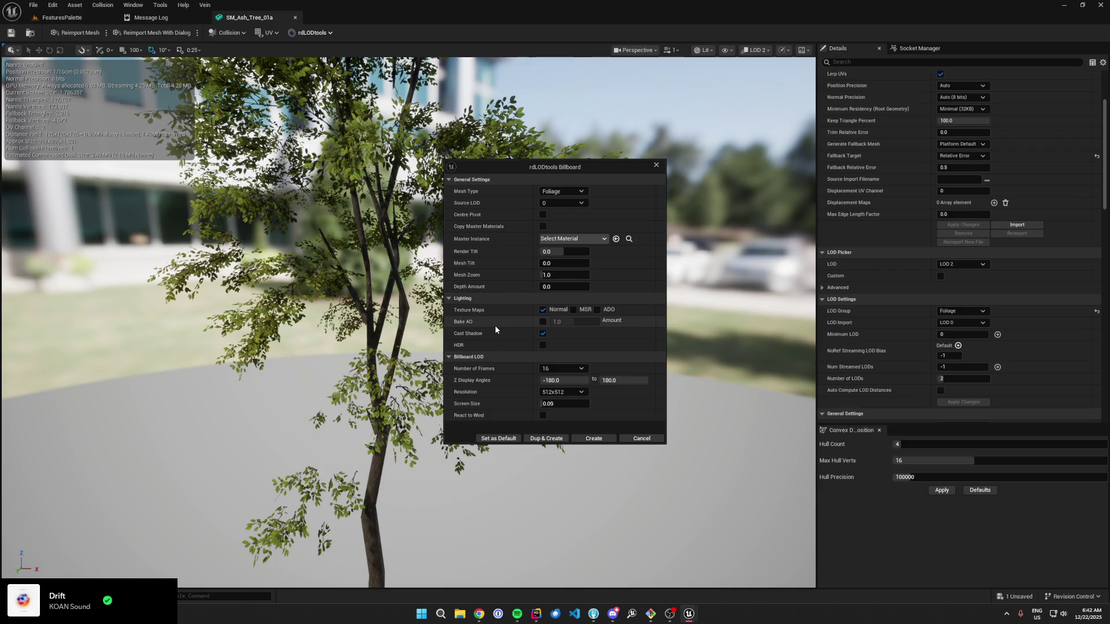
click(543, 323)
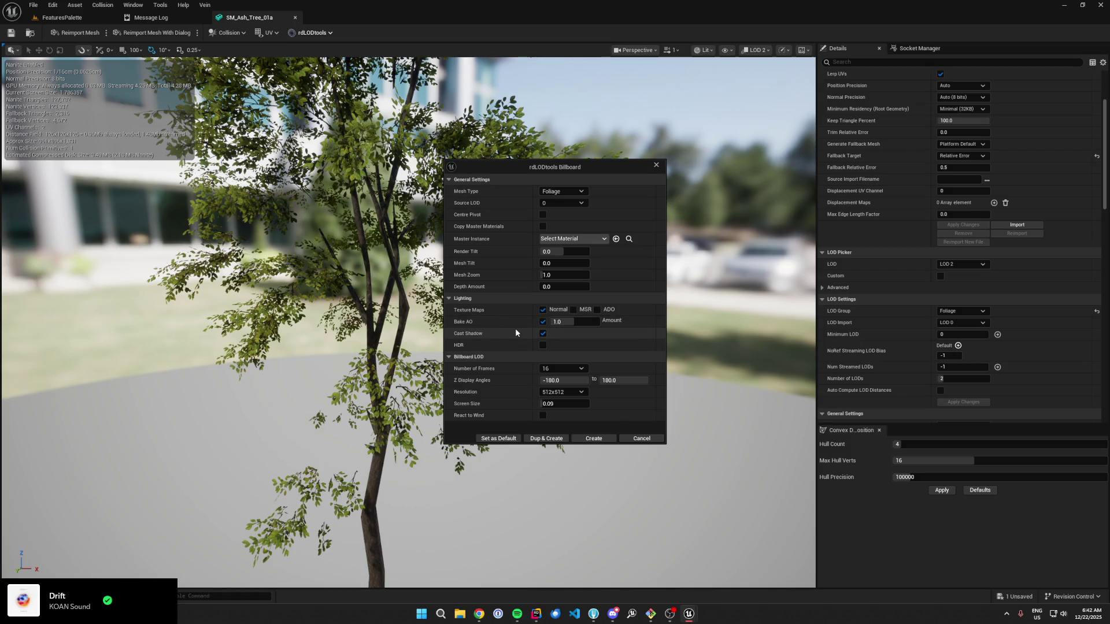
click(565, 369)
click(566, 375)
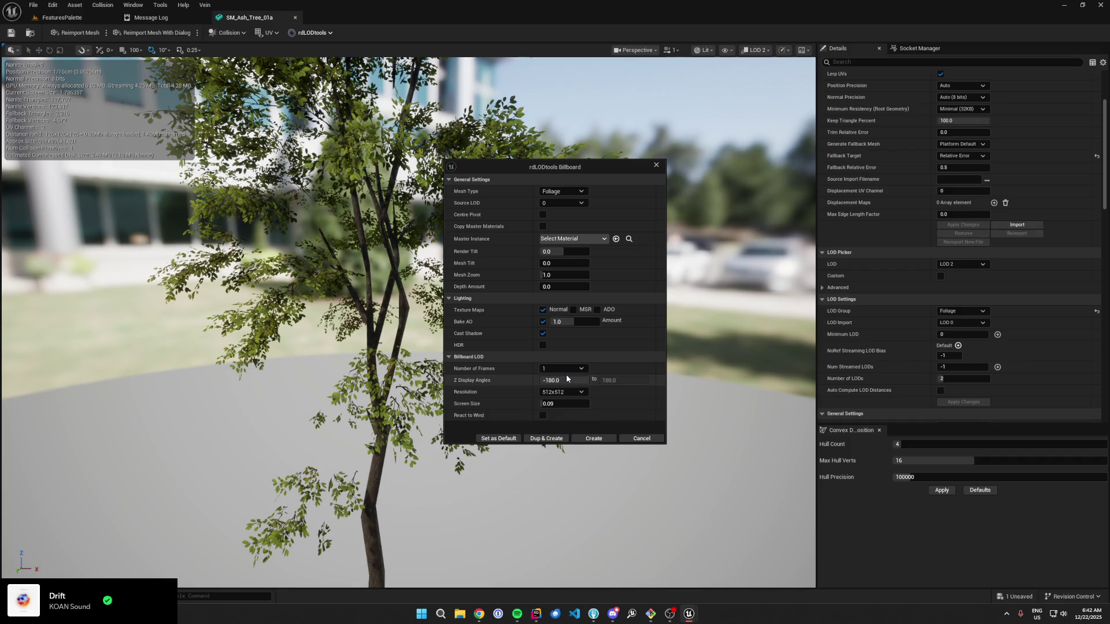
click(561, 404)
text(0)
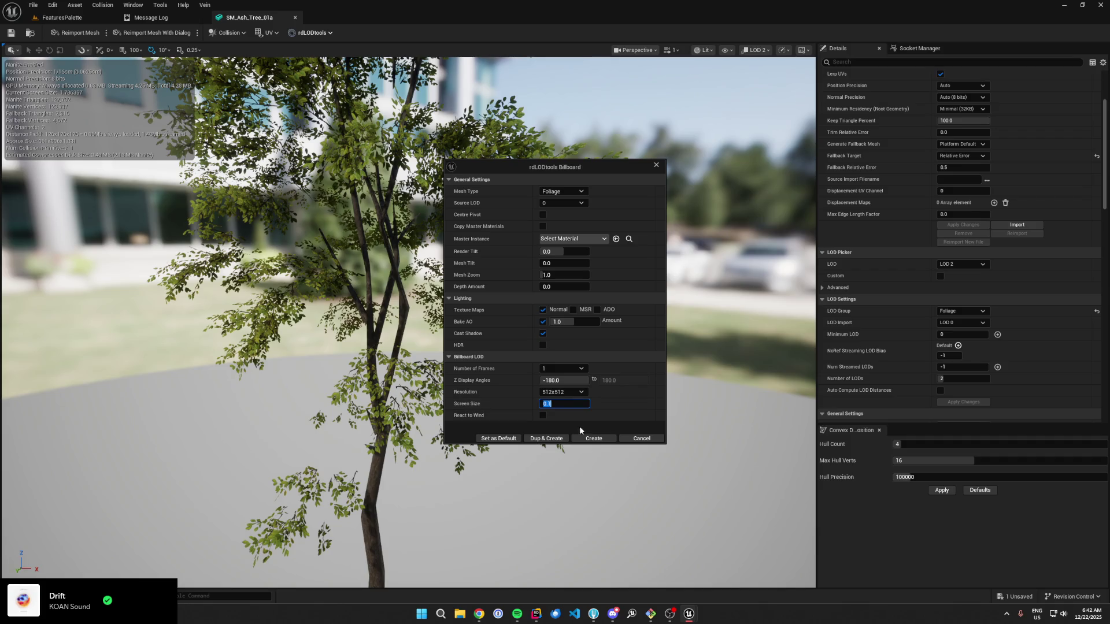
click(588, 440)
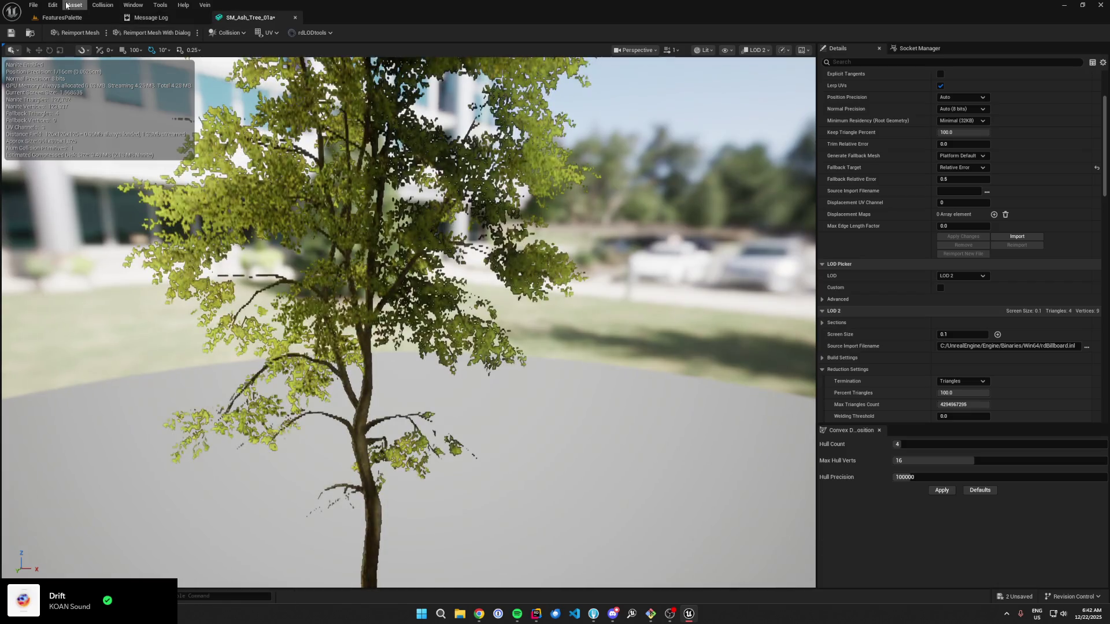
Step: Save SM_Ash_Tree_01a, set its preview to LOD Auto, and go back to the FeaturesPalette level
click(33, 4)
key(ctrl+s)
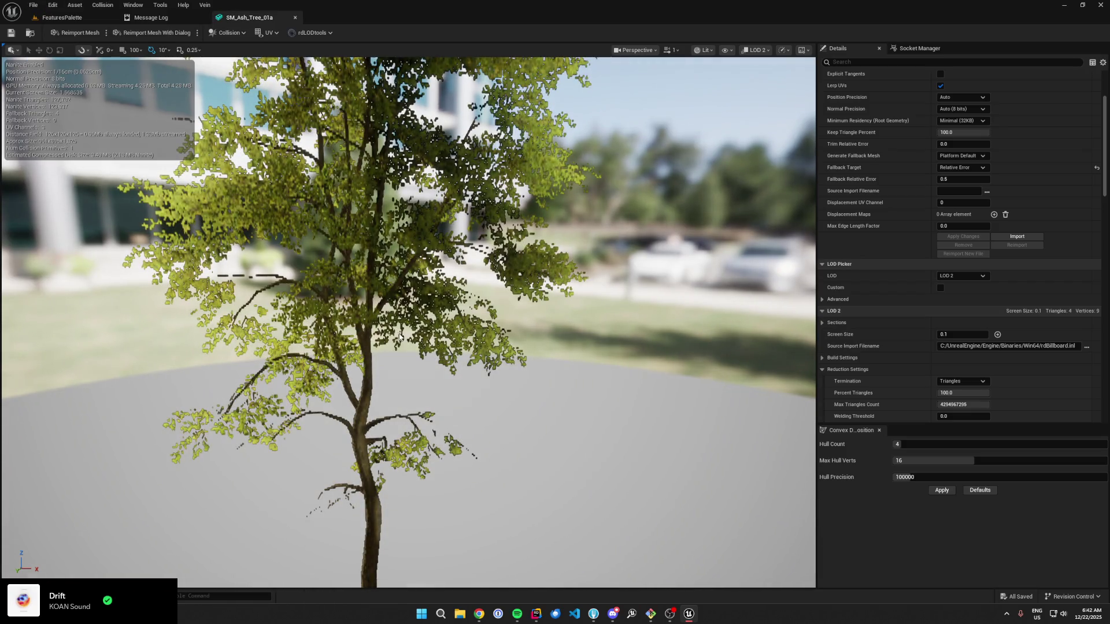
scroll(89, 75, down, 5)
scroll(405, 318, down, 5)
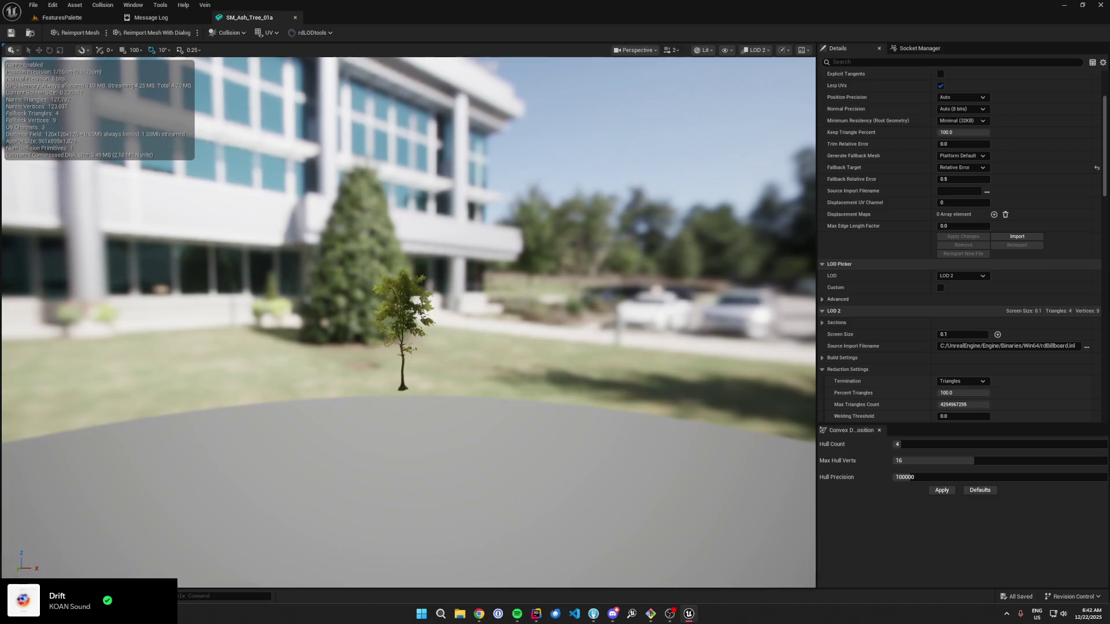
click(962, 275)
click(954, 287)
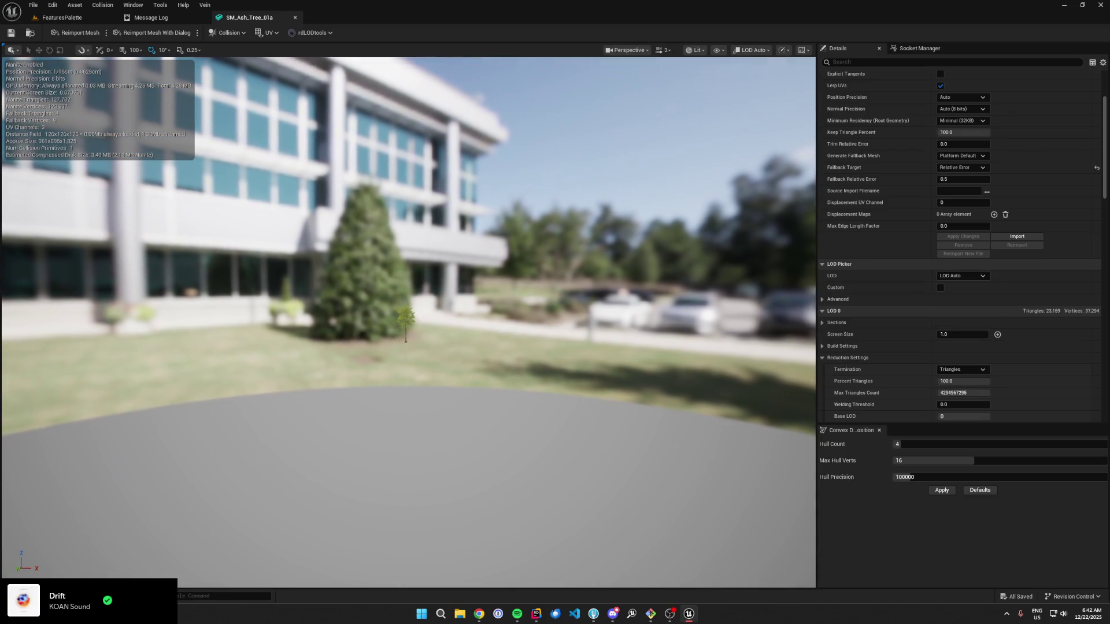
click(62, 17)
Step: Find MI_Ash_Tree_01a_BB through the mesh's billboard material slot and open it
key(w)
key(w)
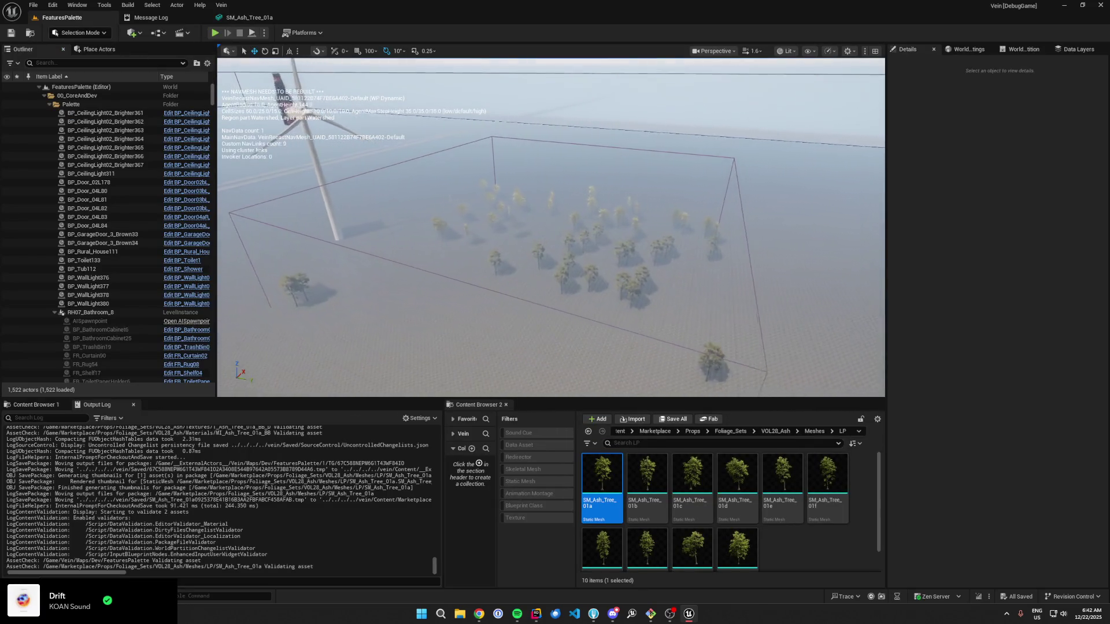
scroll(551, 227, up, 2)
key(s)
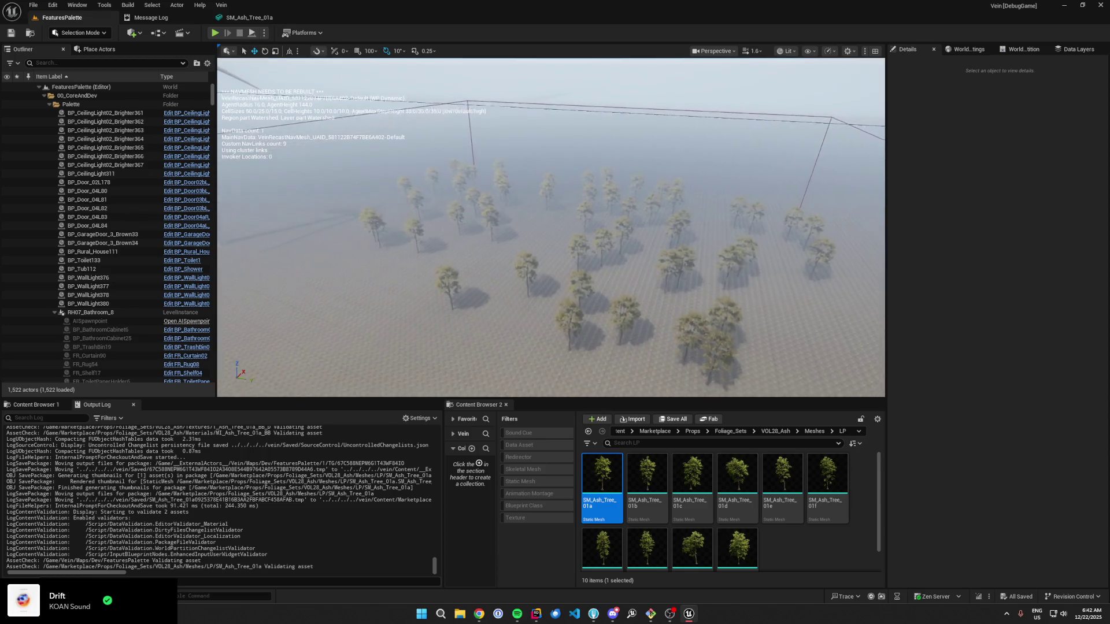
key(w)
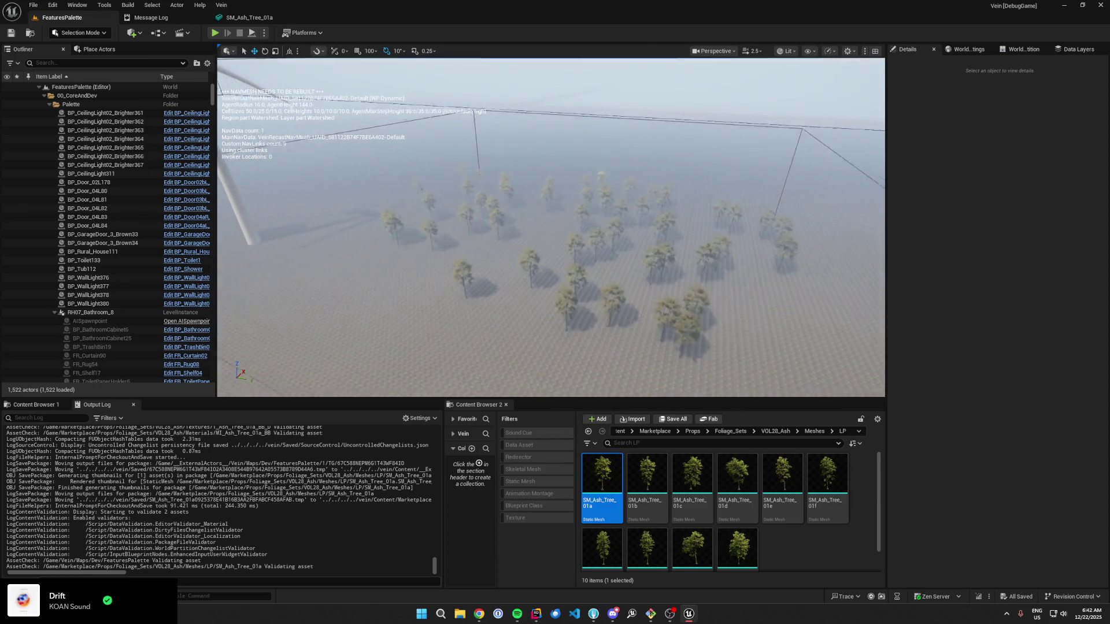
click(250, 17)
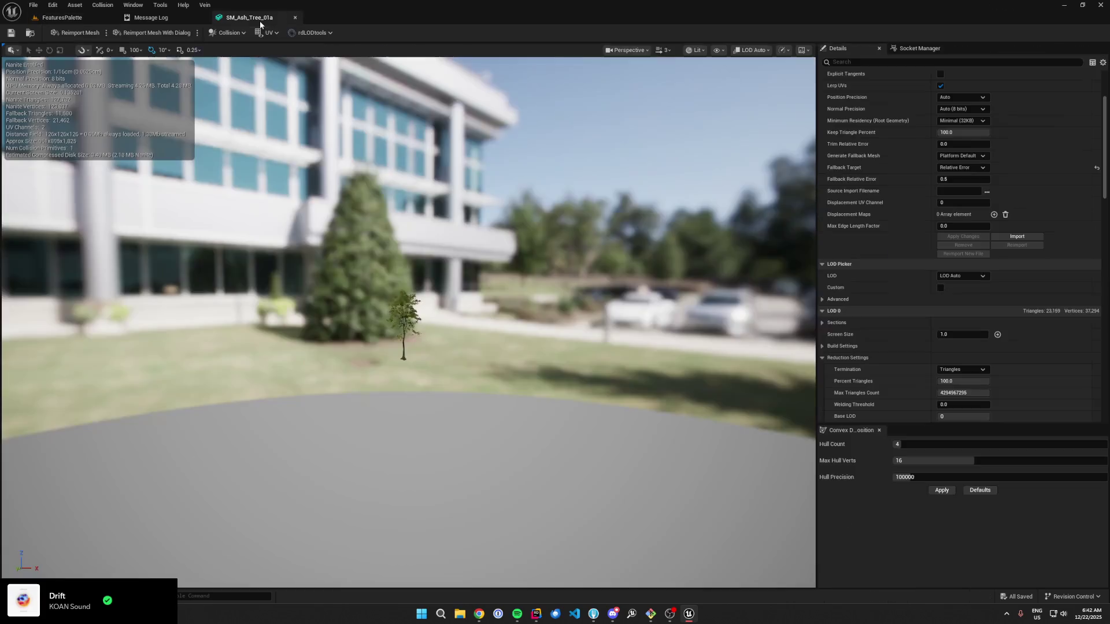
scroll(900, 217, up, 5)
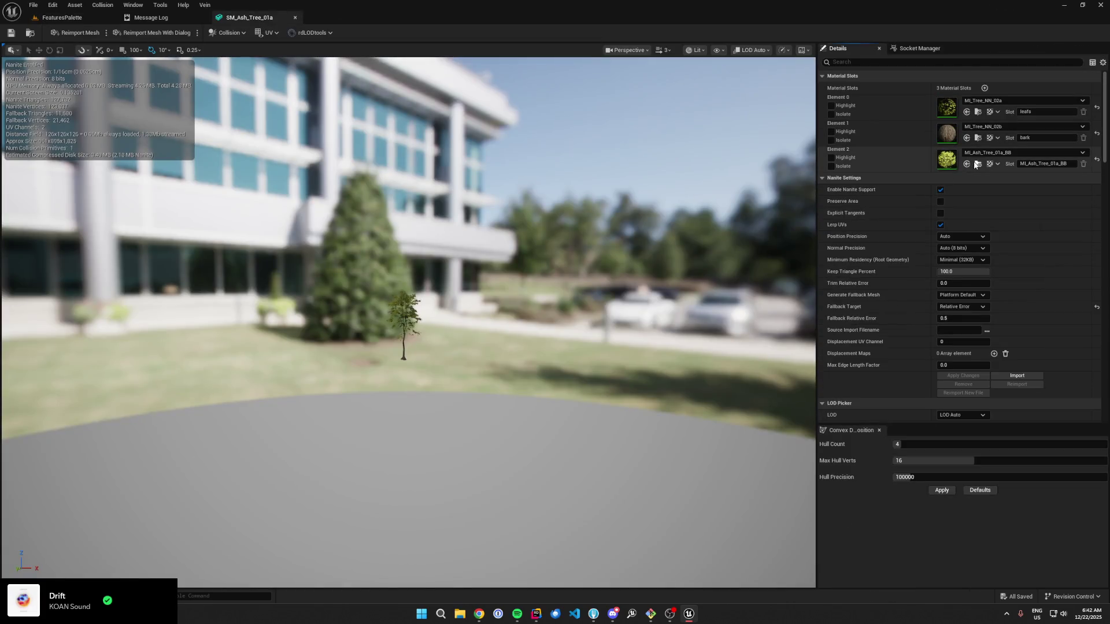
click(977, 163)
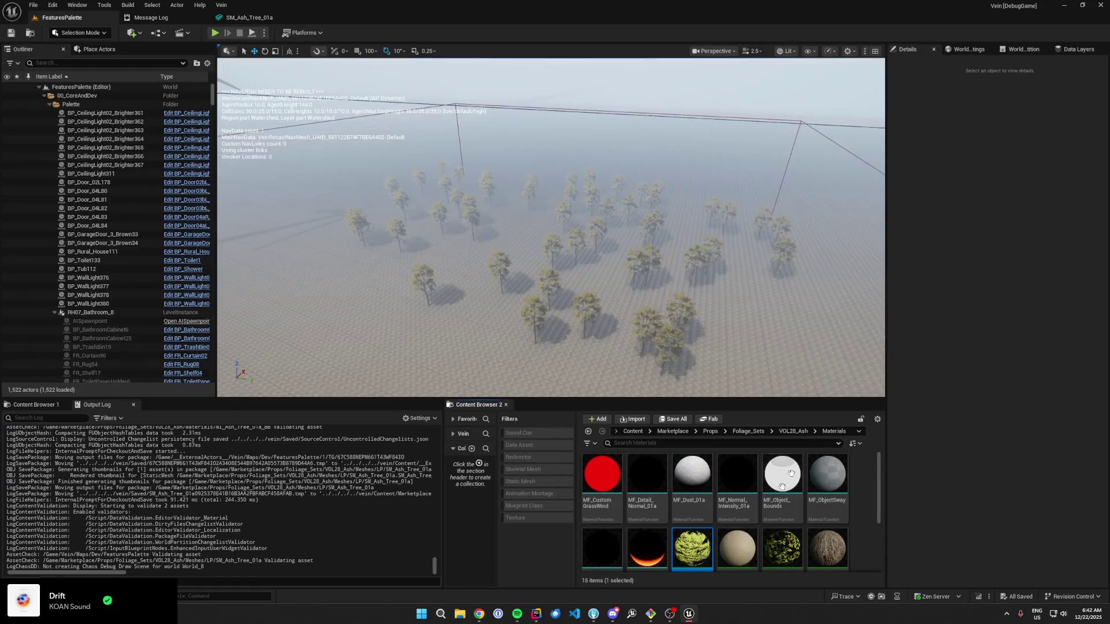
double_click(703, 529)
Step: Orbit the instance's preview sphere and browse to its parent material M_rdBBMaster3
drag(648, 371, 428, 368)
drag(456, 271, 375, 268)
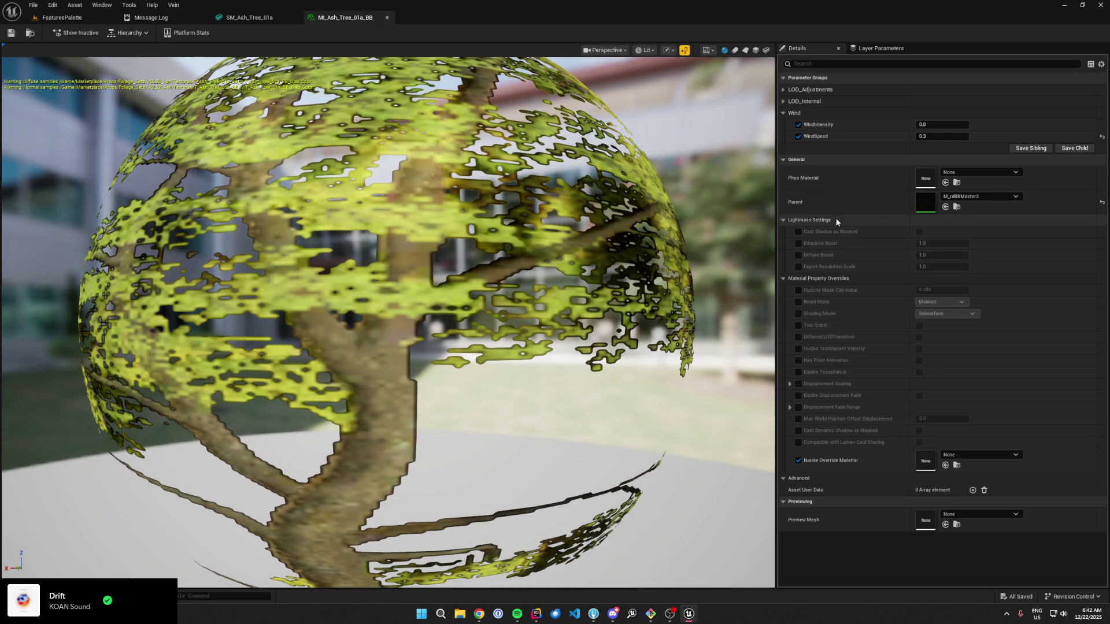
click(957, 207)
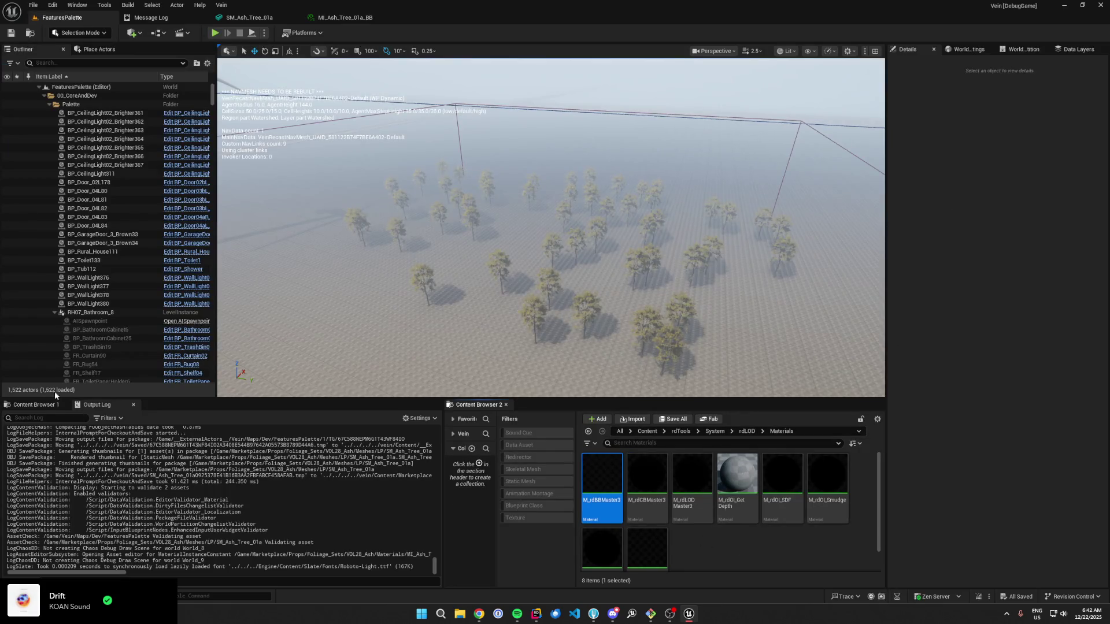
Step: In Content Browser 1, navigate to the Vein/MaterialLibrary/Foliage folder
click(34, 405)
scroll(297, 491, down, 1)
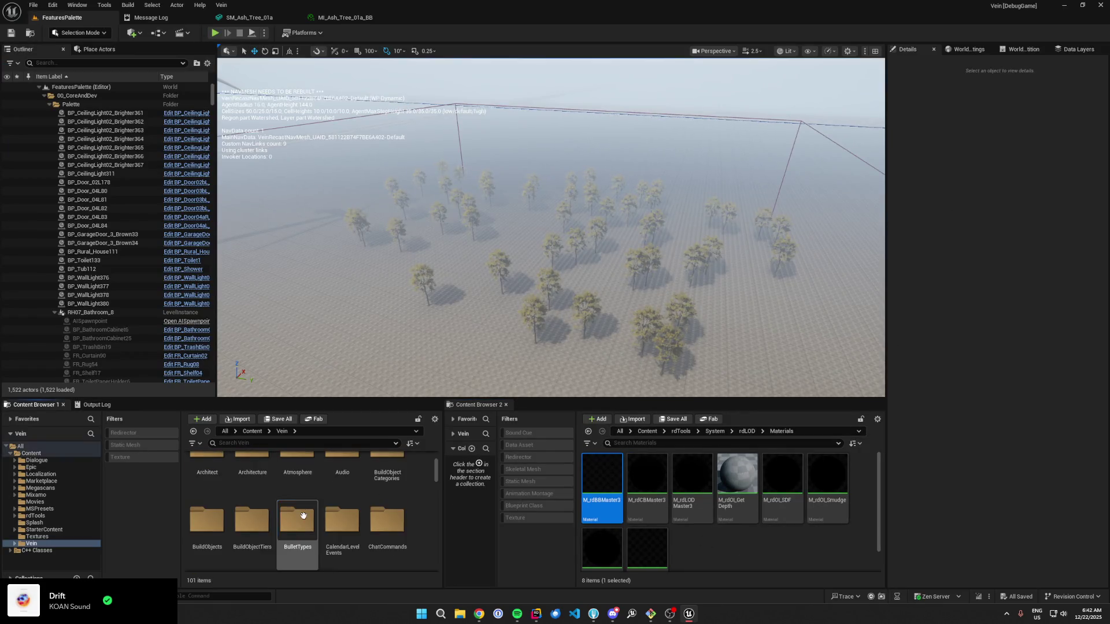
scroll(303, 515, down, 6)
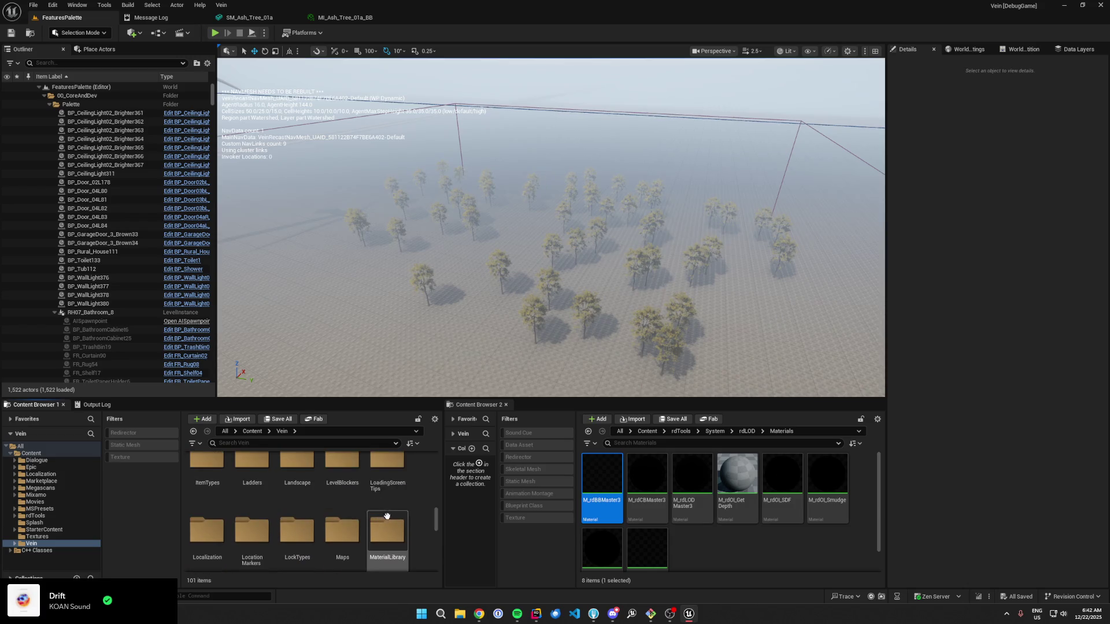
double_click(387, 524)
scroll(341, 517, up, 3)
scroll(338, 519, up, 2)
double_click(252, 483)
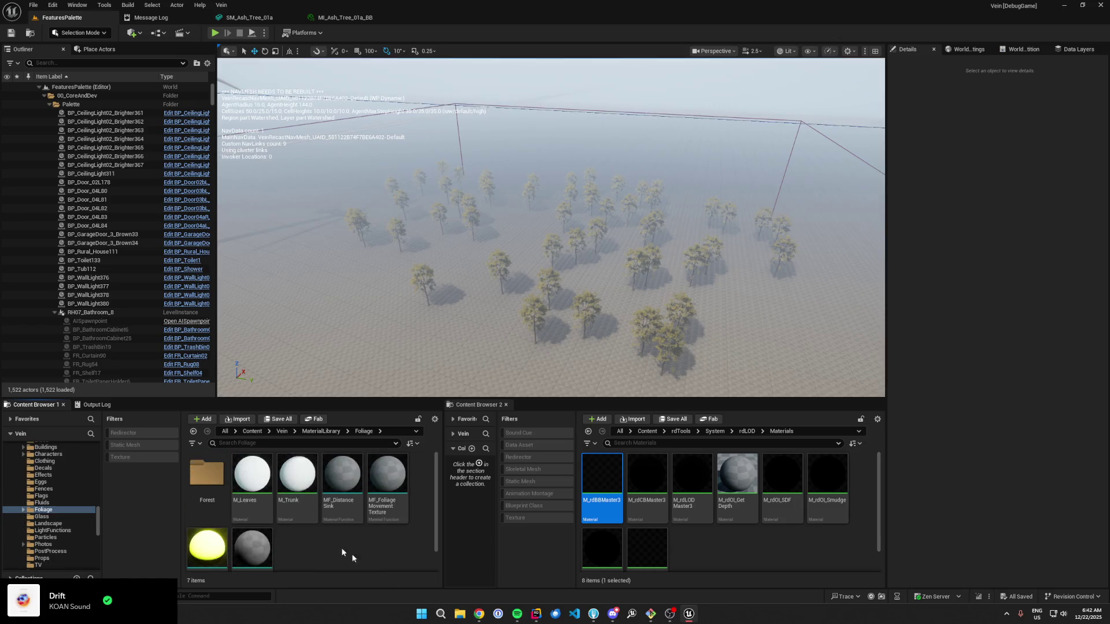
Step: Create a Cards folder and duplicate M_rdBBMaster3 into it as M_FoliageCard
right_click(373, 554)
click(435, 273)
text(Cards)
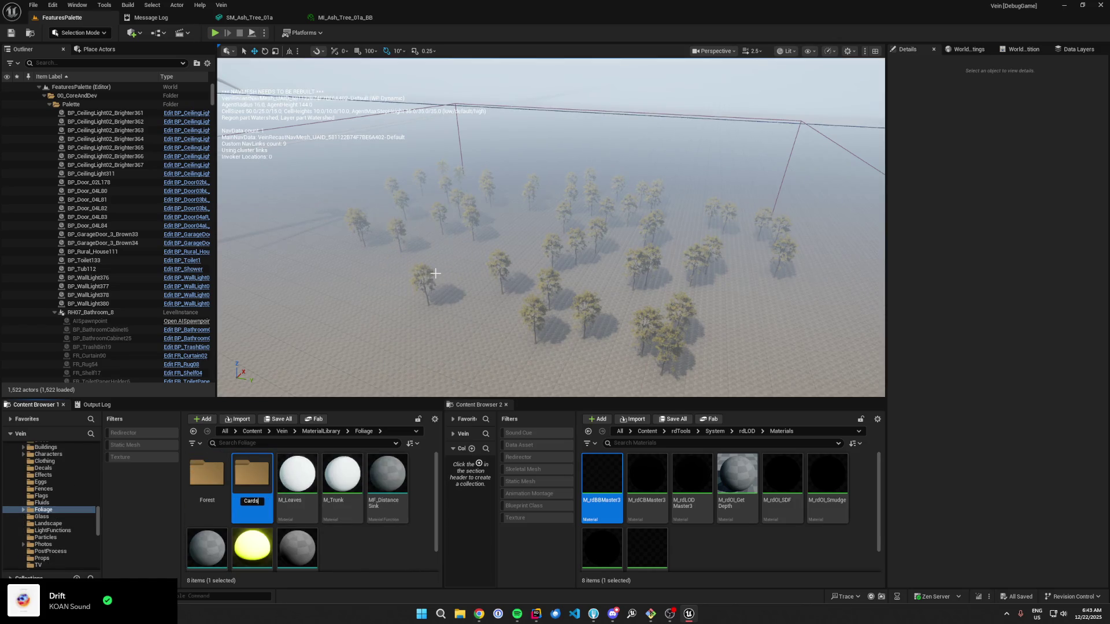
key(Return)
key(Return)
right_click(601, 488)
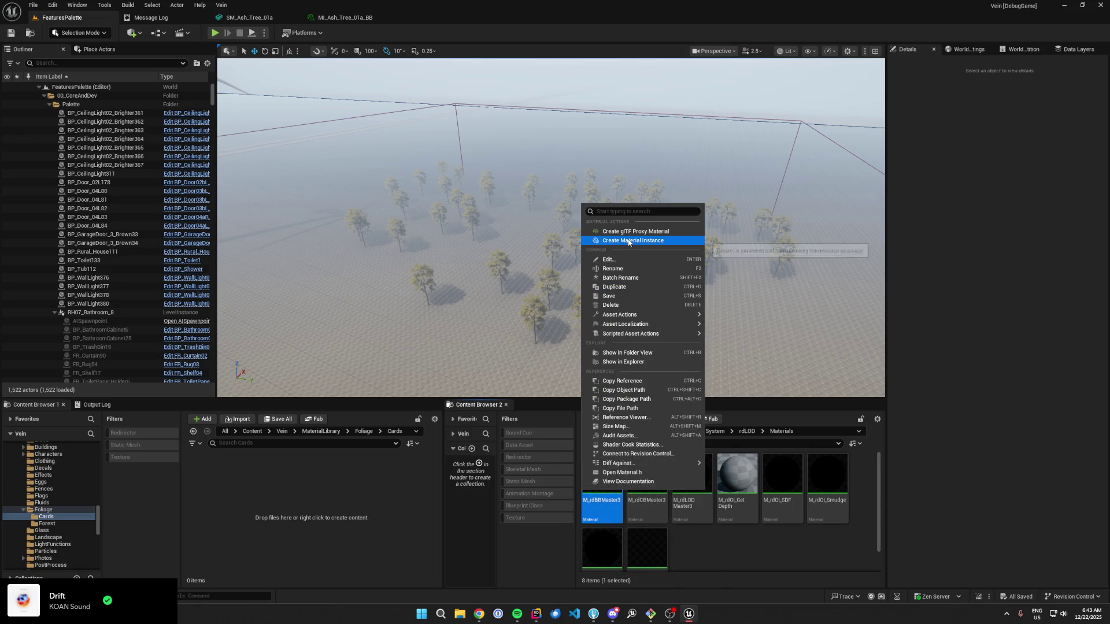
key(ctrl+d)
text(MI_)
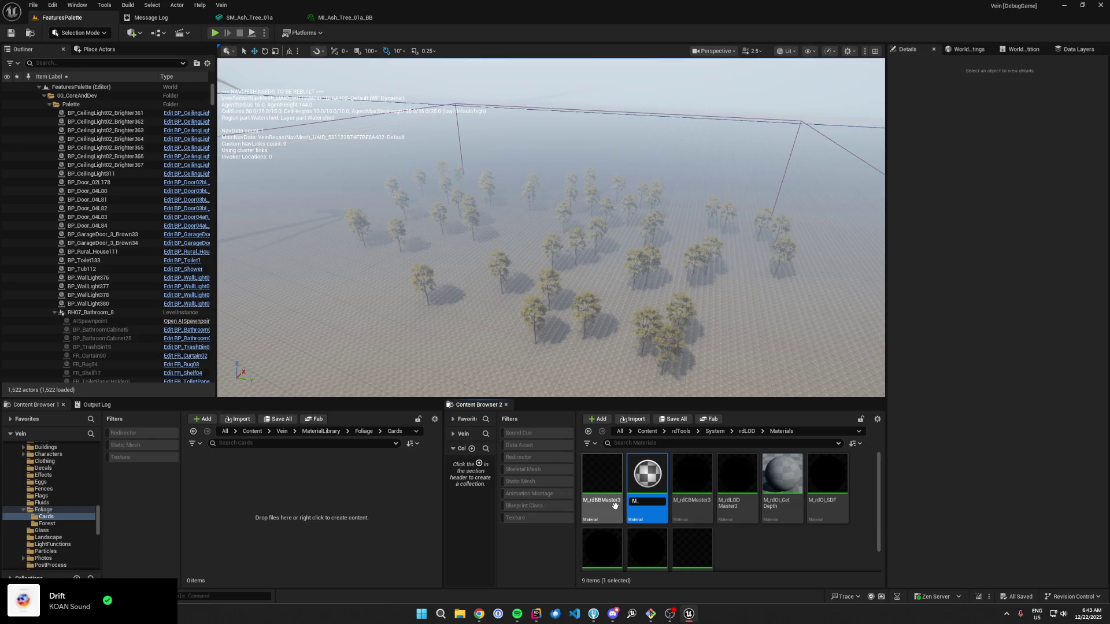
text(FoliageCard)
key(Return)
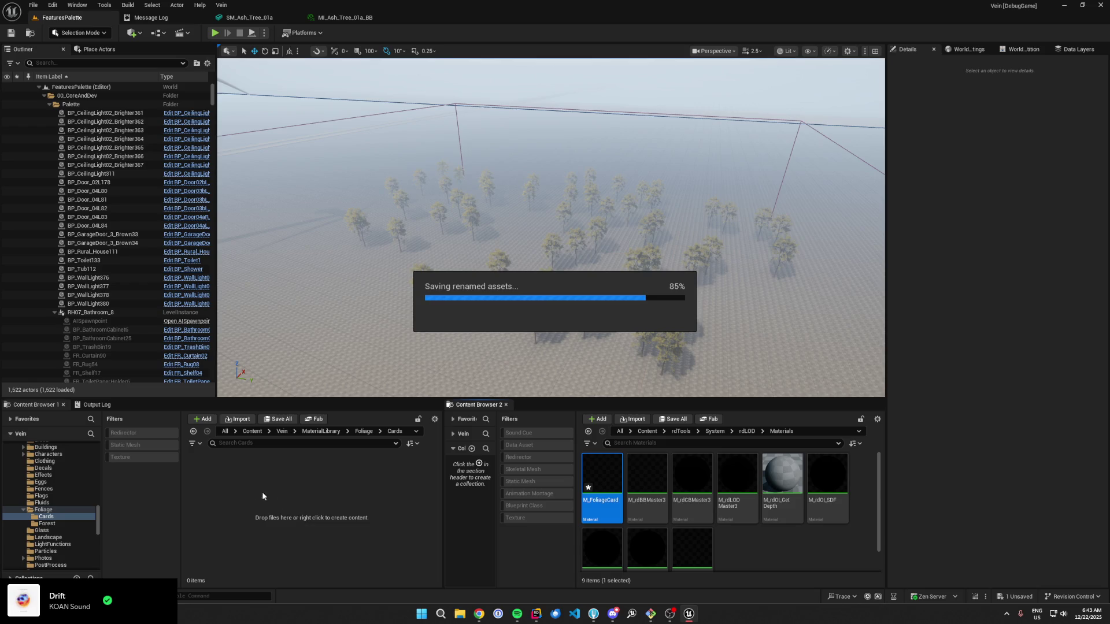
Step: Make M_FoliageCard the parent material of MI_Ash_Tree_01a_BB using Copy Reference and paste
right_click(217, 488)
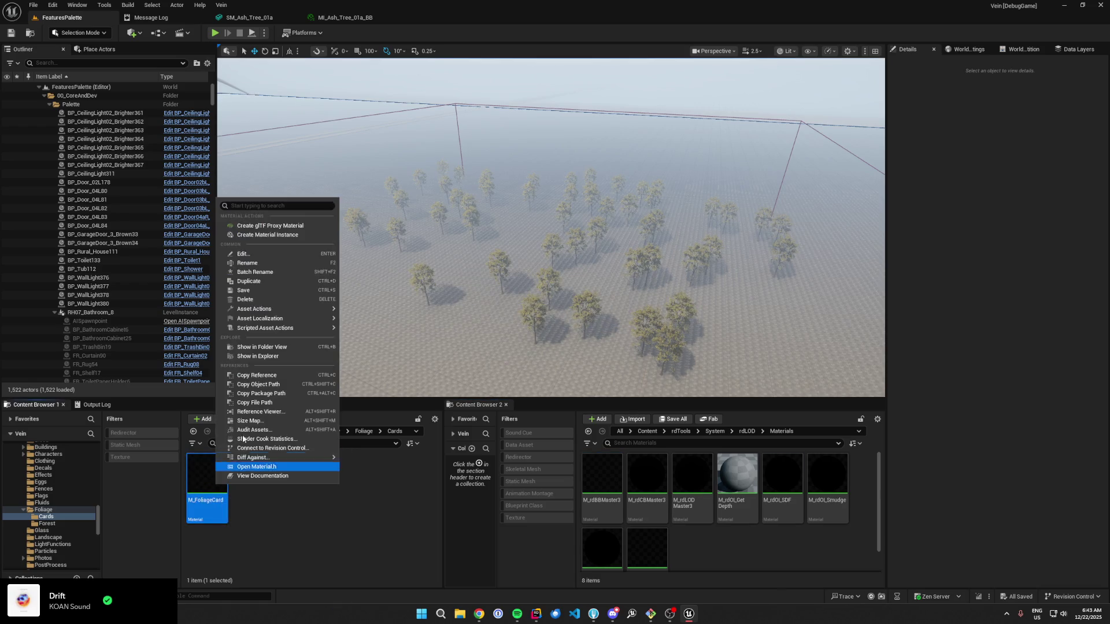
click(279, 375)
click(345, 17)
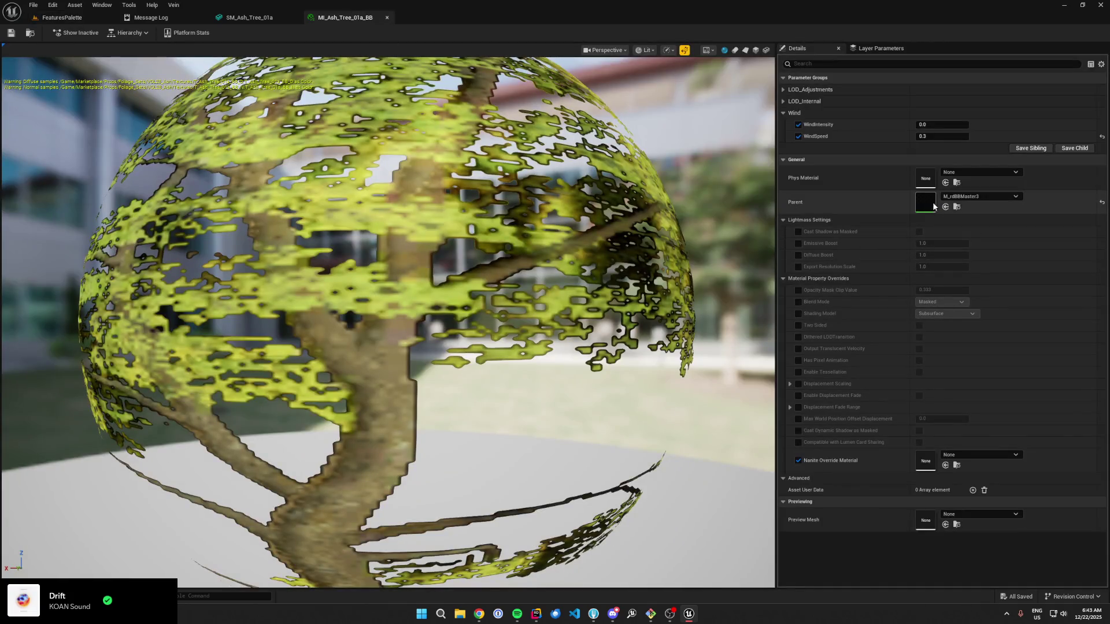
key(ctrl+v)
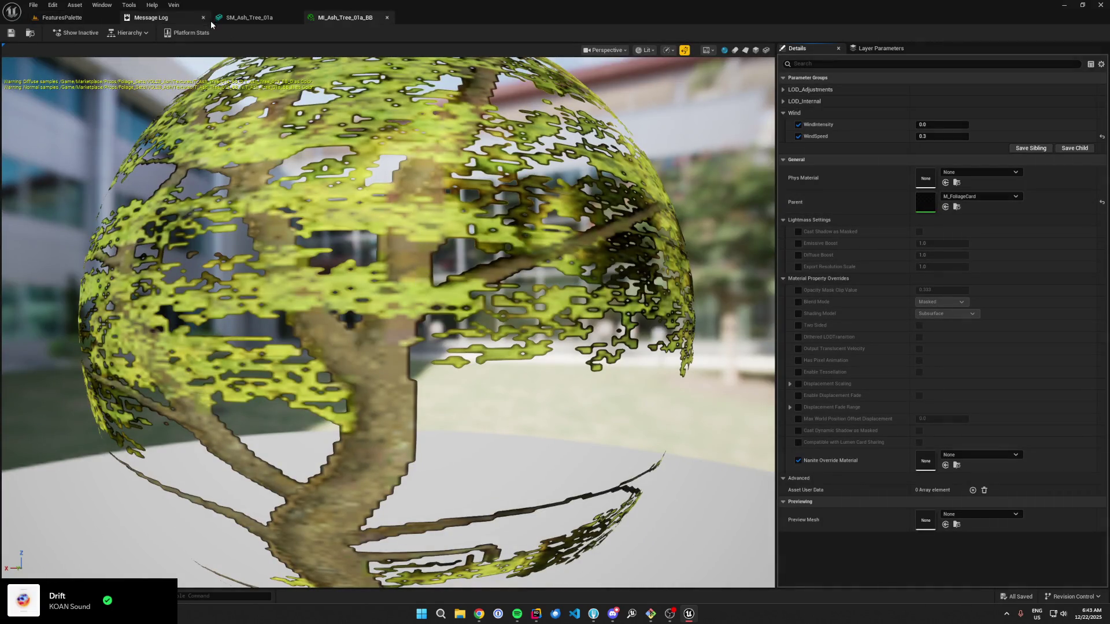
click(62, 17)
Step: Open the M_FoliageCard material graph and inspect its node groups, including MSR, Specular and Roughness
double_click(207, 474)
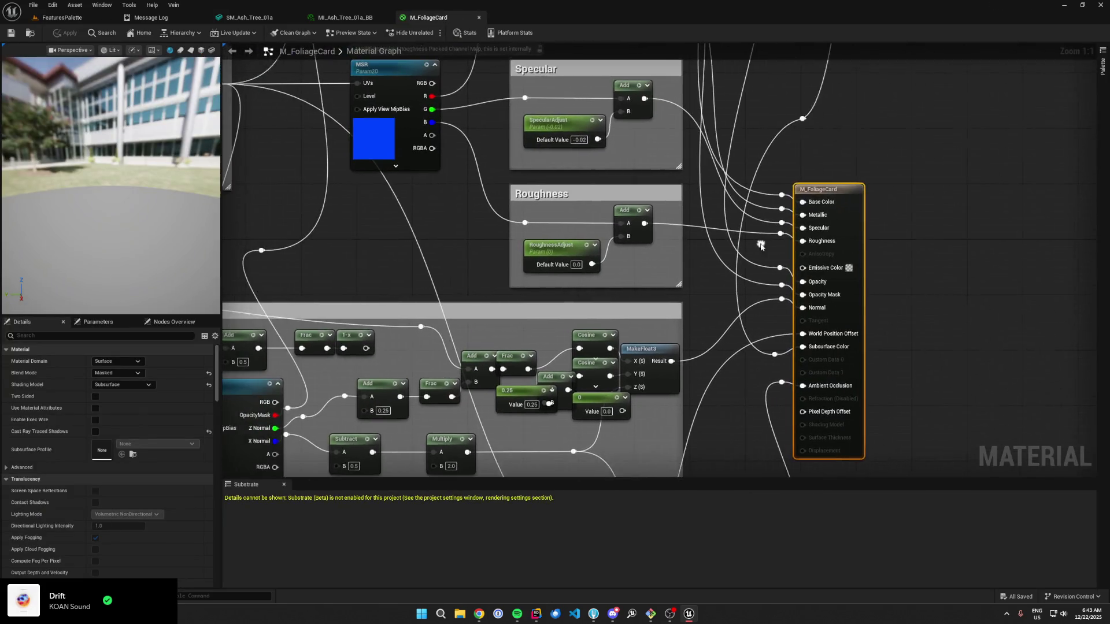
scroll(760, 245, down, 5)
drag(451, 238, 579, 324)
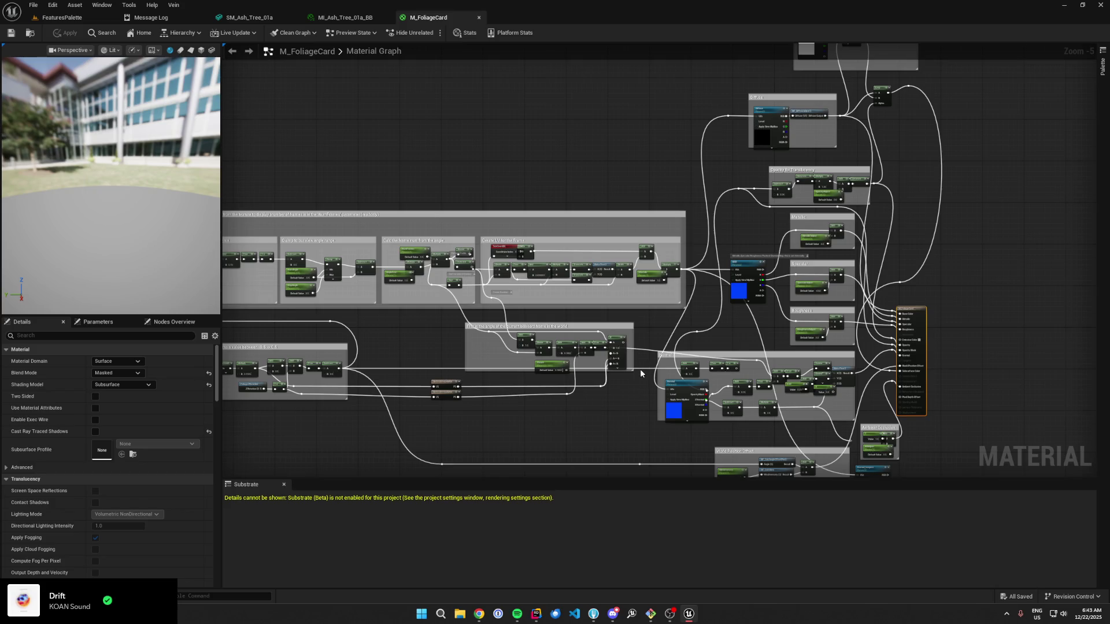
scroll(641, 368, down, 1)
scroll(688, 334, down, 2)
scroll(685, 338, up, 2)
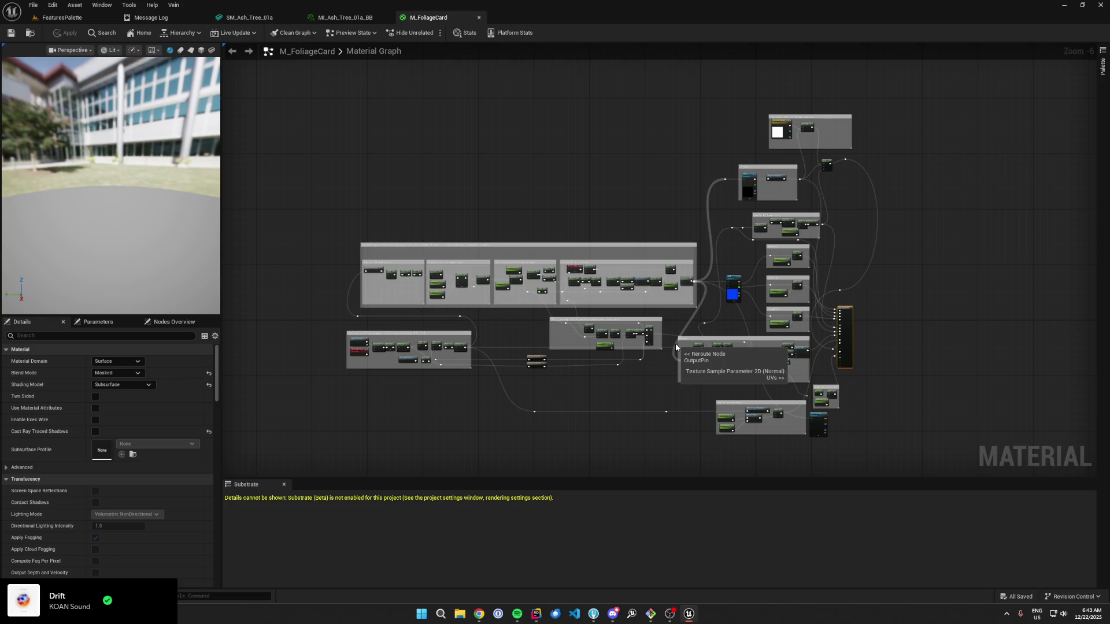
scroll(673, 338, up, 4)
scroll(671, 312, down, 3)
scroll(794, 283, up, 2)
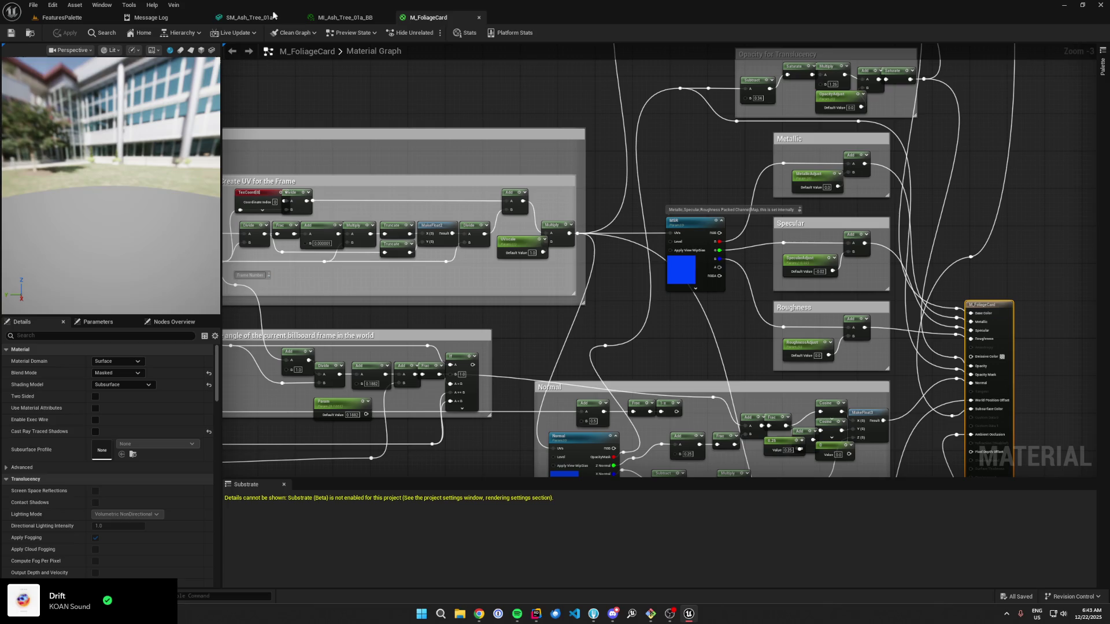
mouse_move(1003, 280)
mouse_down()
mouse_move(790, 252)
mouse_move(787, 272)
mouse_up()
scroll(578, 205, up, 1)
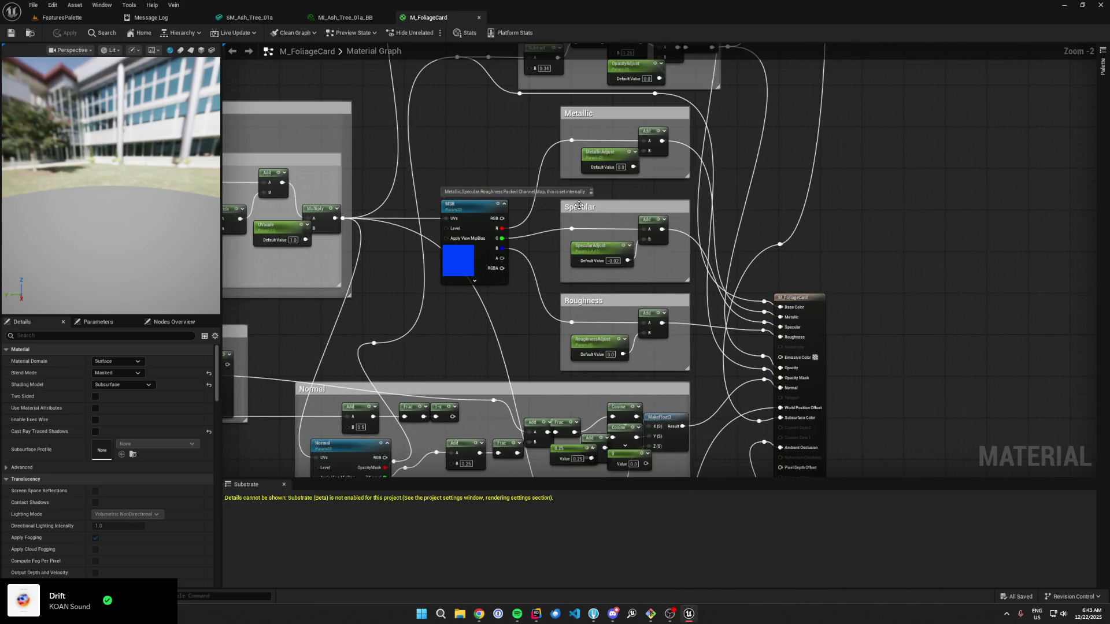
Step: Return to the FeaturesPalette level by way of the MI_Ash_Tree_01a_BB tab
click(344, 17)
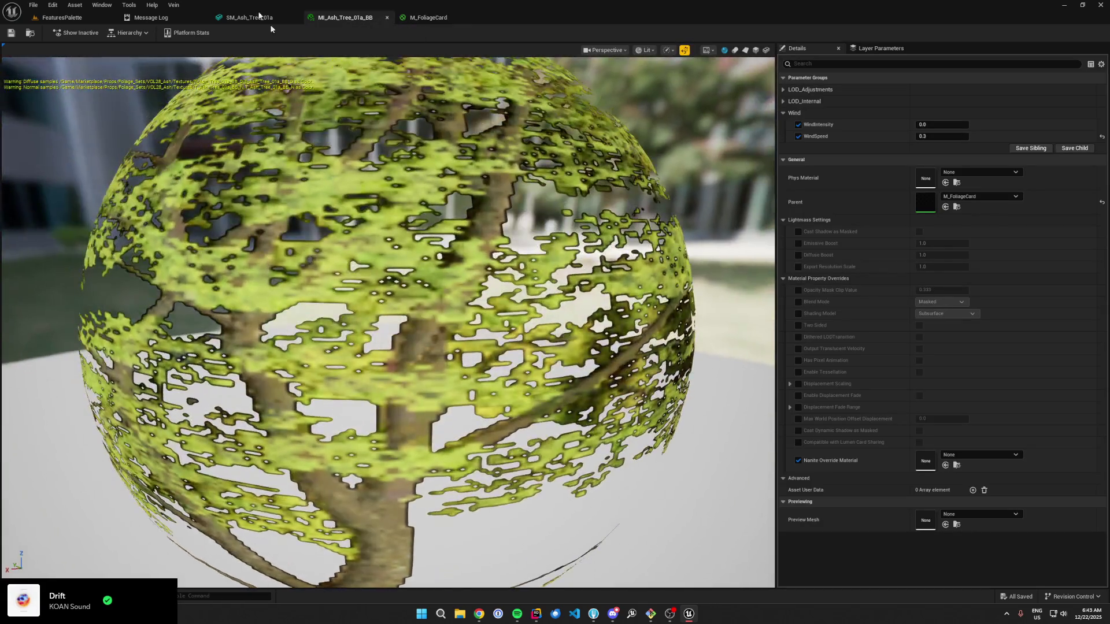
click(61, 17)
scroll(444, 199, up, 5)
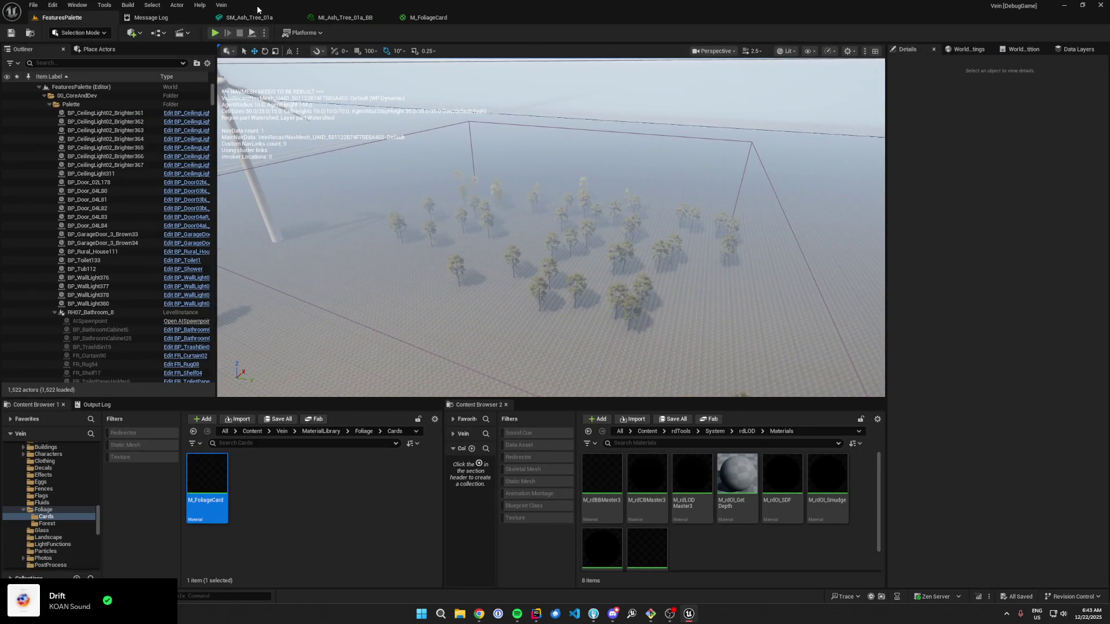
Step: Remove LOD 2 from SM_Ash_Tree_01b
click(256, 17)
click(73, 6)
click(96, 39)
click(246, 482)
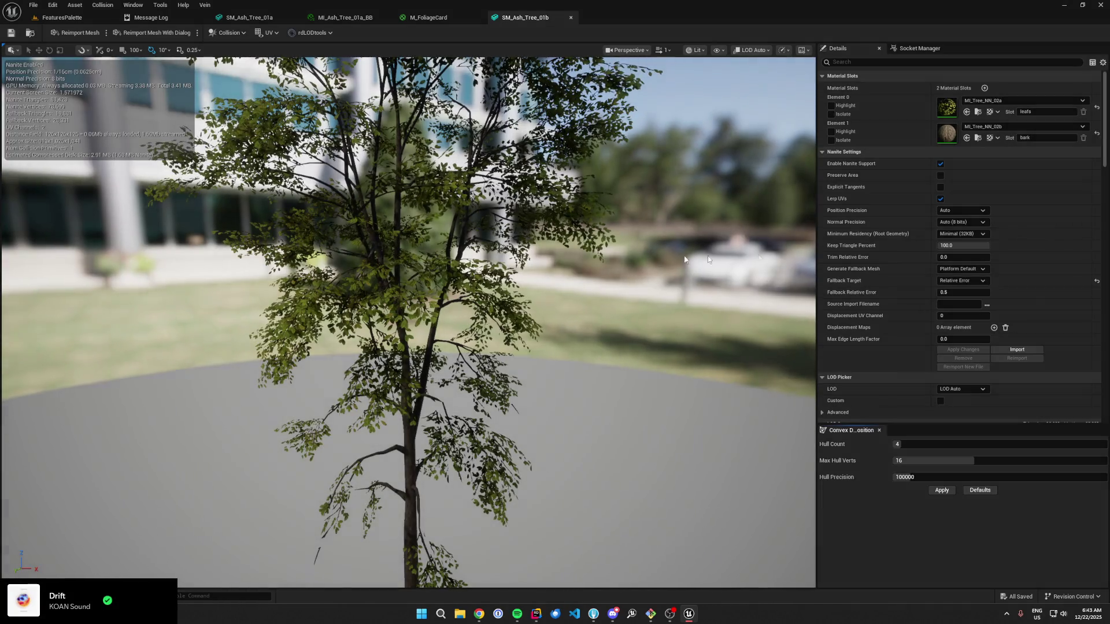
scroll(871, 263, down, 3)
click(960, 306)
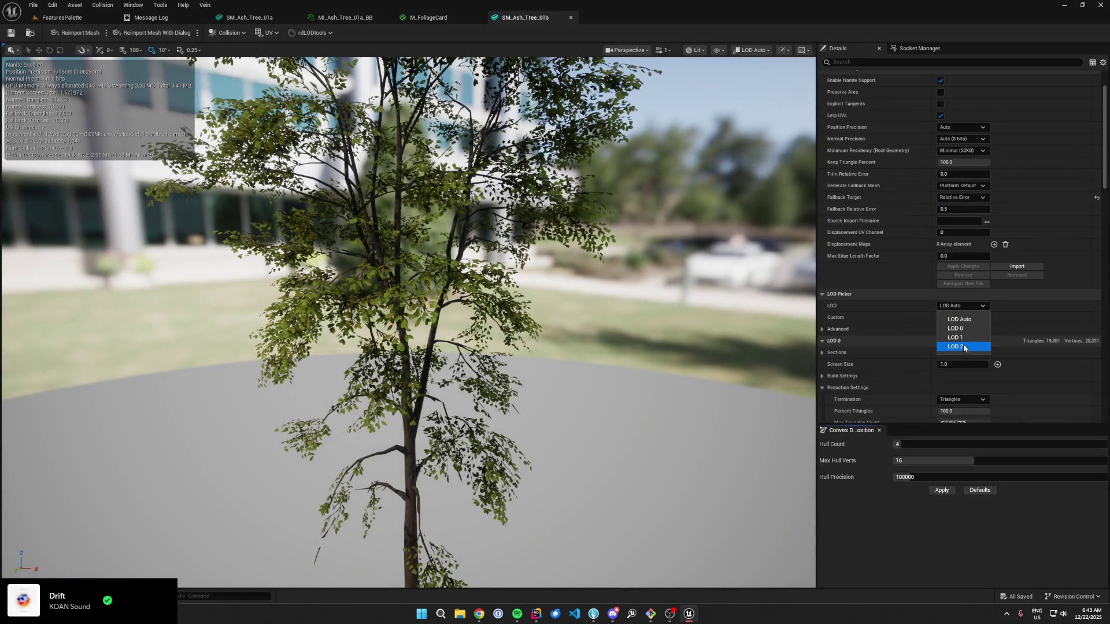
click(963, 346)
scroll(902, 322, down, 3)
click(963, 375)
click(593, 321)
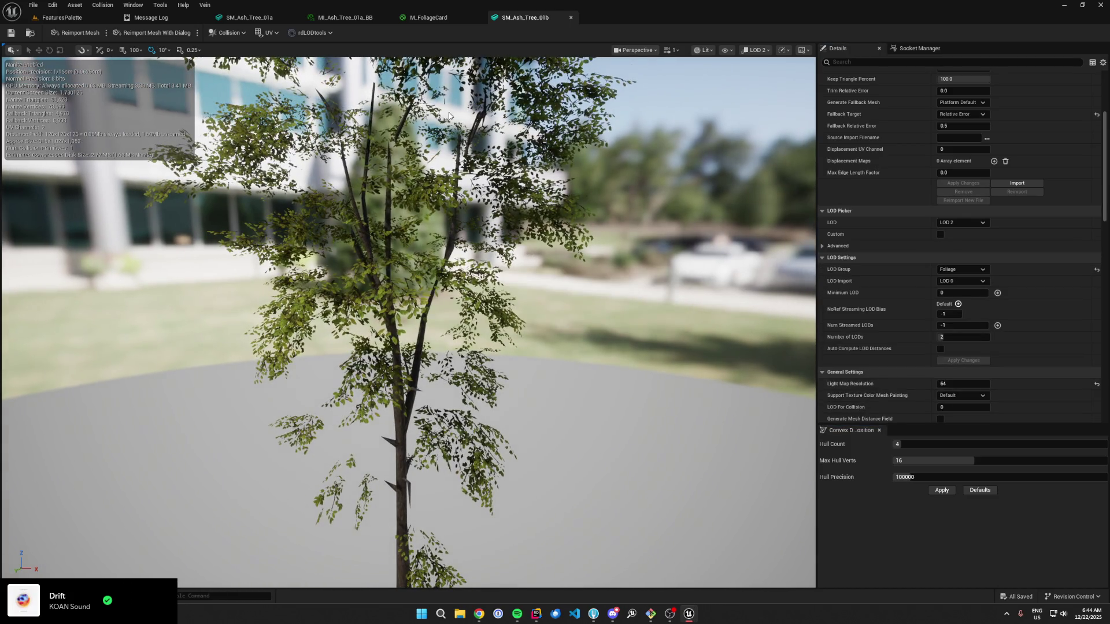
Step: Open SM_Ash_Tree_01c and preview its LOD 2
click(42, 20)
click(296, 501)
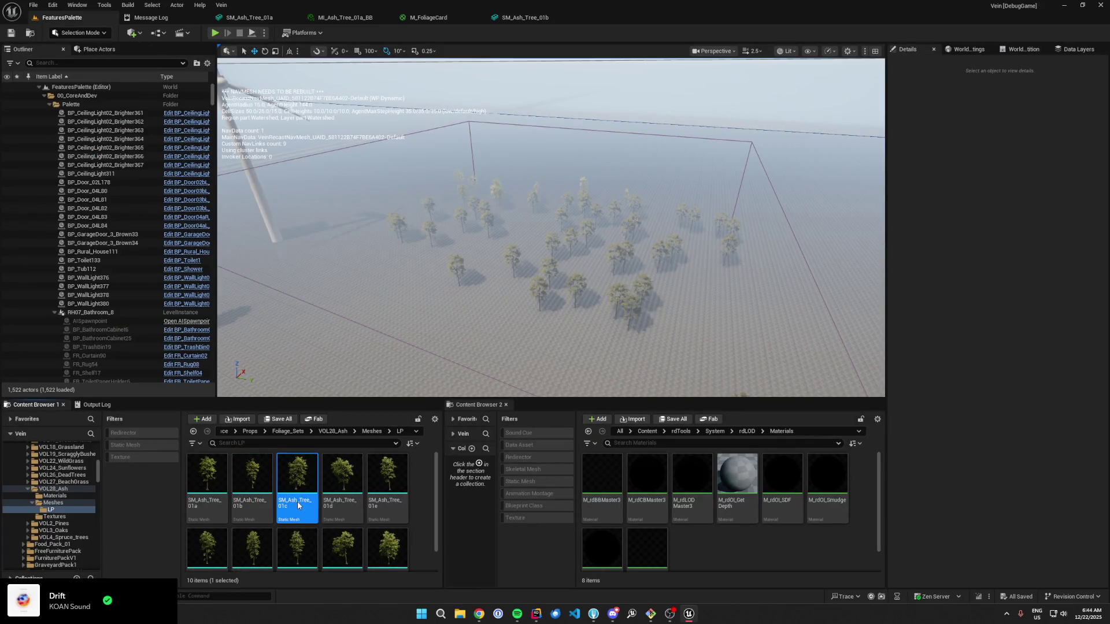
double_click(296, 501)
scroll(908, 233, down, 3)
click(956, 347)
click(966, 387)
scroll(902, 324, down, 2)
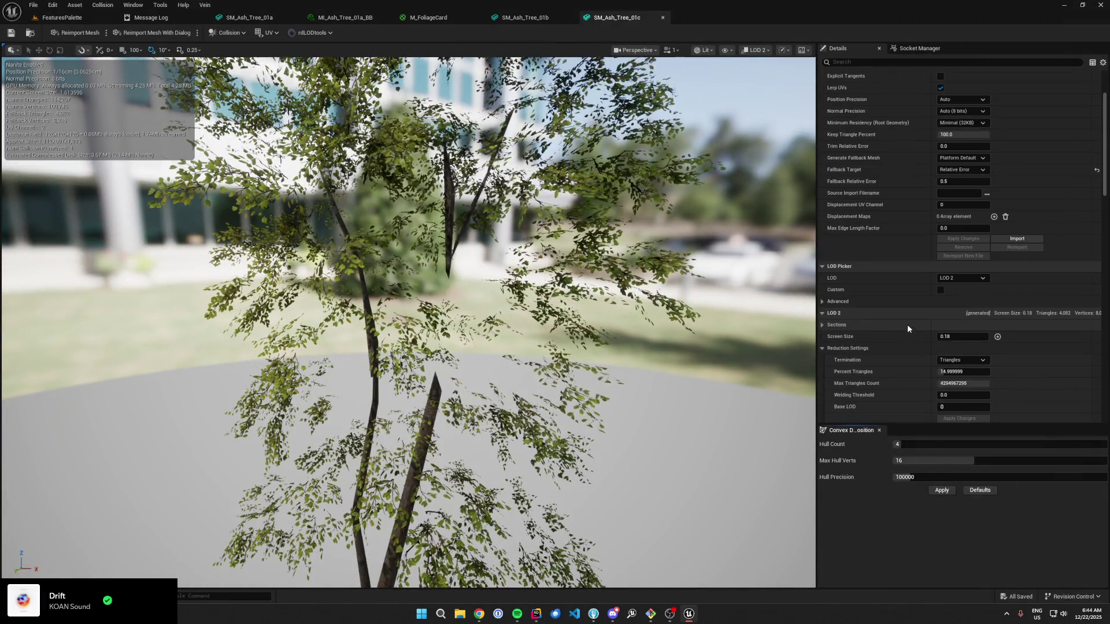
scroll(521, 231, down, 5)
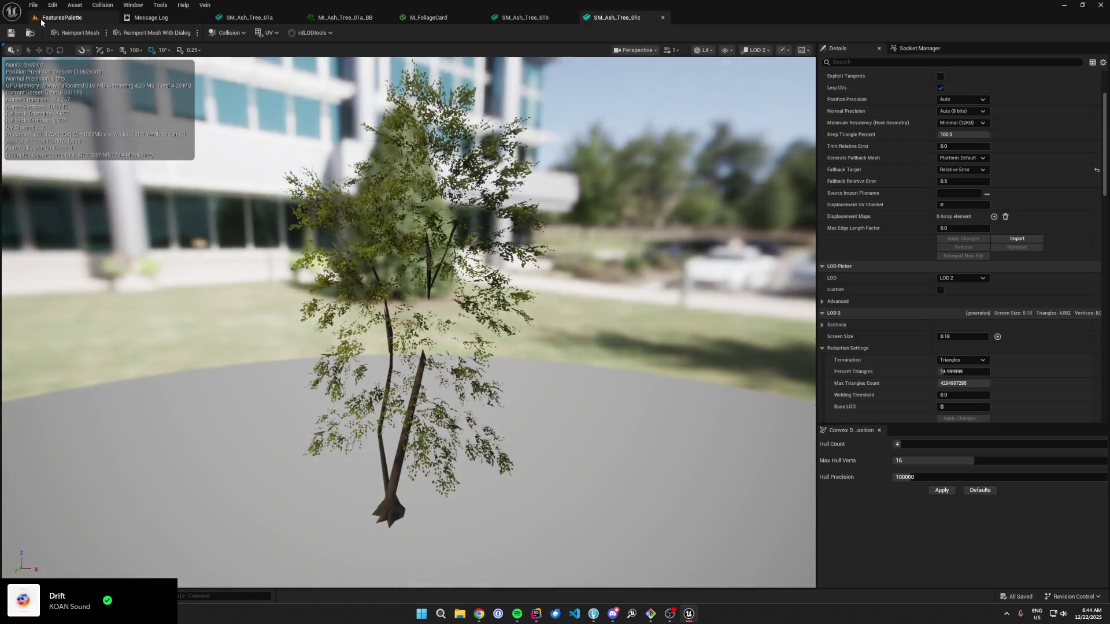
Step: Remove LOD 3 from SM_Ash_Tree_01d, leaving LOD 2 as its last level
click(41, 19)
click(356, 479)
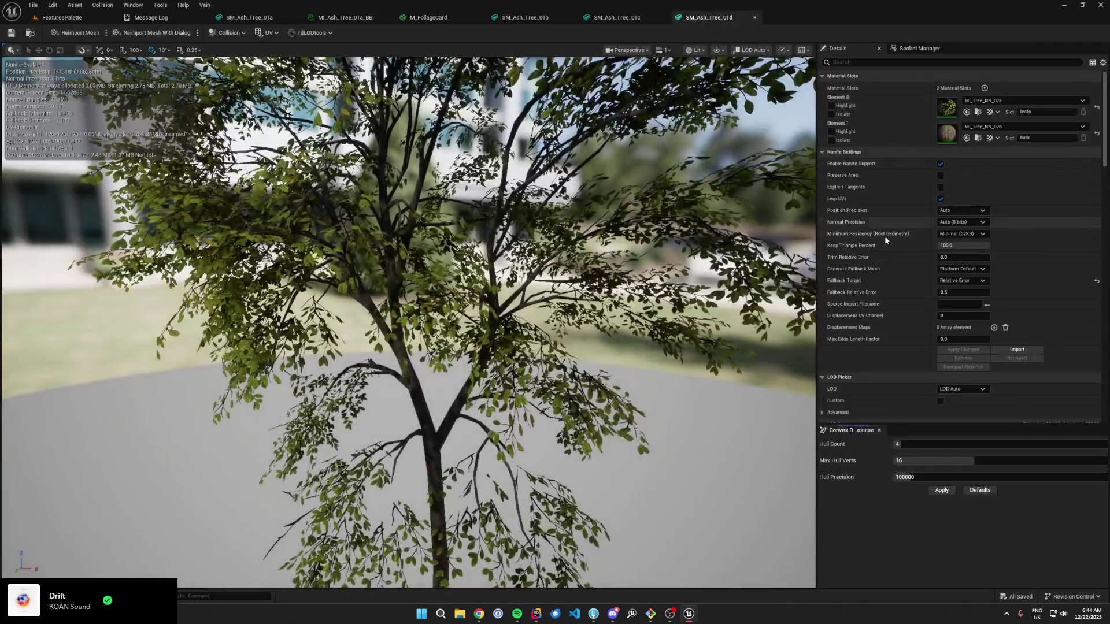
scroll(964, 294, down, 3)
click(969, 335)
click(956, 376)
scroll(869, 309, down, 3)
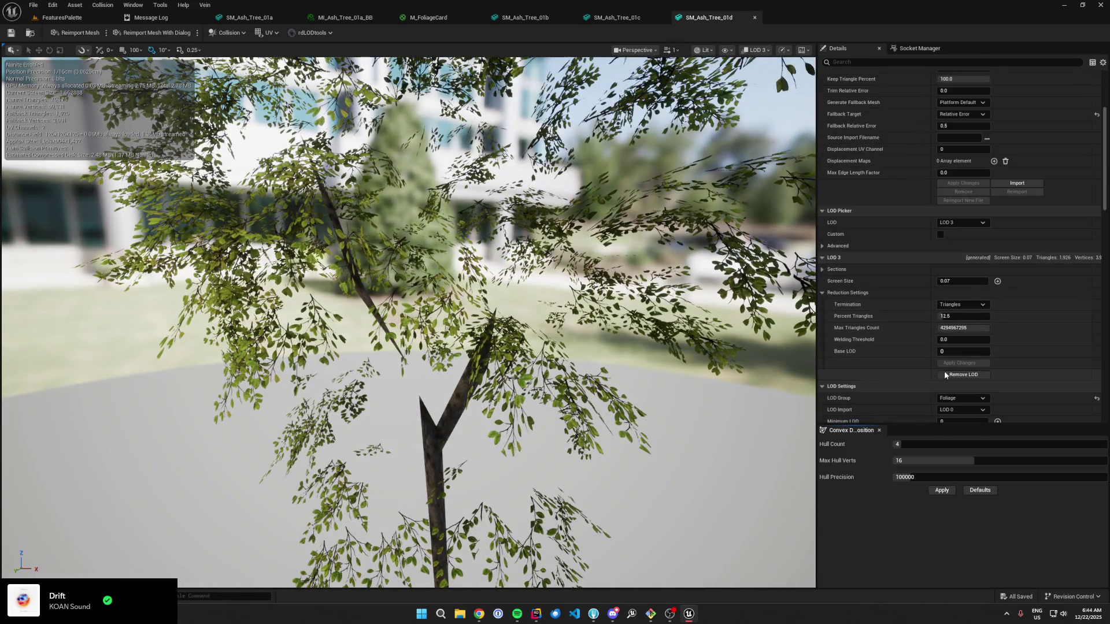
click(963, 375)
click(596, 322)
click(962, 222)
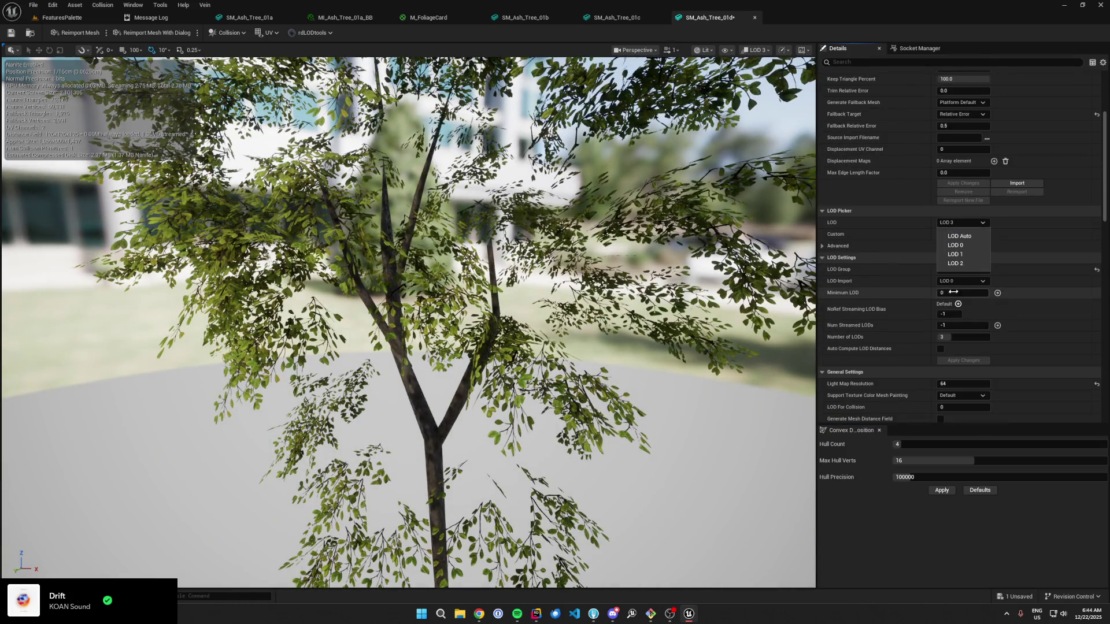
click(962, 265)
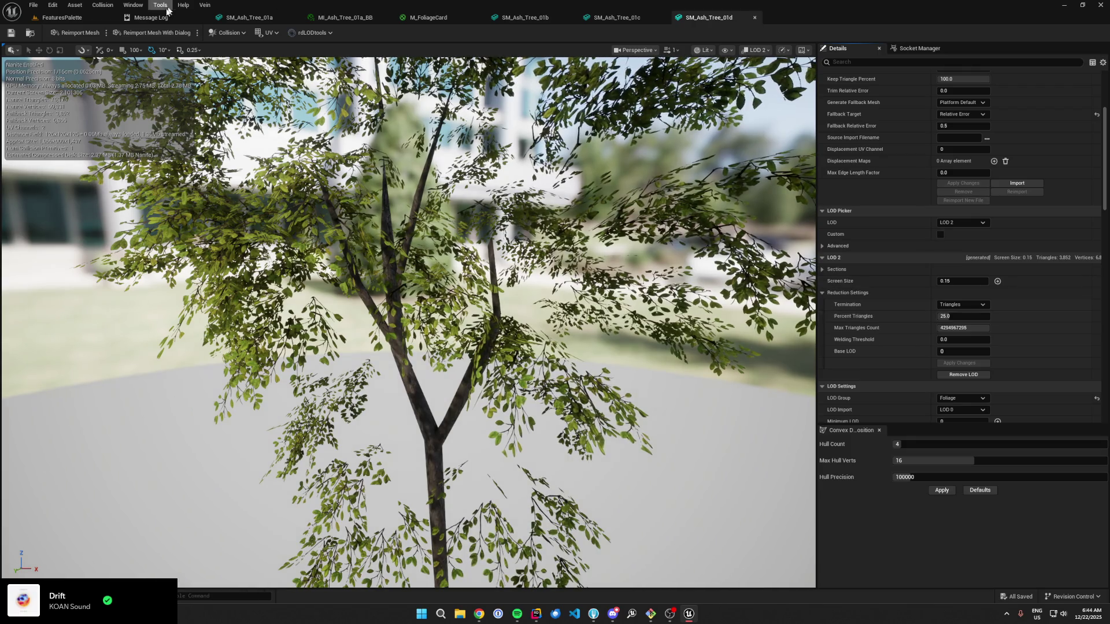
Step: Remove LOD 3 from SM_Ash_Tree_01e
click(62, 17)
click(389, 485)
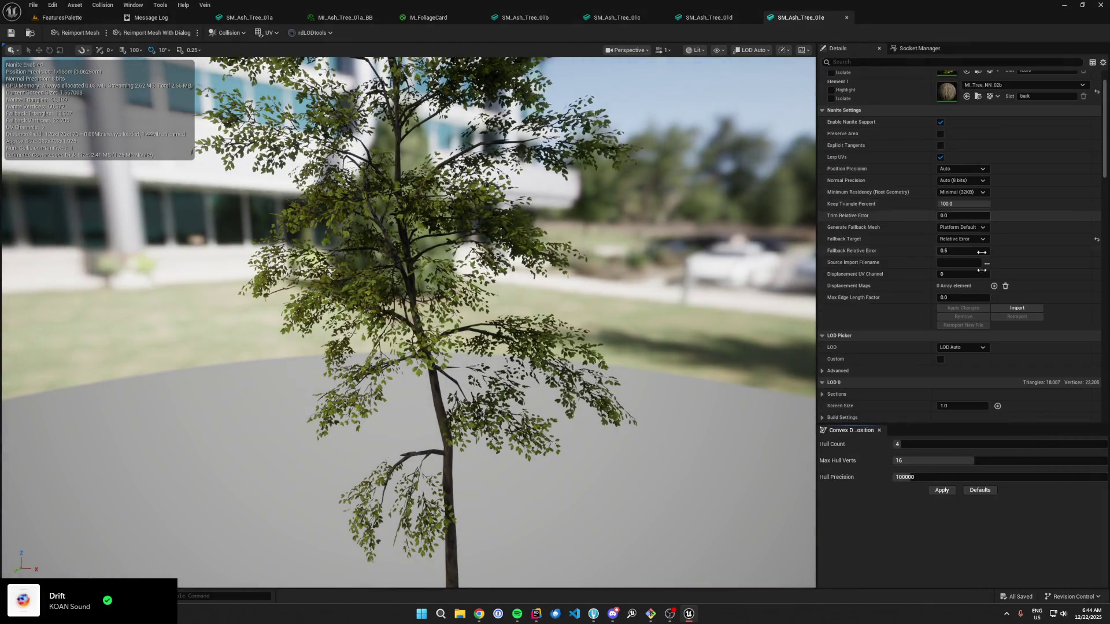
scroll(967, 301, down, 2)
click(962, 278)
click(966, 328)
scroll(953, 335, down, 2)
click(958, 347)
click(632, 315)
Step: Also remove LOD 2 from SM_Ash_Tree_01e and save the mesh
click(962, 195)
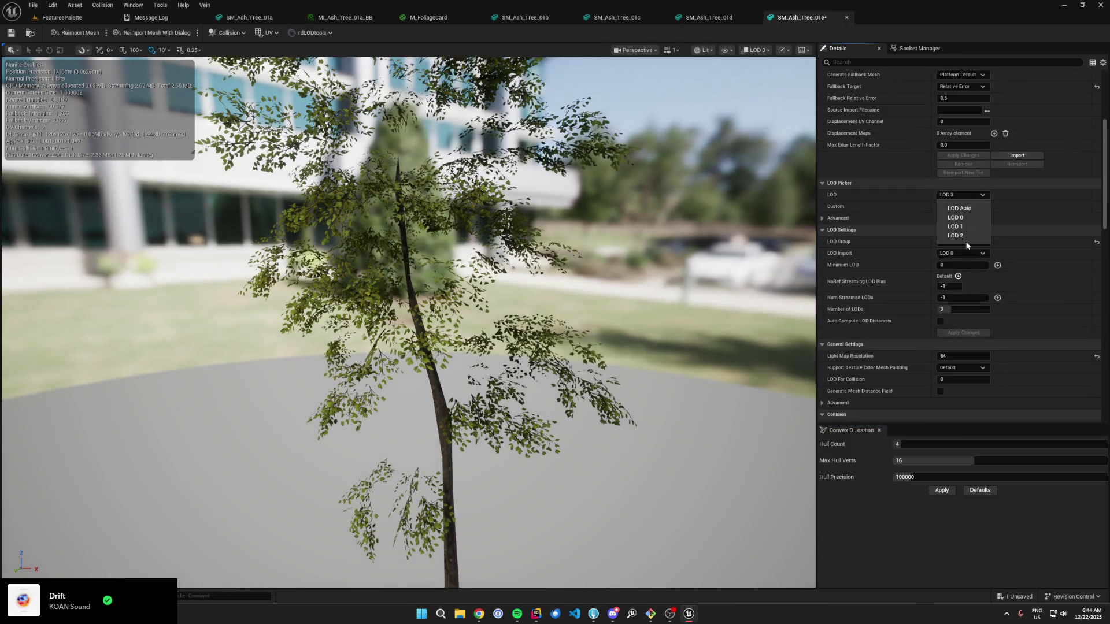
click(961, 236)
key(ctrl+s)
click(945, 346)
click(596, 321)
key(ctrl+s)
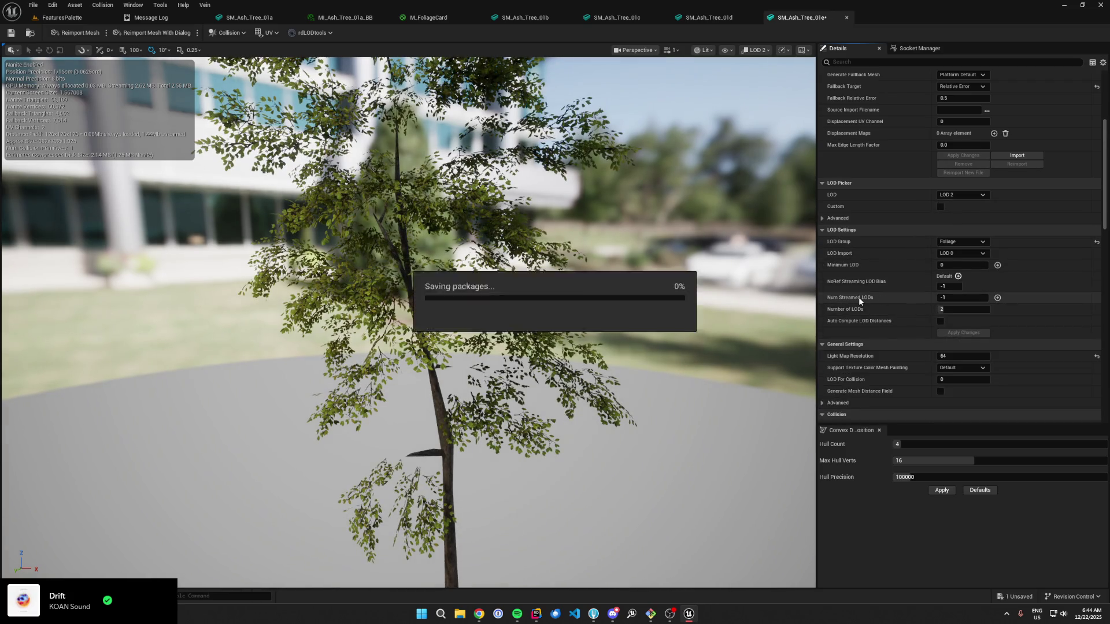
Step: Open SM_Ash_Tree_01f and preview its LOD 2
click(62, 17)
click(197, 522)
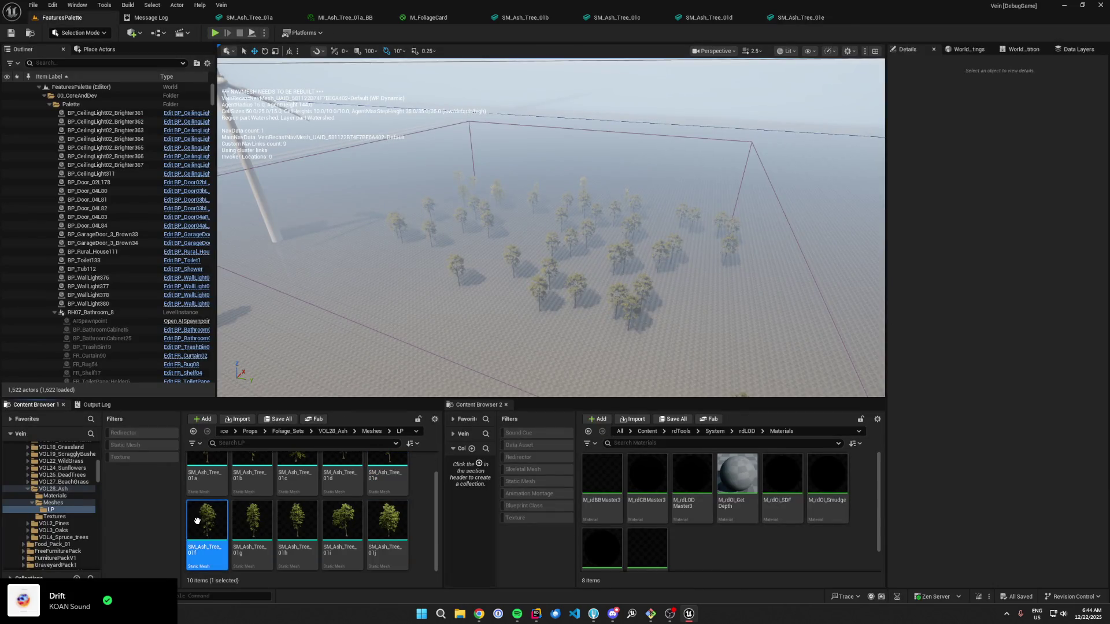
double_click(213, 514)
scroll(960, 174, down, 5)
click(963, 209)
click(964, 250)
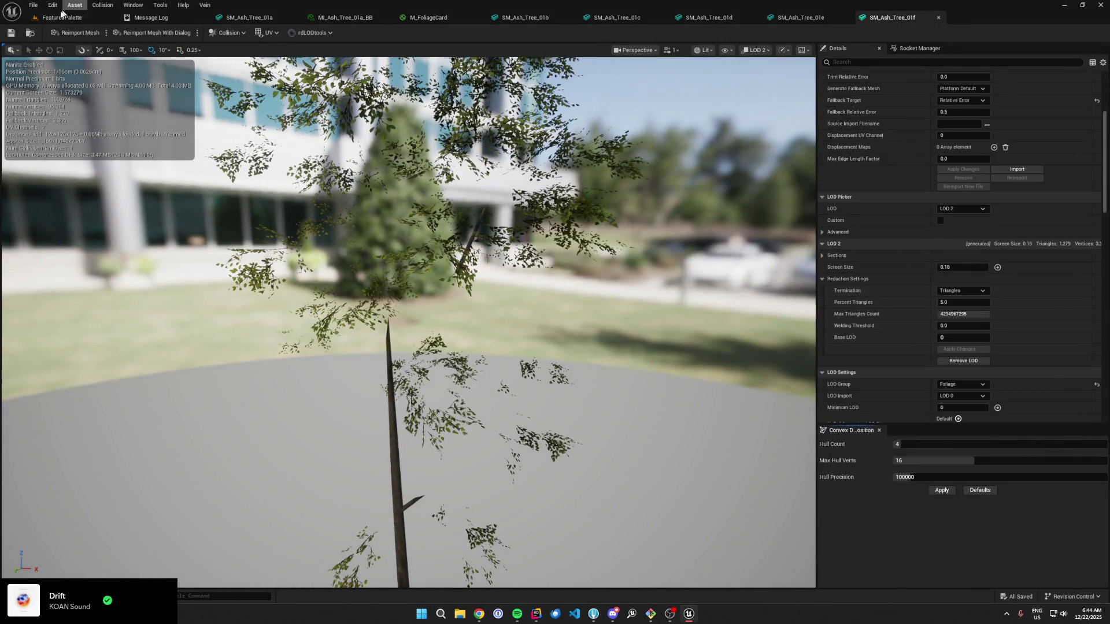
Step: Open SM_Ash_Tree_01g, then remove LOD 2 from SM_Ash_Tree_01f
click(61, 17)
click(248, 546)
double_click(272, 543)
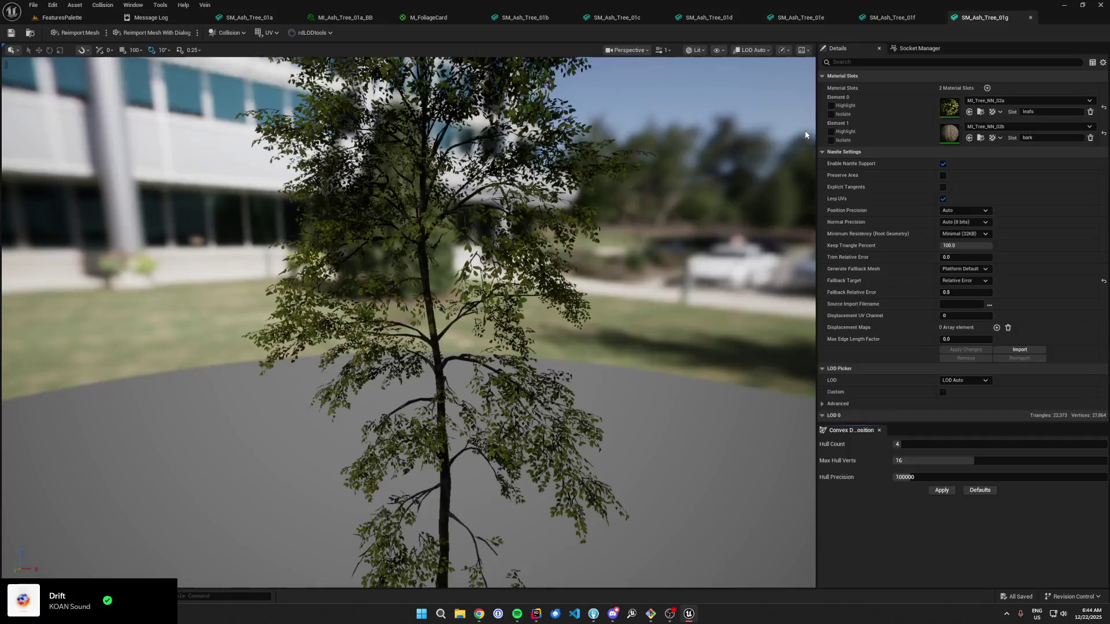
click(925, 18)
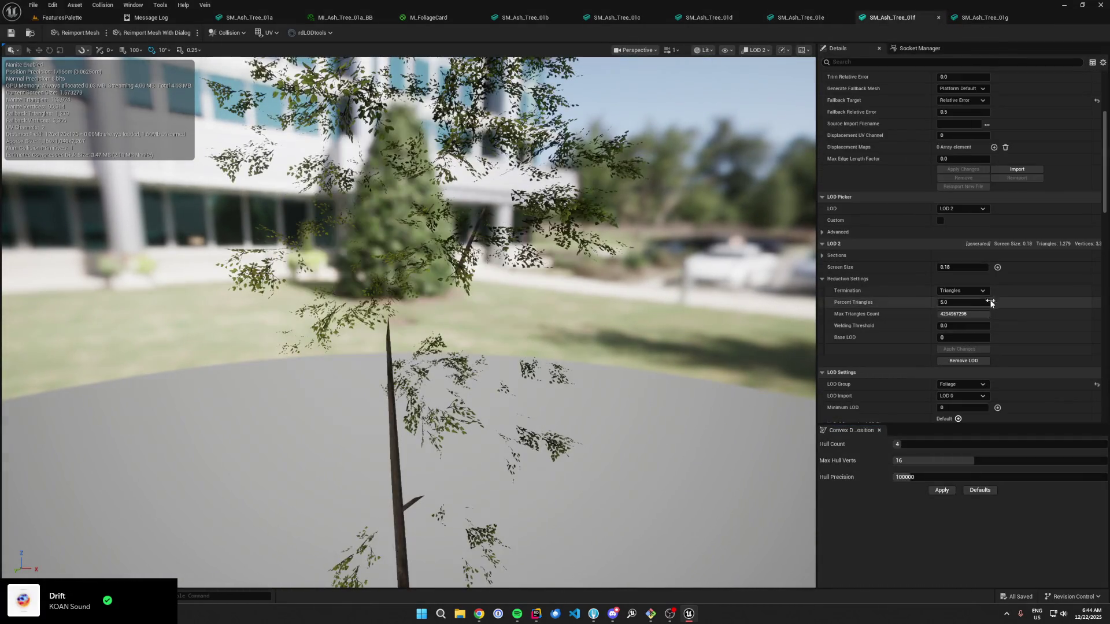
scroll(910, 265, down, 5)
click(963, 305)
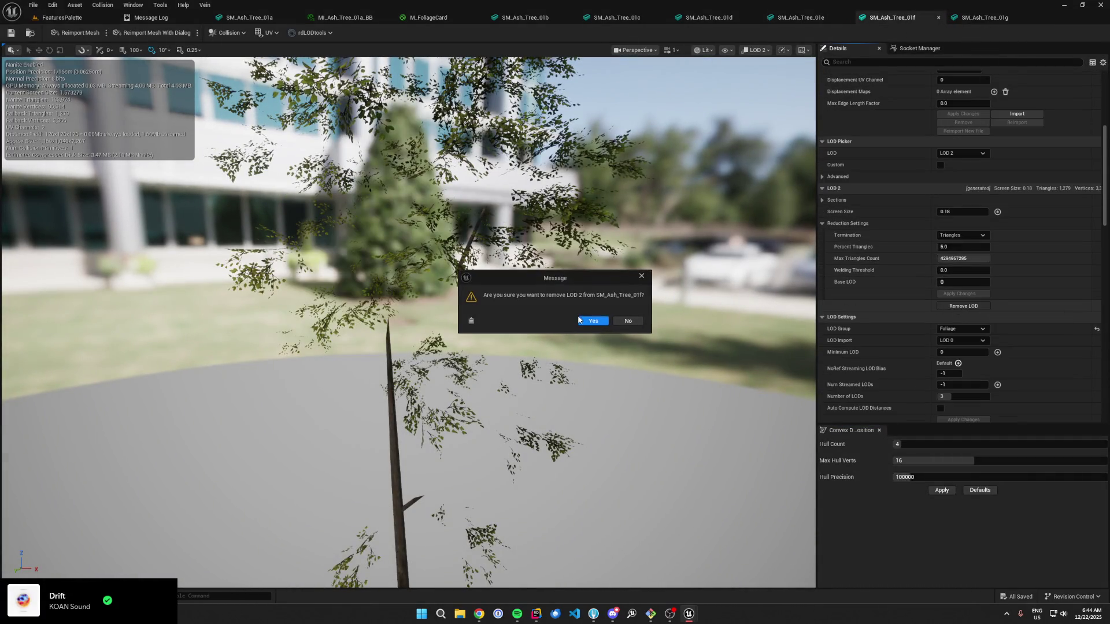
click(591, 320)
Step: Remove LOD 3 from SM_Ash_Tree_01g, leaving LOD 2 as its last level
click(62, 18)
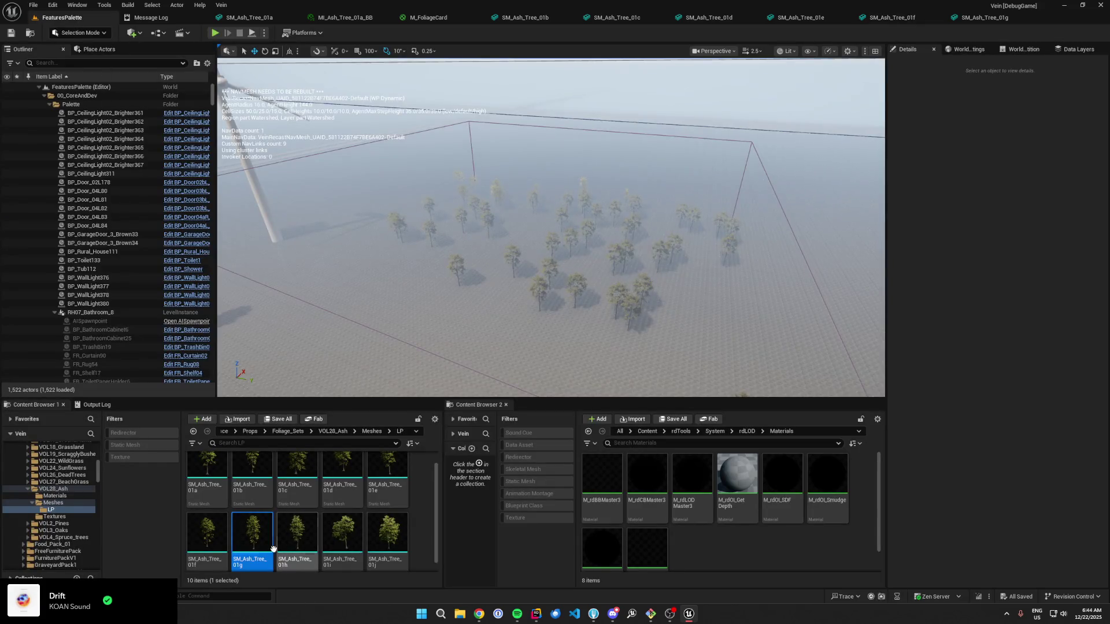
double_click(273, 548)
scroll(953, 273, down, 5)
click(973, 264)
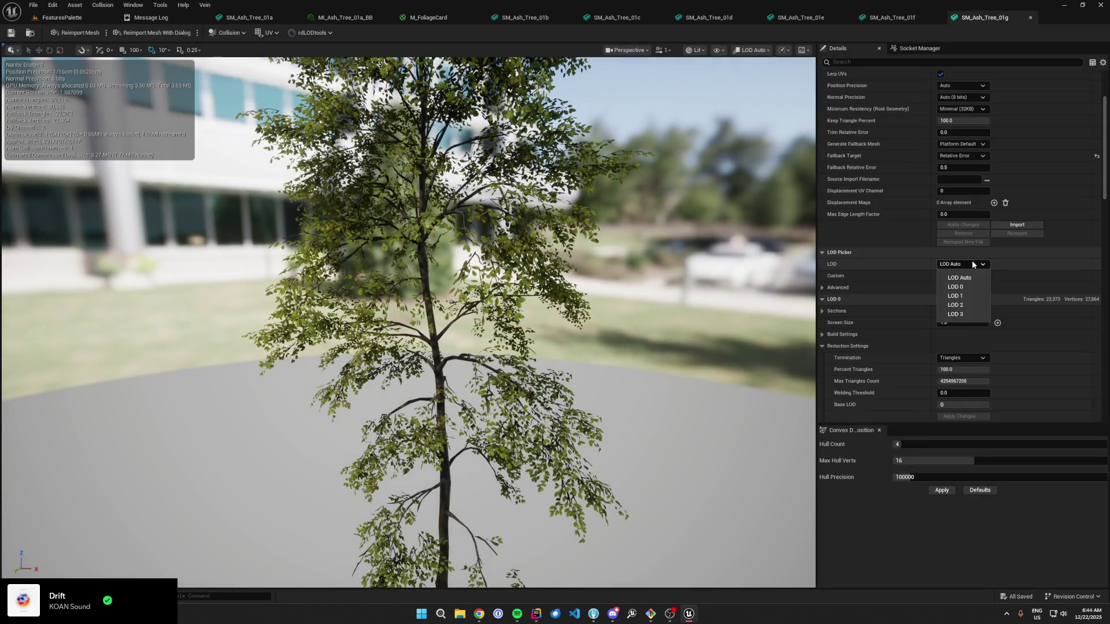
click(955, 314)
scroll(915, 304, down, 2)
click(963, 347)
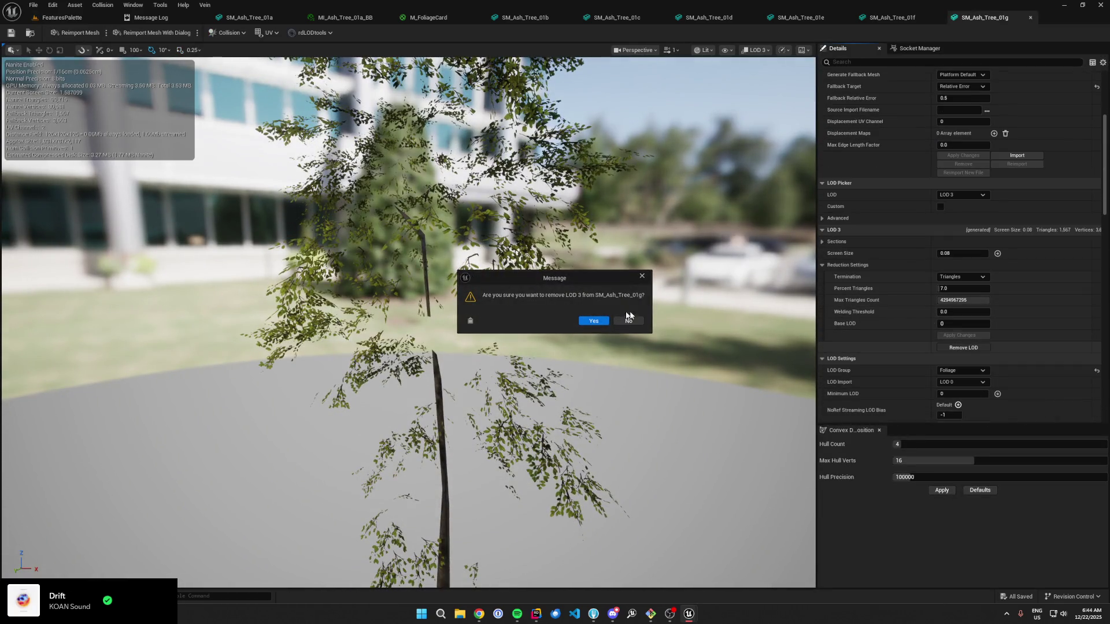
click(601, 321)
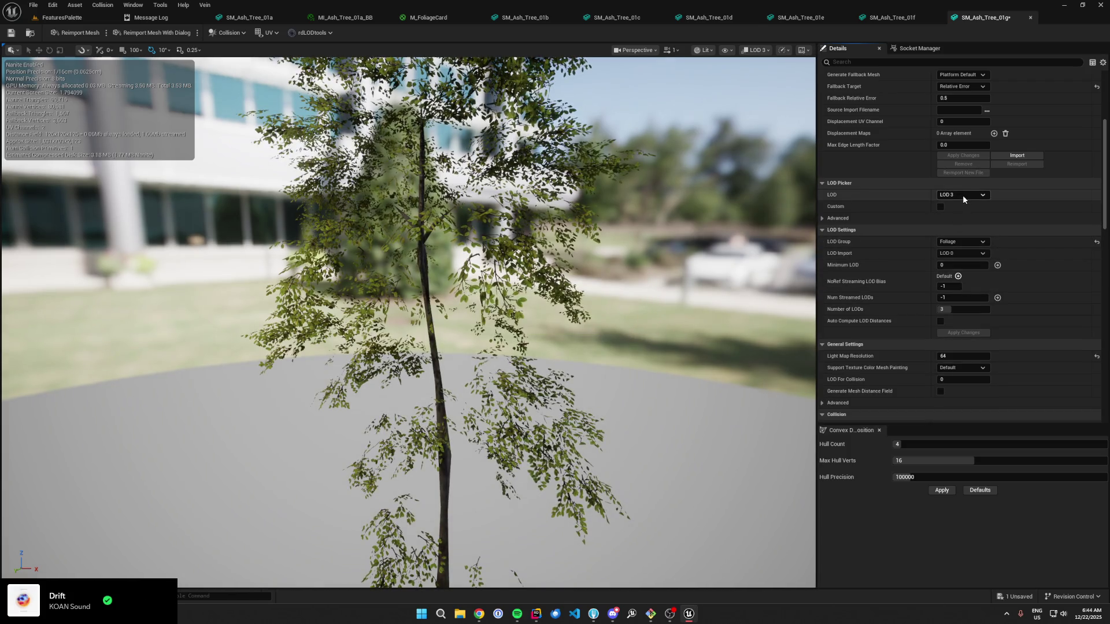
click(963, 195)
click(952, 237)
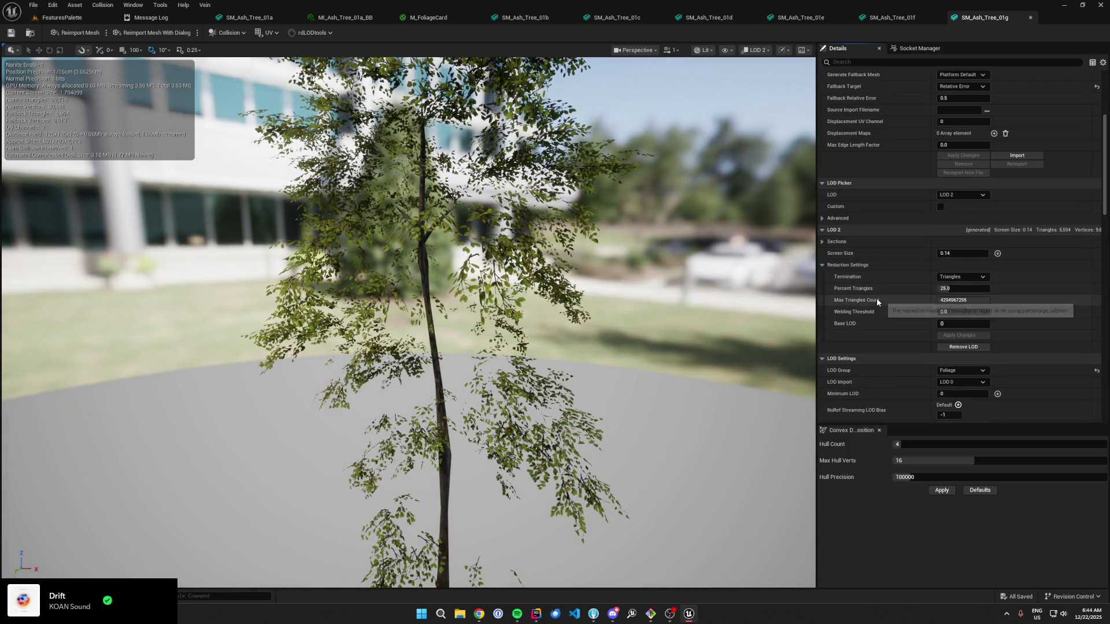
Step: Remove LOD 3 from SM_Ash_Tree_01h, leaving LOD 2 as its last level
key(alt+Tab)
double_click(299, 563)
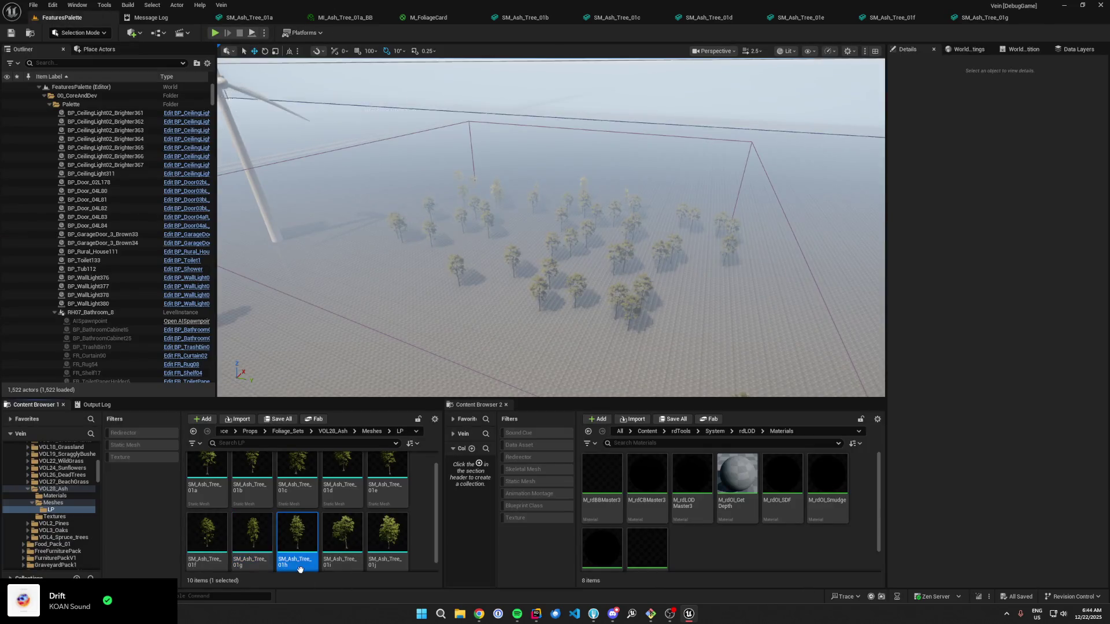
scroll(959, 289, down, 5)
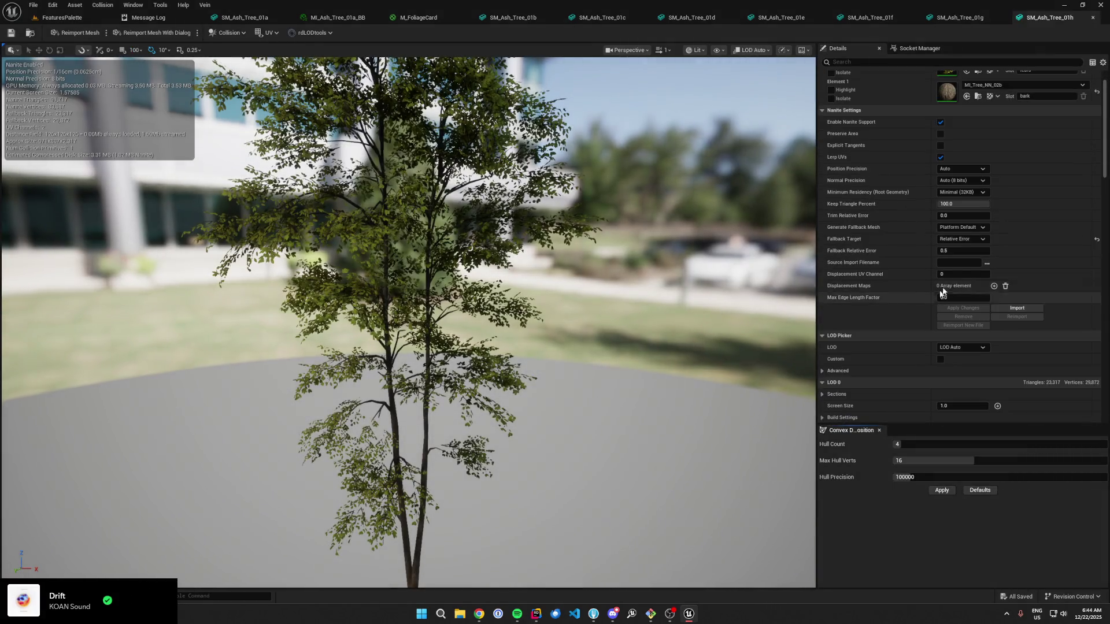
click(962, 264)
click(959, 314)
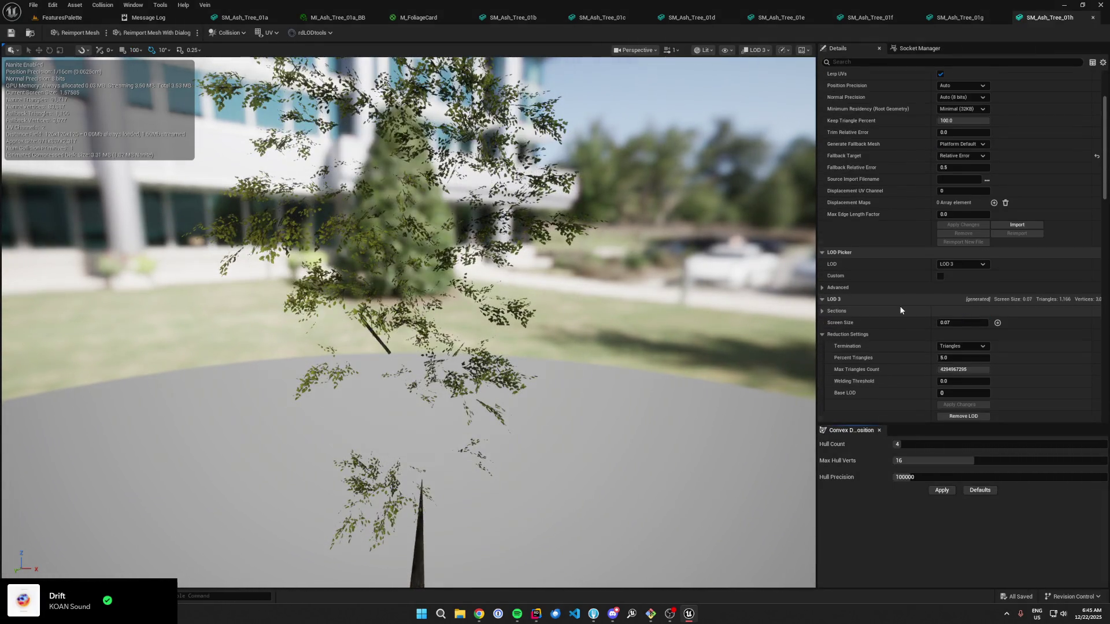
scroll(959, 335, down, 3)
click(958, 348)
click(594, 321)
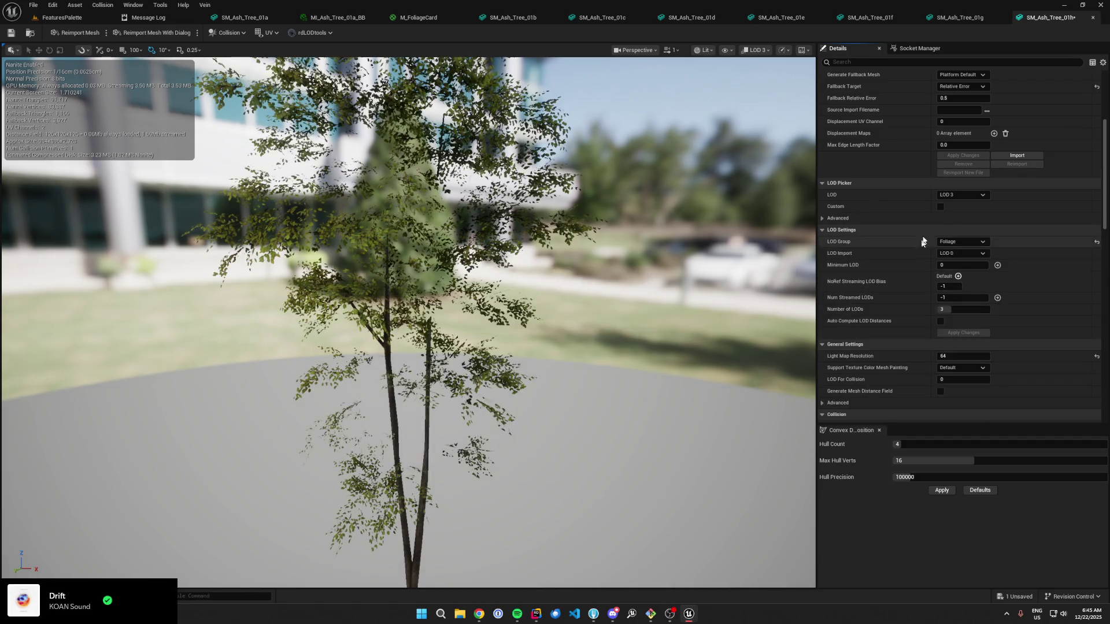
click(962, 194)
click(955, 236)
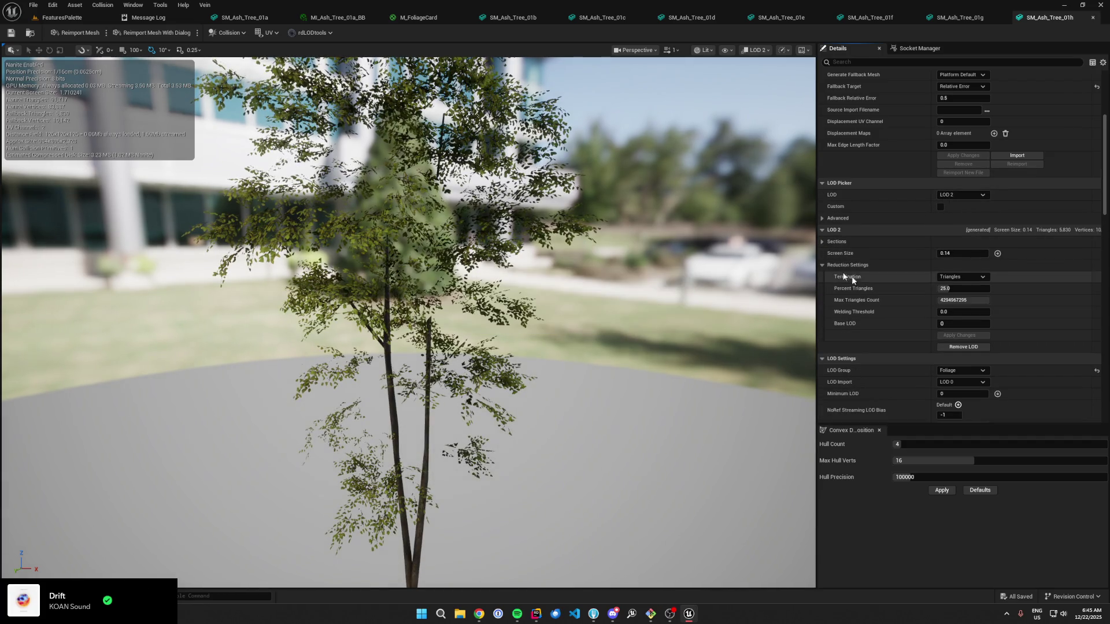
Step: Open SM_Ash_Tree_01i and preview its LOD 2
click(61, 18)
click(341, 538)
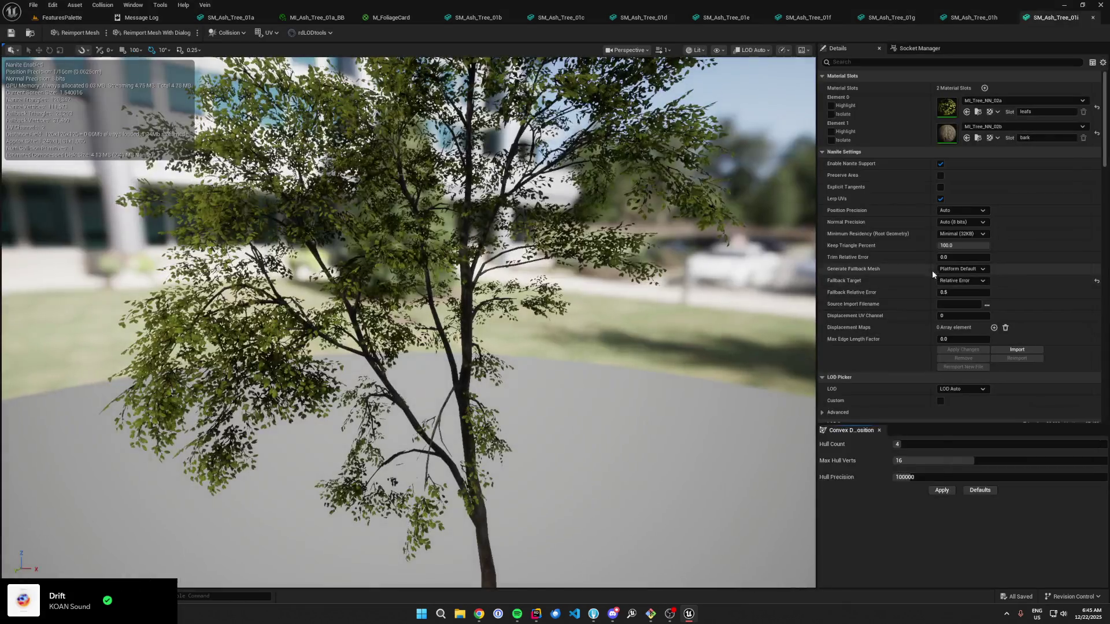
scroll(932, 270, down, 5)
click(962, 306)
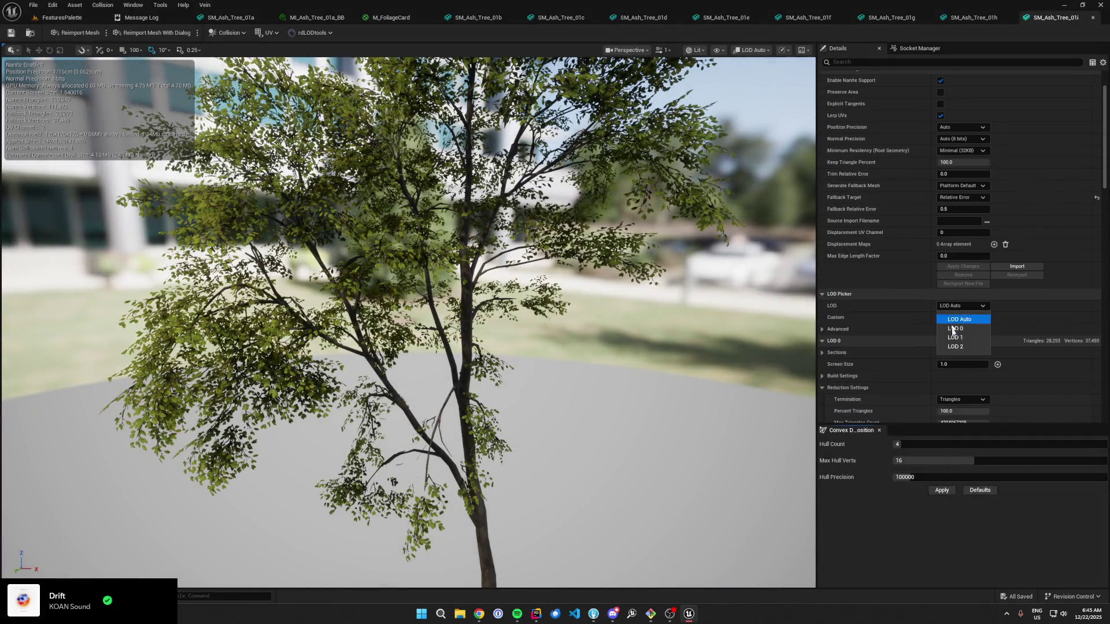
click(955, 347)
scroll(906, 318, down, 2)
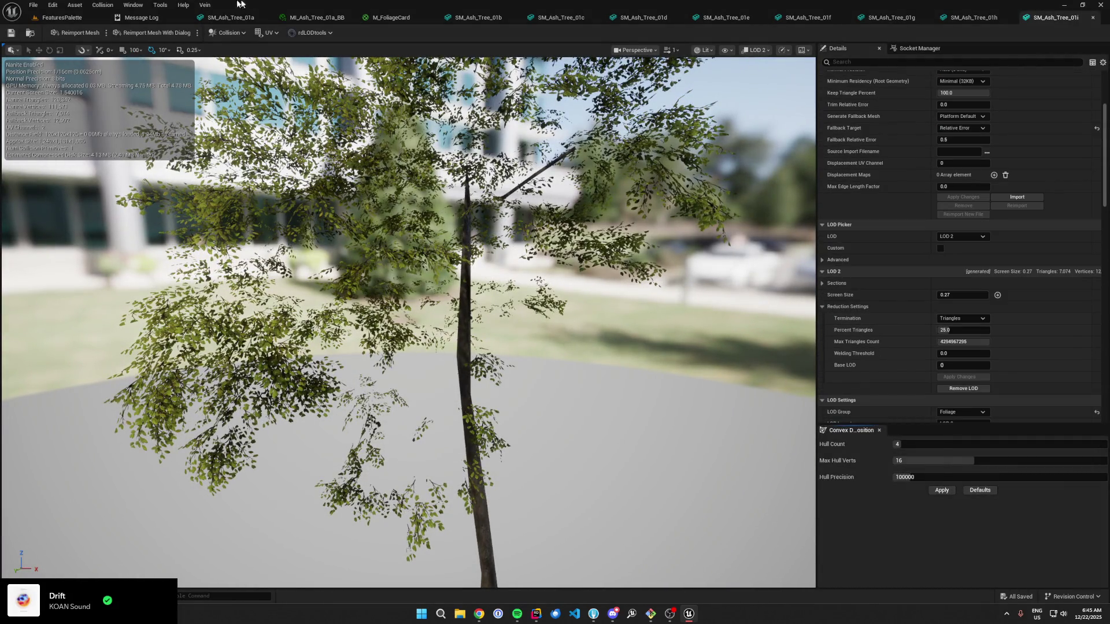
Step: Open SM_Ash_Tree_01j, preview its LOD 2, and return to the level editor
click(83, 18)
click(376, 545)
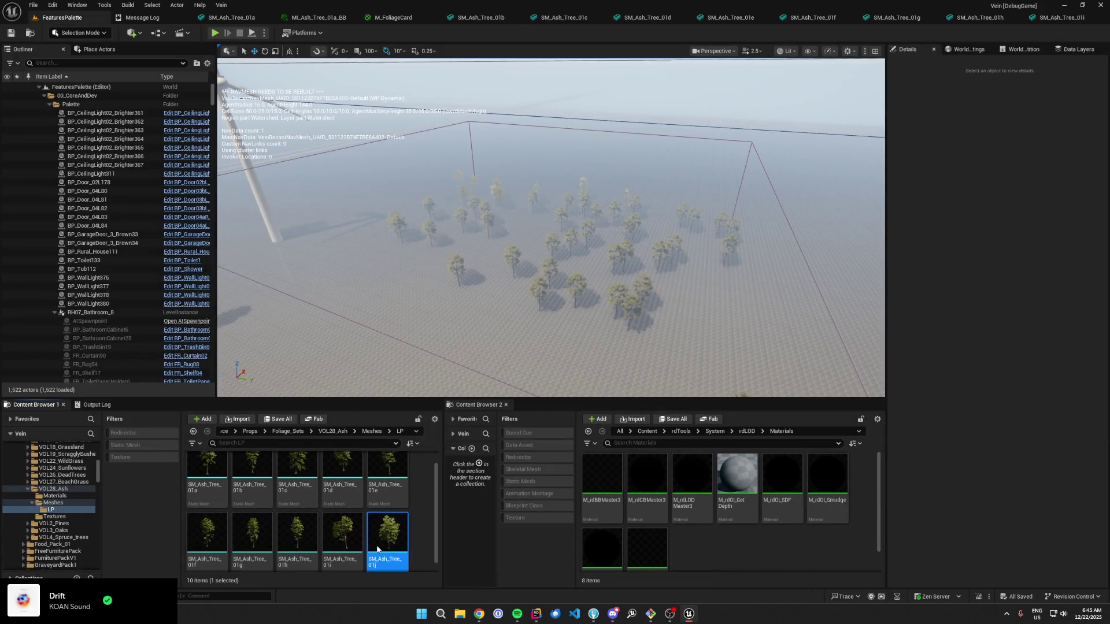
double_click(376, 548)
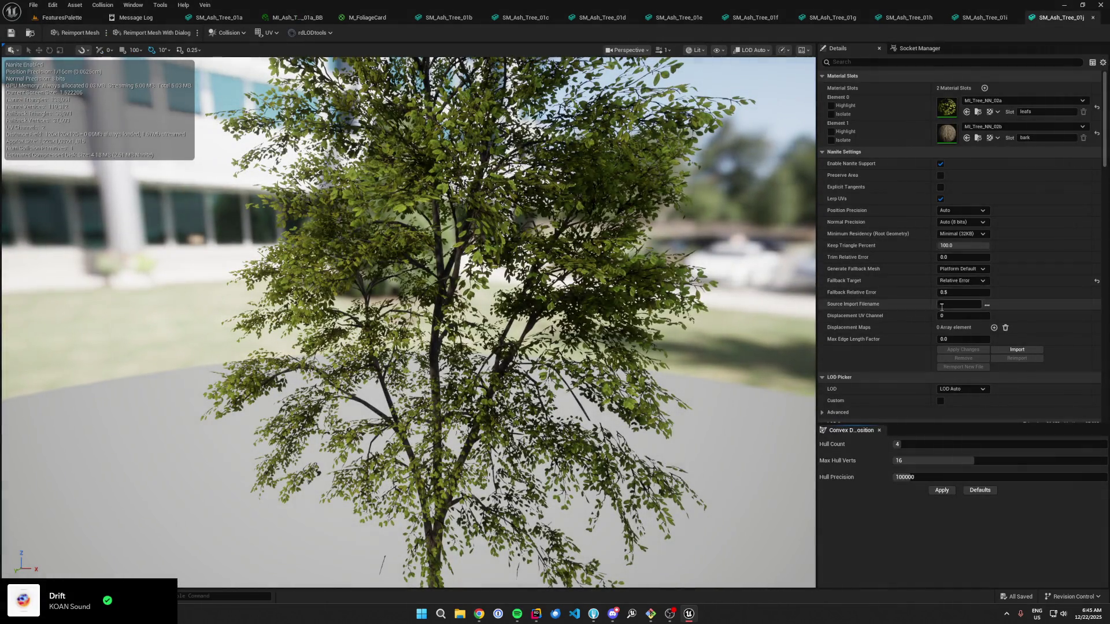
scroll(942, 307, down, 3)
click(960, 293)
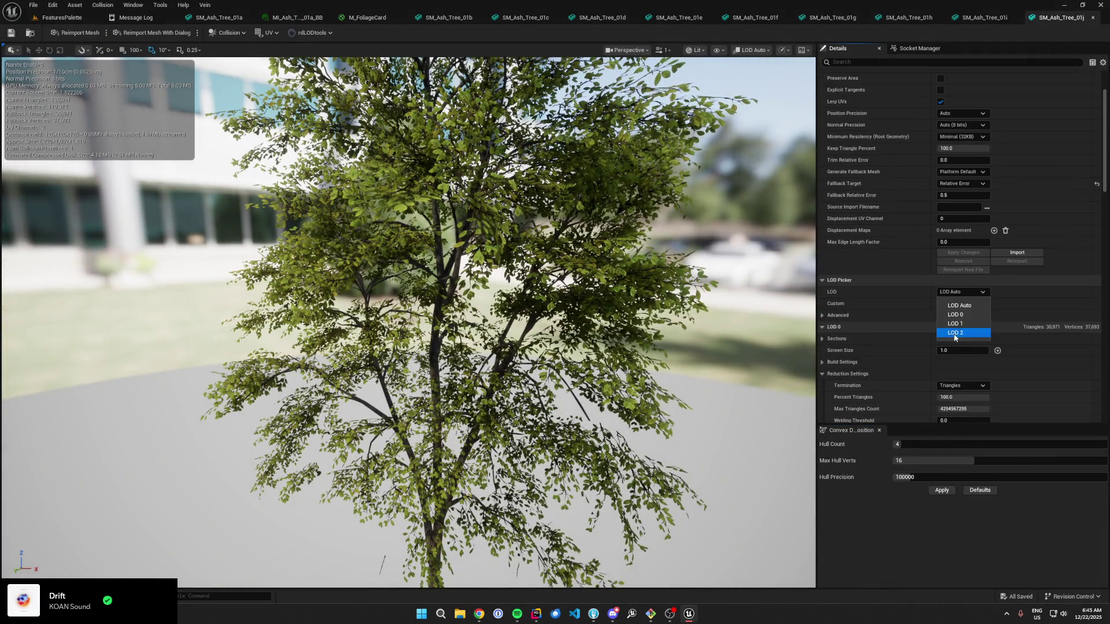
click(955, 333)
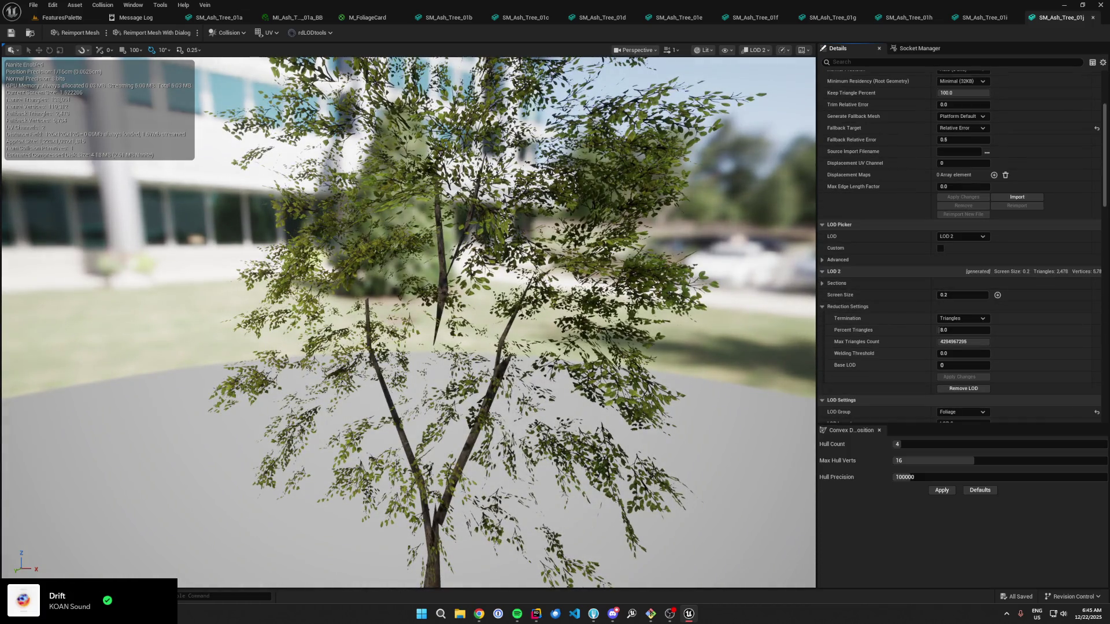
click(55, 18)
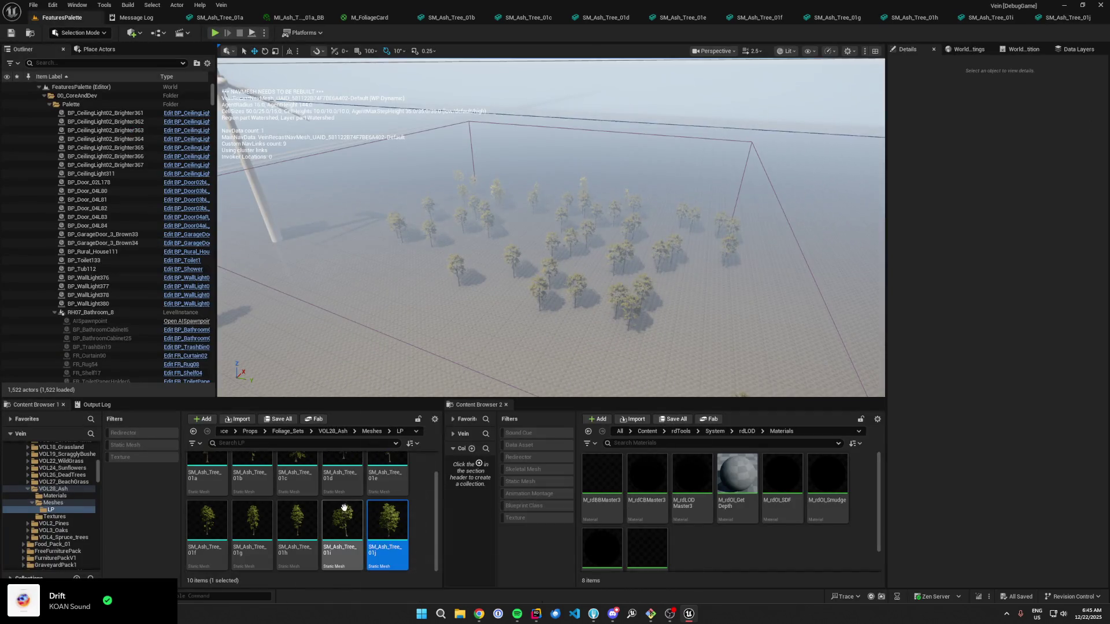
scroll(347, 520, up, 1)
Step: For ash trees 01b–01j, try setting M_FoliageCard as master material in Create Billboard LODs
shift+click(258, 480)
right_click(257, 480)
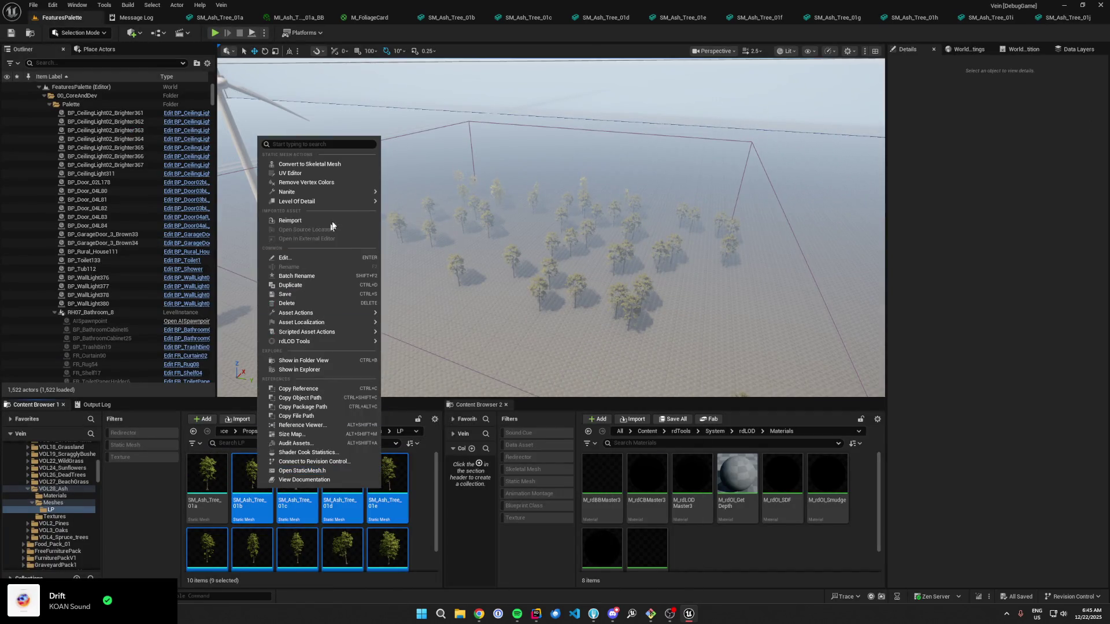
mouse_move(395, 349)
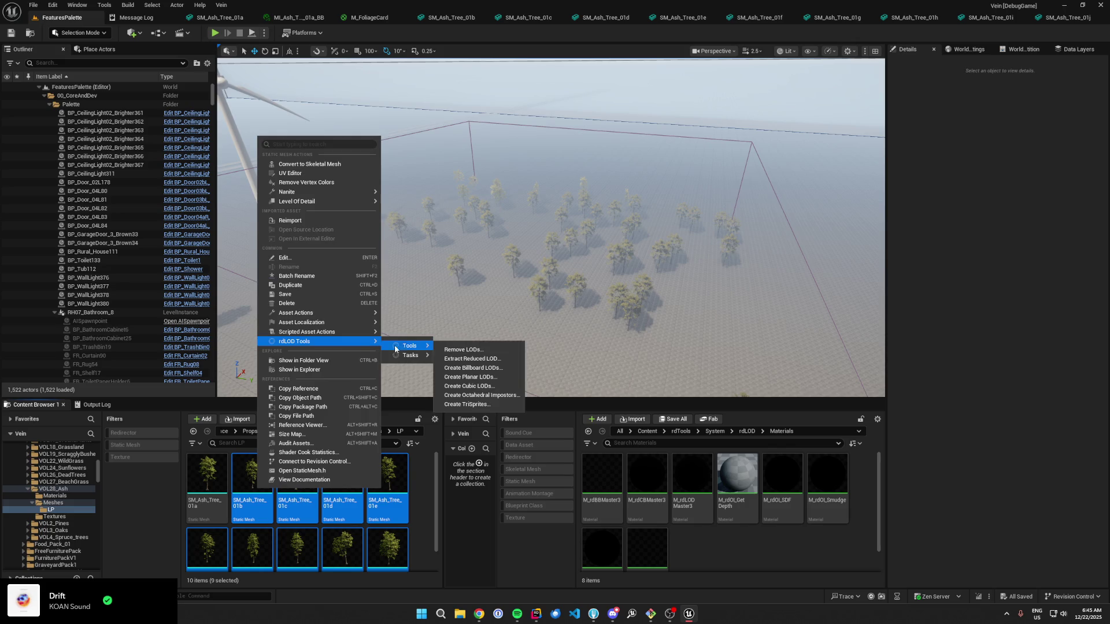
click(484, 368)
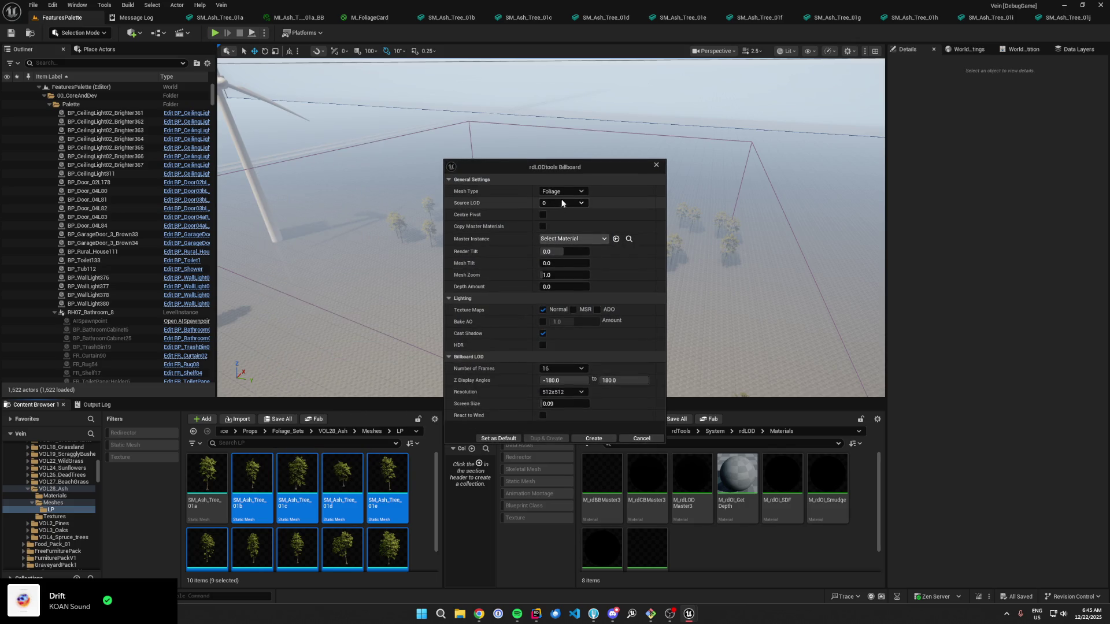
click(572, 238)
text(foliagecar)
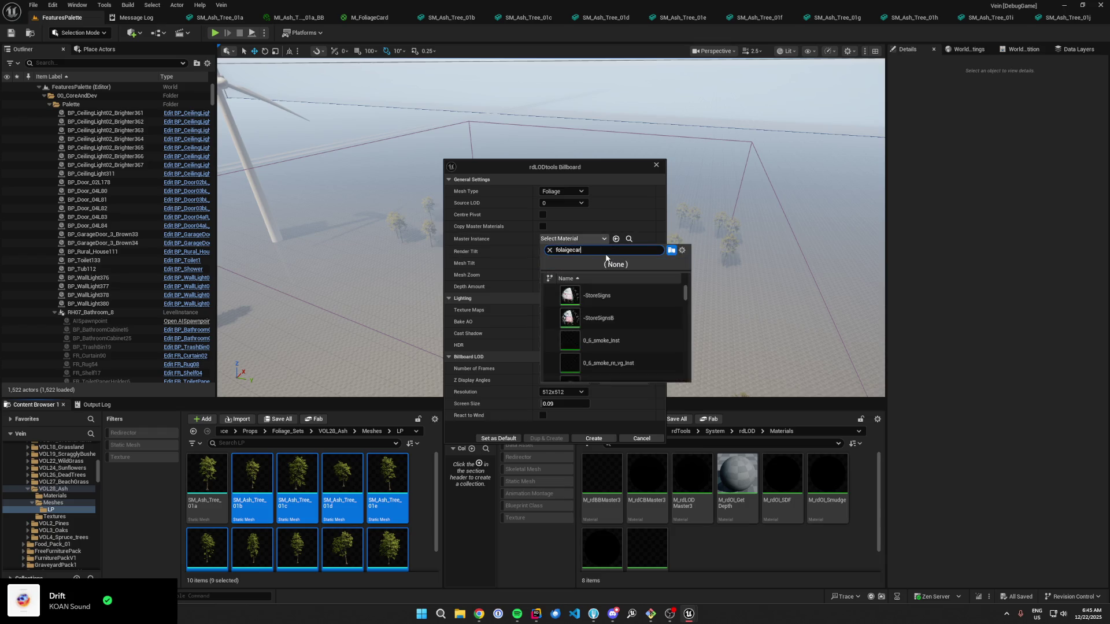
key(BackSpace)
key(BackSpace)
key(BackSpace)
click(601, 296)
click(572, 239)
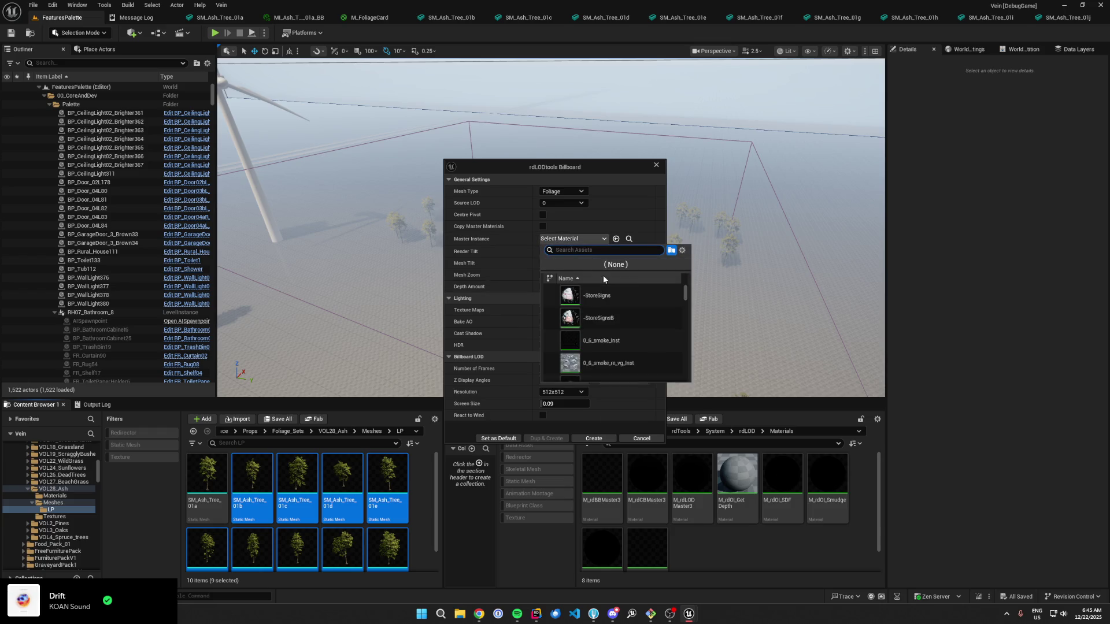
text(foliagecard)
click(613, 295)
click(565, 240)
click(591, 290)
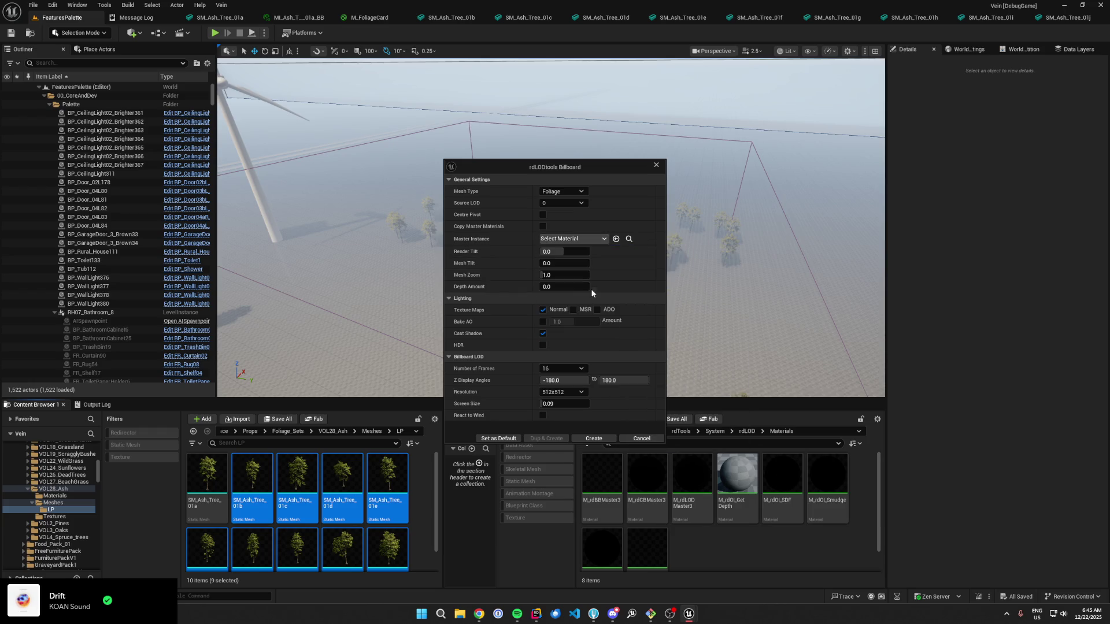
click(600, 239)
key(Escape)
Step: Cancel, retry the billboard master material from SM_Ash_Tree_01b's editor, then cancel again
click(594, 439)
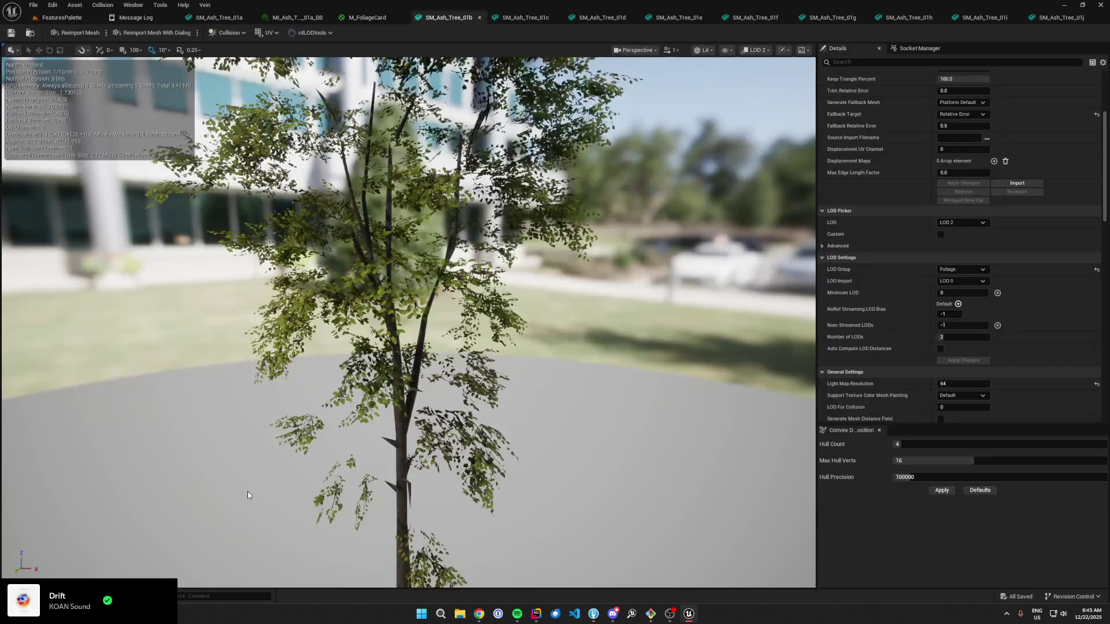
click(312, 33)
click(333, 85)
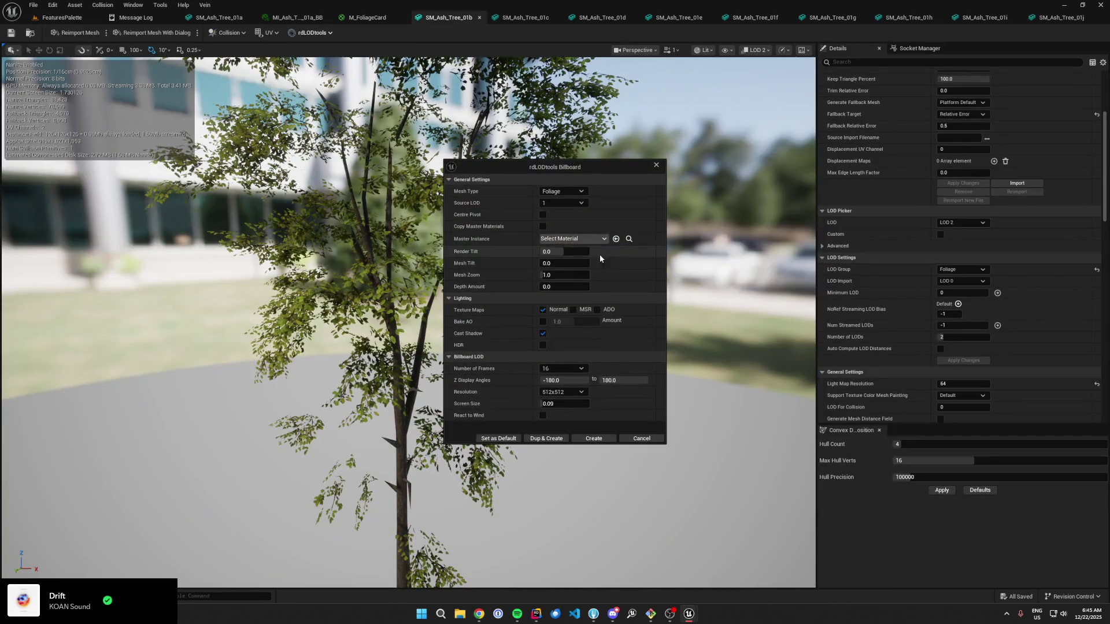
click(572, 239)
click(606, 301)
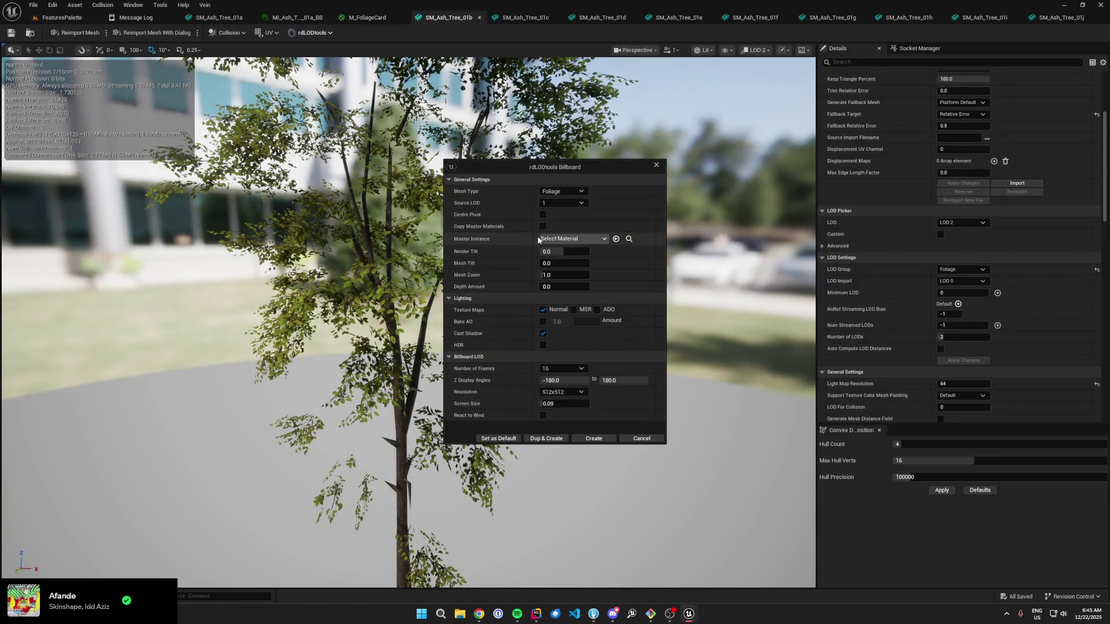
click(556, 241)
click(464, 241)
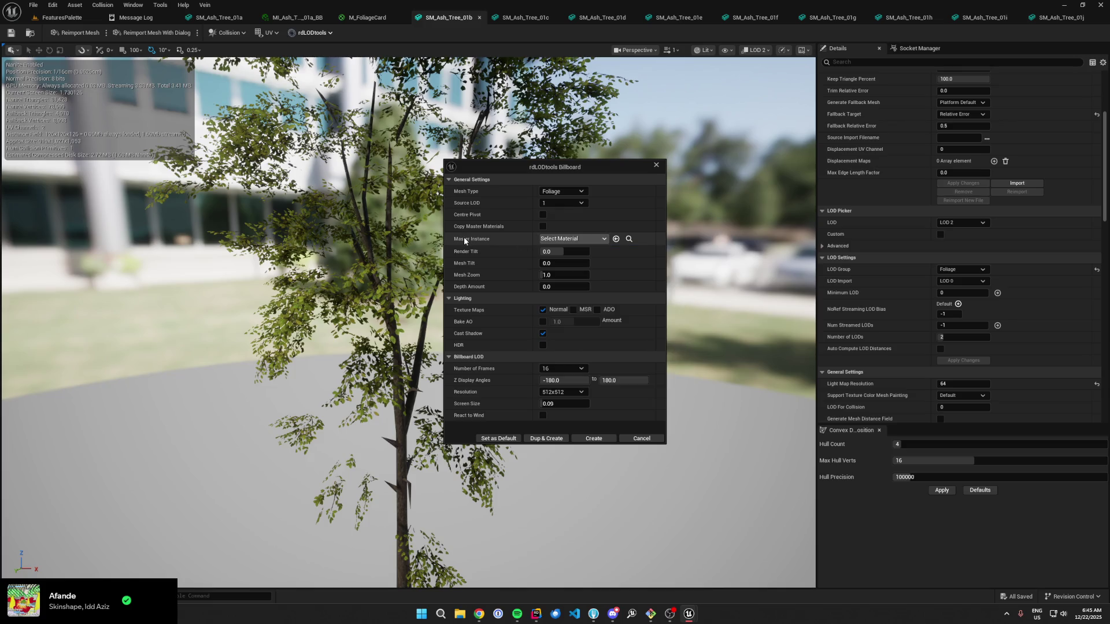
click(604, 239)
click(600, 305)
click(639, 438)
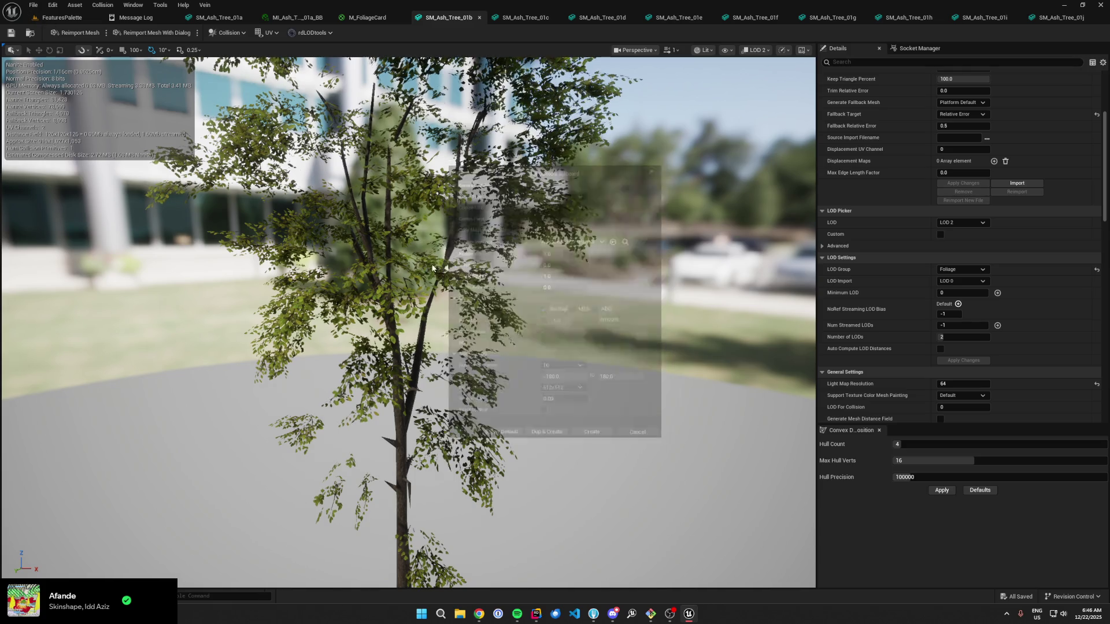
click(62, 17)
Step: Create a material instance of M_FoliageCard named MI_FoliageCard
click(193, 432)
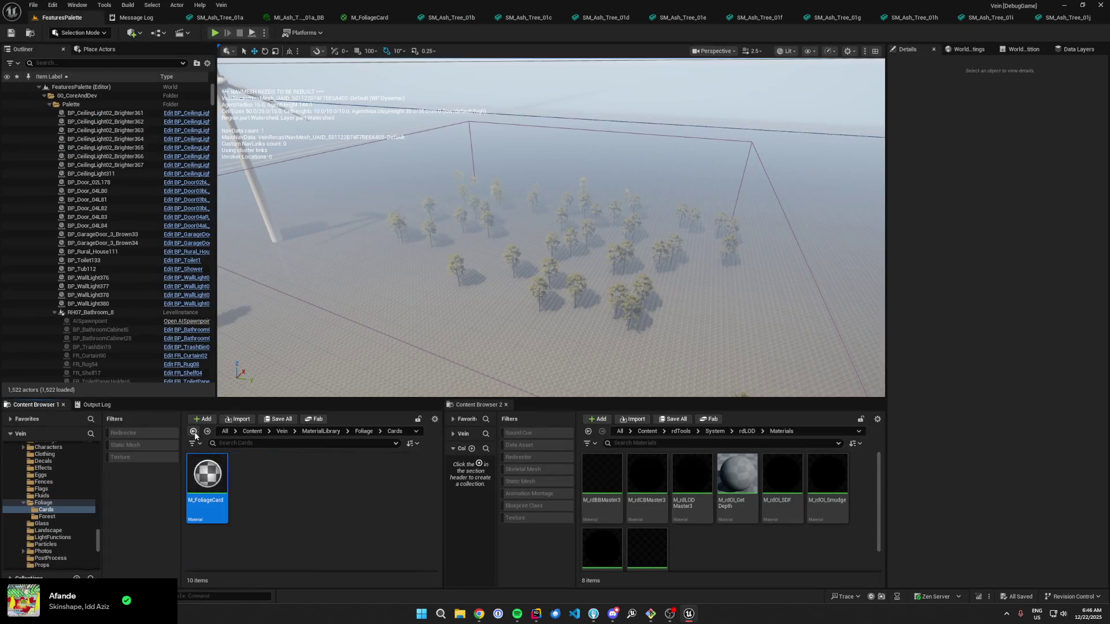
right_click(201, 462)
click(244, 247)
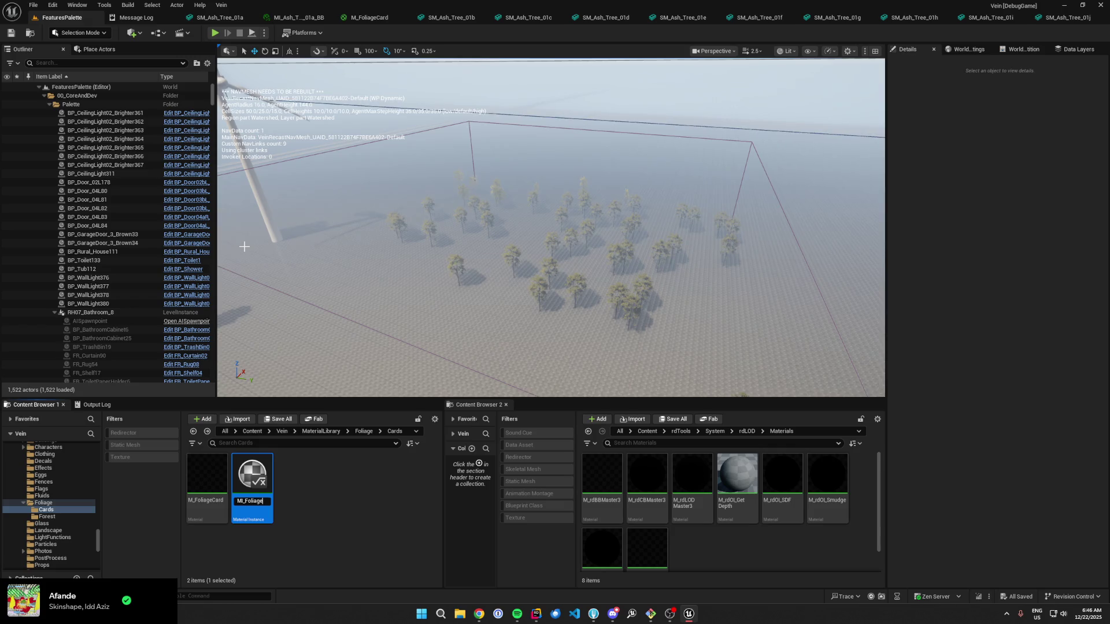
key(Return)
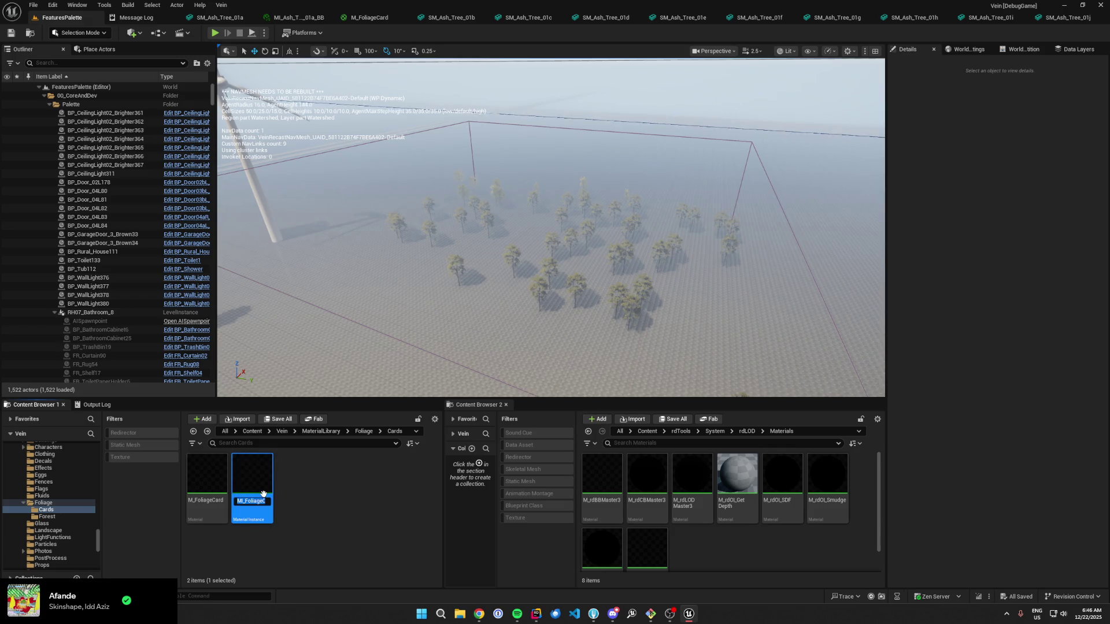
Step: Start Create Billboard LODs for ash tree meshes 01b through 01j
click(193, 431)
click(194, 432)
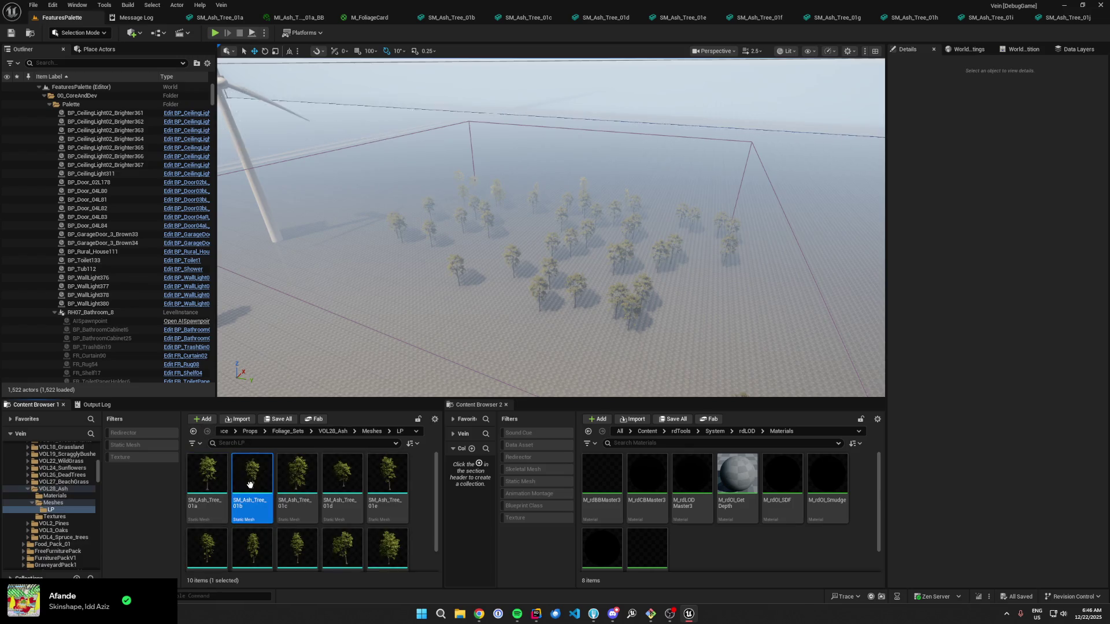
shift+click(382, 542)
right_click(398, 542)
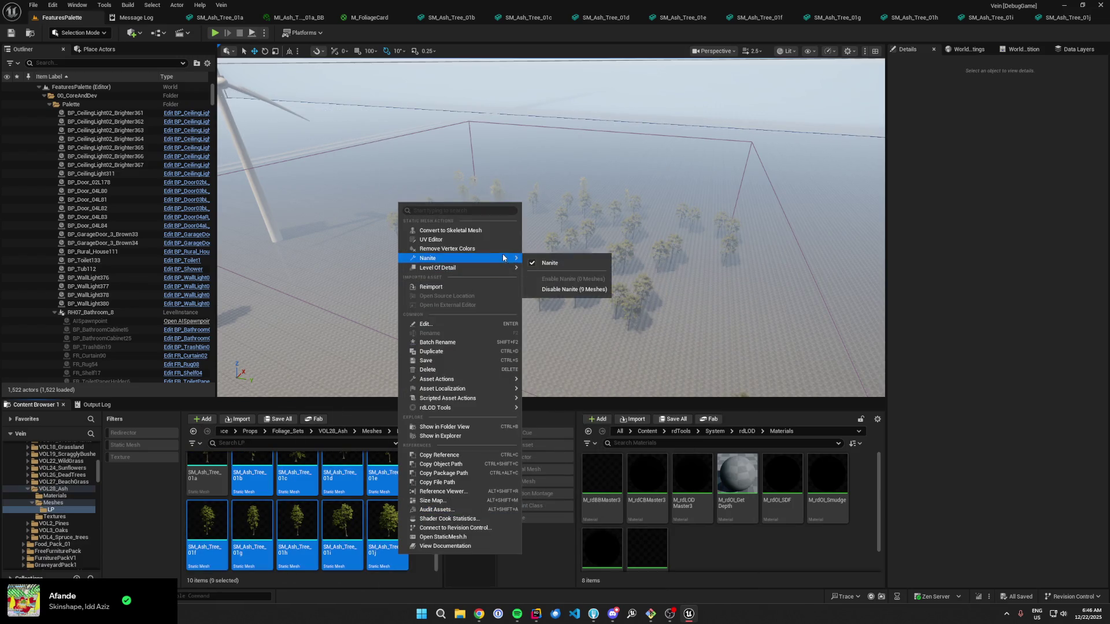
mouse_move(504, 414)
mouse_move(547, 413)
click(627, 439)
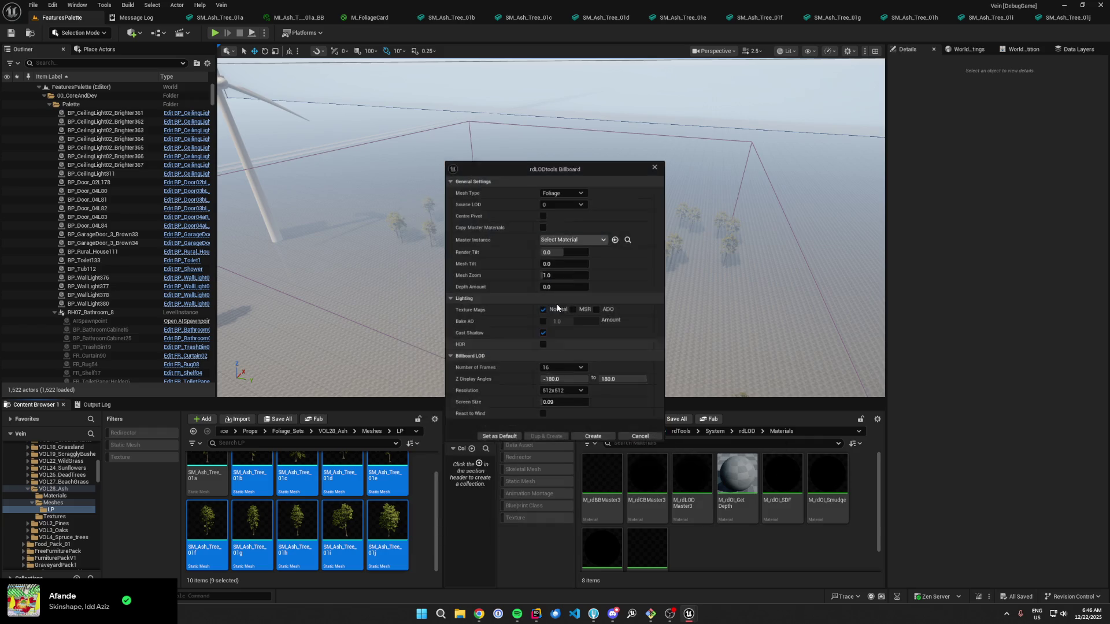
Step: Generate billboards with MI_FoliageCard, baked AO, 1 frame and screen size 0.1
click(584, 238)
click(619, 299)
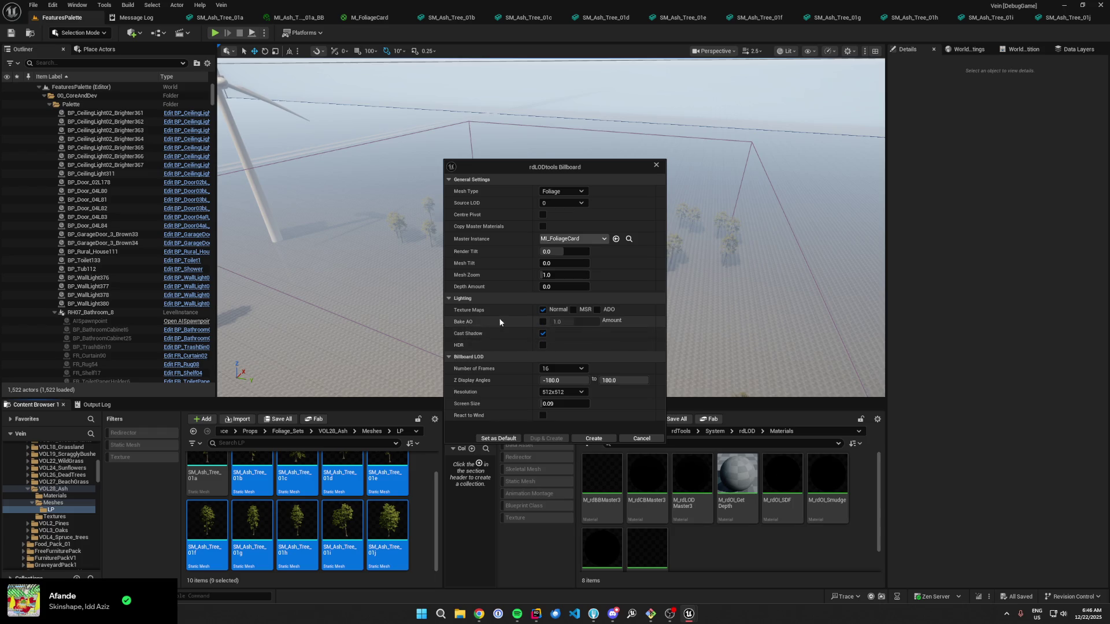
click(542, 322)
click(561, 368)
click(560, 378)
click(556, 404)
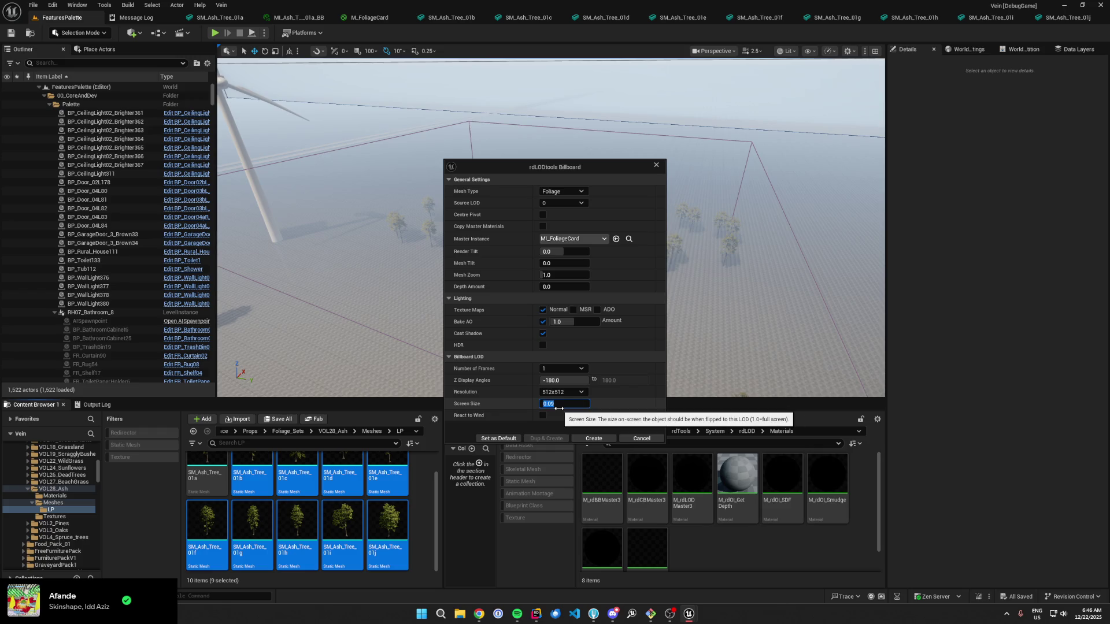
text(0.1)
key(Return)
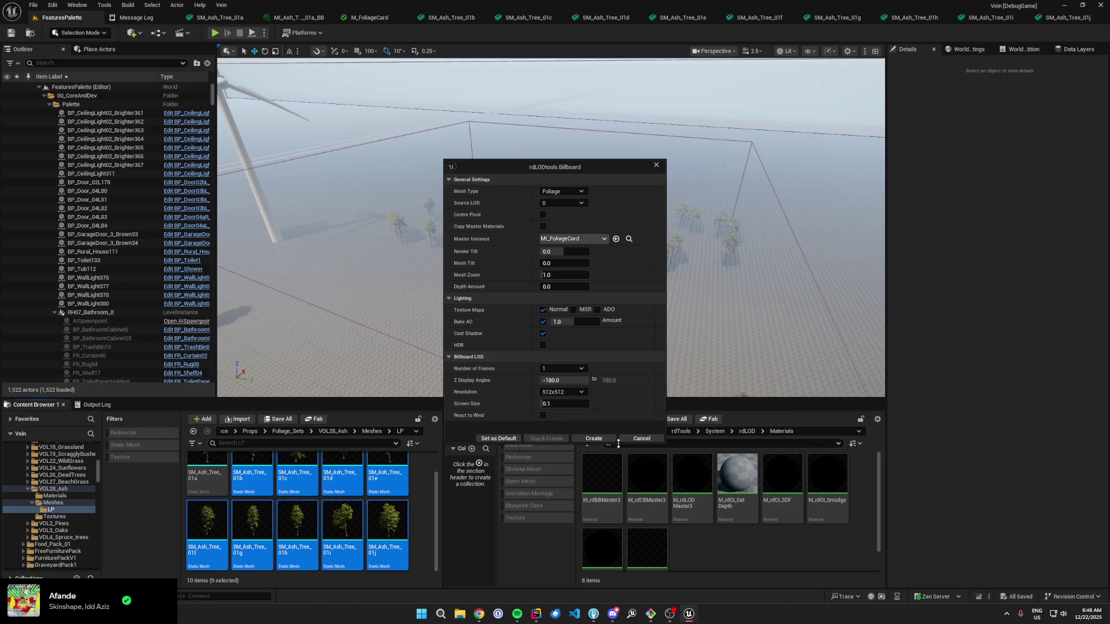
click(601, 438)
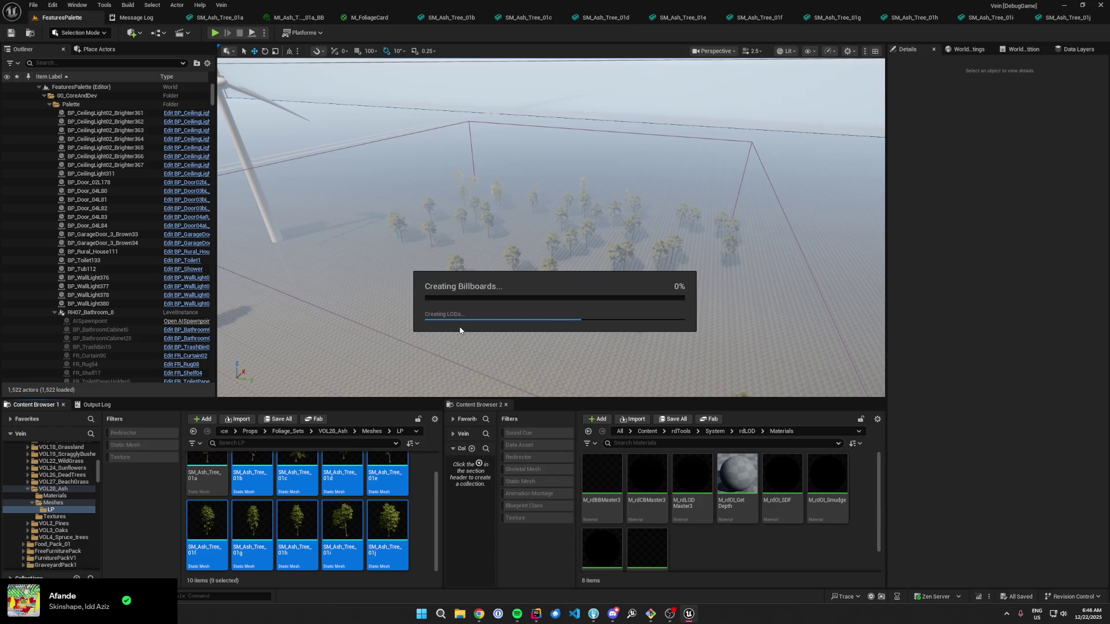
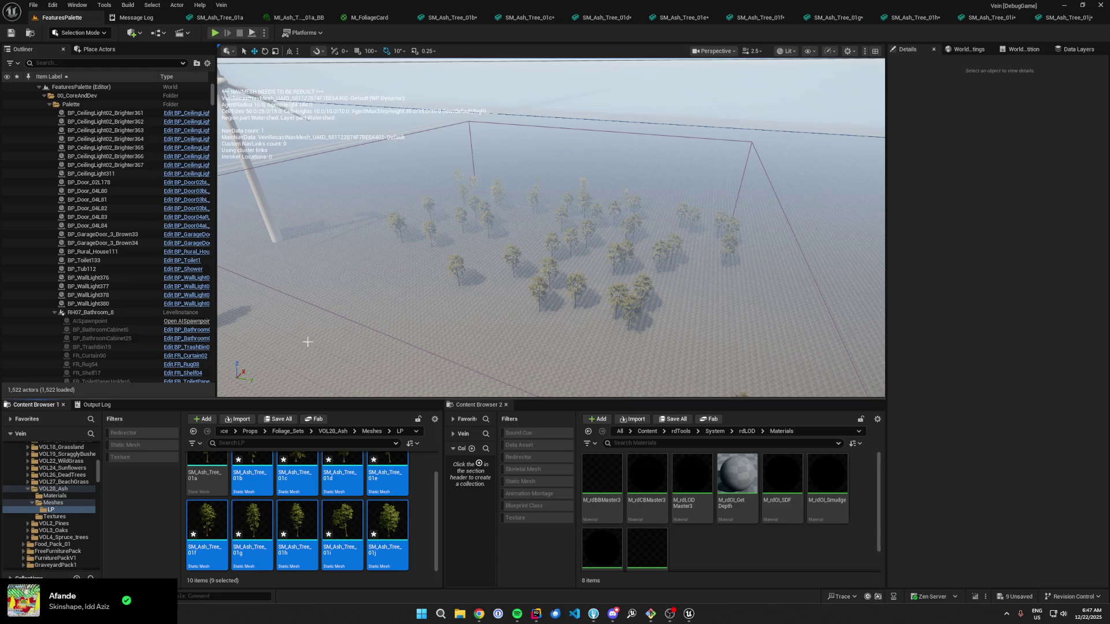
Step: Save the nine ash tree meshes and preview SM_Ash_Tree_01b with automatic LOD switching
click(277, 420)
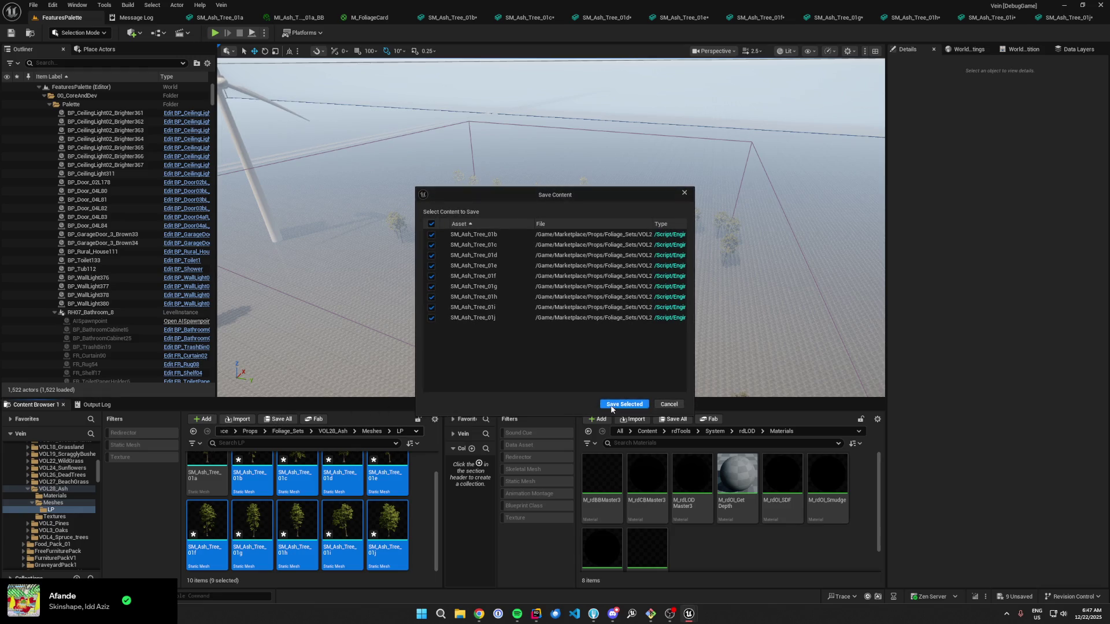
click(624, 404)
double_click(242, 472)
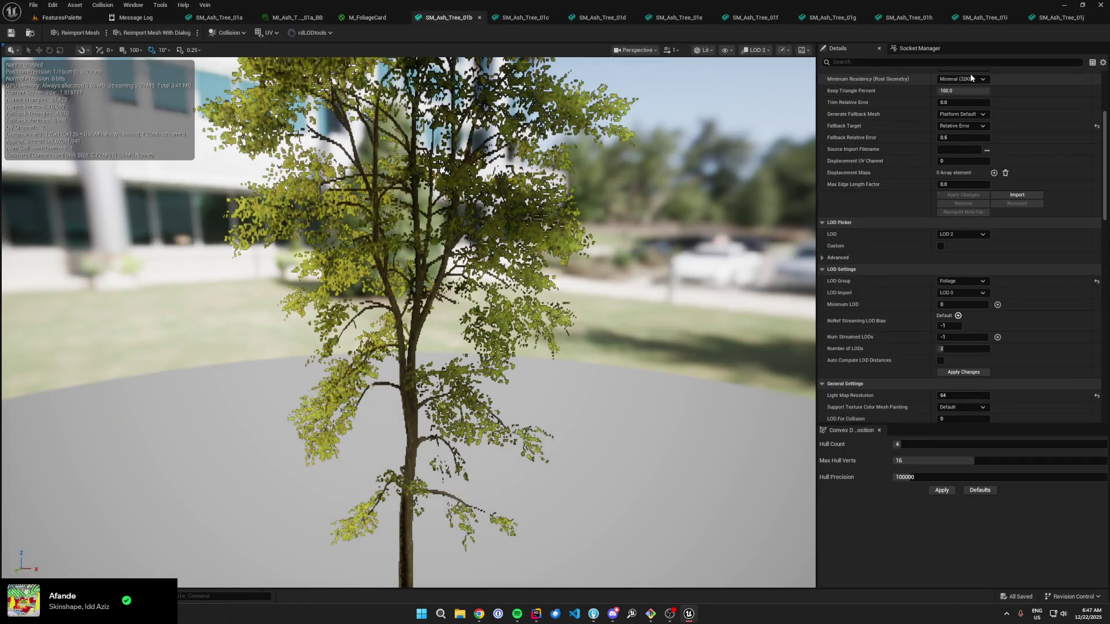
click(962, 234)
click(959, 246)
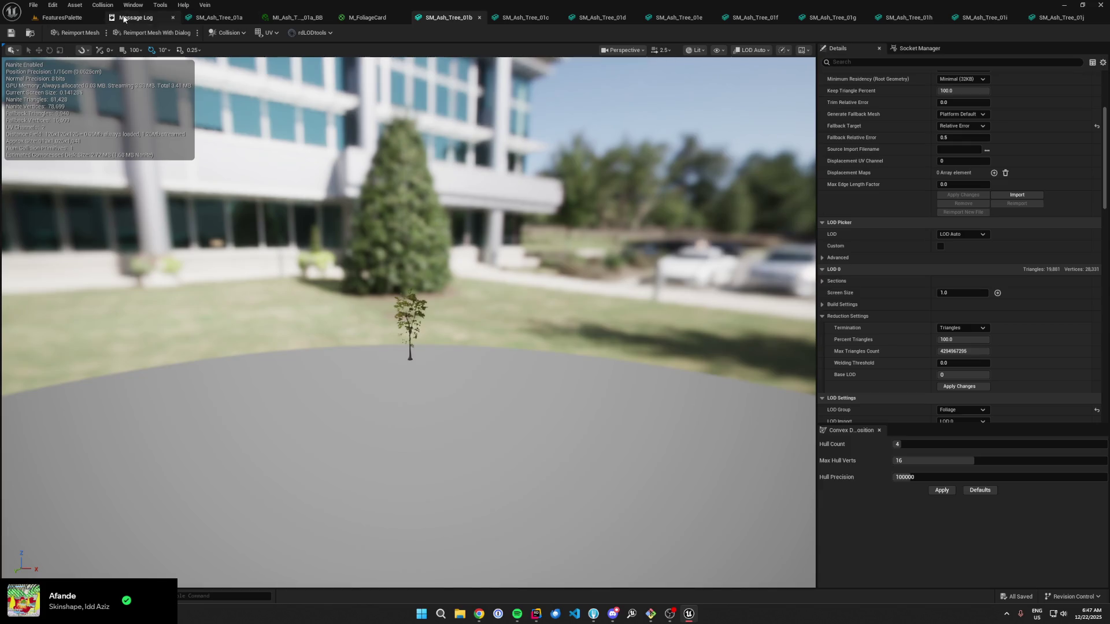
Step: Accept the LOD prompts for all the remaining ash trees, 01e through 01h and beyond
click(62, 18)
click(564, 325)
click(565, 325)
click(570, 327)
click(563, 325)
click(564, 325)
click(570, 325)
click(570, 325)
click(570, 325)
click(570, 325)
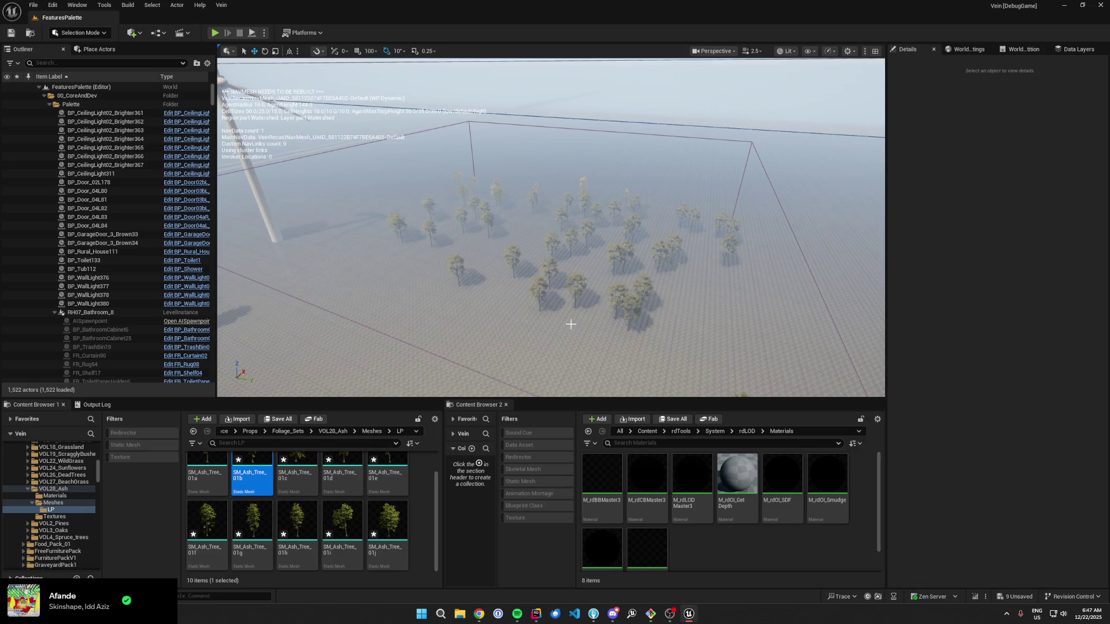
Step: Select and save all ash tree meshes, then preview SM_Ash_Tree_01b at LOD 1
key(ctrl+a)
key(ctrl+s)
click(252, 479)
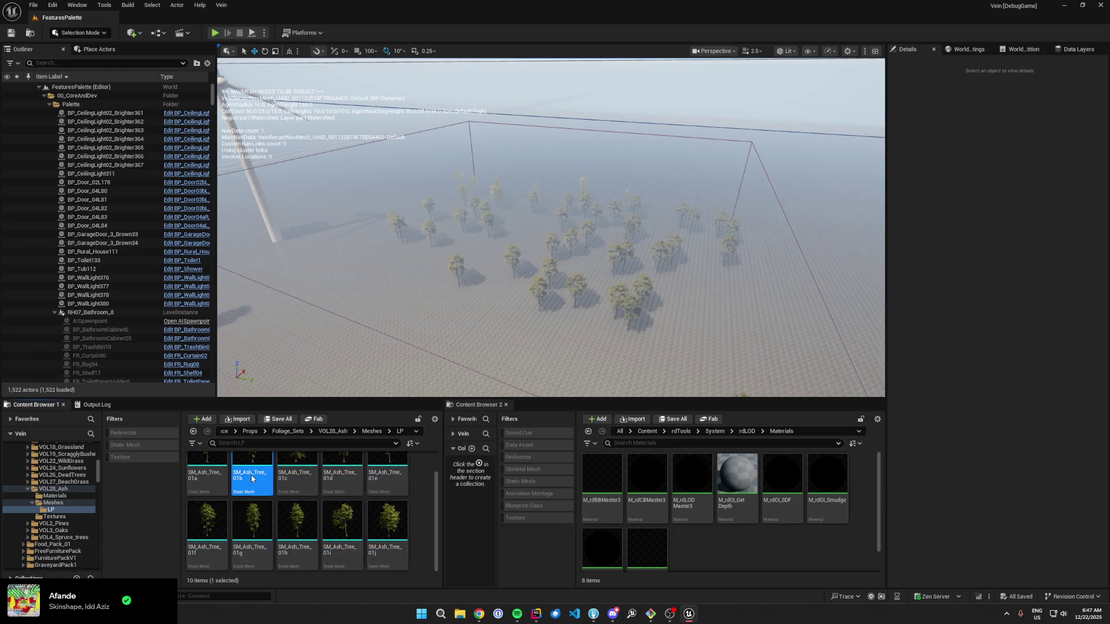
double_click(251, 479)
scroll(583, 323, down, 10)
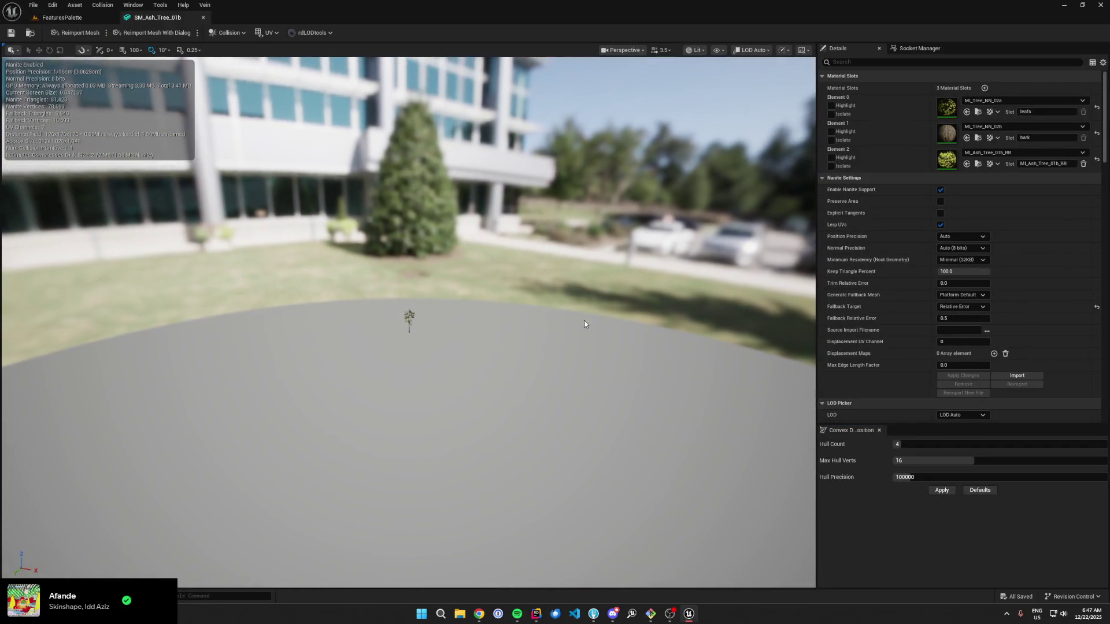
scroll(975, 275, down, 3)
click(961, 332)
click(948, 349)
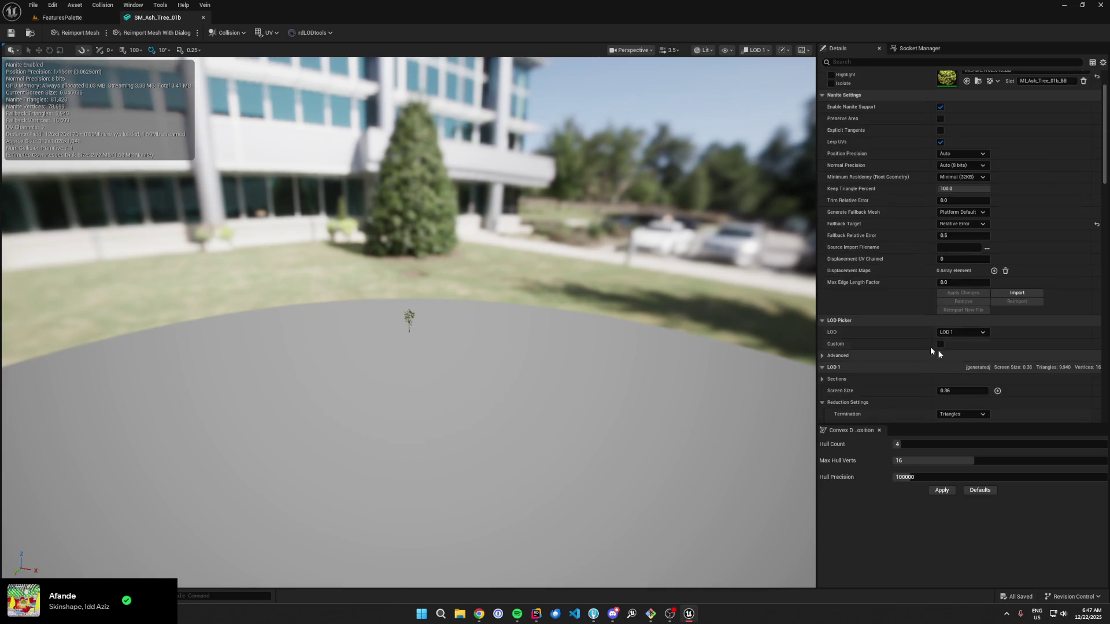
Step: Close the mesh editor, select ash trees 01b–01j, then reopen SM_Ash_Tree_01b alone
click(203, 18)
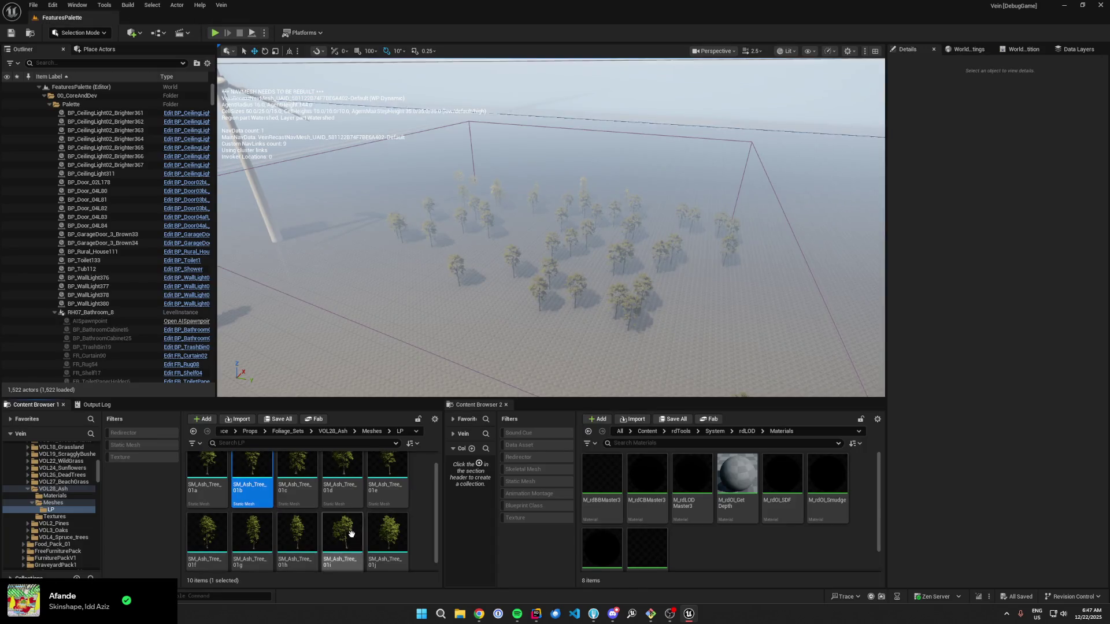
shift+click(385, 544)
right_click(384, 543)
mouse_move(491, 258)
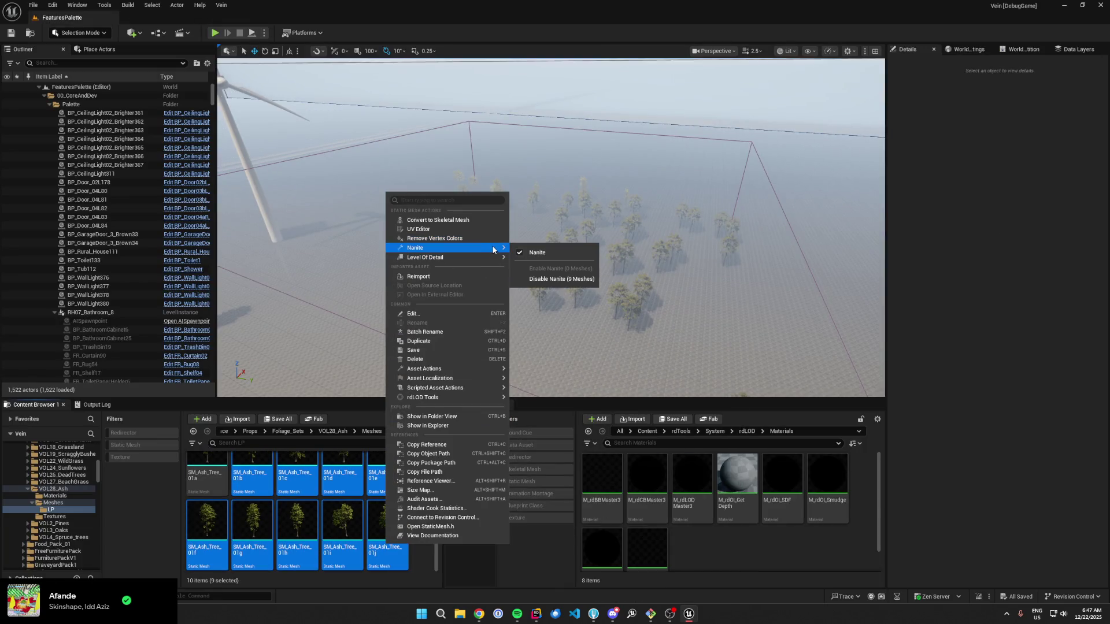
click(256, 457)
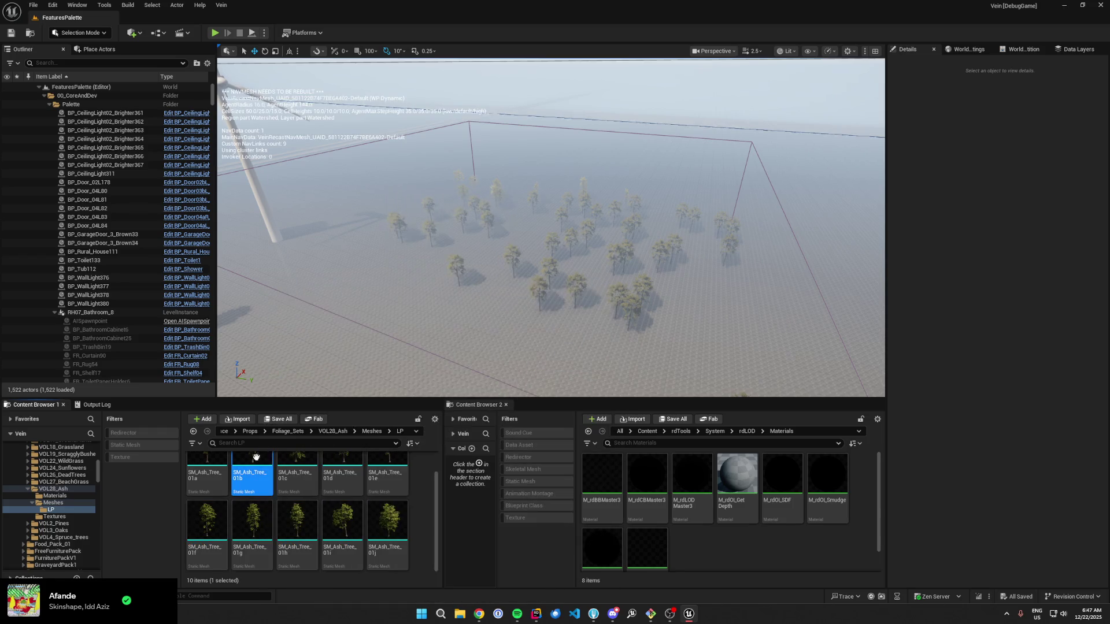
double_click(256, 458)
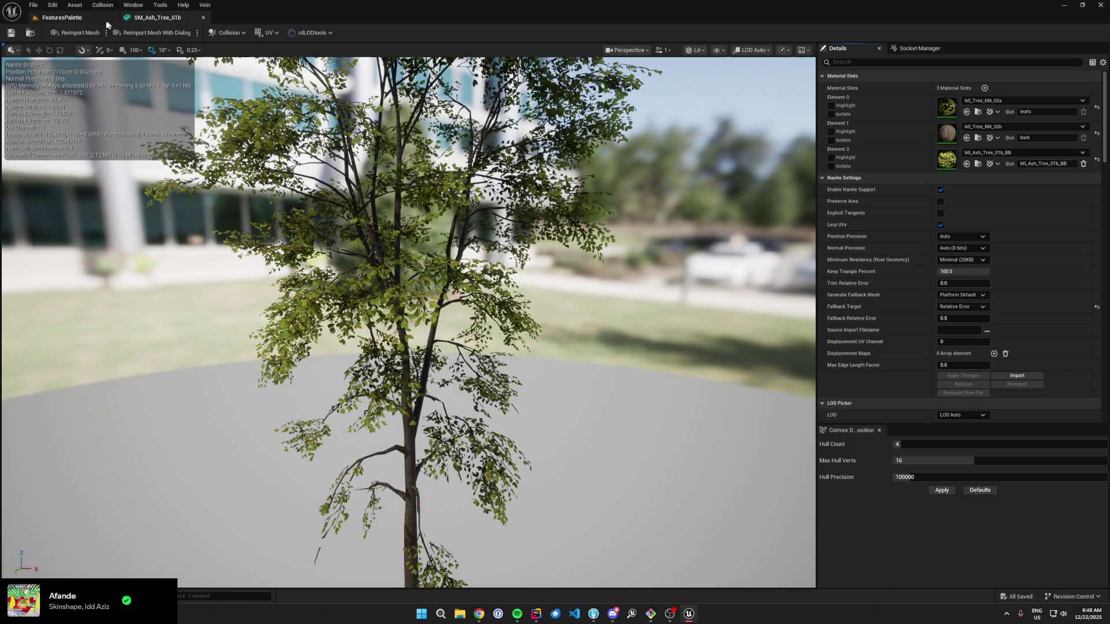
Step: Return to the FeaturesPalette level and close the SM_Ash_Tree_01b editor
click(62, 18)
right_click(253, 479)
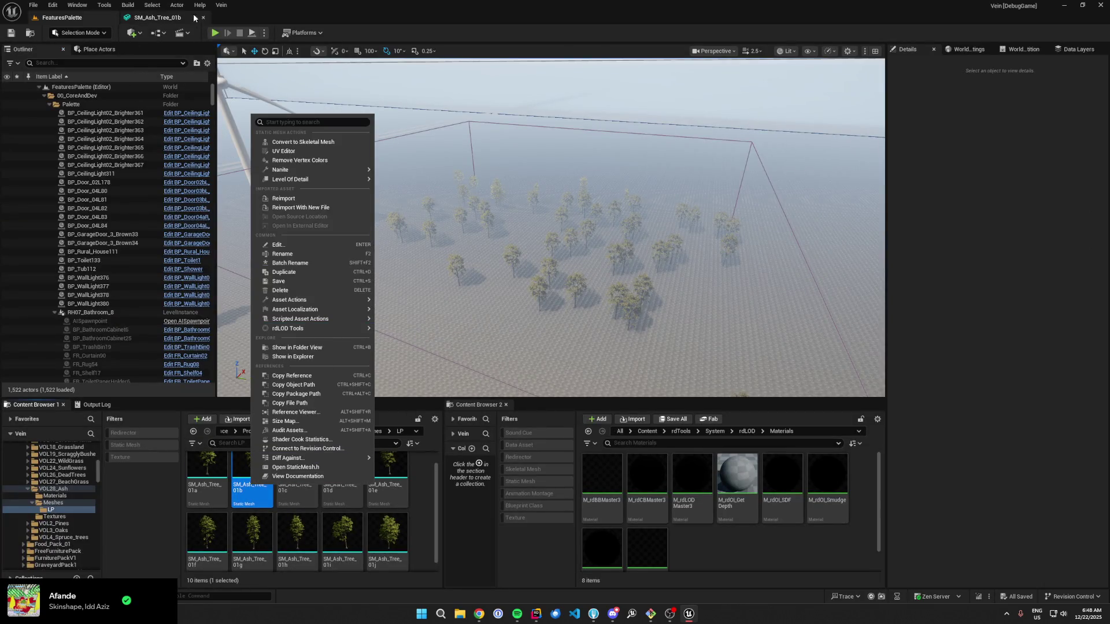
click(203, 18)
click(203, 18)
Step: Create a billboard LOD for SM_Ash_Tree_01b from Source LOD 0 with rdLOD Tools, then save
right_click(248, 480)
mouse_move(347, 313)
mouse_move(393, 315)
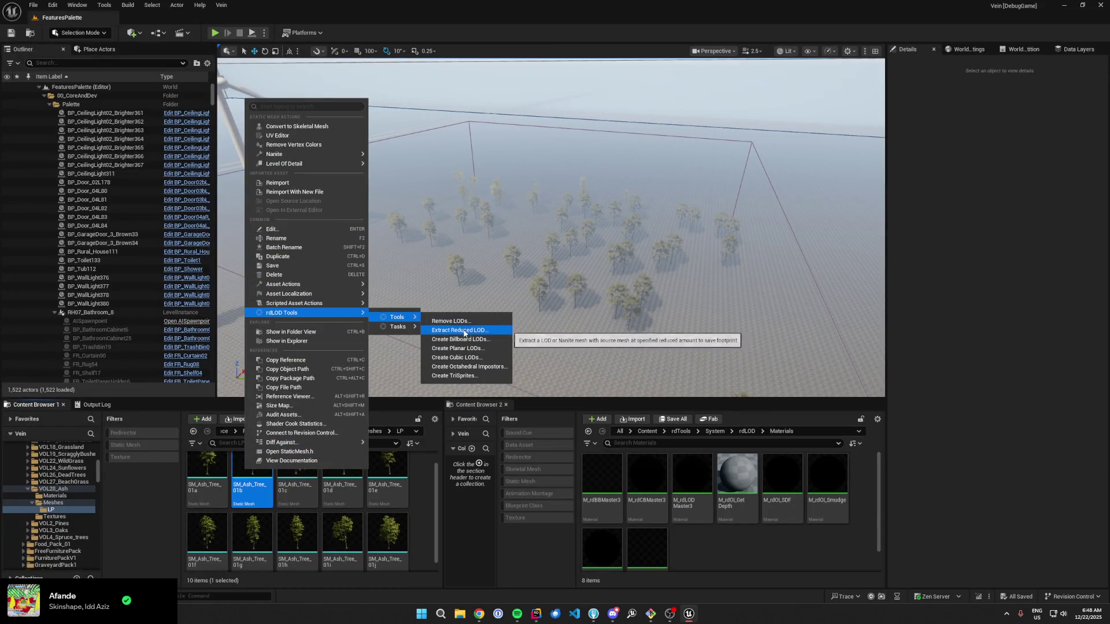
click(439, 317)
click(572, 203)
click(573, 214)
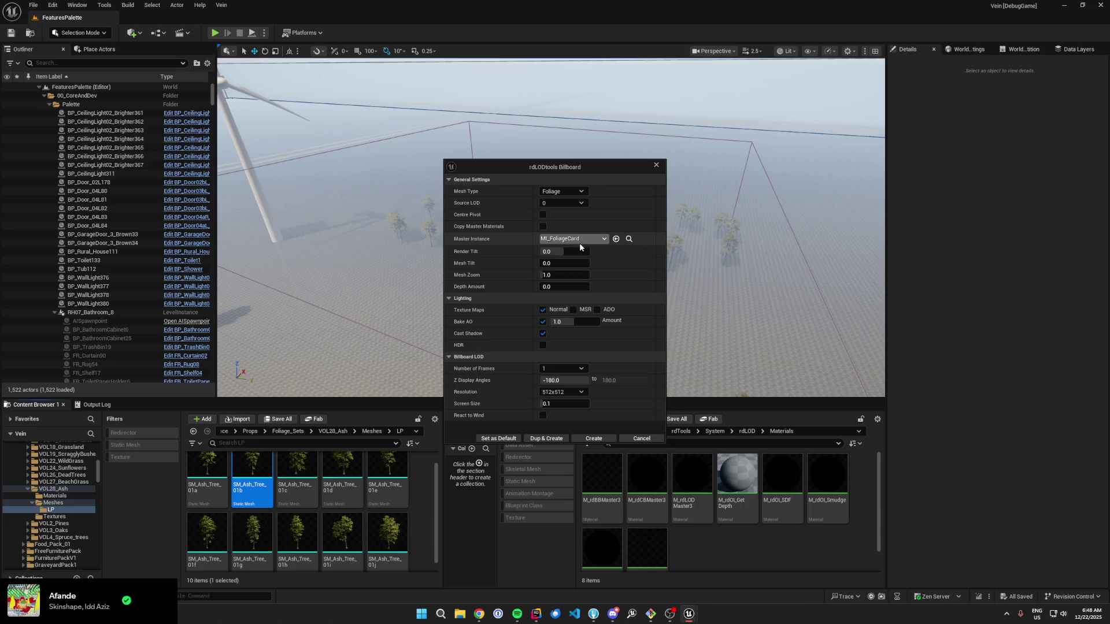
click(594, 438)
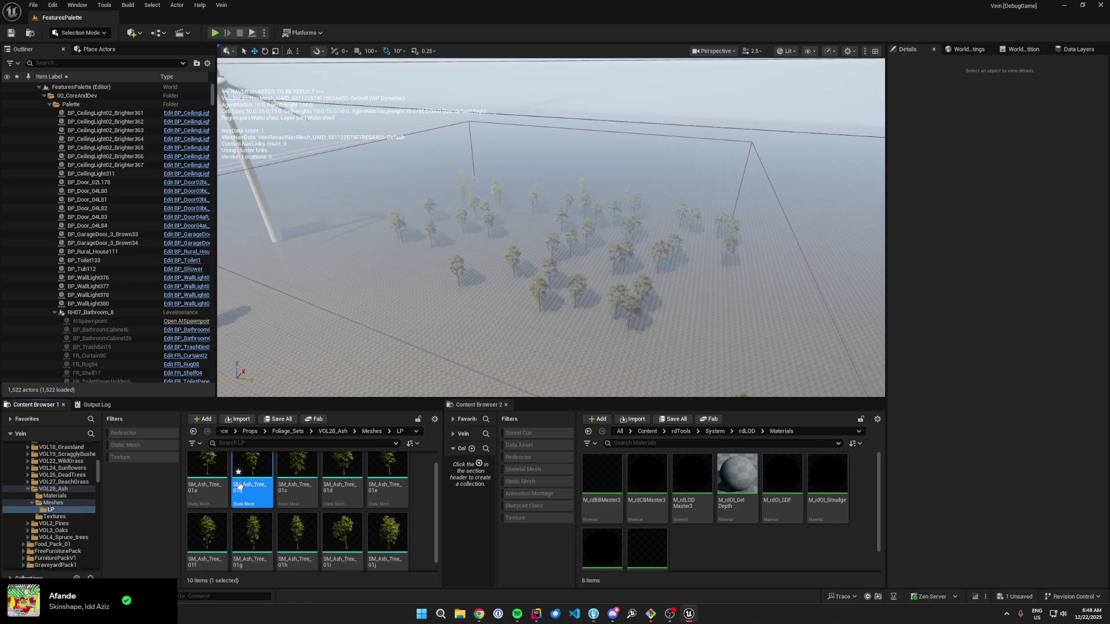
key(ctrl+s)
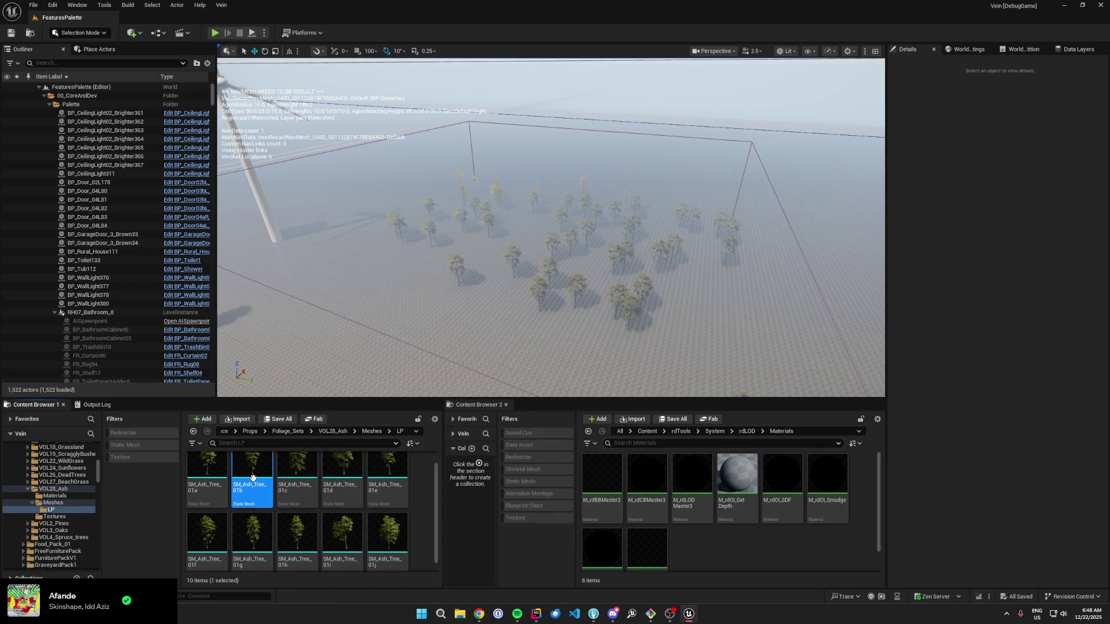
Step: Orbit around SM_Ash_Tree_01b to check the billboard, then close it and leave Unreal
double_click(252, 471)
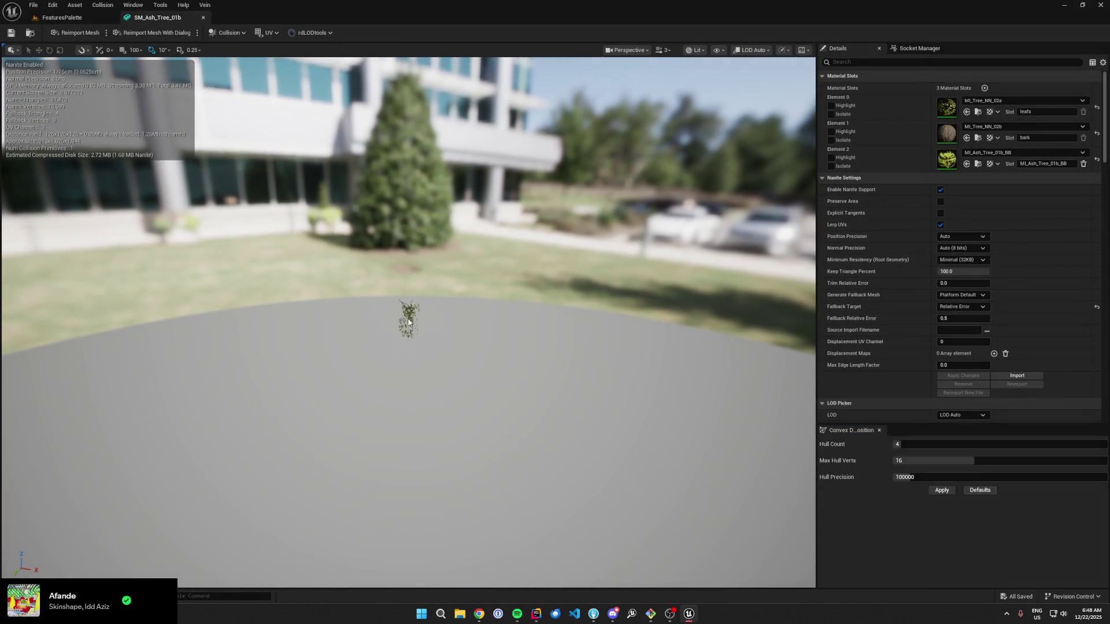
mouse_move(685, 292)
mouse_down()
mouse_move(665, 292)
mouse_move(322, 9)
mouse_up()
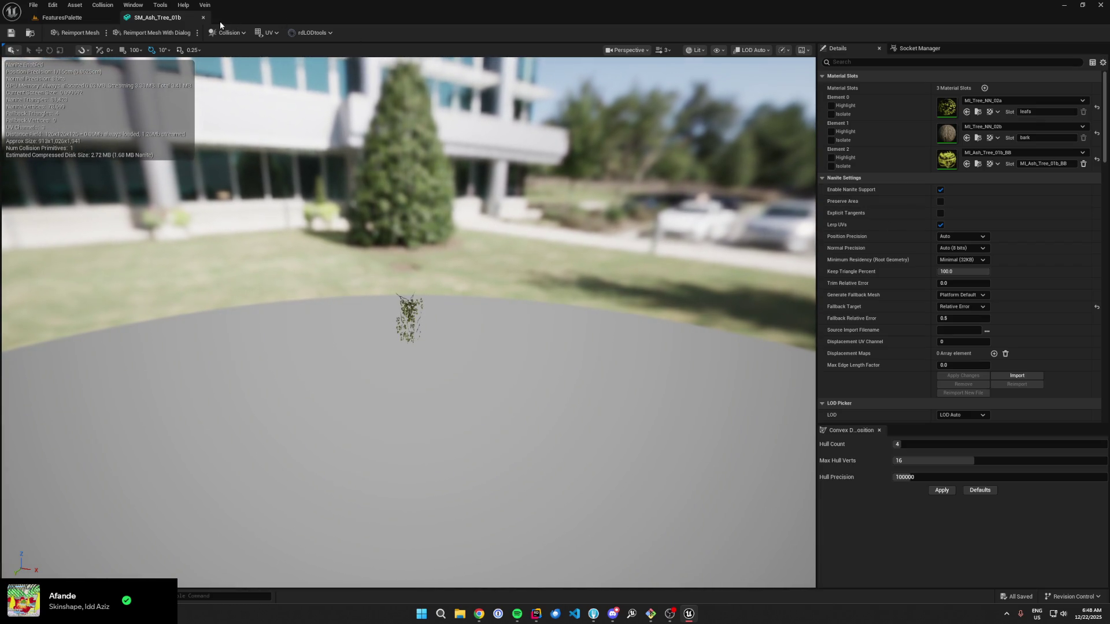
click(204, 18)
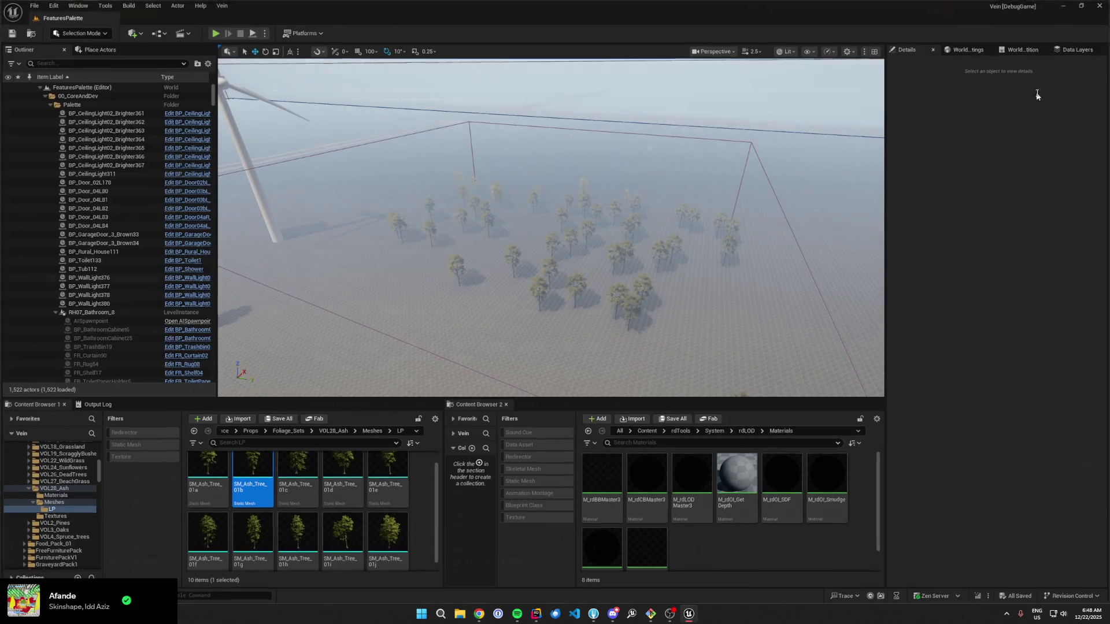
key(alt+Tab)
Step: In Fork, discard the nine material instance changes MI_Ash_Tree_01b_BB through MI_Ash_Tree_01j_BB
click(603, 615)
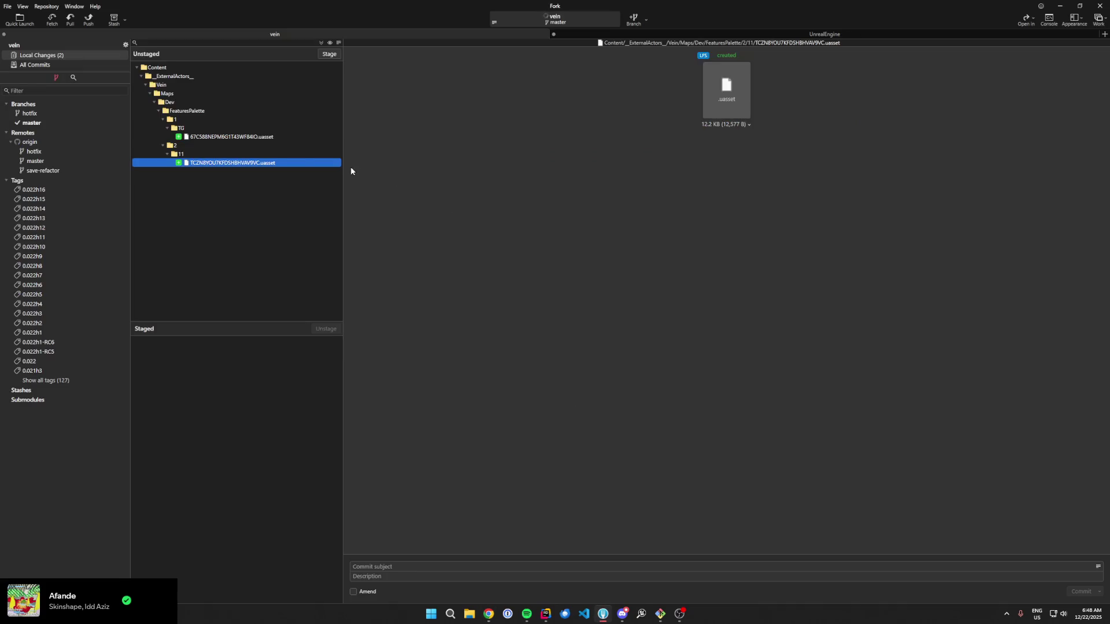
click(241, 224)
shift+click(245, 291)
key(Delete)
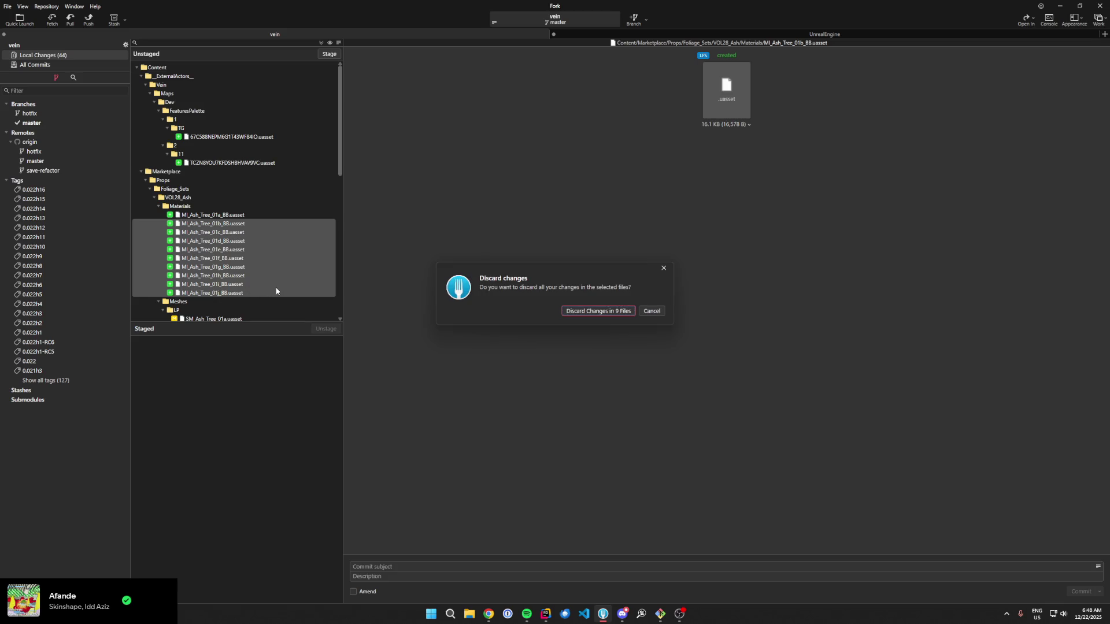
key(Return)
Step: Discard the mesh changes for SM_Ash_Tree_01b through SM_Ash_Tree_01j
click(233, 226)
shift+click(242, 293)
key(Delete)
key(Return)
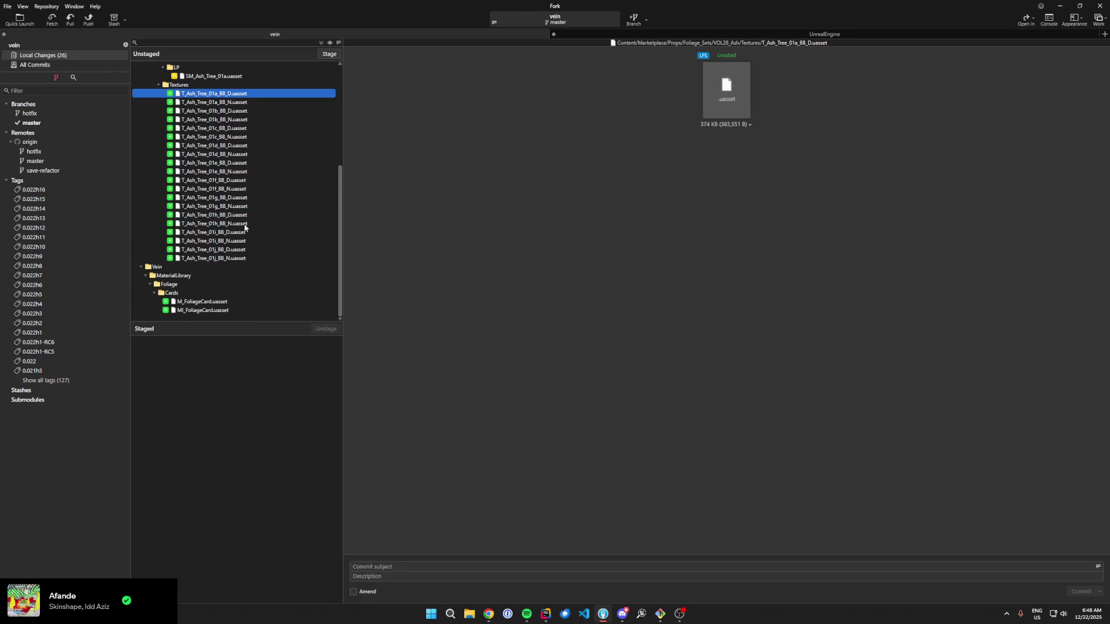
Step: Discard the 01b–01j billboard texture changes, starting from T_Ash_Tree_01b_BB_D
click(228, 154)
click(256, 162)
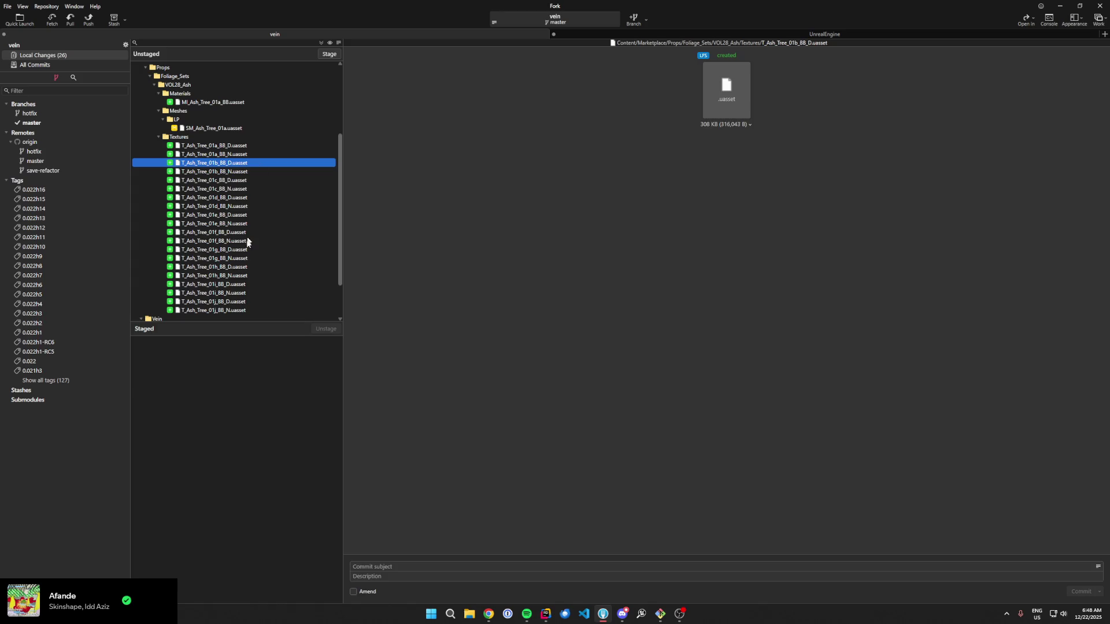
shift+click(231, 309)
key(Delete)
key(Return)
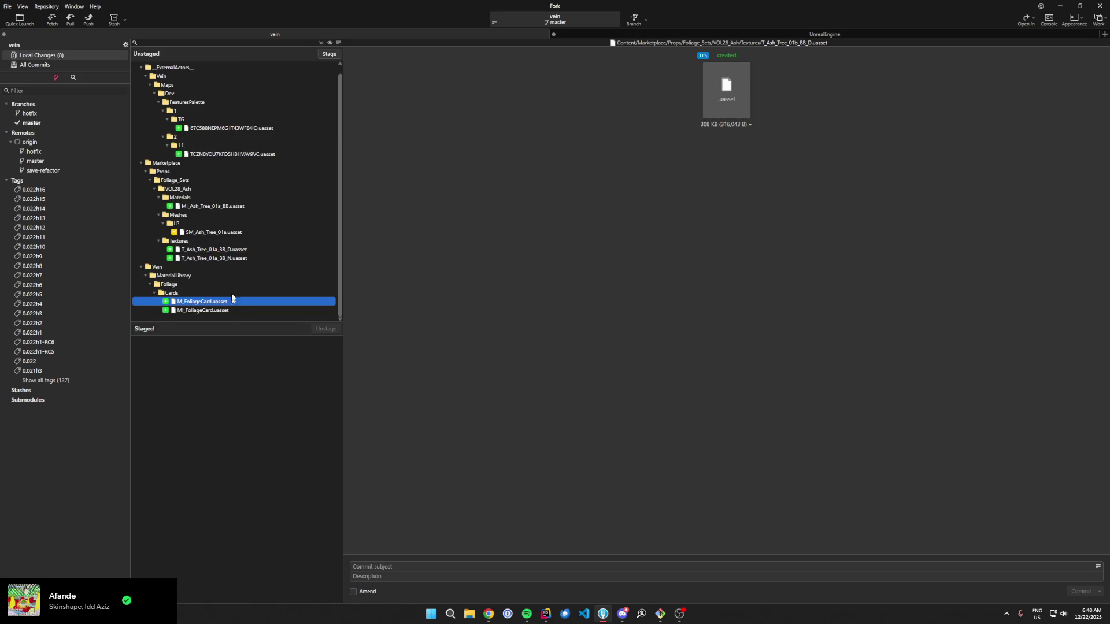
click(545, 614)
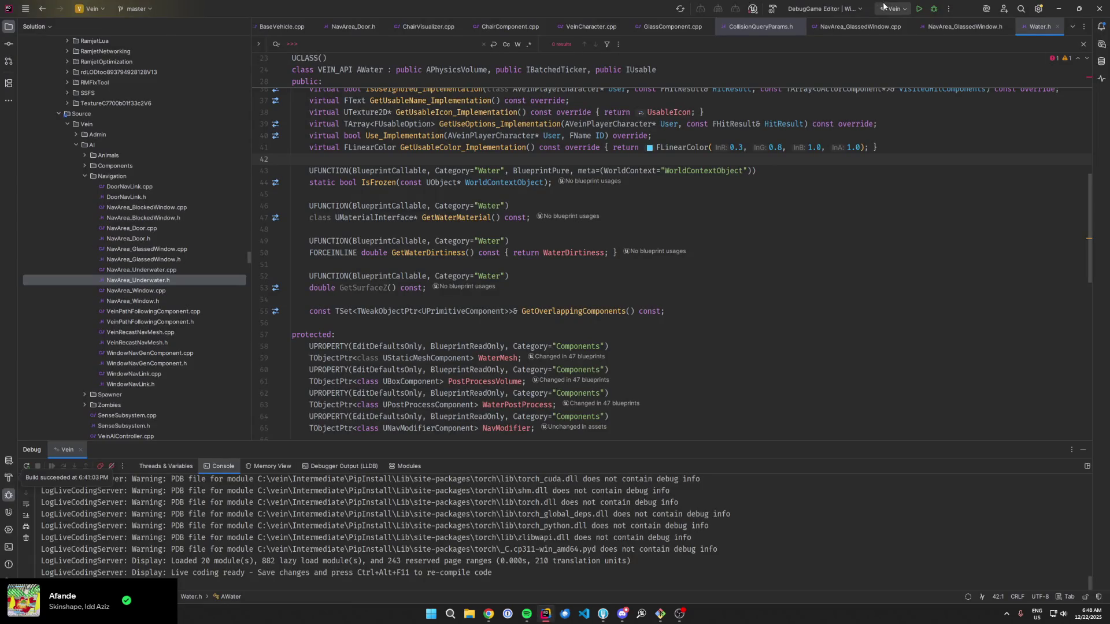
Step: Review the GetWaterMaterial declaration in Rider, then switch to the relaunched Unreal Editor
click(677, 205)
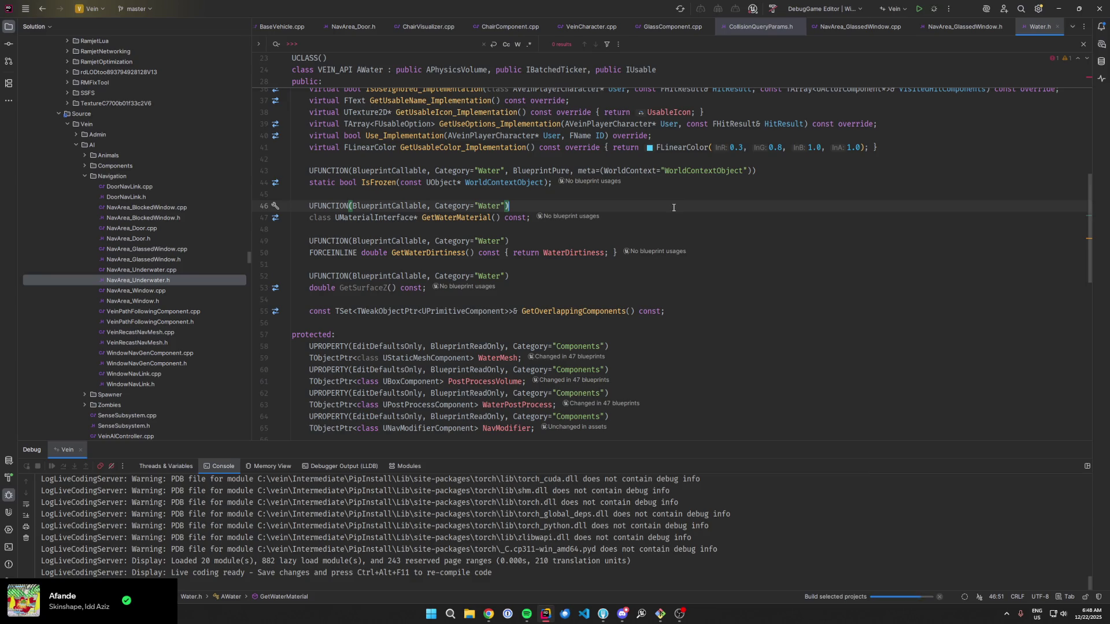
click(664, 217)
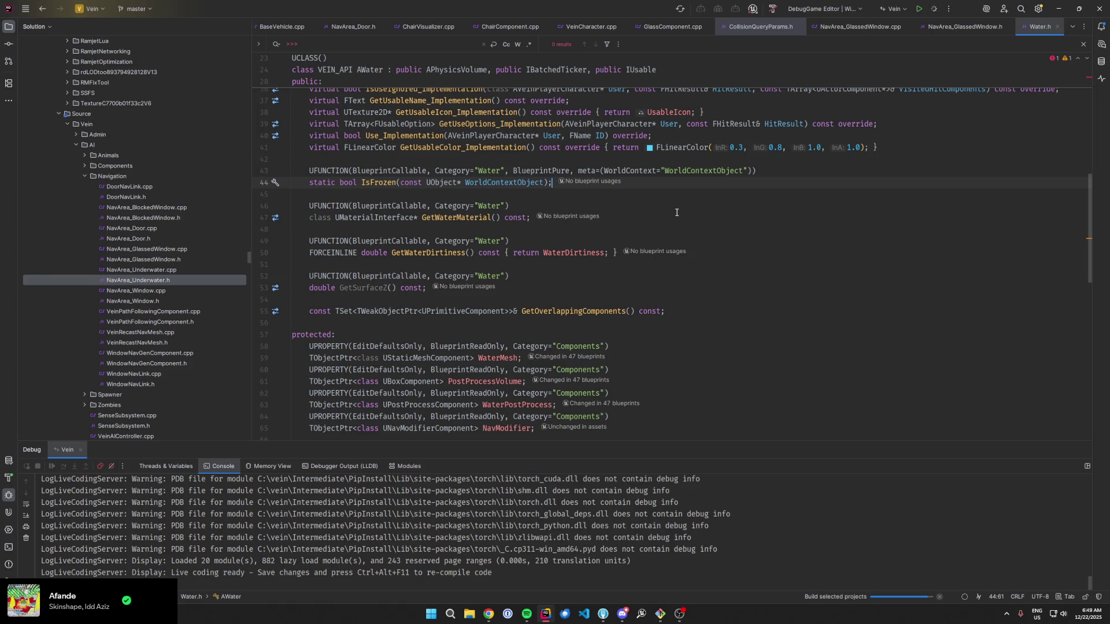
click(675, 213)
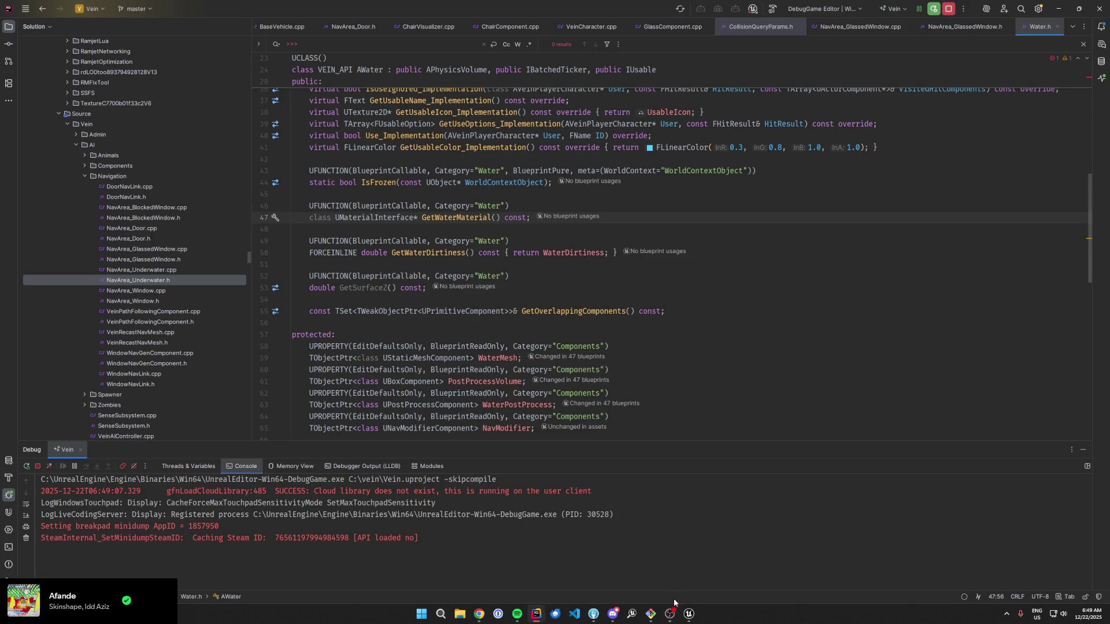
click(688, 614)
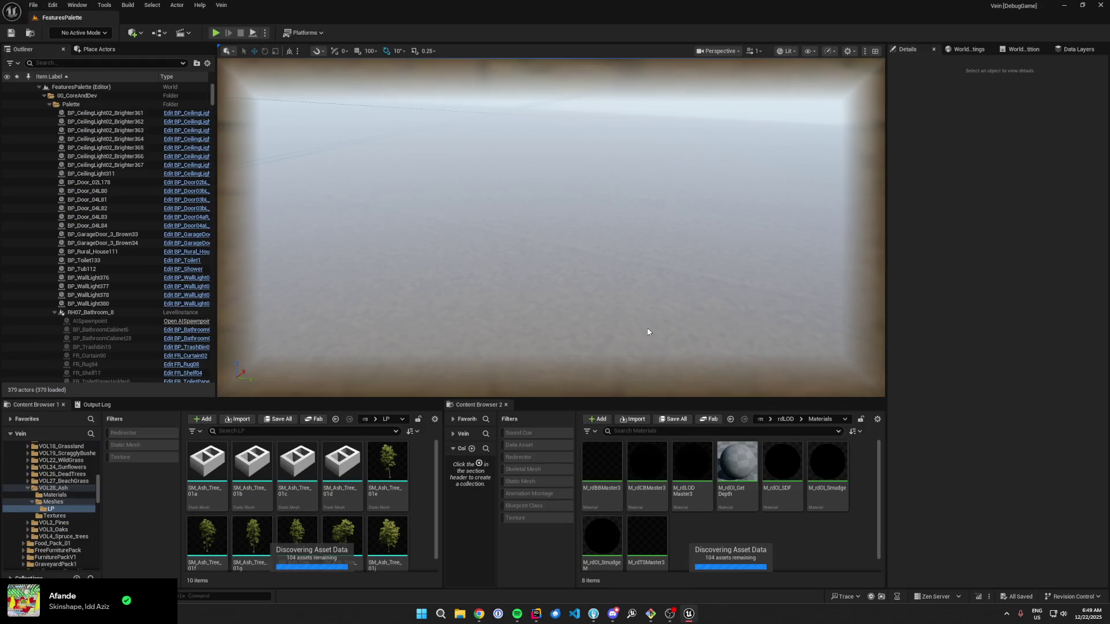
Step: Remove LOD 2 from SM_Ash_Tree_01b and save the mesh
click(254, 490)
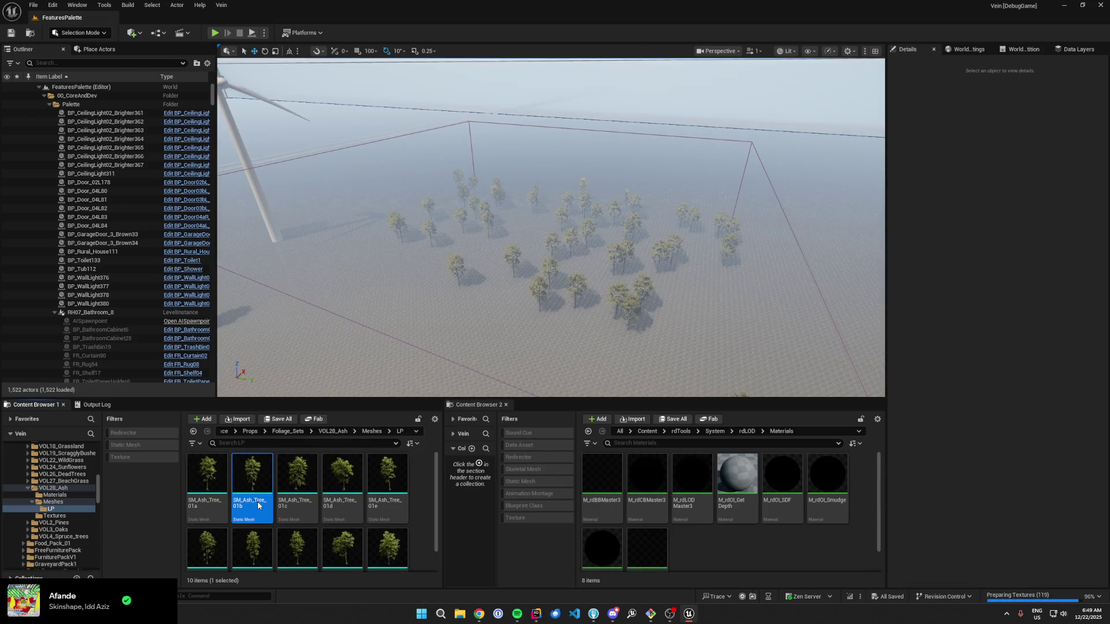
double_click(256, 500)
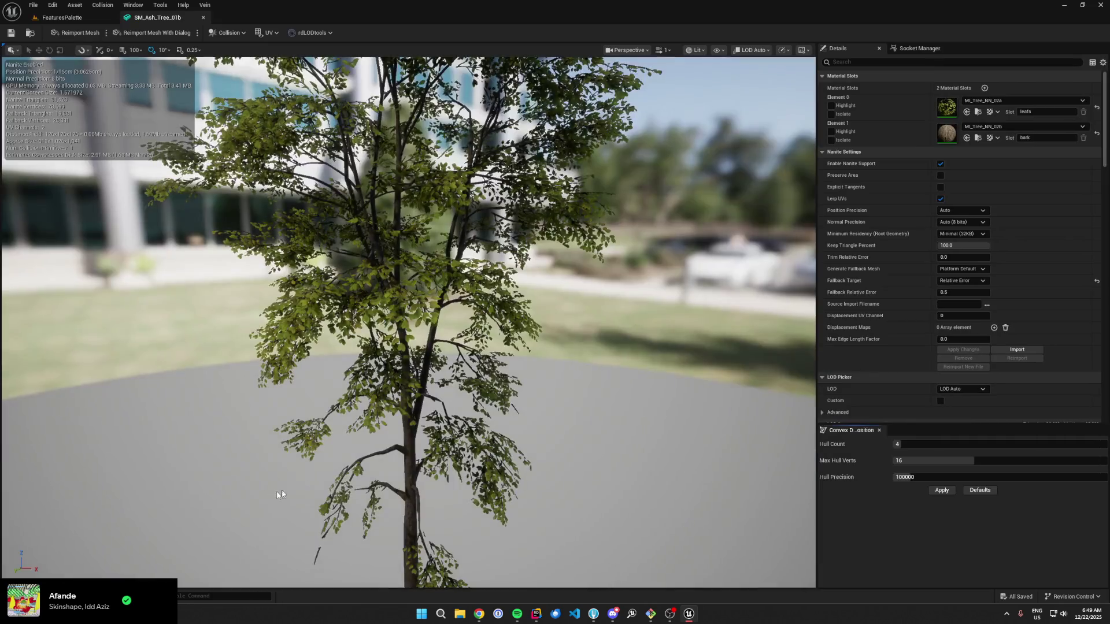
click(963, 333)
click(954, 370)
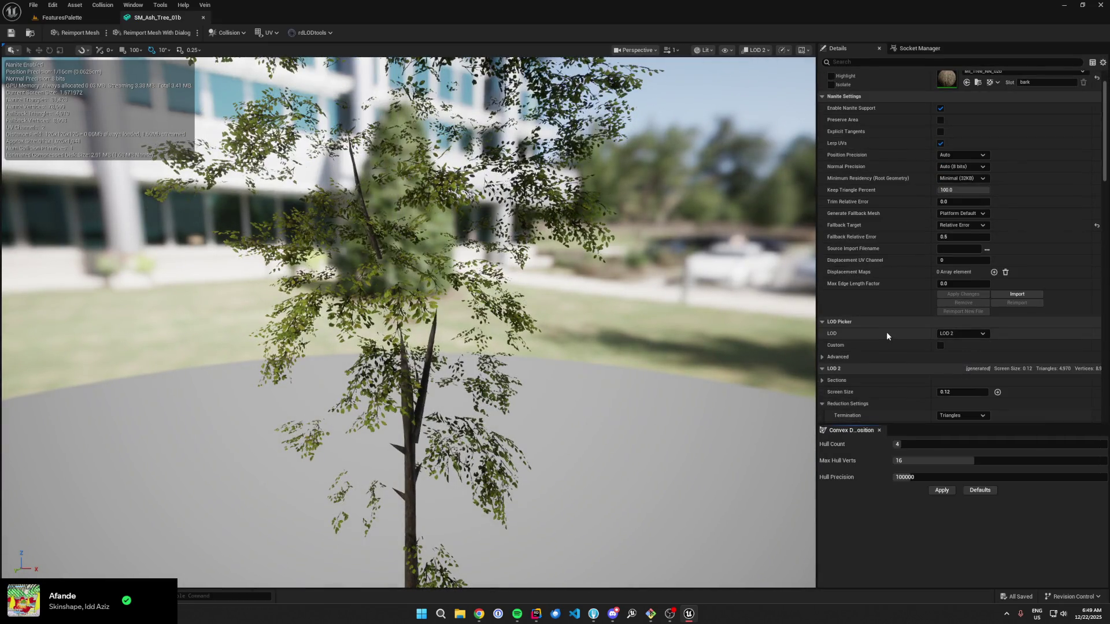
scroll(887, 332, down, 5)
click(959, 320)
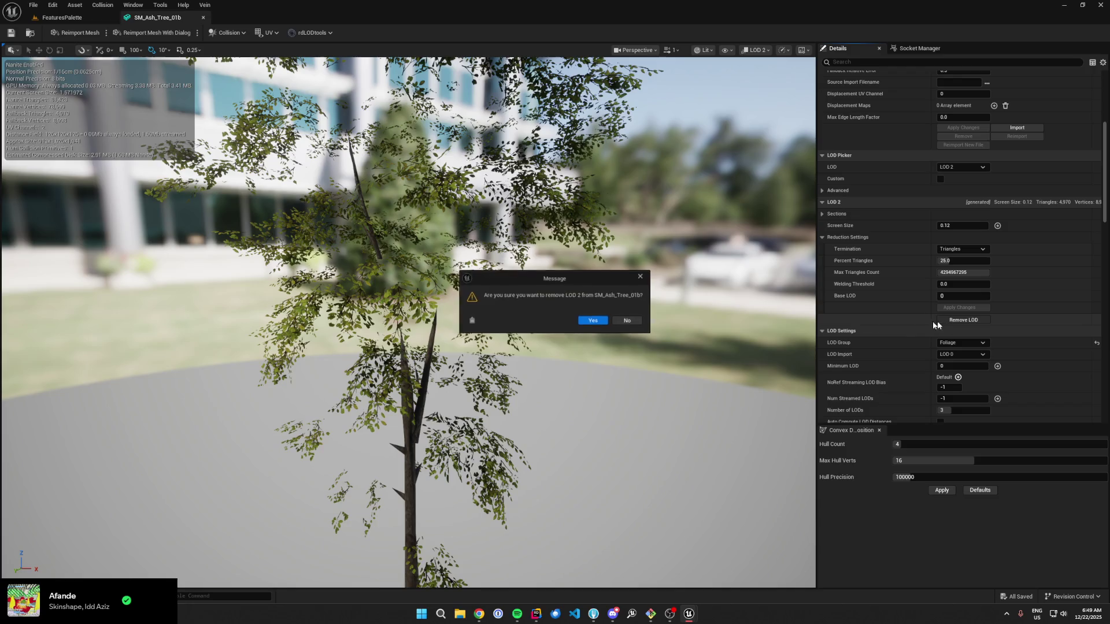
key(Return)
key(ctrl+s)
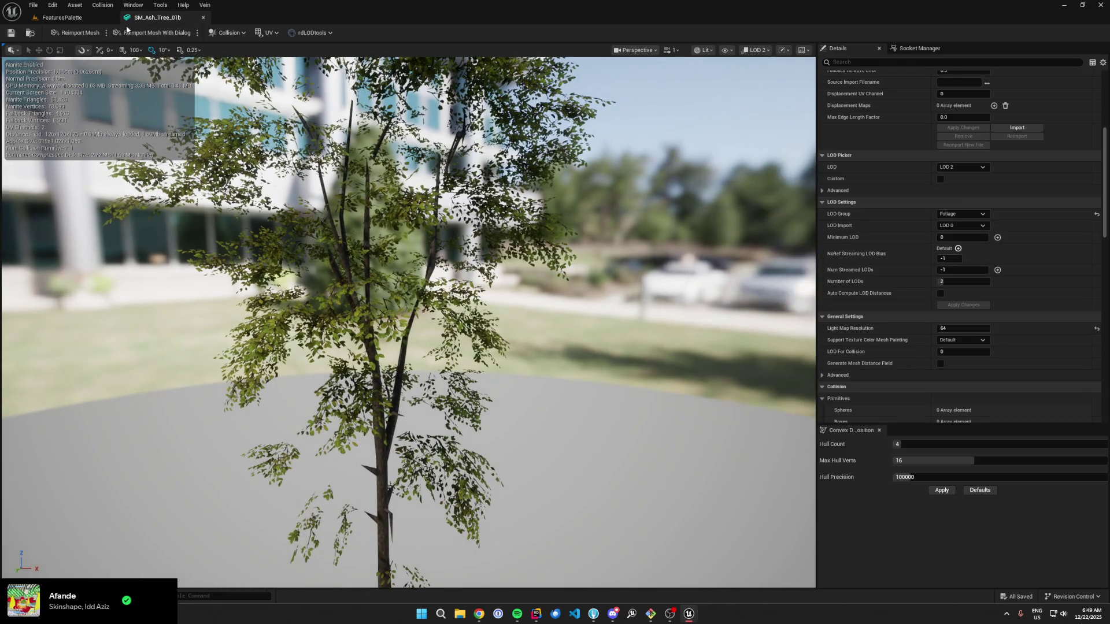
Step: Check SM_Ash_Tree_01c's LODs by previewing it at LOD 2
click(61, 17)
click(299, 517)
double_click(299, 517)
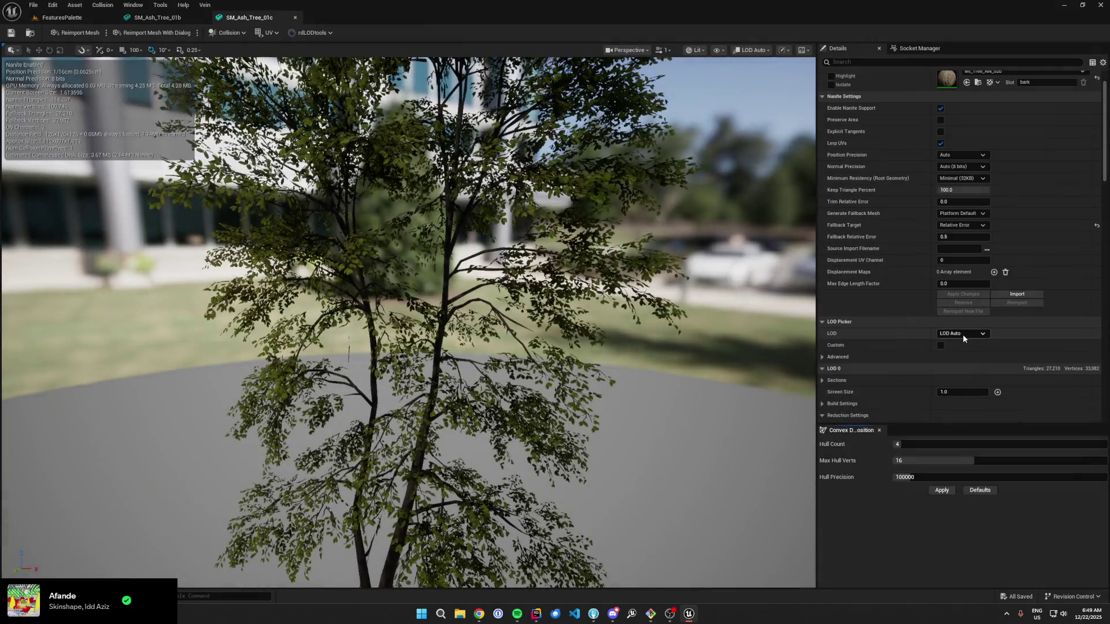
click(962, 334)
click(952, 373)
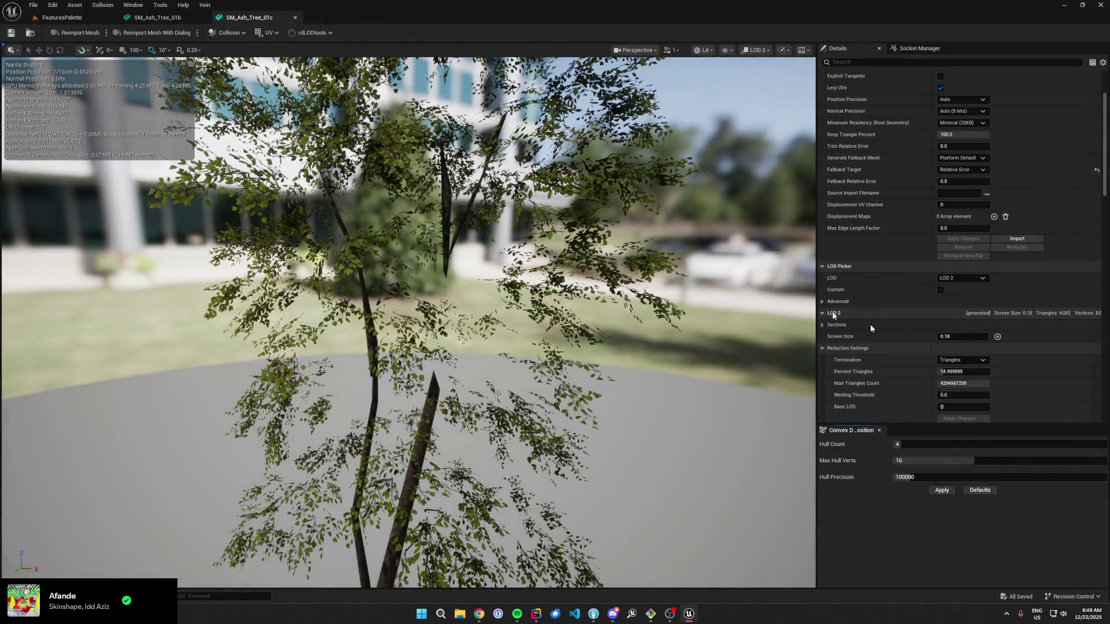
click(62, 17)
Step: Remove LOD 3 from SM_Ash_Tree_01d, verify LOD 2 is last, and save
click(353, 510)
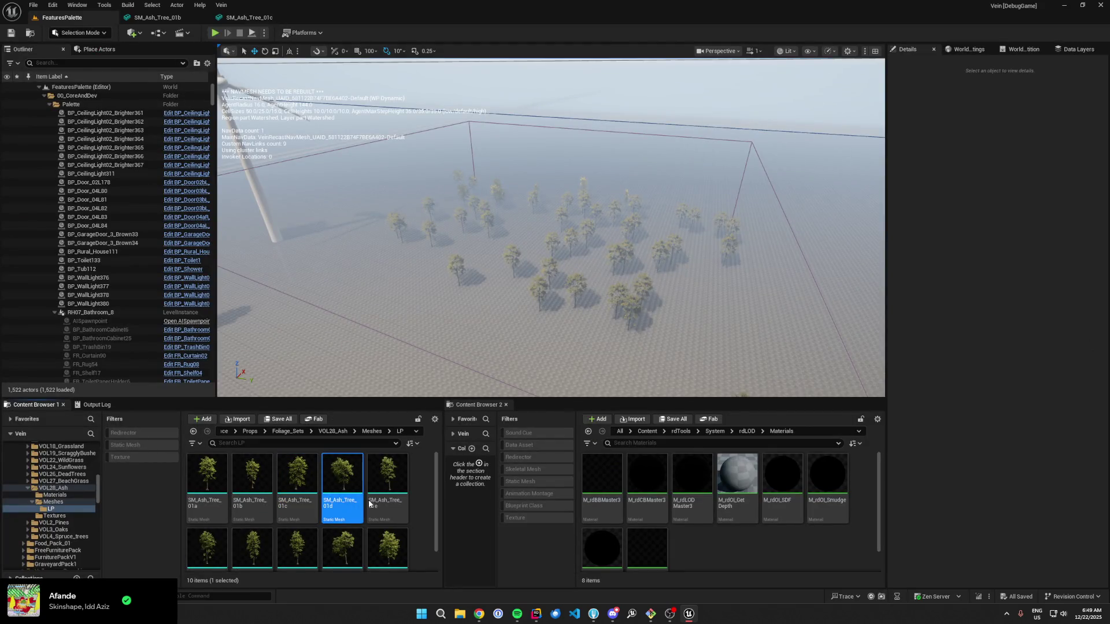
double_click(369, 504)
click(962, 389)
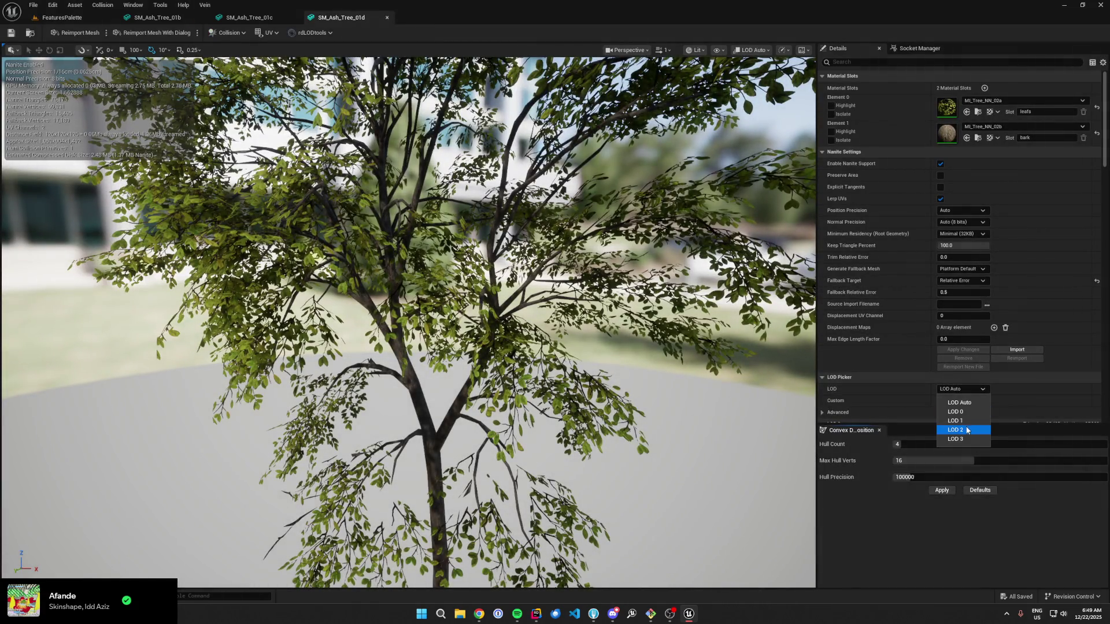
click(958, 439)
scroll(924, 369, down, 5)
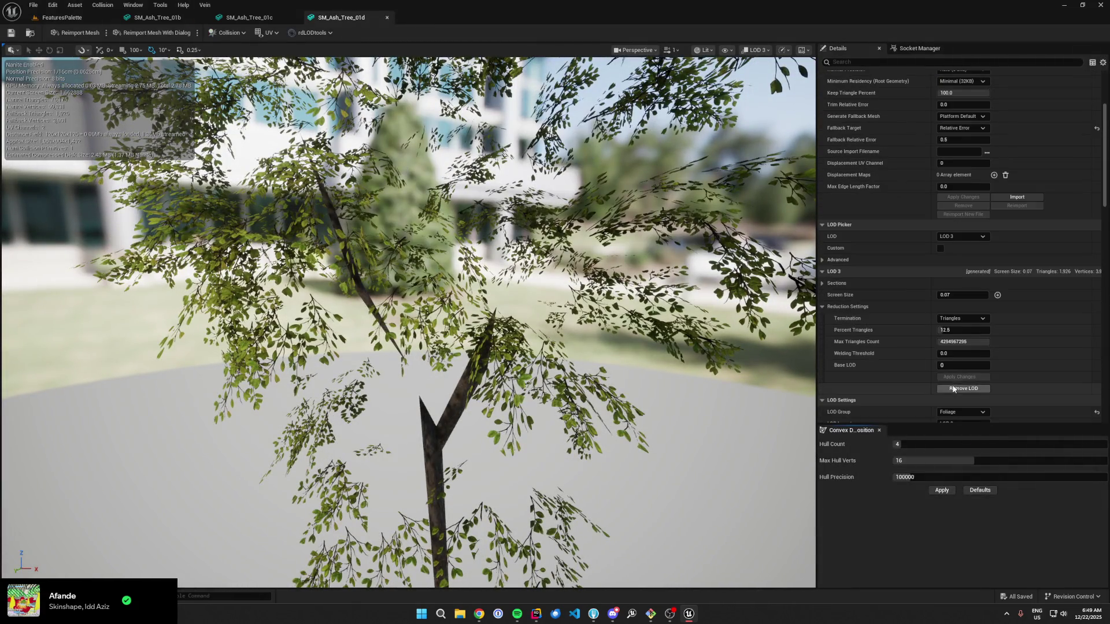
click(953, 389)
click(597, 323)
click(956, 235)
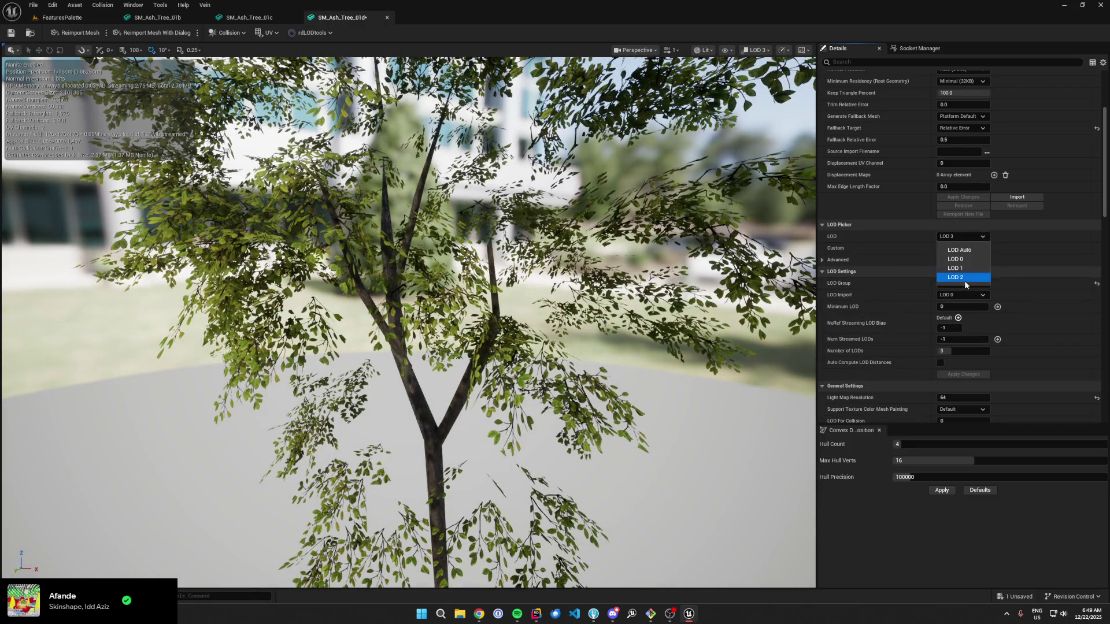
click(964, 280)
key(ctrl+s)
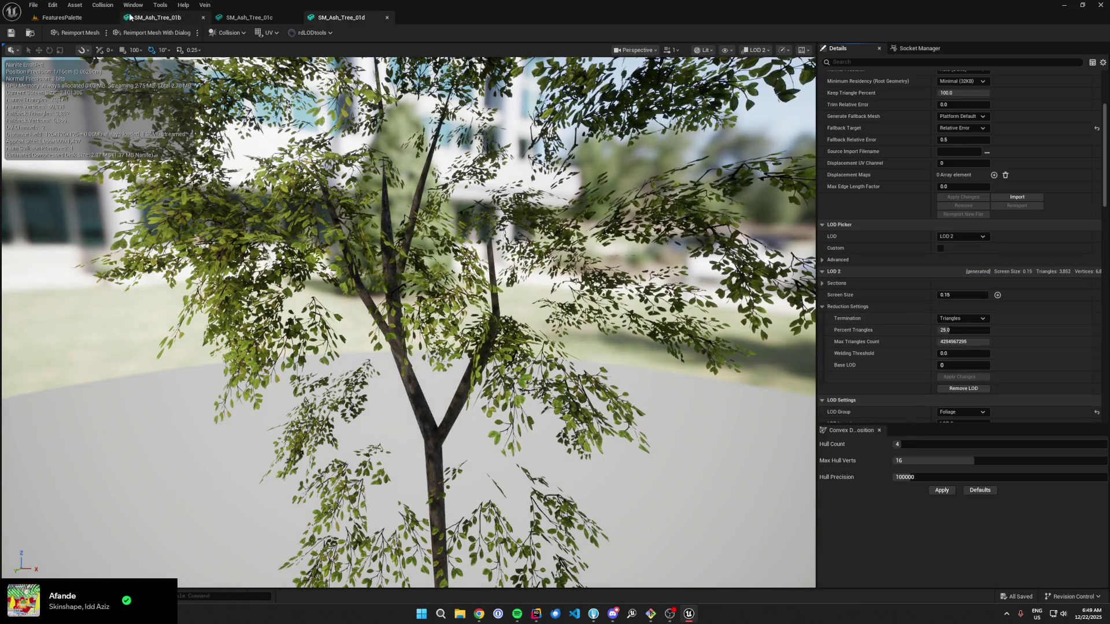
Step: Remove LOD 3 from SM_Ash_Tree_01e, leaving LOD 2 as its last LOD
click(62, 17)
double_click(384, 491)
scroll(977, 266, down, 1)
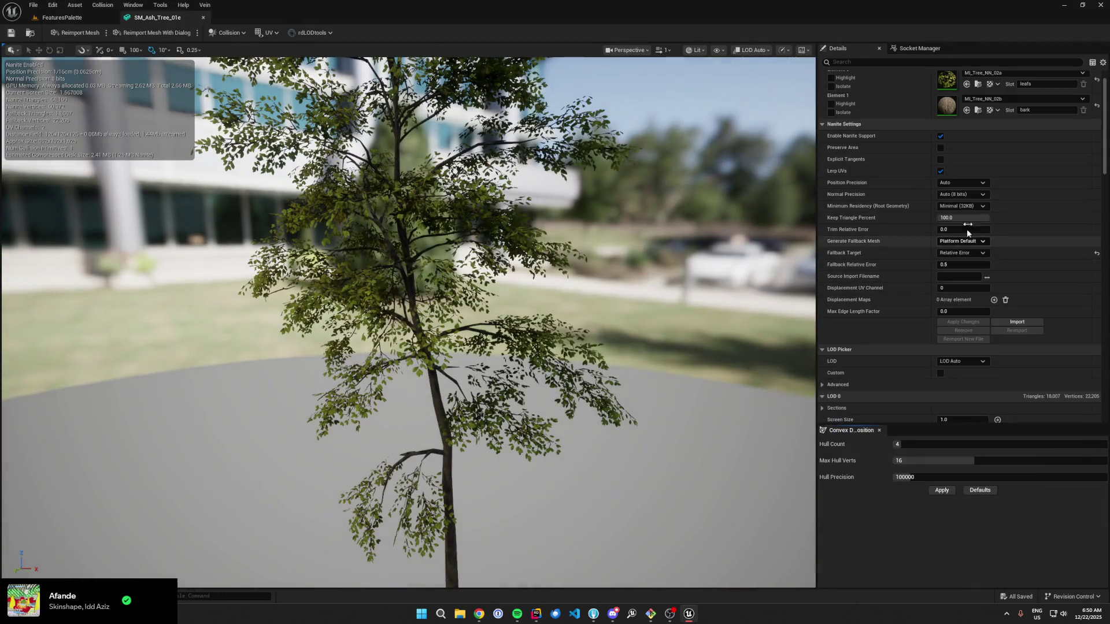
scroll(919, 231, down, 3)
click(963, 277)
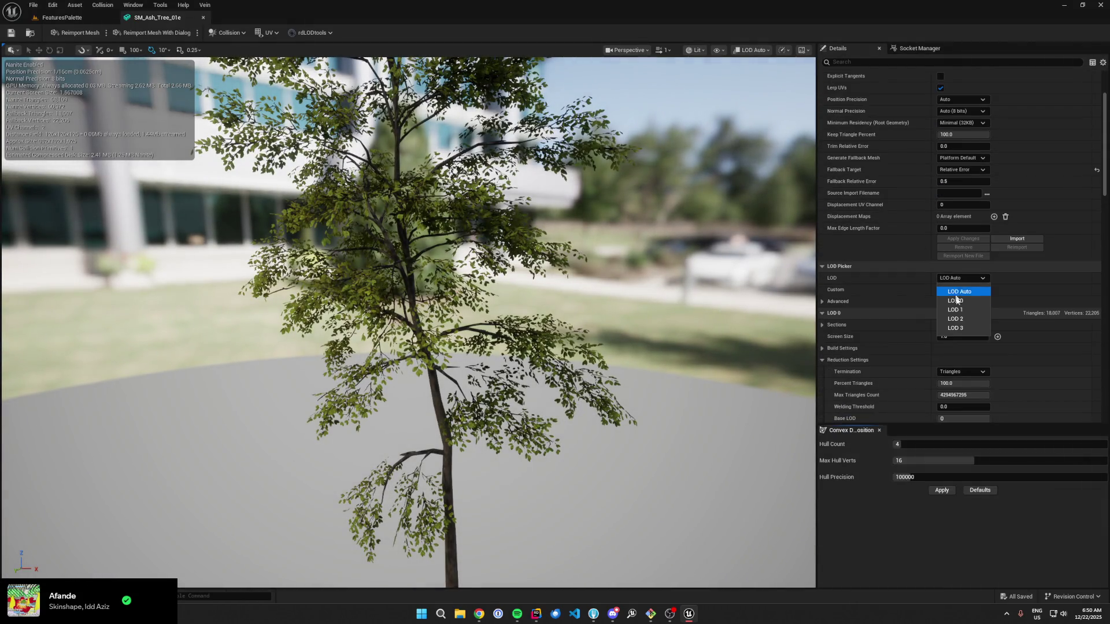
click(960, 326)
scroll(908, 324, down, 3)
click(943, 347)
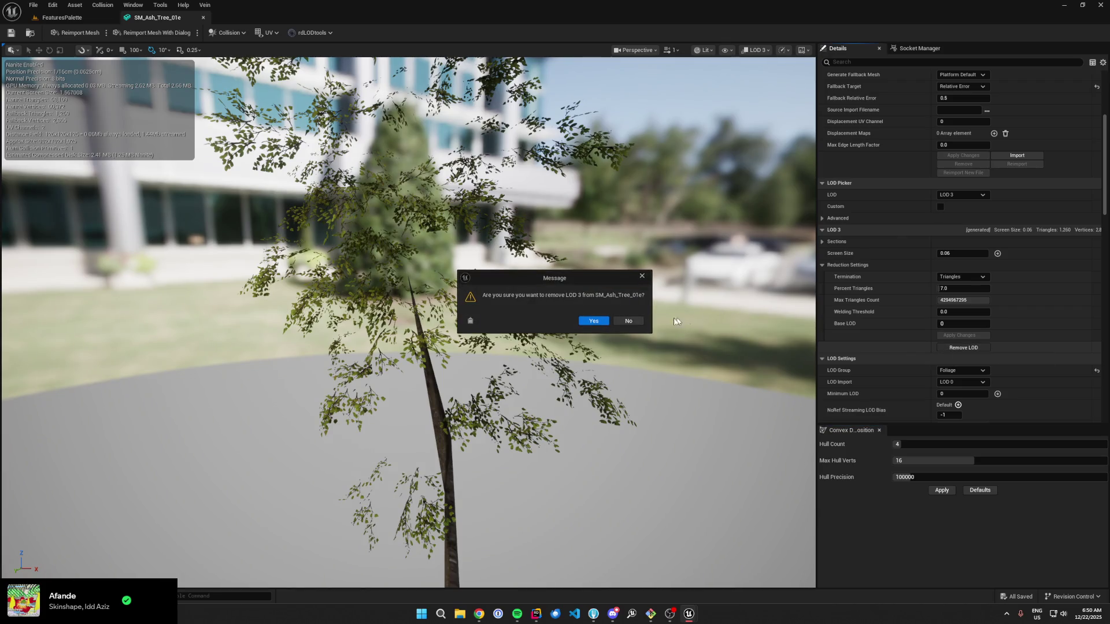
click(595, 322)
click(963, 194)
click(959, 235)
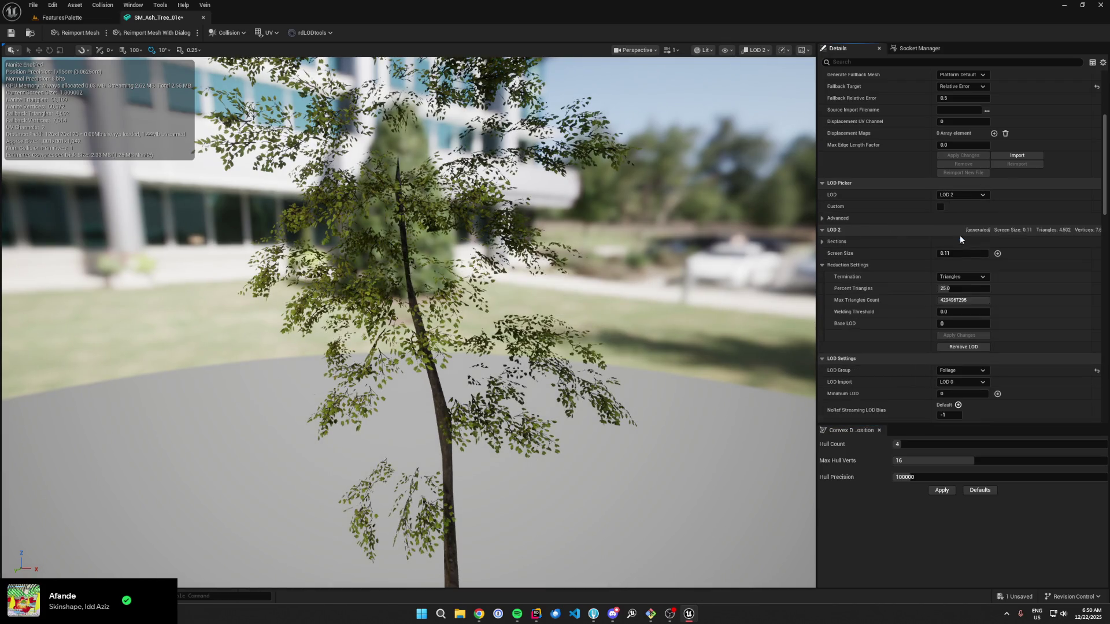
Step: Remove LOD 3 from SM_Ash_Tree_01h and save the mesh
click(963, 346)
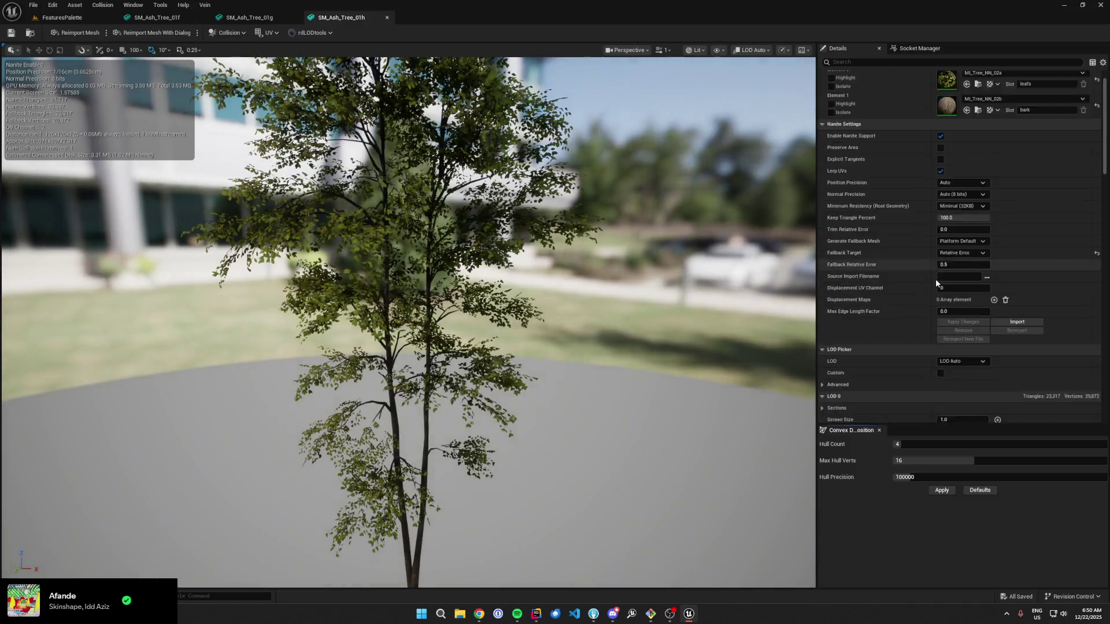
click(956, 293)
click(959, 341)
click(963, 361)
click(593, 321)
click(962, 209)
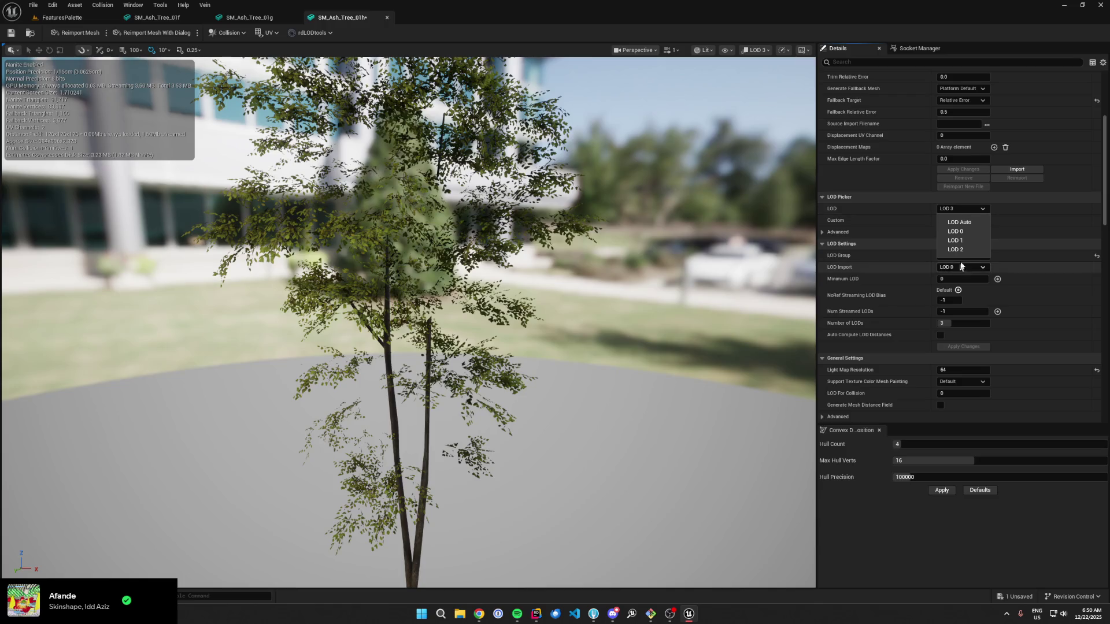
click(962, 256)
key(ctrl+s)
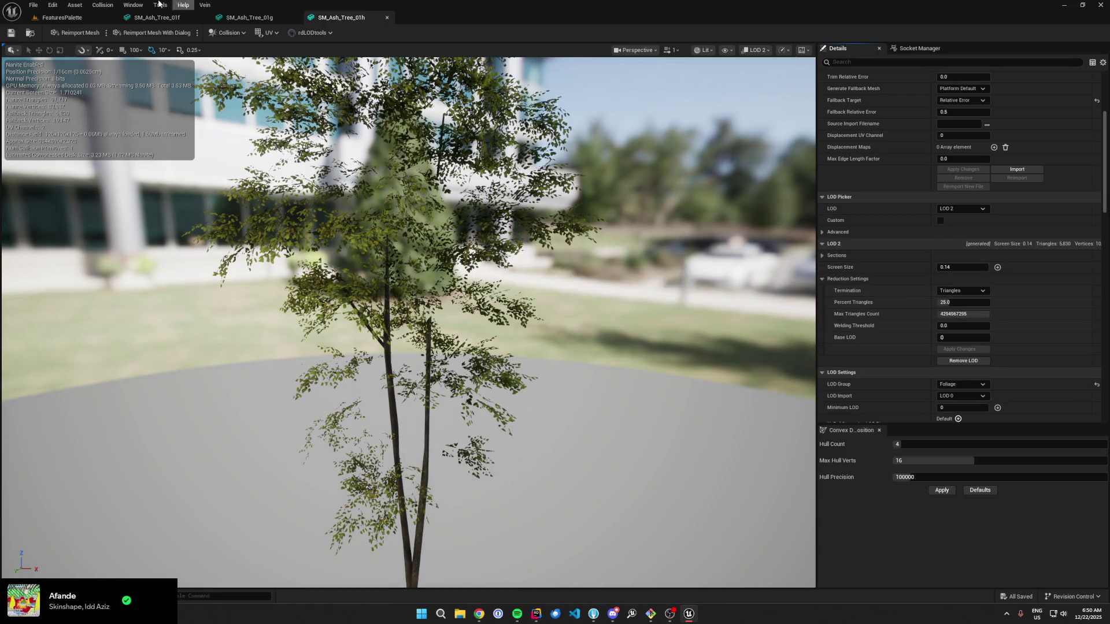
Step: Check which LODs SM_Ash_Tree_01i has, previewing it at LOD 2
click(78, 19)
click(335, 526)
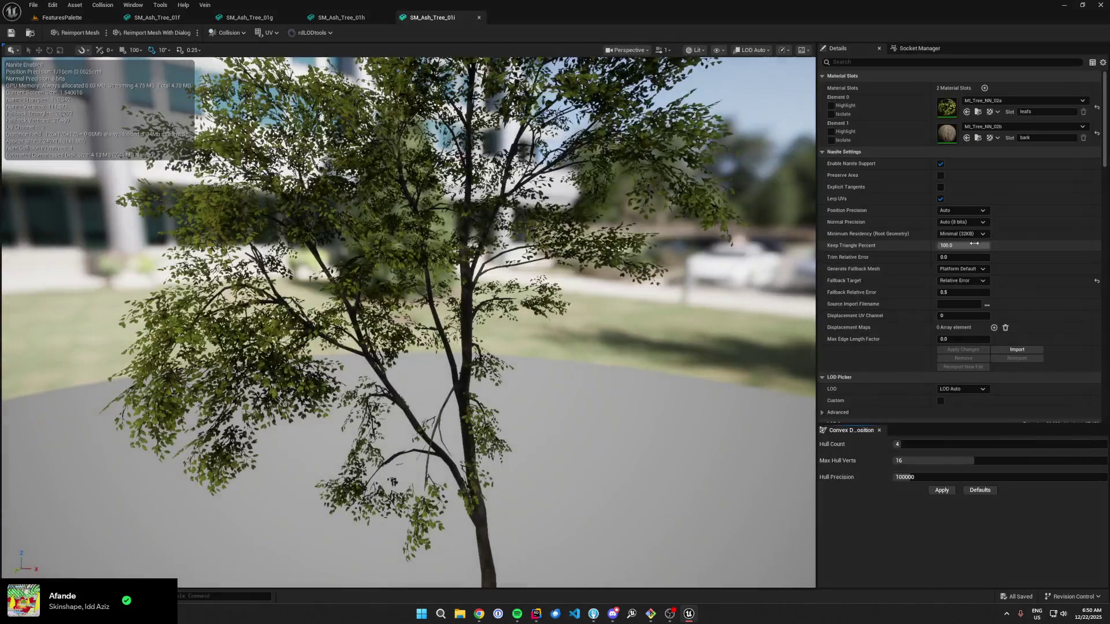
click(962, 280)
click(970, 305)
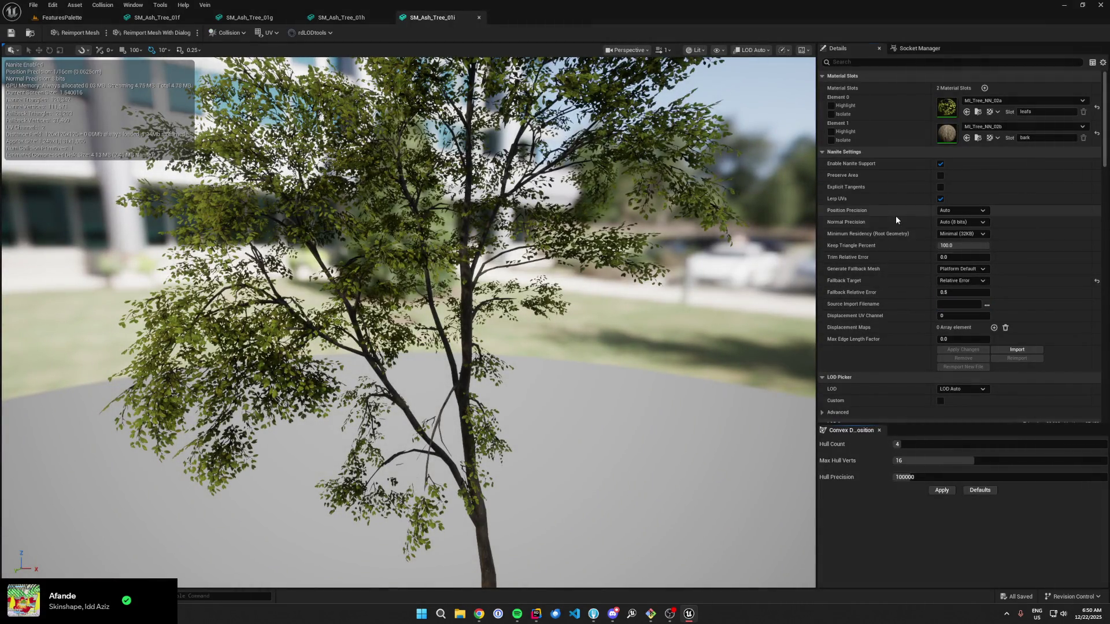
scroll(896, 220, down, 2)
click(963, 333)
click(954, 374)
scroll(889, 287, down, 5)
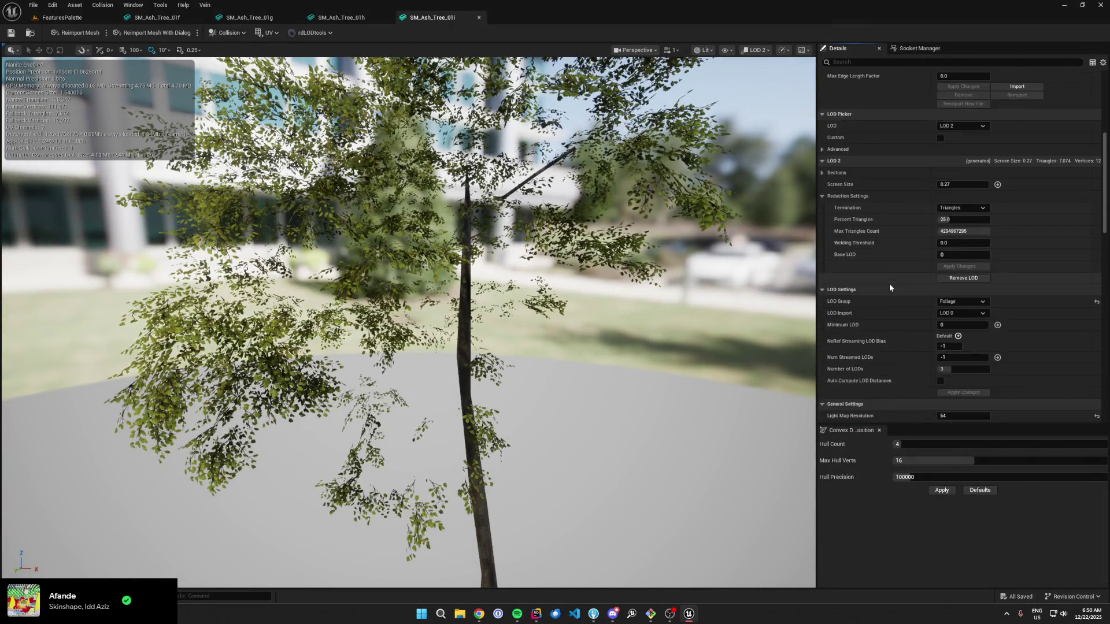
click(962, 126)
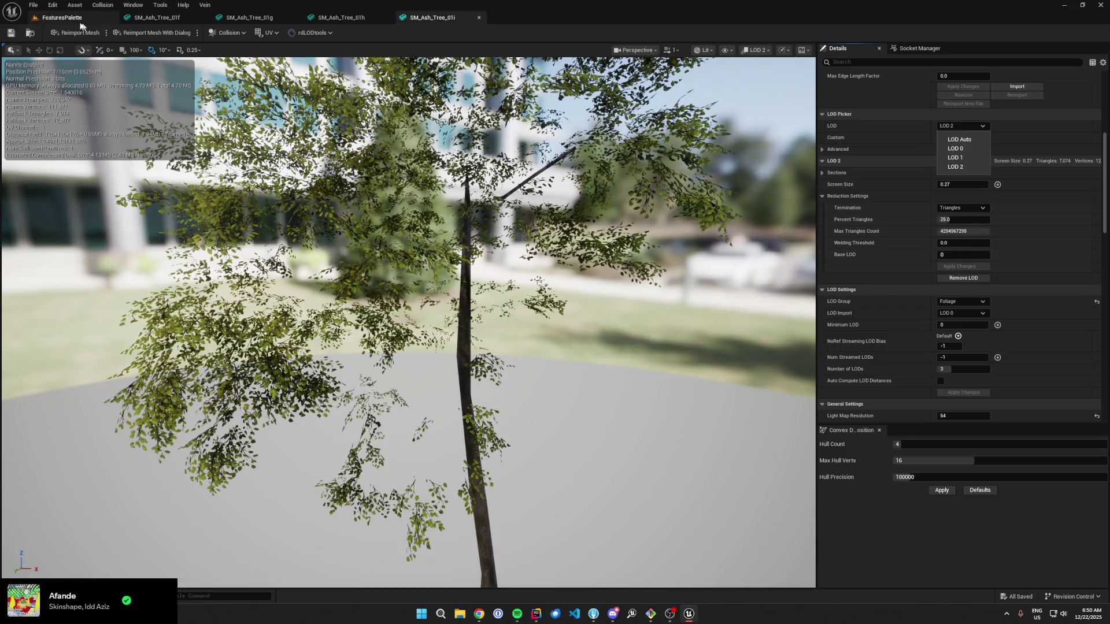
Step: Preview SM_Ash_Tree_01j at LOD 2, then close all the ash tree mesh editors
click(81, 22)
click(393, 558)
double_click(388, 537)
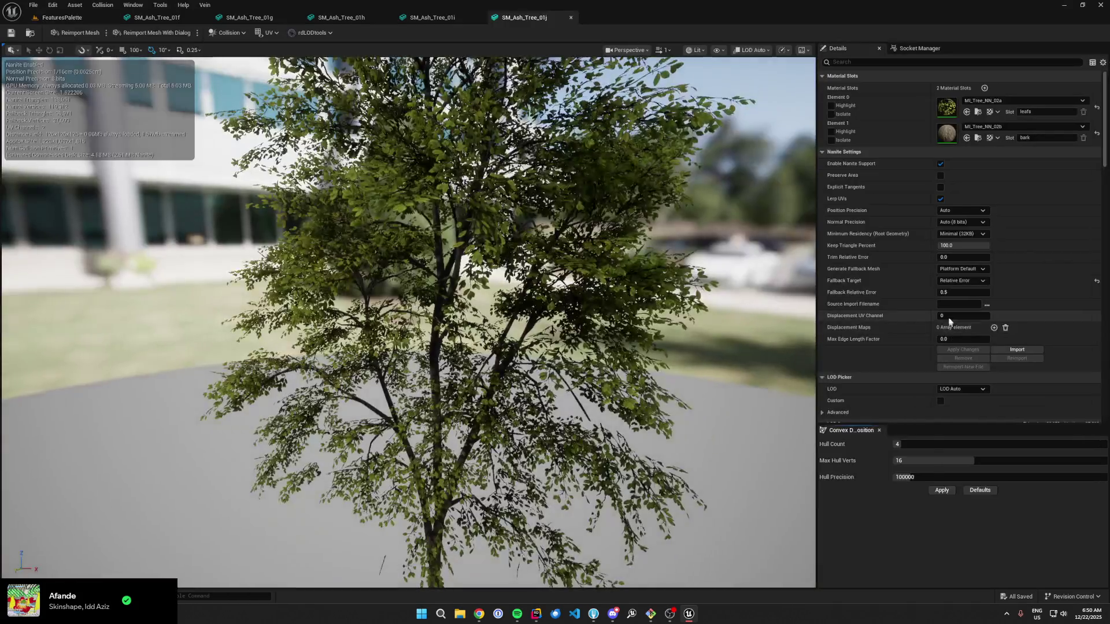
click(961, 292)
click(954, 329)
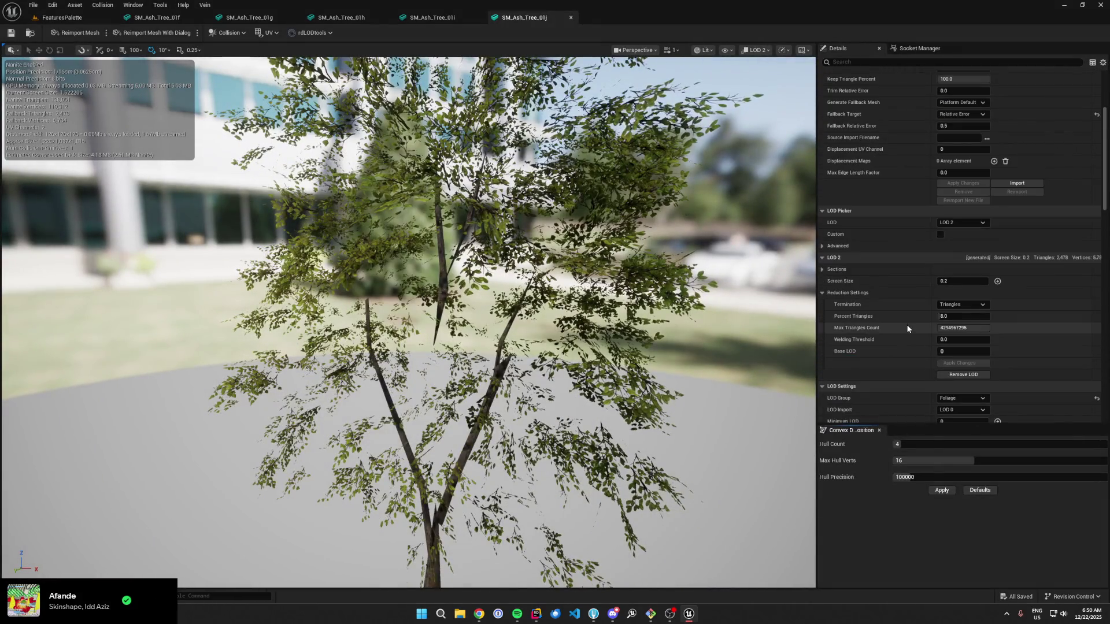
right_click(99, 18)
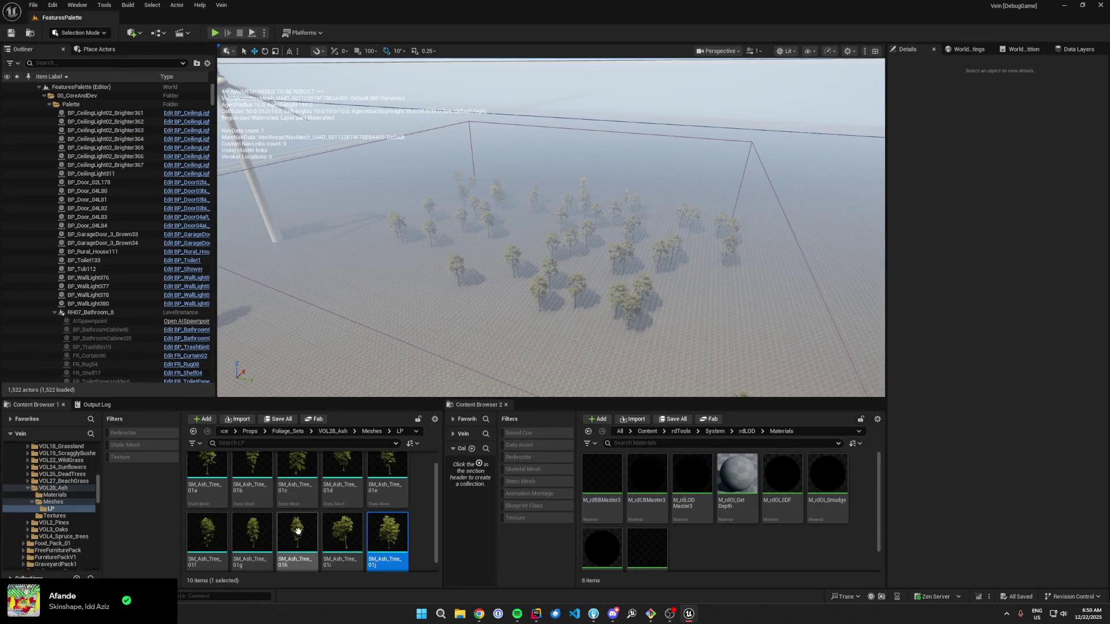
click(252, 477)
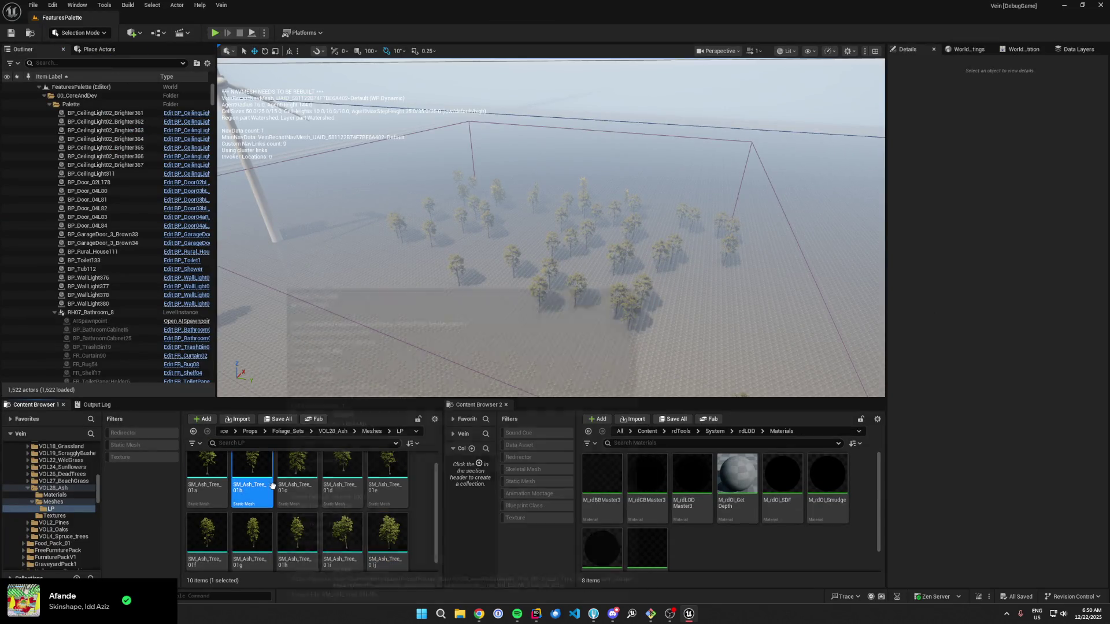
Step: Create billboard LODs for ash meshes 01b–01j using MI_FoliageCard, a single frame, and adjusted screen size
shift+click(400, 548)
right_click(400, 547)
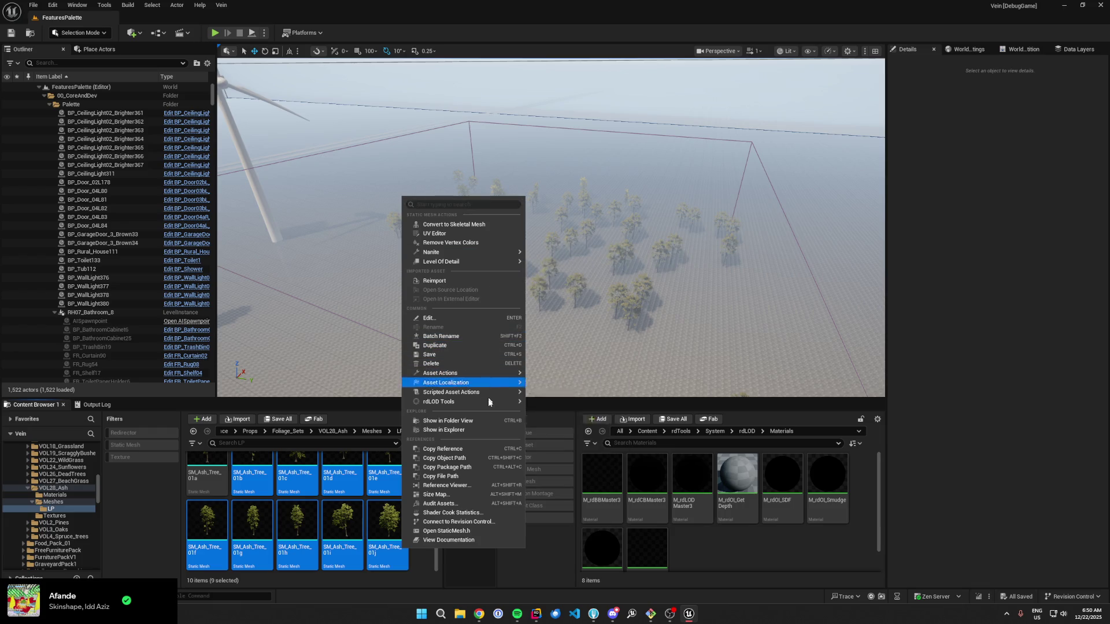
mouse_move(489, 402)
click(615, 421)
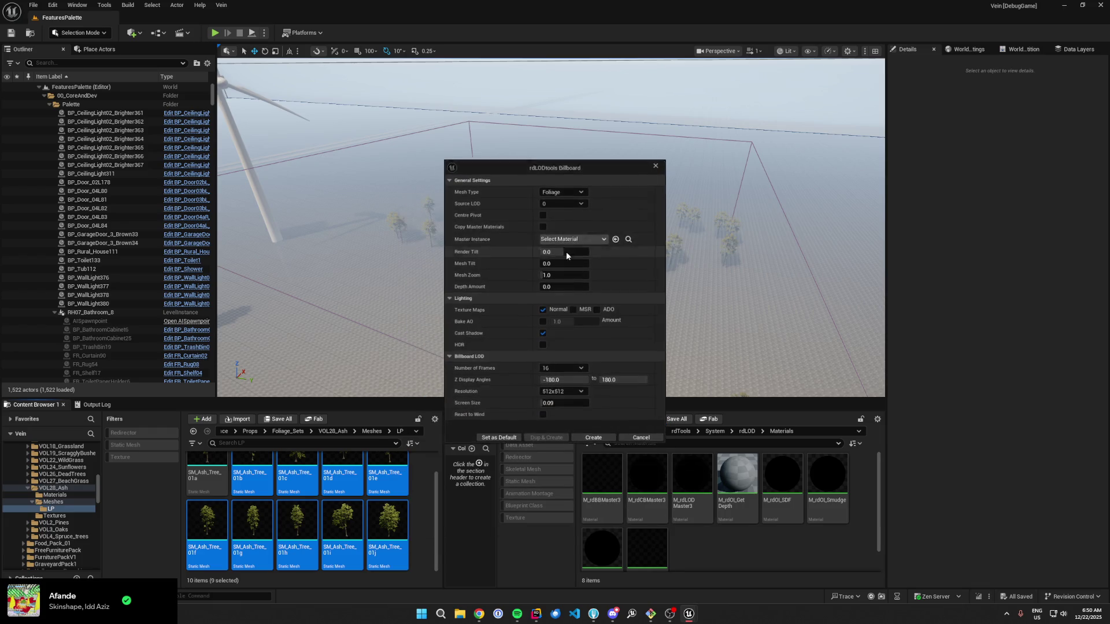
click(565, 244)
text(foliage)
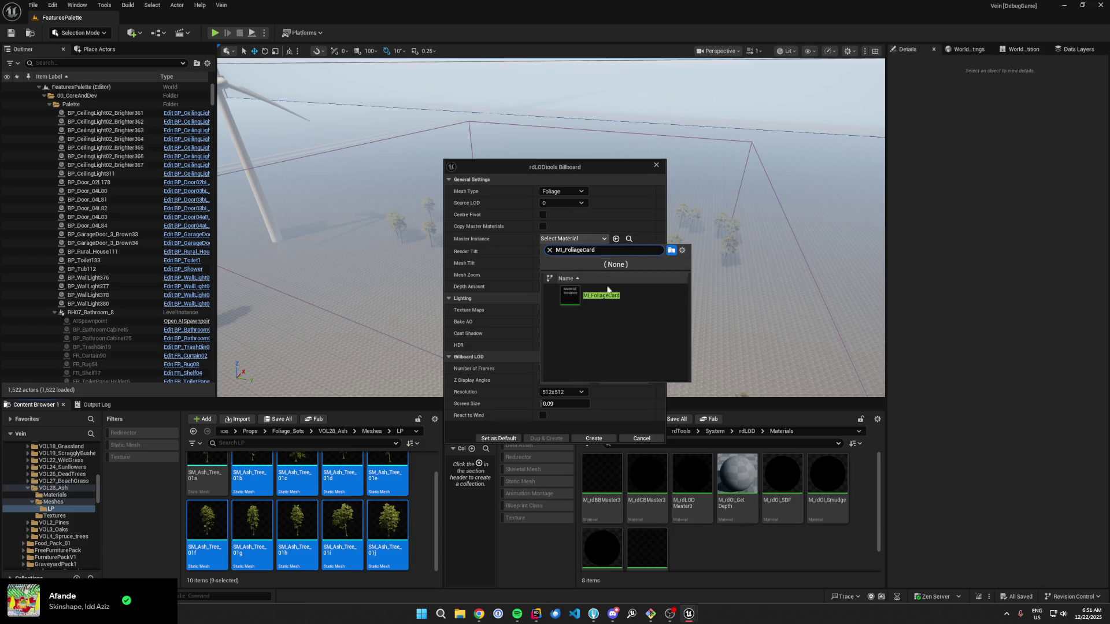
click(578, 293)
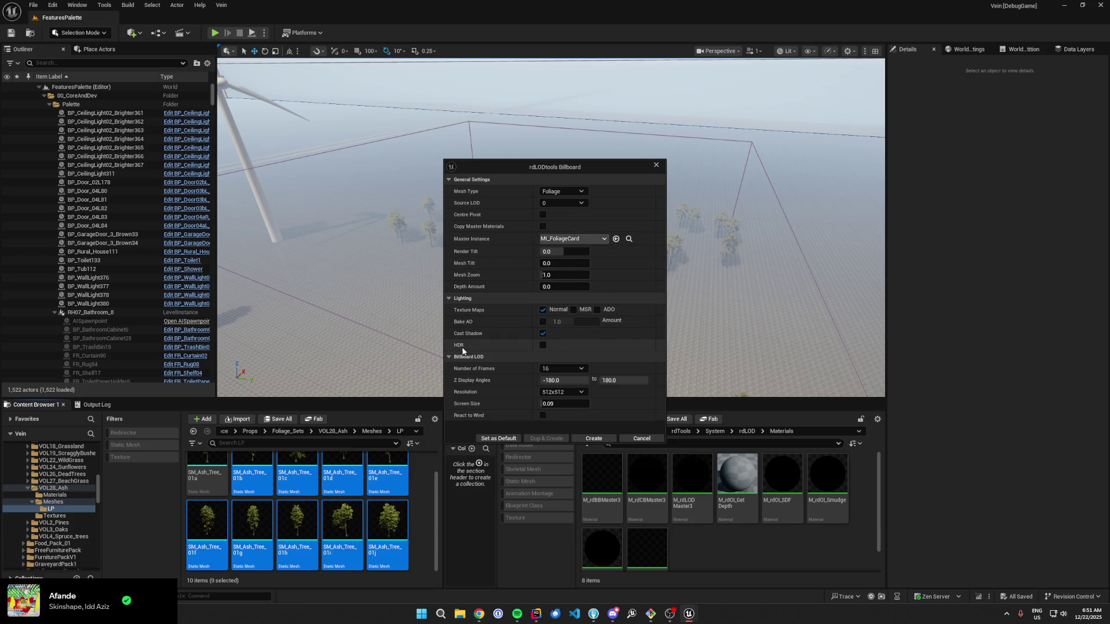
click(557, 372)
click(555, 380)
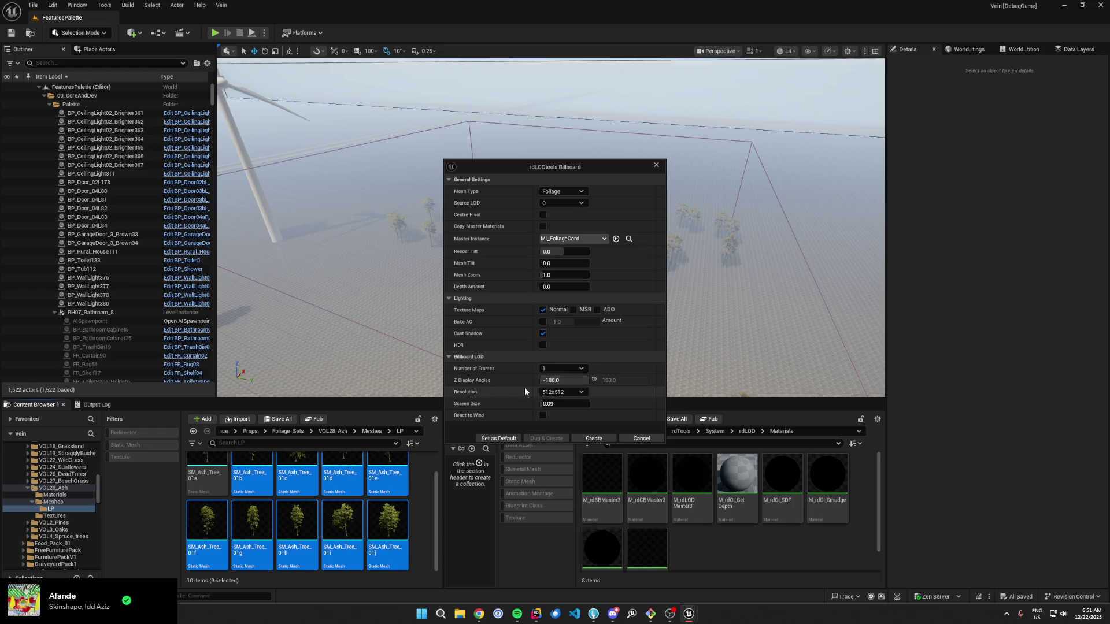
click(564, 403)
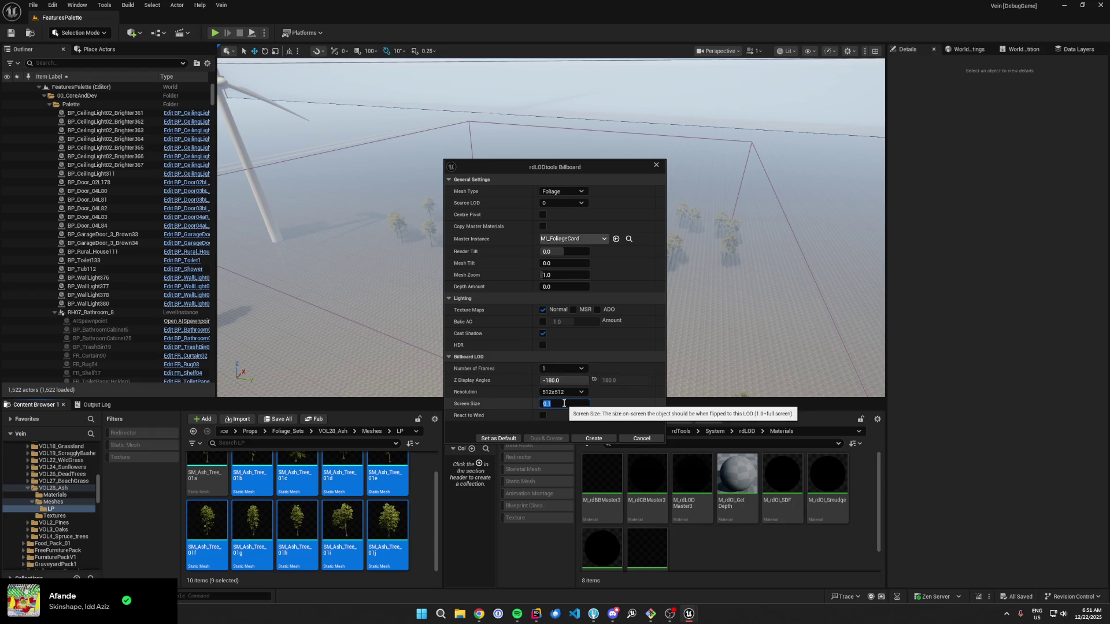
click(581, 441)
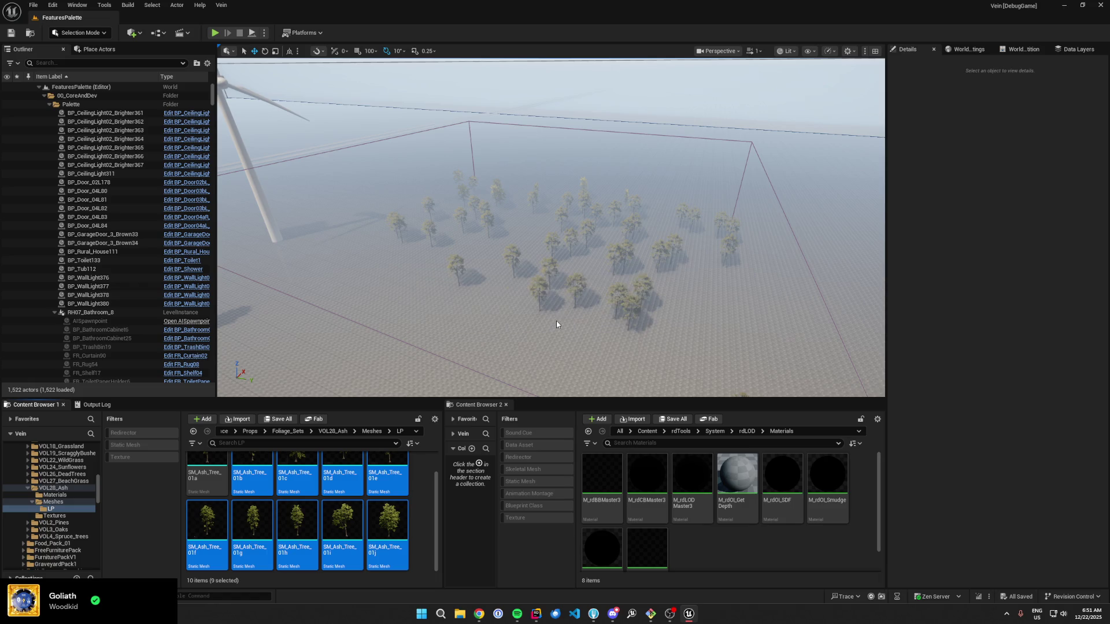
Step: Save the nine modified ash tree meshes and open SM_Ash_Tree_01b to check the result
click(662, 416)
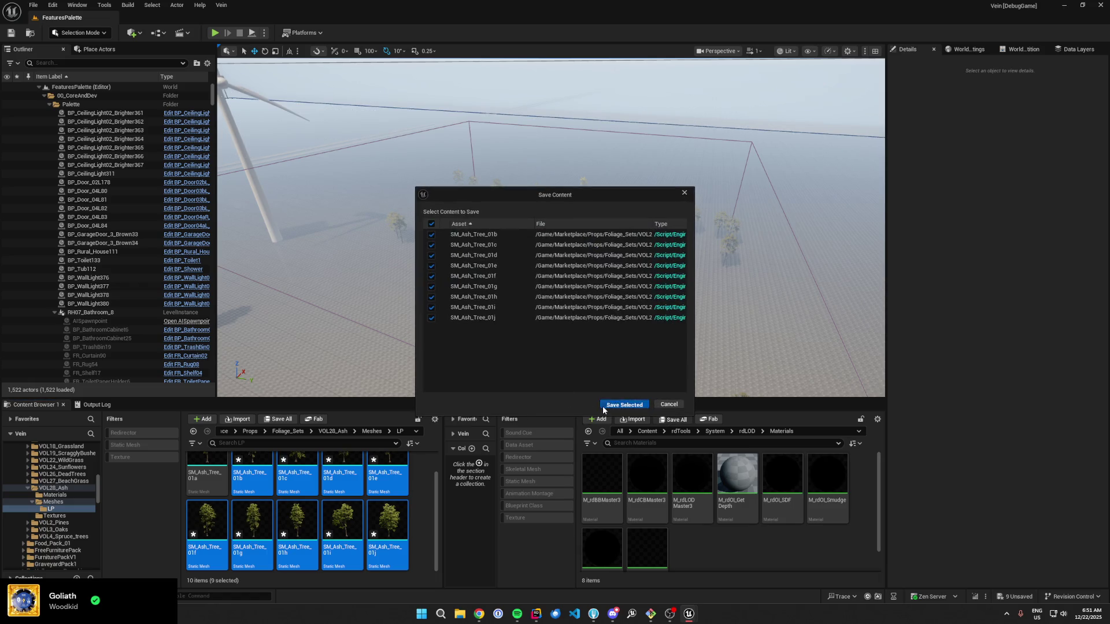
click(624, 407)
double_click(274, 479)
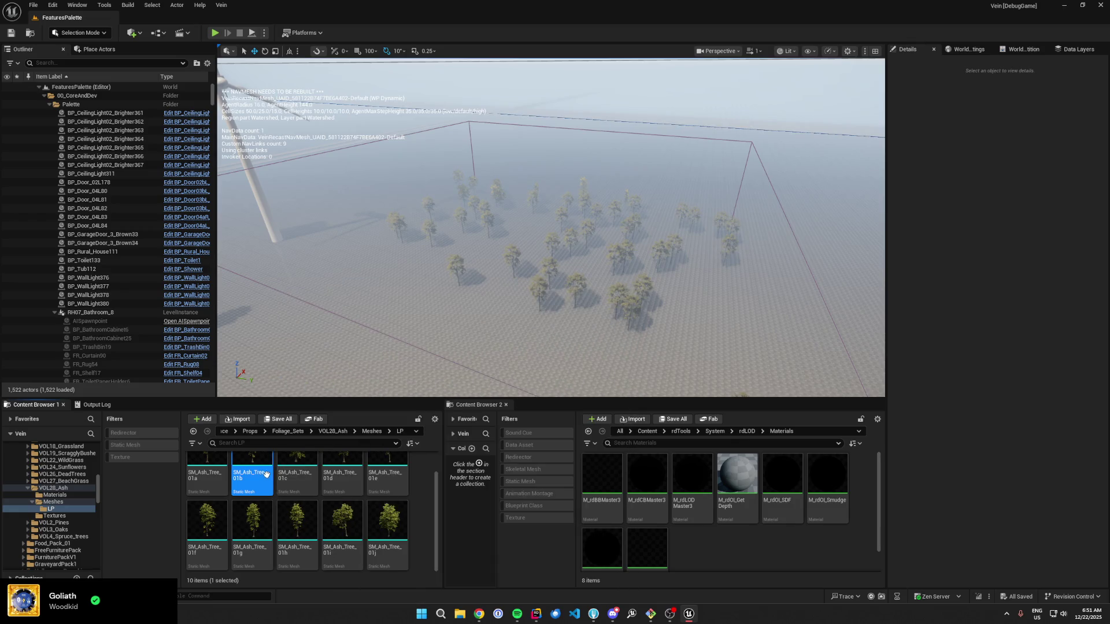
scroll(408, 321, down, 10)
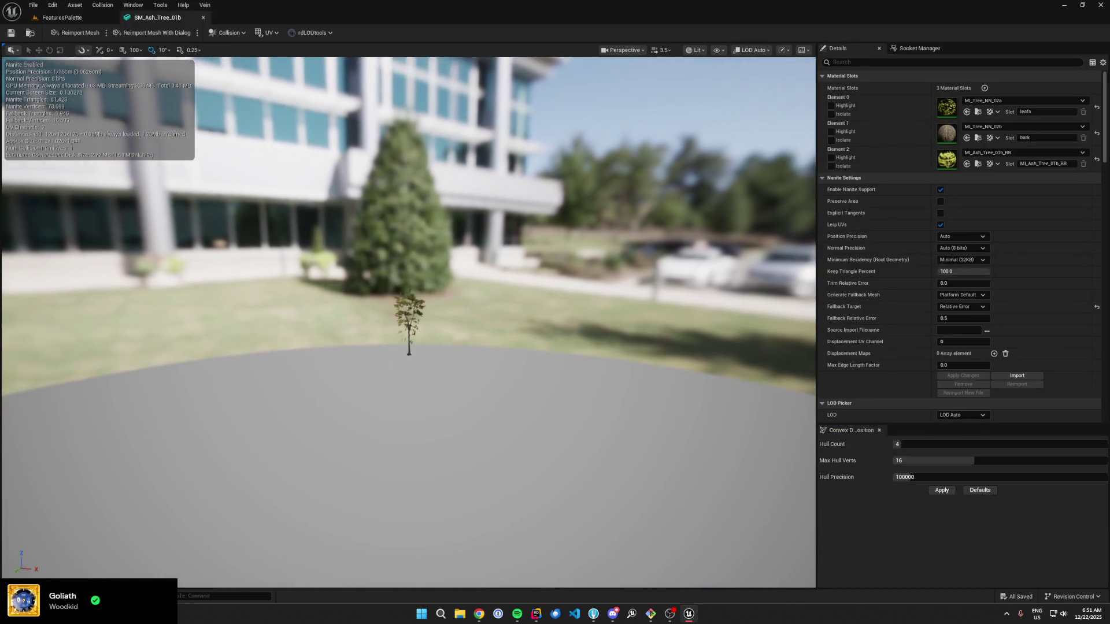
scroll(408, 322, up, 5)
Step: Select the foliage volume in the FeaturesPalette level and set its Foliage Setup to FS_Forest
click(62, 18)
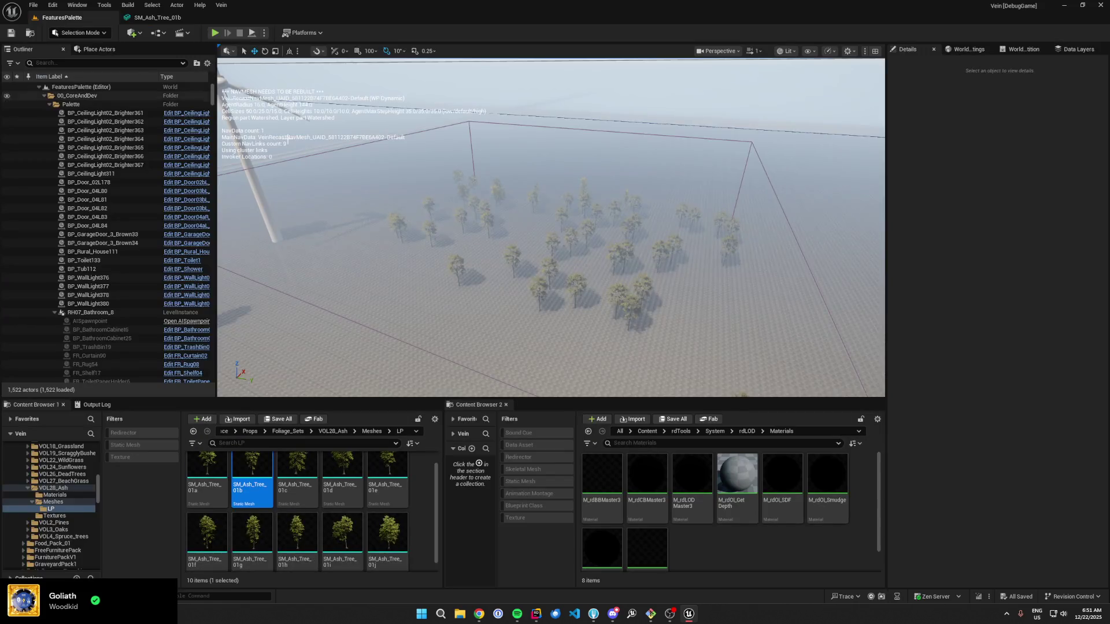
click(666, 135)
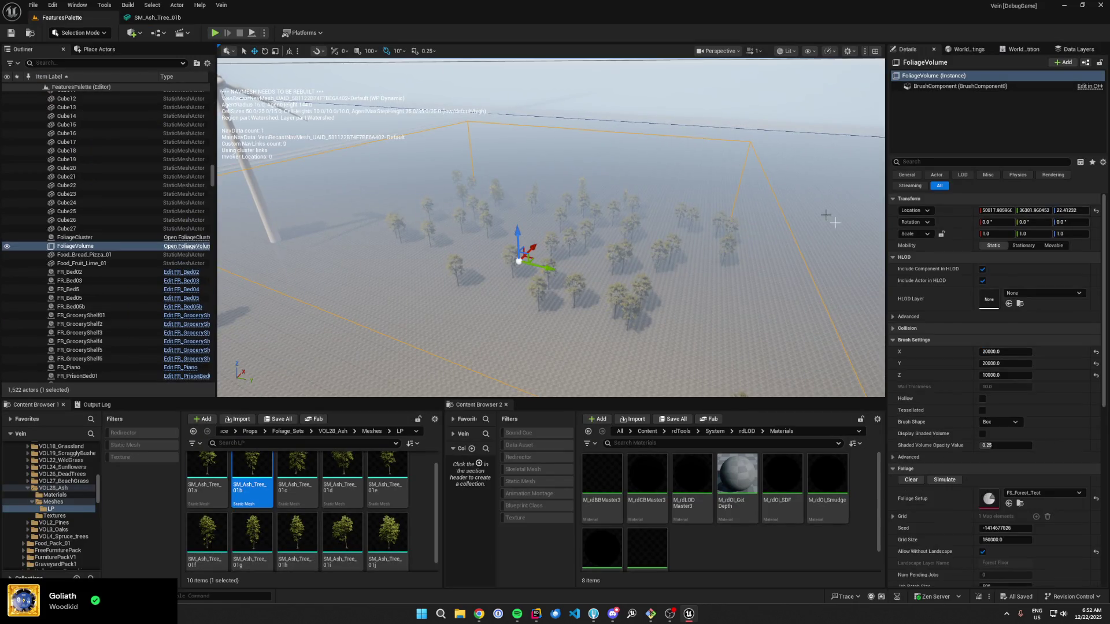
click(1018, 505)
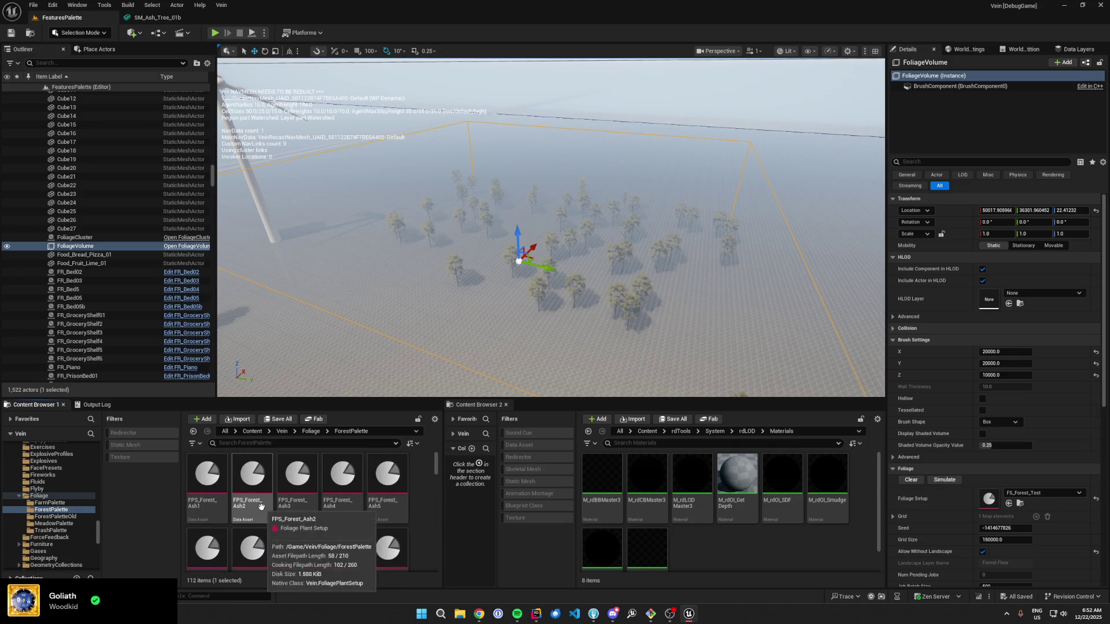
click(254, 489)
scroll(254, 488, down, 1)
shift+click(398, 495)
scroll(399, 496, down, 1)
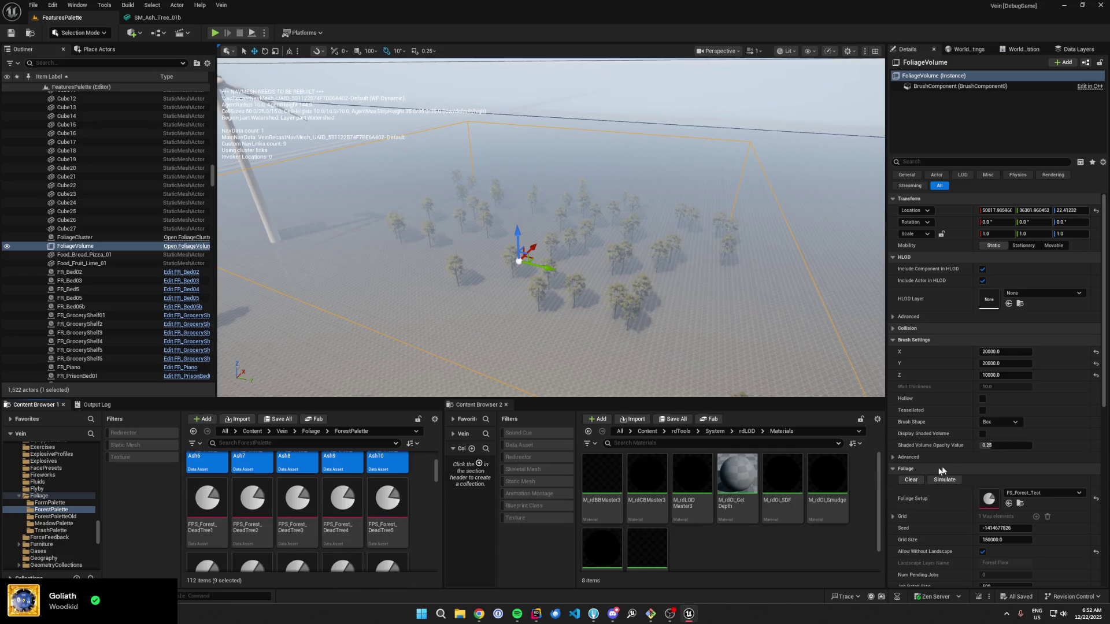
click(1040, 493)
click(1025, 387)
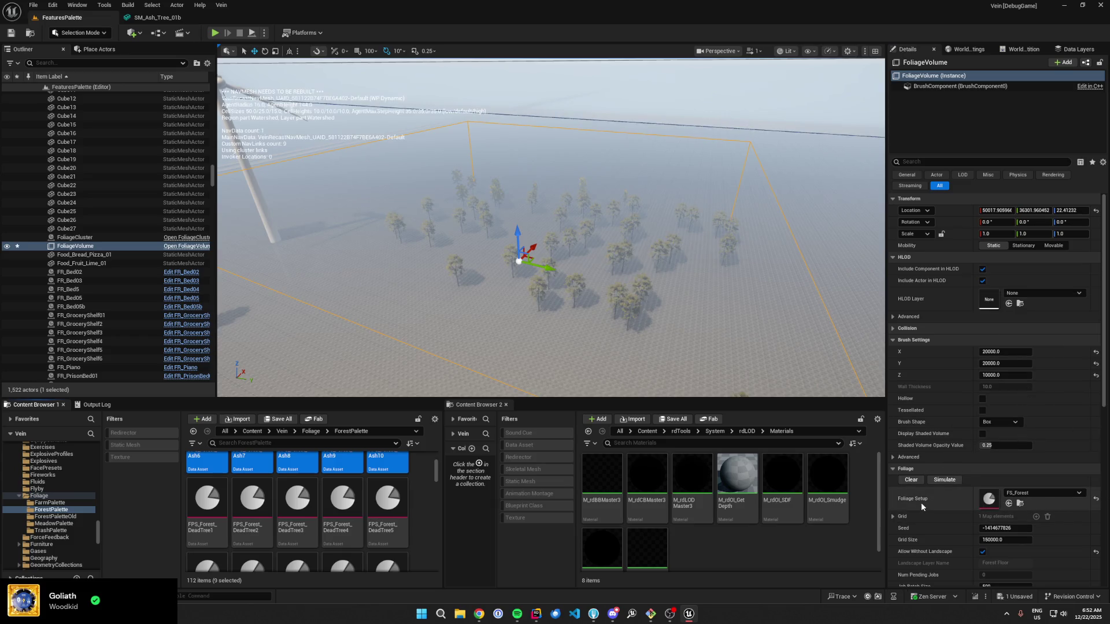
Step: Simulate the volume to fill it with forest trees, inspect it, and open FPS_Forest_DeadTree1
click(945, 481)
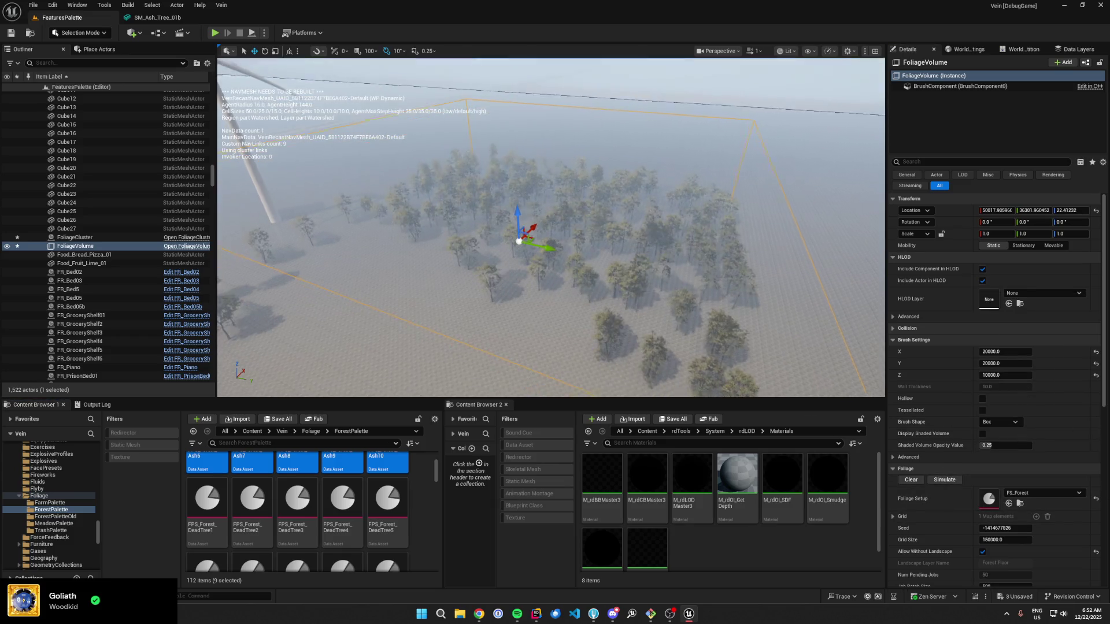
scroll(995, 396, down, 1)
mouse_move(549, 260)
mouse_down()
mouse_move(549, 232)
mouse_move(574, 272)
mouse_up()
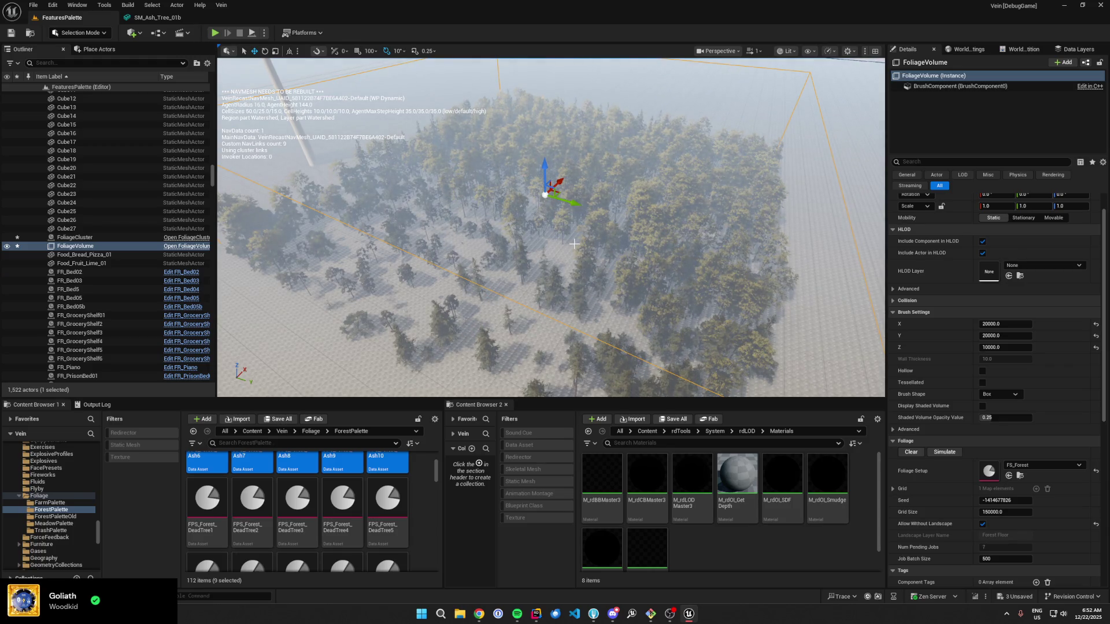
scroll(634, 279, down, 5)
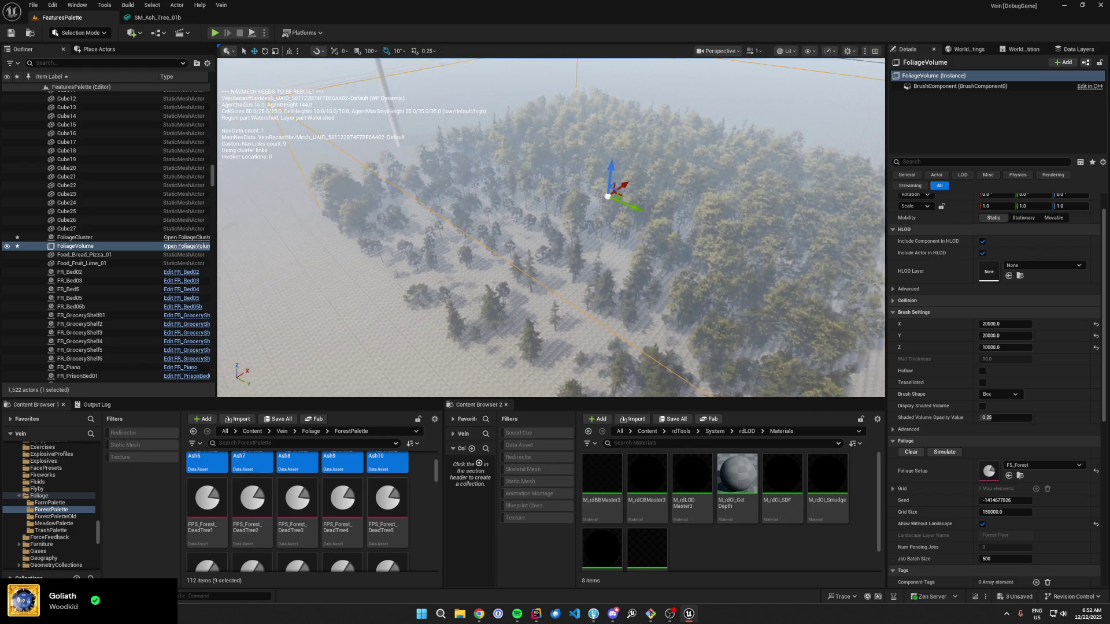
scroll(550, 227, down, 3)
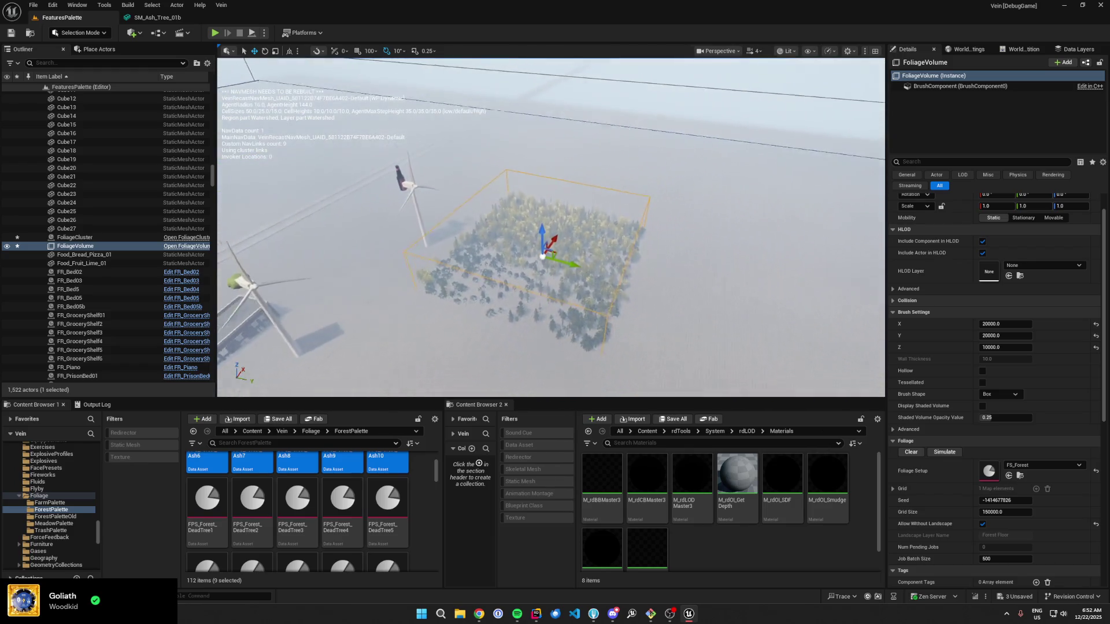
scroll(550, 227, up, 5)
scroll(551, 227, up, 6)
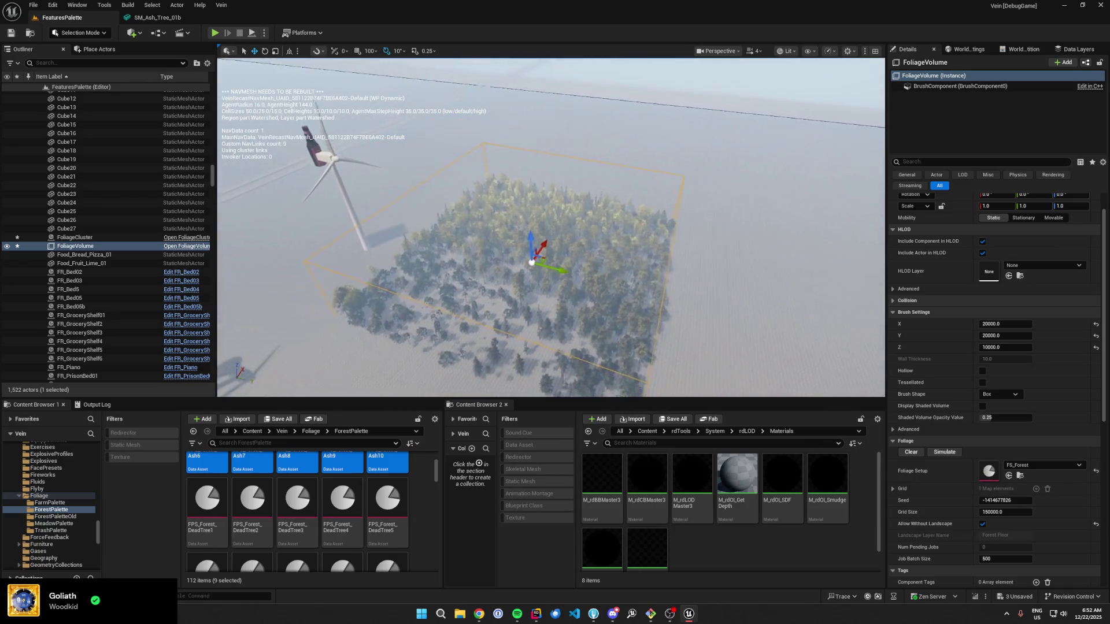
scroll(550, 228, up, 8)
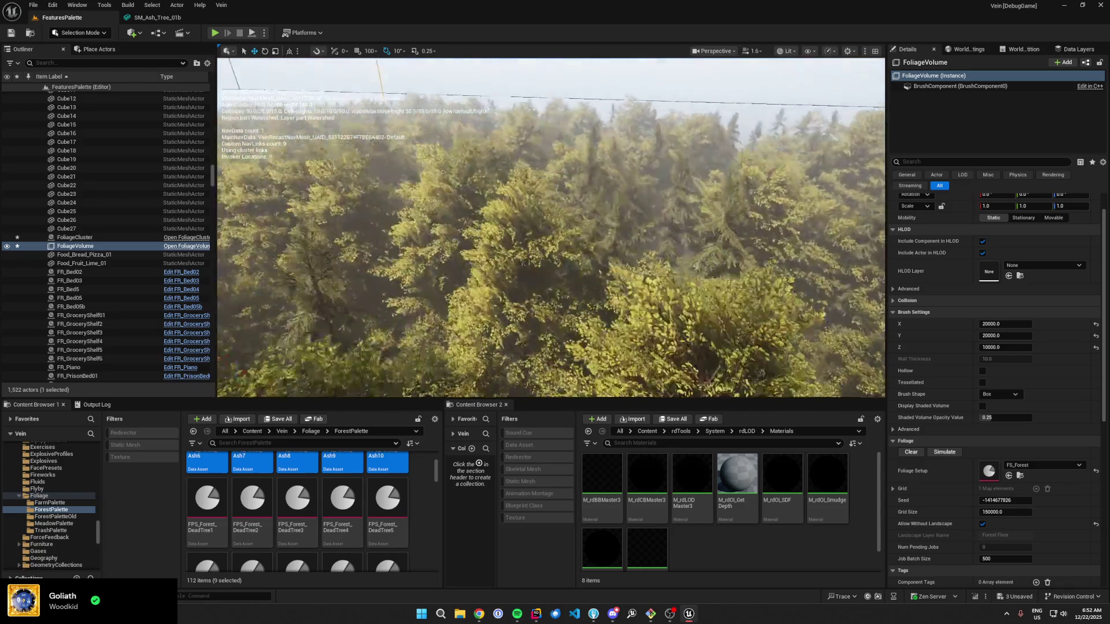
scroll(550, 227, down, 8)
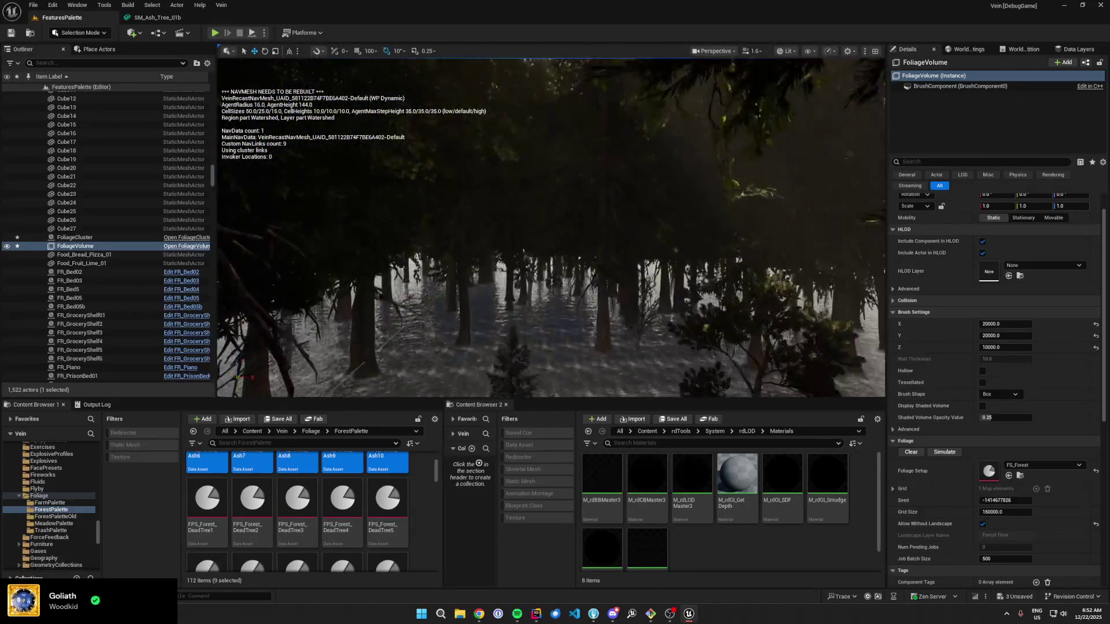
scroll(550, 228, down, 8)
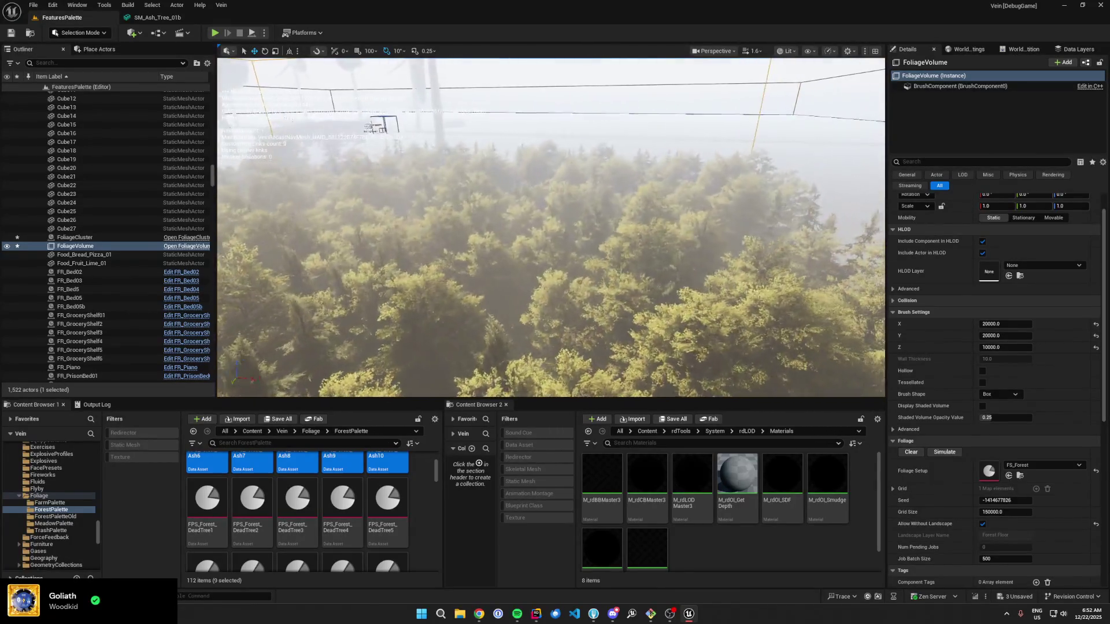
scroll(538, 355, down, 2)
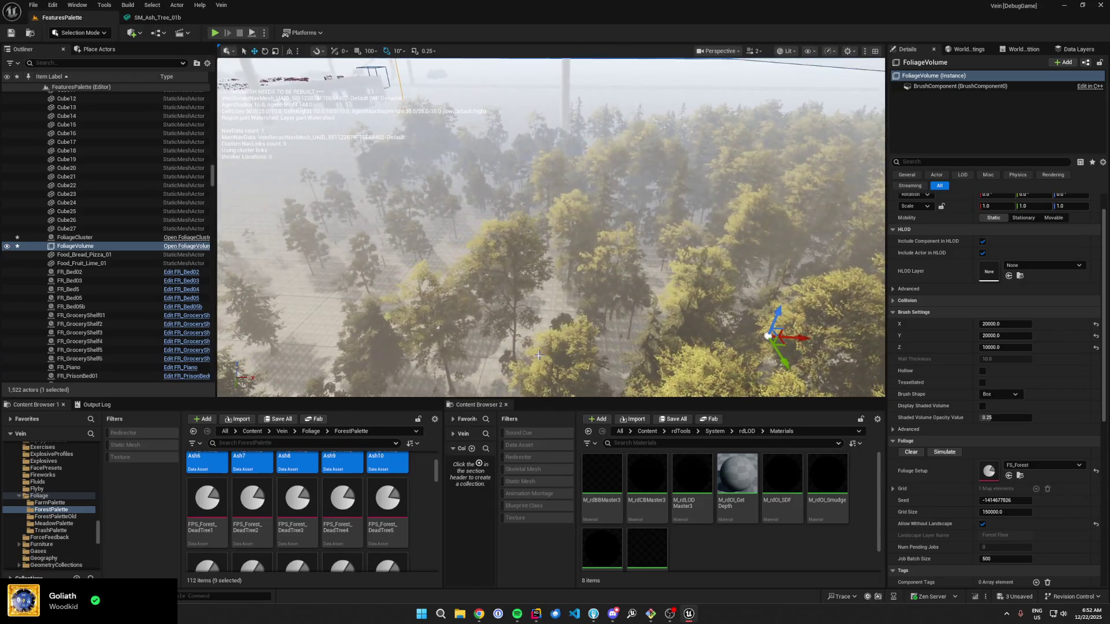
double_click(212, 521)
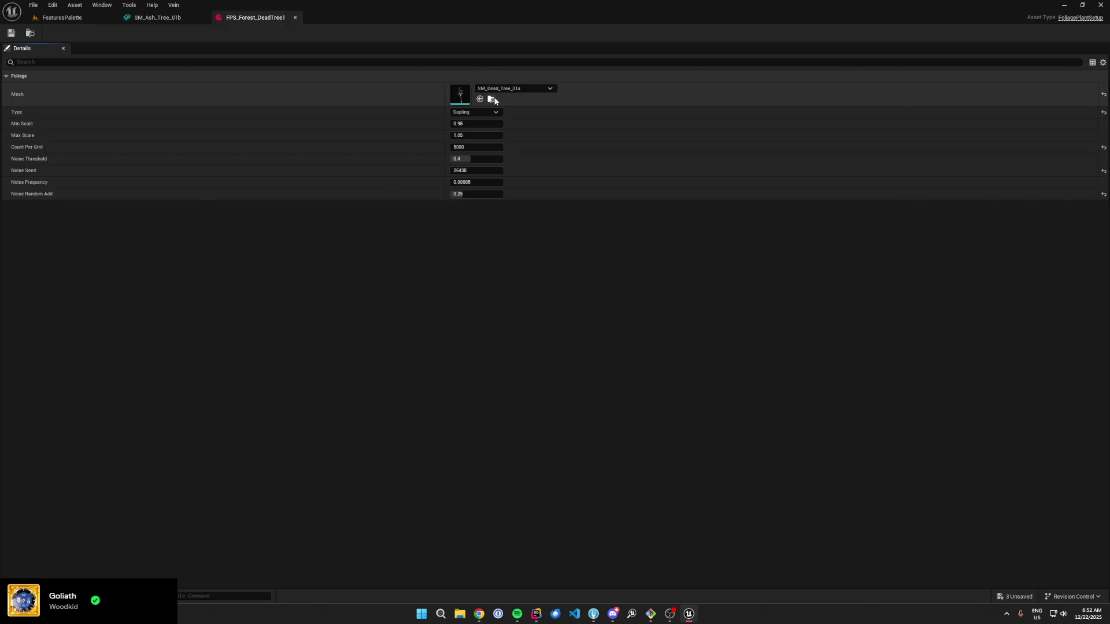
Step: Open SM_Dead_Tree_01a, preview its LOD 2, and remove that LOD
click(491, 99)
scroll(289, 523, down, 2)
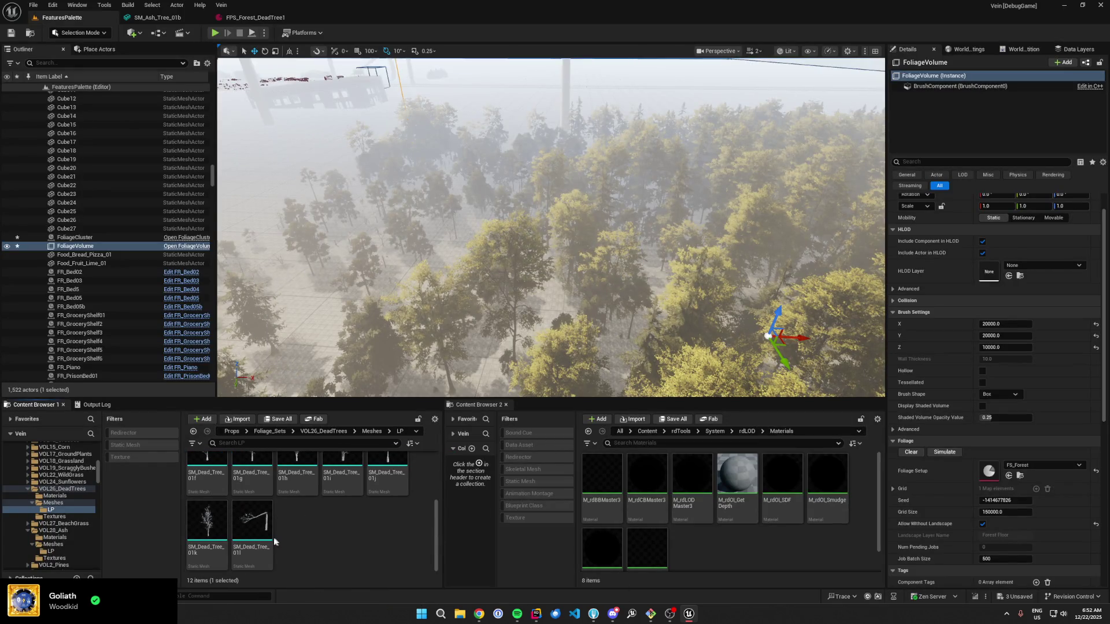
scroll(243, 514, up, 2)
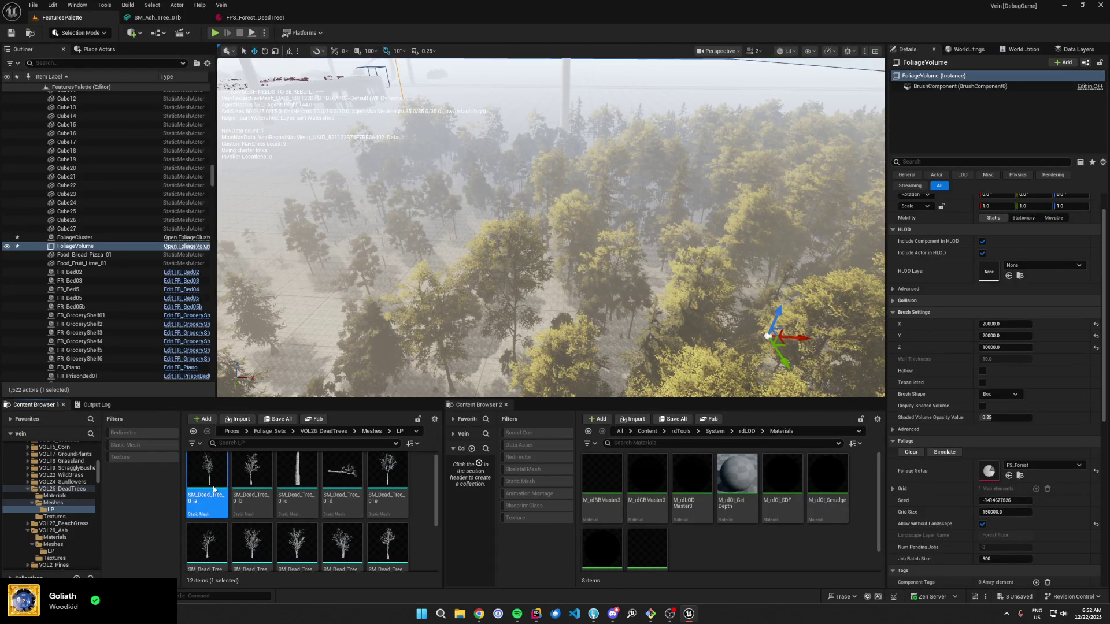
double_click(214, 490)
scroll(925, 312, down, 5)
click(959, 292)
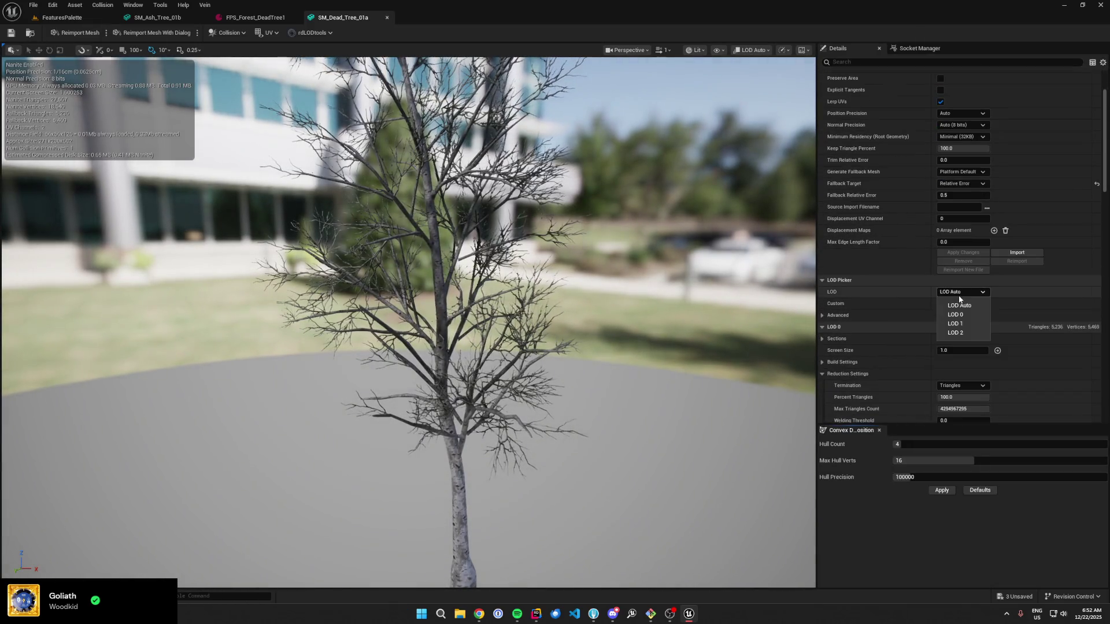
click(955, 333)
scroll(914, 300, down, 3)
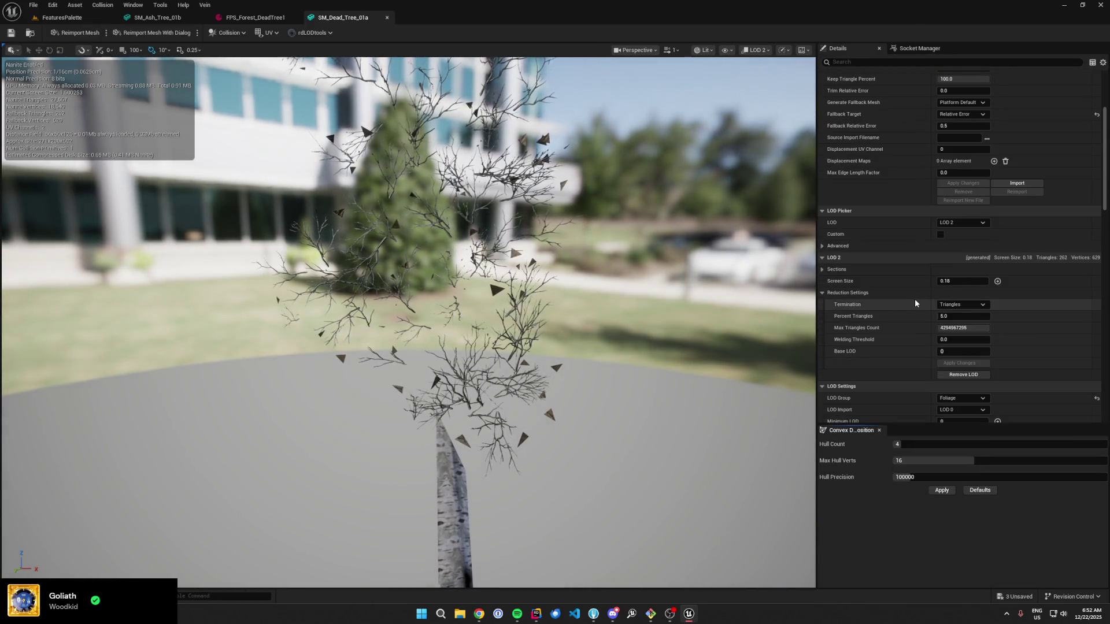
scroll(885, 349, down, 2)
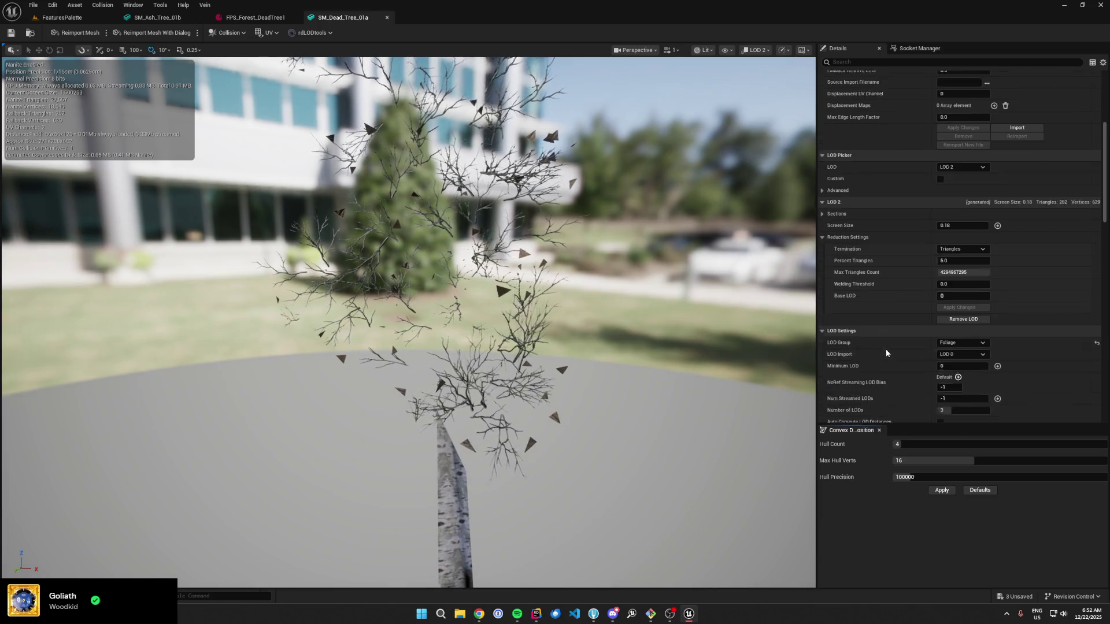
scroll(886, 348, down, 1)
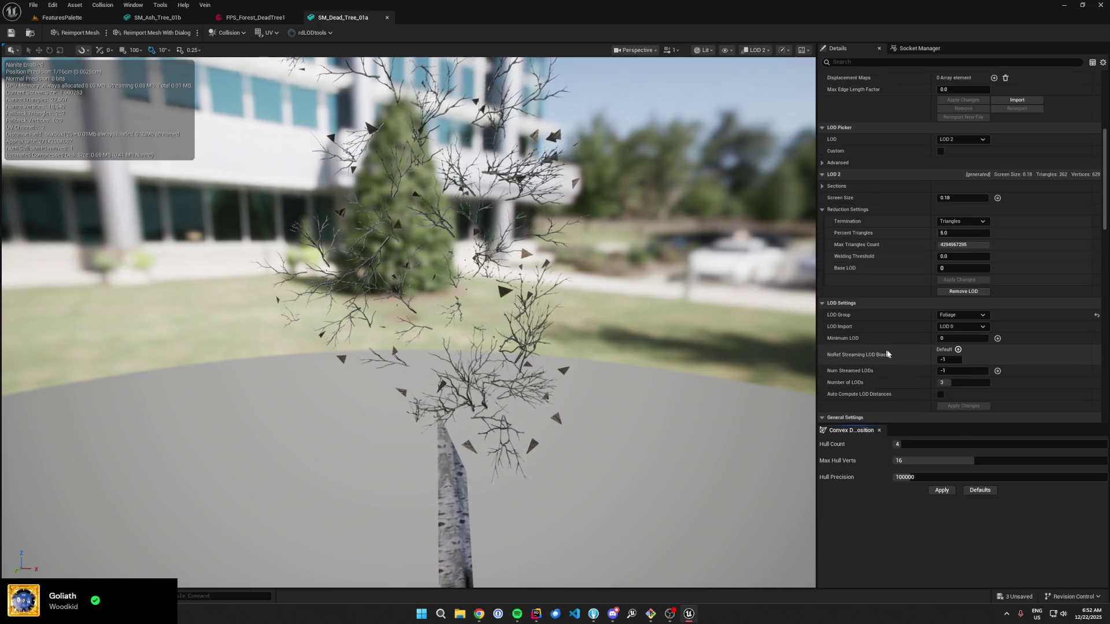
click(966, 293)
click(630, 321)
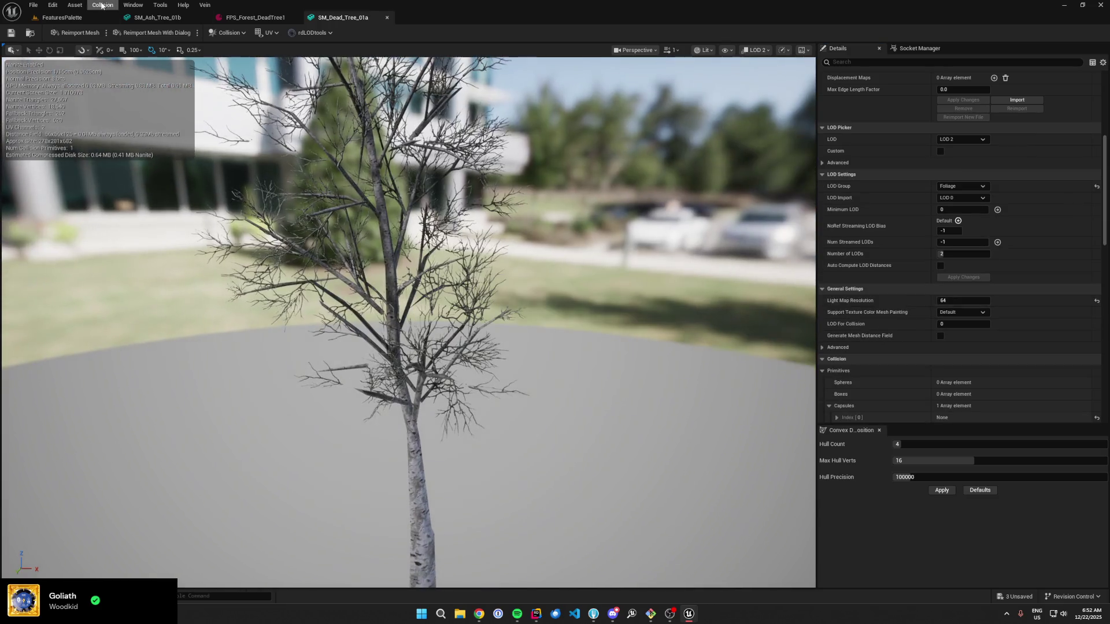
Step: Open SM_Dead_Tree_01b and 01c and preview each at LOD 2
click(61, 17)
click(257, 490)
double_click(257, 490)
scroll(900, 259, down, 3)
click(947, 308)
click(951, 345)
scroll(892, 285, down, 2)
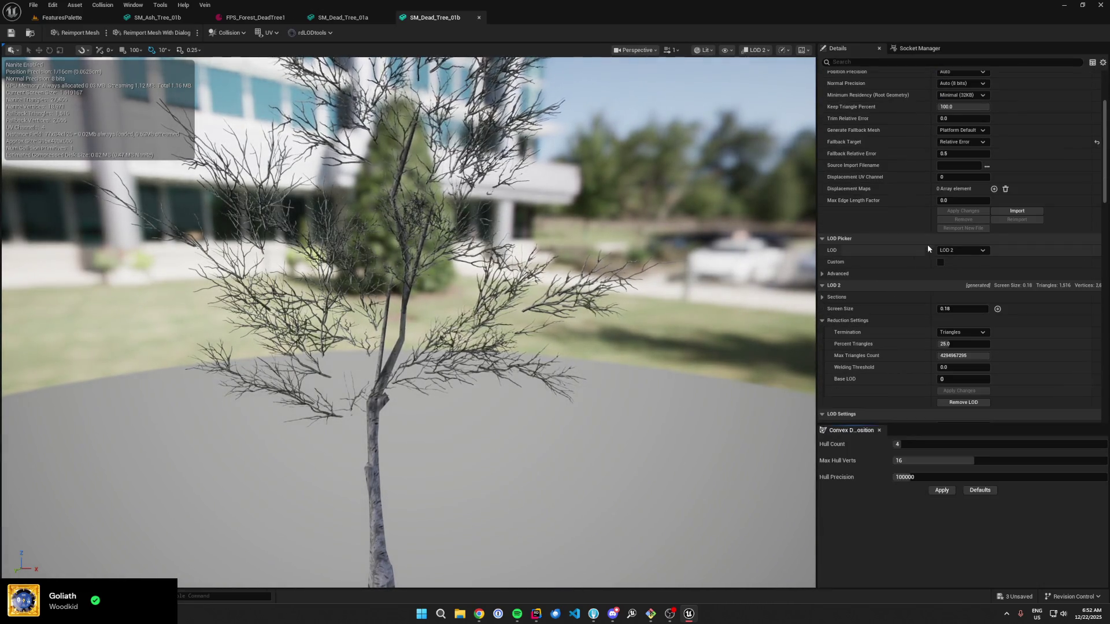
click(57, 17)
click(308, 482)
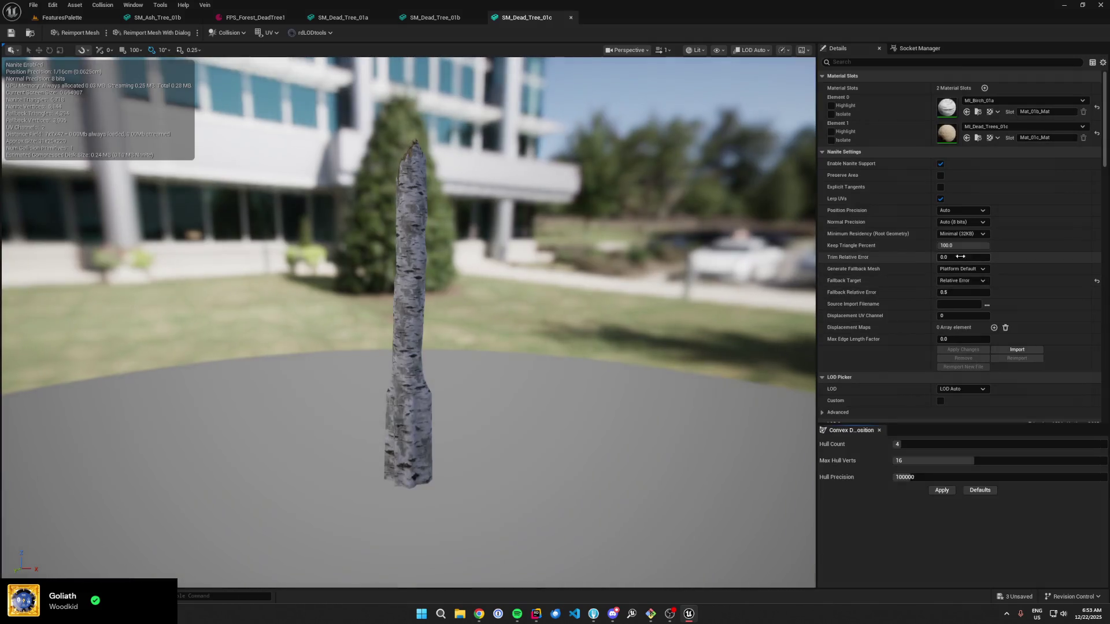
scroll(924, 266, down, 5)
click(962, 305)
click(957, 347)
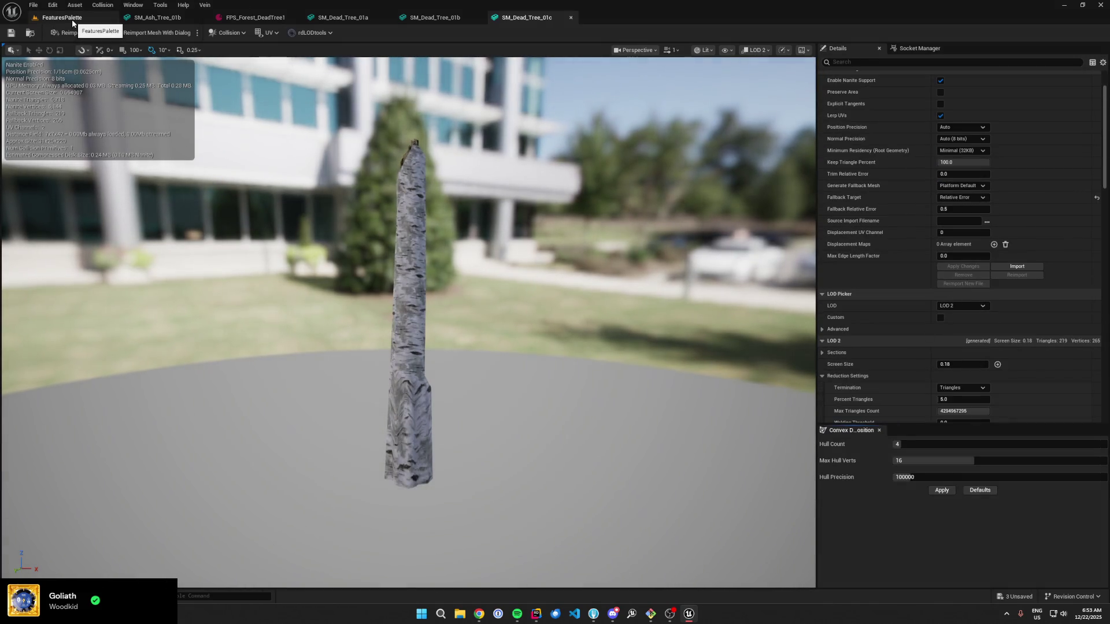
Step: Open SM_Dead_Tree_01d and preview its branch mesh at LOD 2
click(73, 22)
click(335, 485)
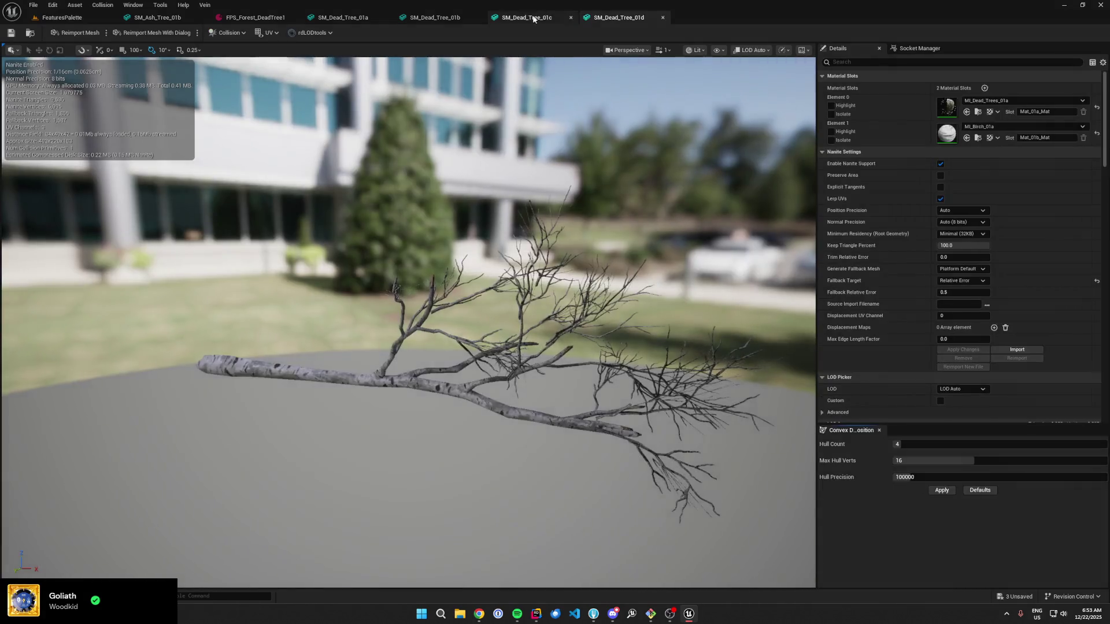
click(526, 17)
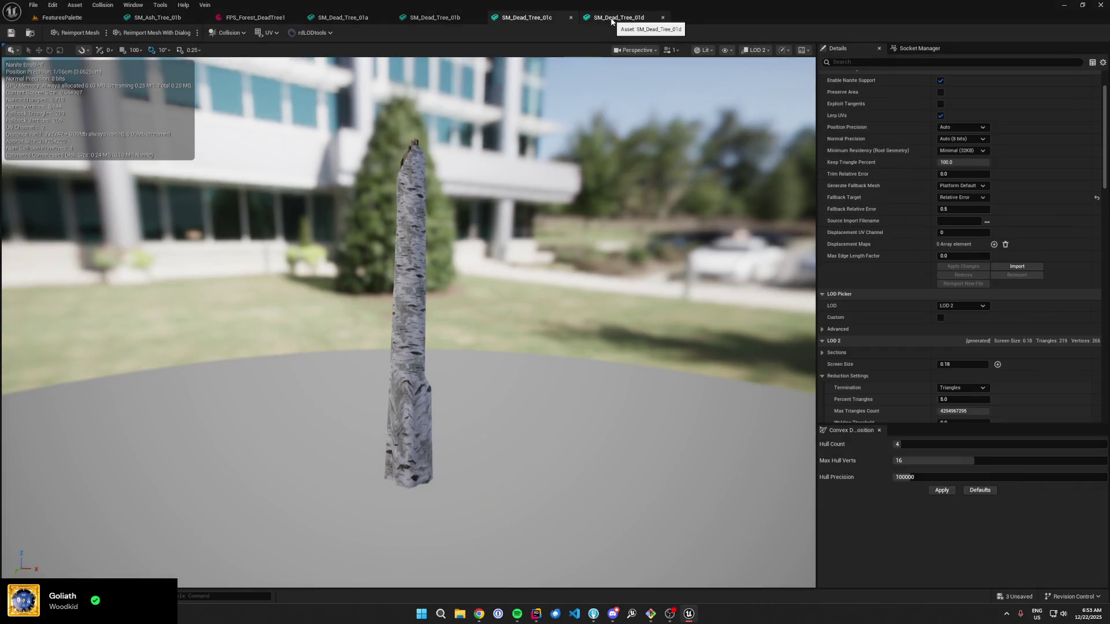
click(611, 20)
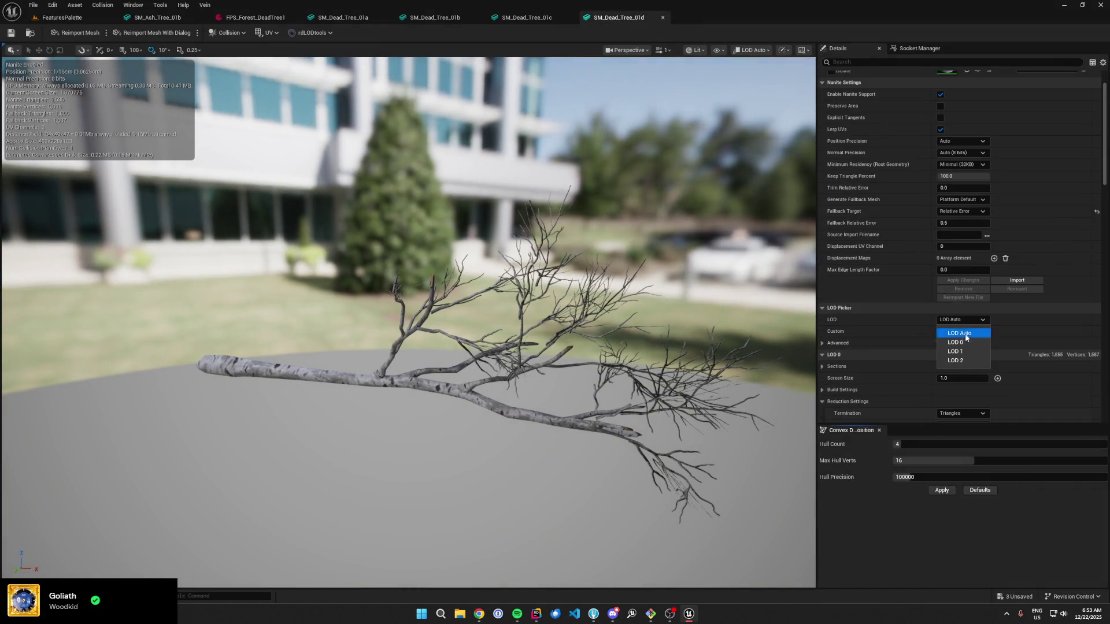
click(965, 356)
scroll(919, 333, down, 2)
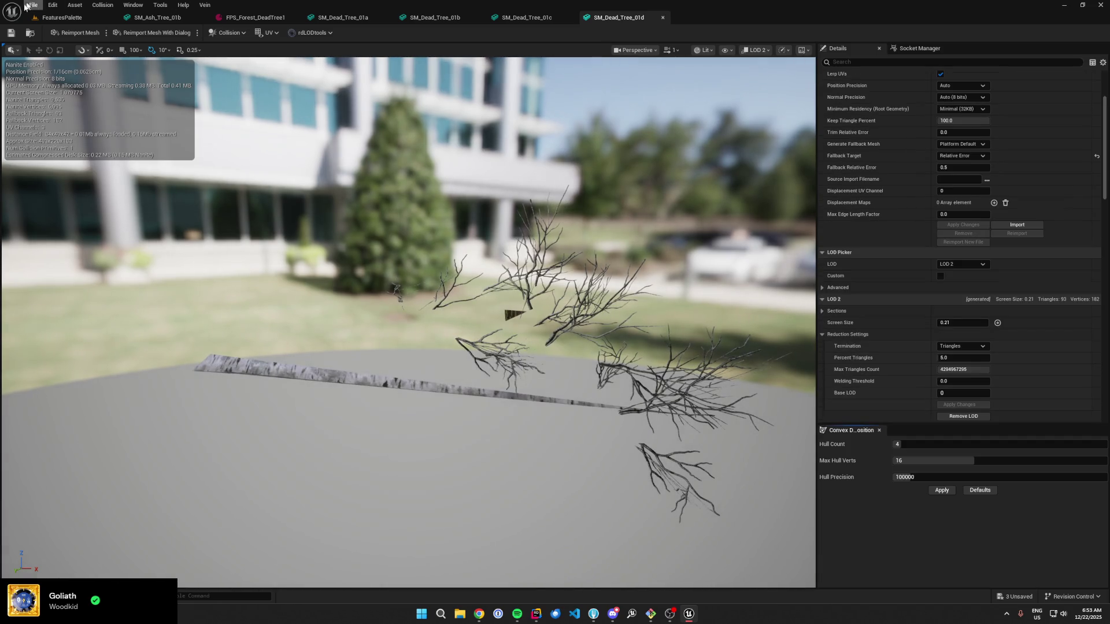
click(36, 18)
Step: Open SM_Dead_Tree_01e, preview LOD 2, and remove that LOD
click(382, 487)
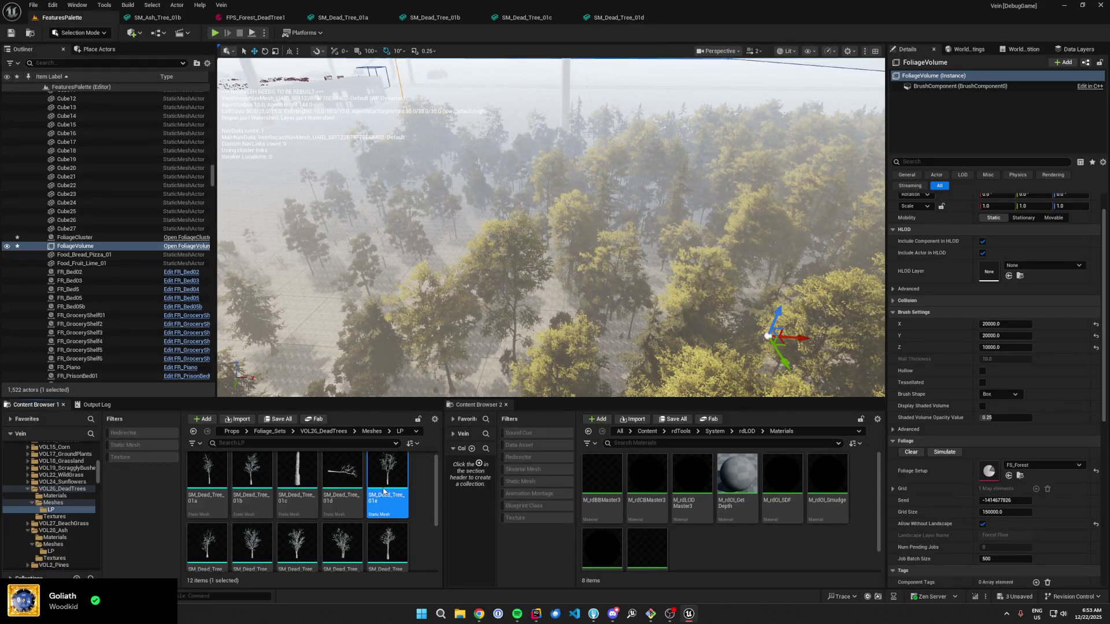
double_click(384, 490)
scroll(935, 282, down, 5)
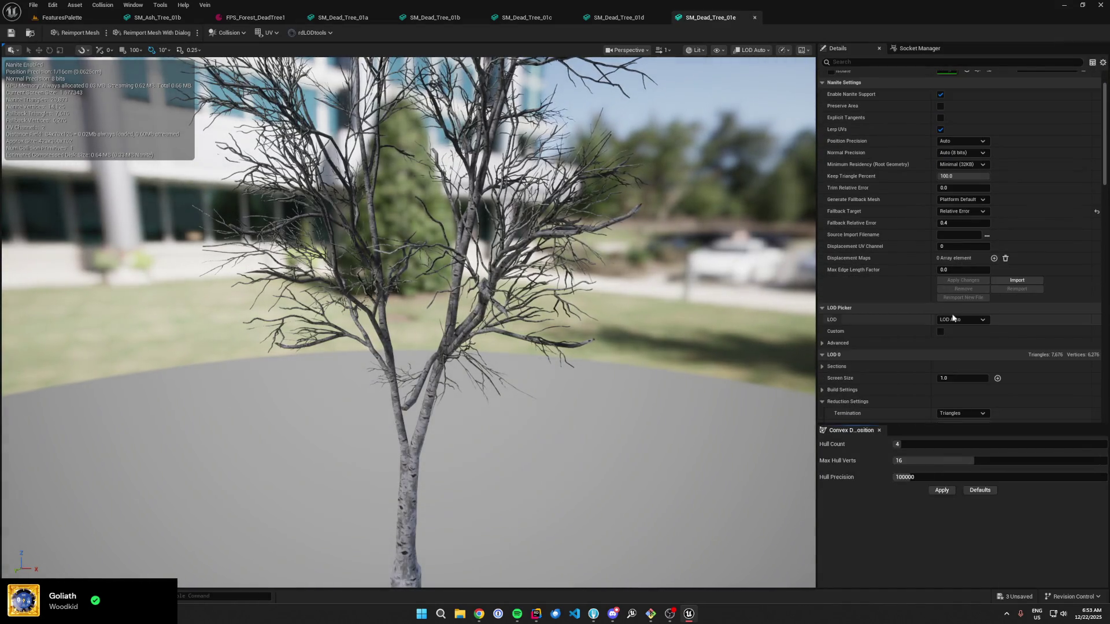
click(954, 319)
click(964, 361)
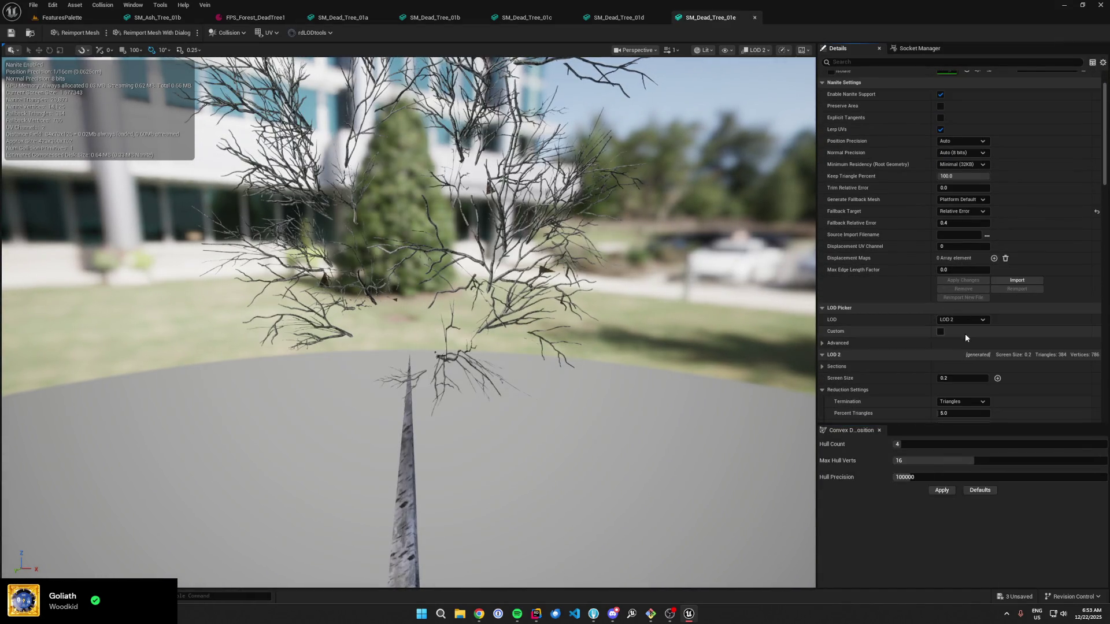
scroll(965, 341, down, 3)
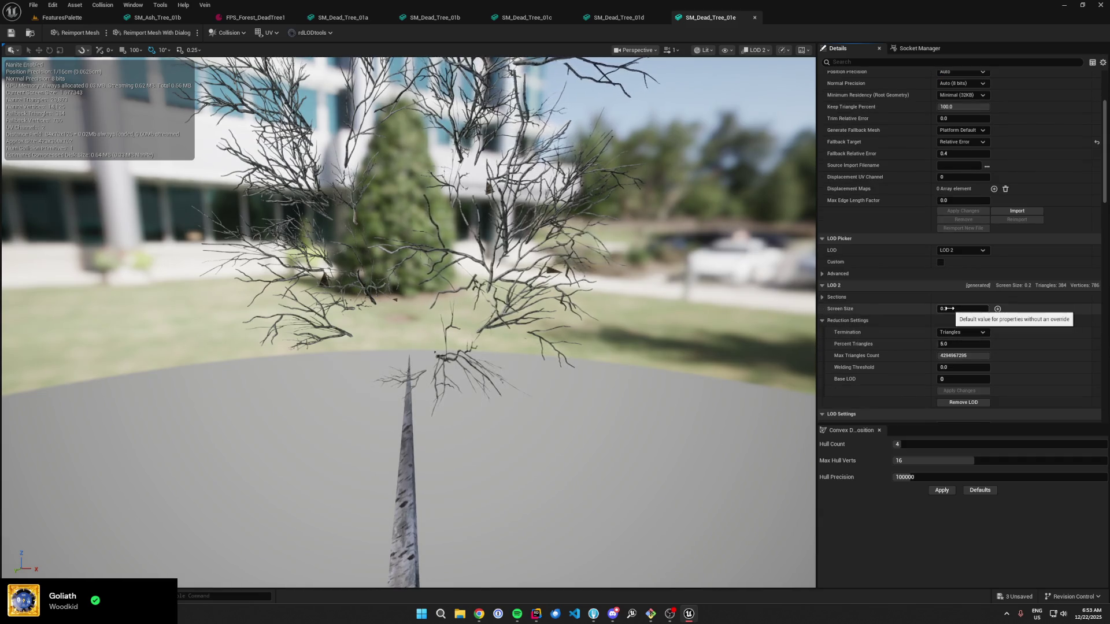
click(962, 403)
click(589, 322)
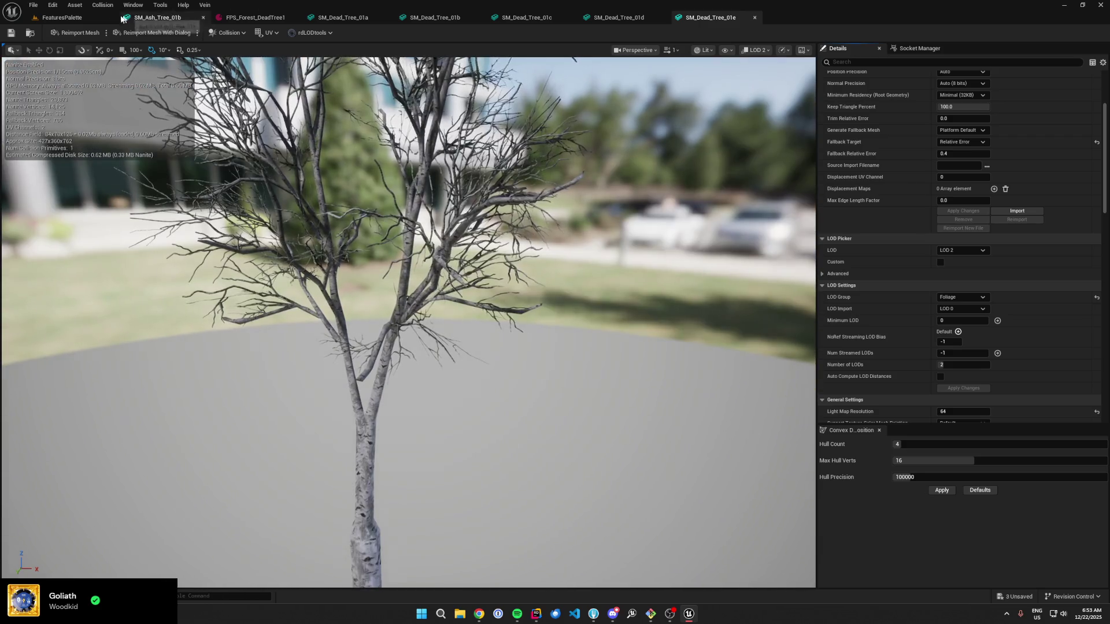
Step: Open SM_Dead_Tree_01f and preview it at LOD 2
click(121, 17)
click(209, 531)
key(Return)
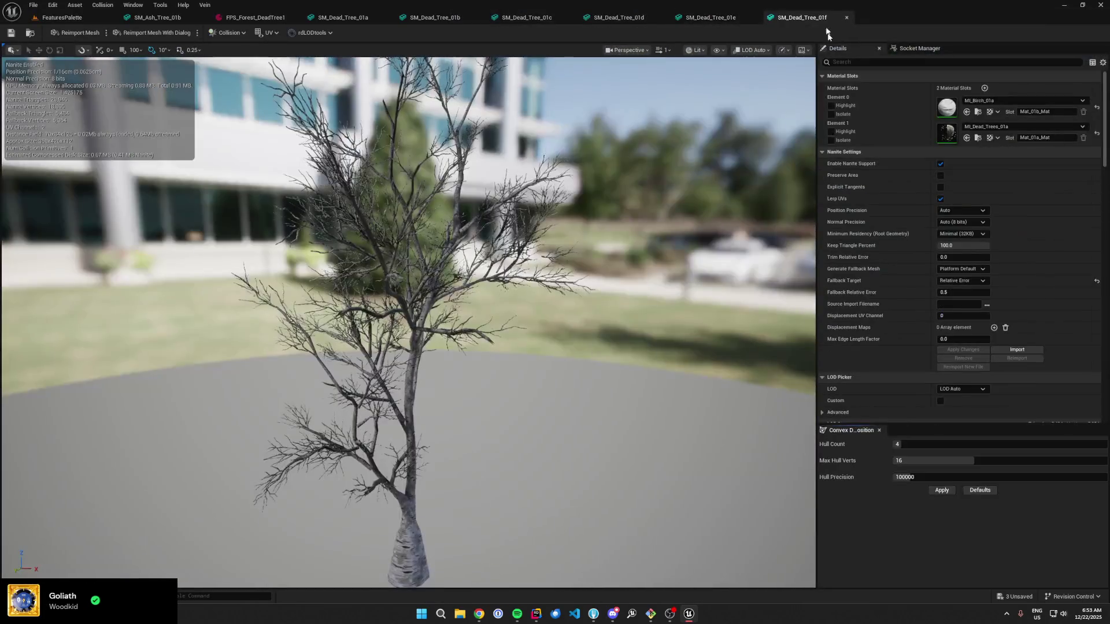
scroll(917, 269, down, 2)
click(963, 302)
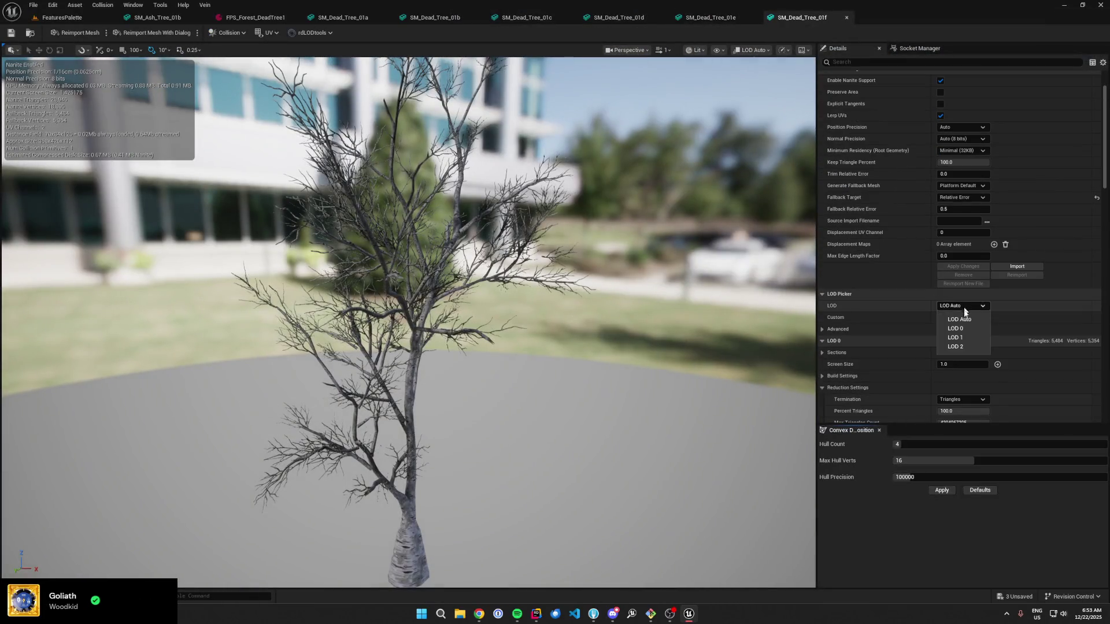
click(954, 349)
scroll(893, 296, down, 2)
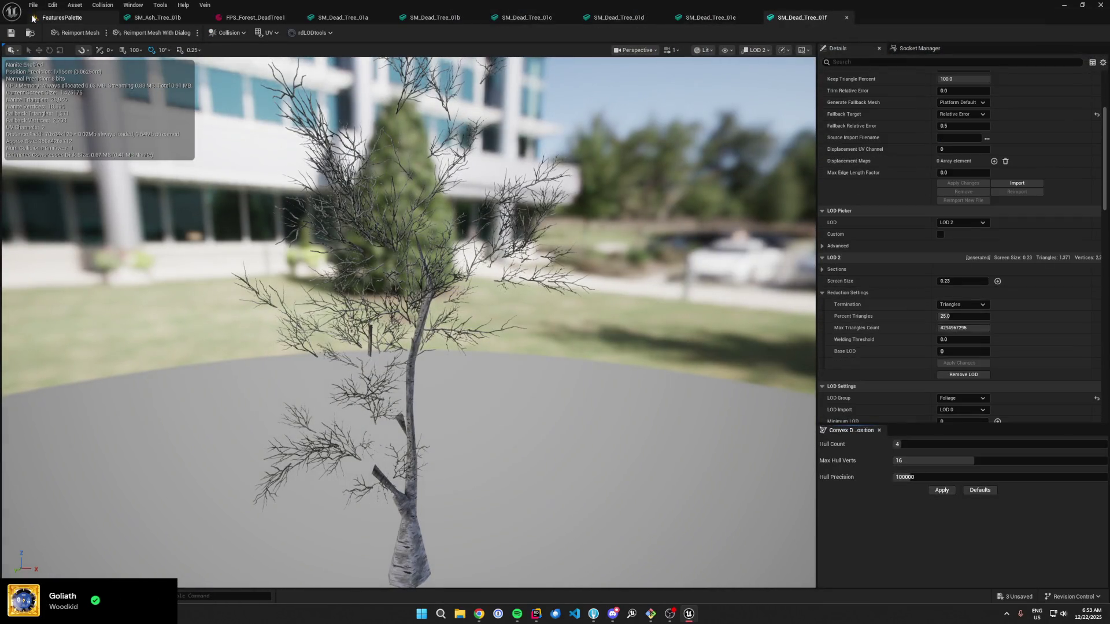
click(61, 17)
Step: Open SM_Dead_Tree_01g, remove its LOD 2, and save the mesh
click(264, 530)
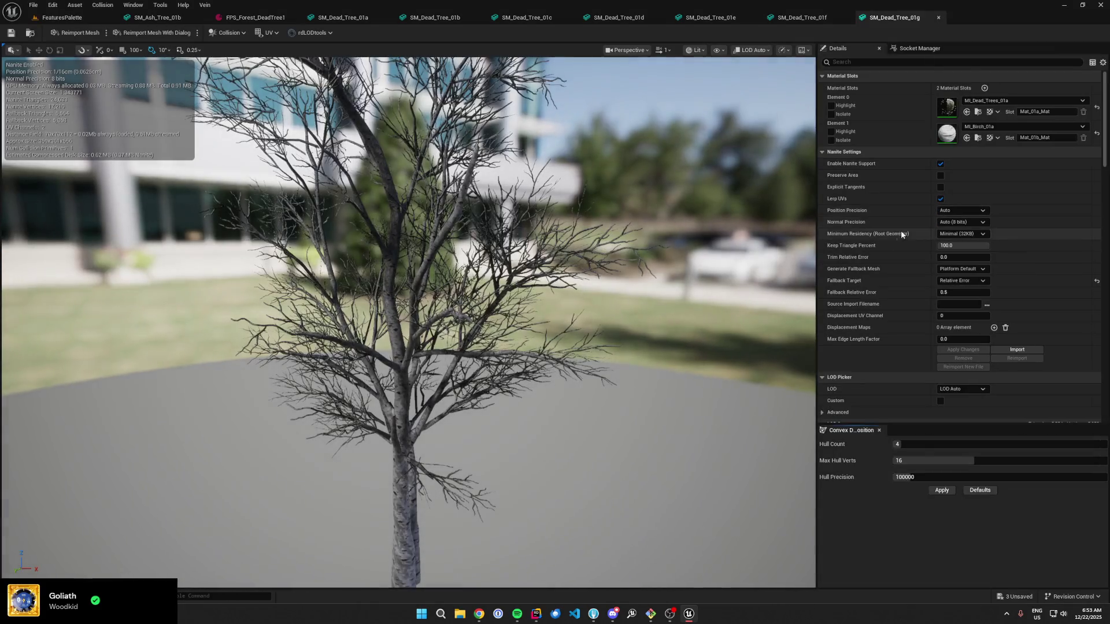
scroll(942, 347, down, 6)
click(962, 265)
click(965, 304)
scroll(962, 301, down, 2)
click(977, 358)
click(594, 318)
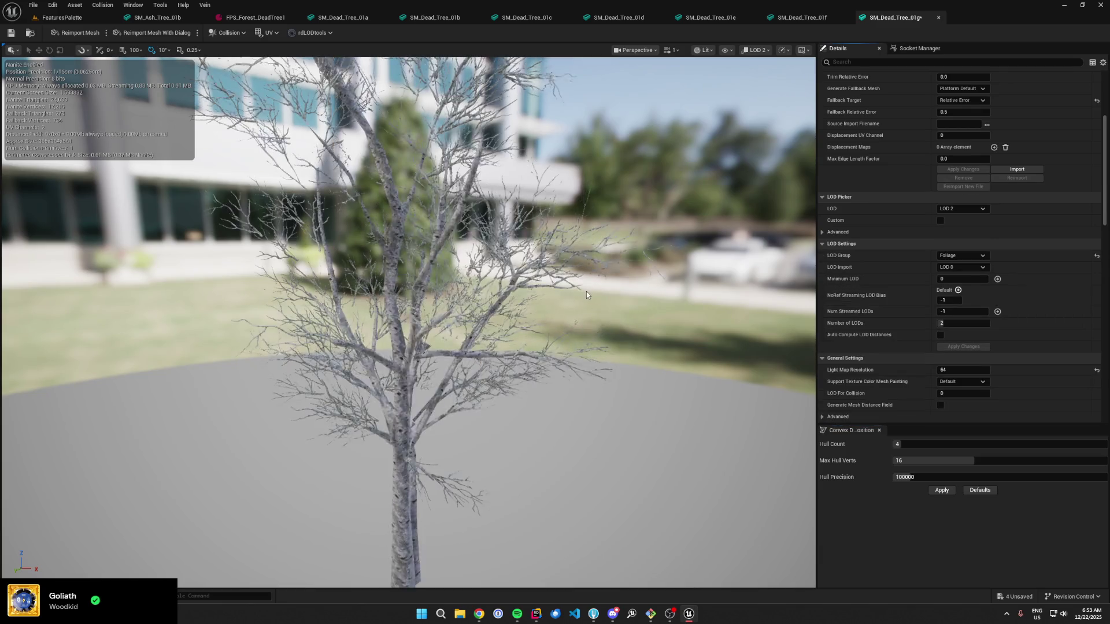
key(ctrl+s)
Step: Open SM_Dead_Tree_01h and preview it at LOD 2
click(74, 18)
click(306, 541)
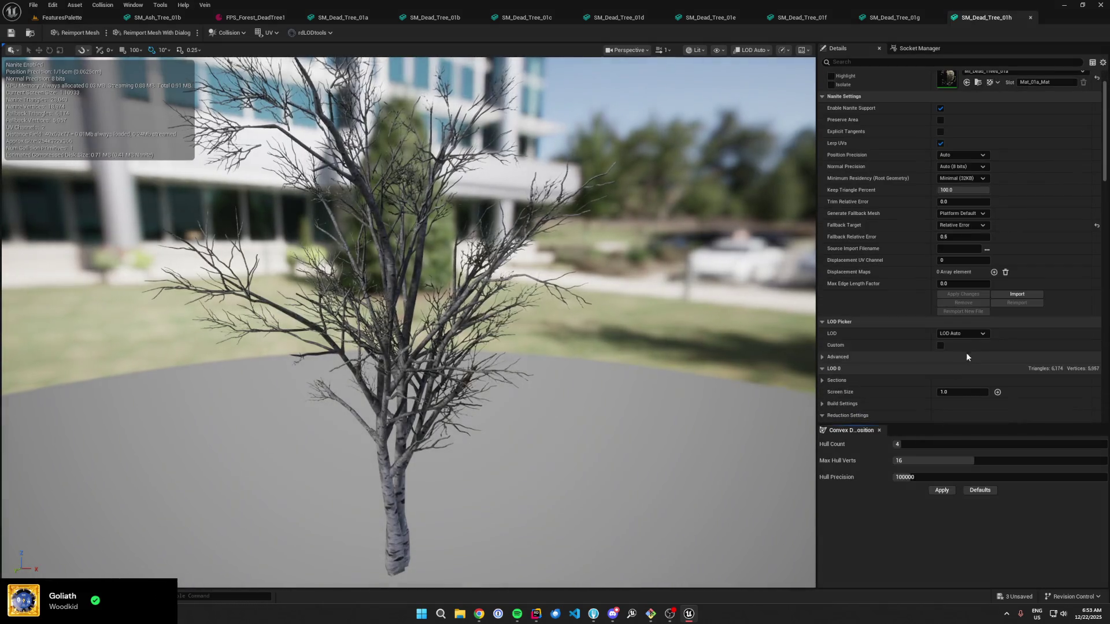
click(962, 343)
click(973, 373)
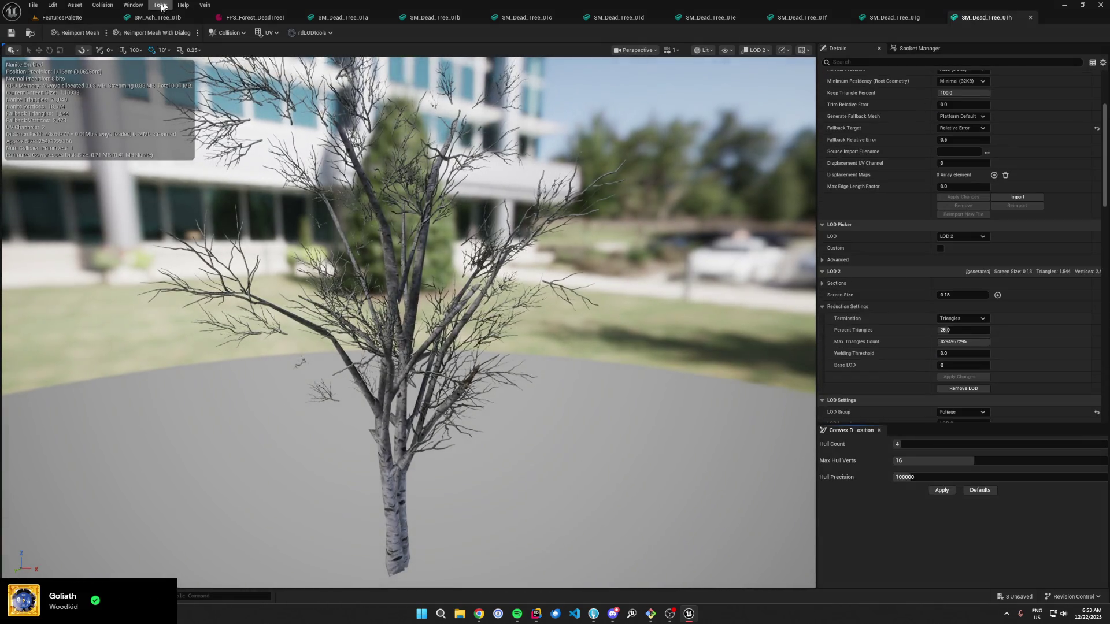
click(70, 20)
click(329, 494)
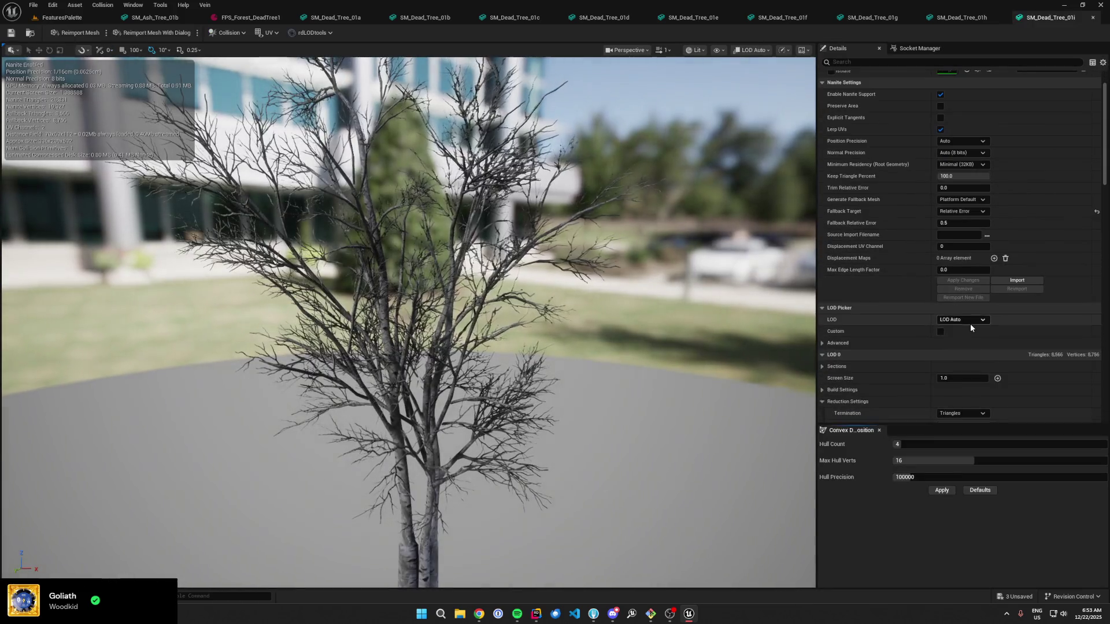
Step: Preview SM_Dead_Tree_01i and SM_Dead_Tree_01j at LOD 2
click(962, 320)
click(963, 362)
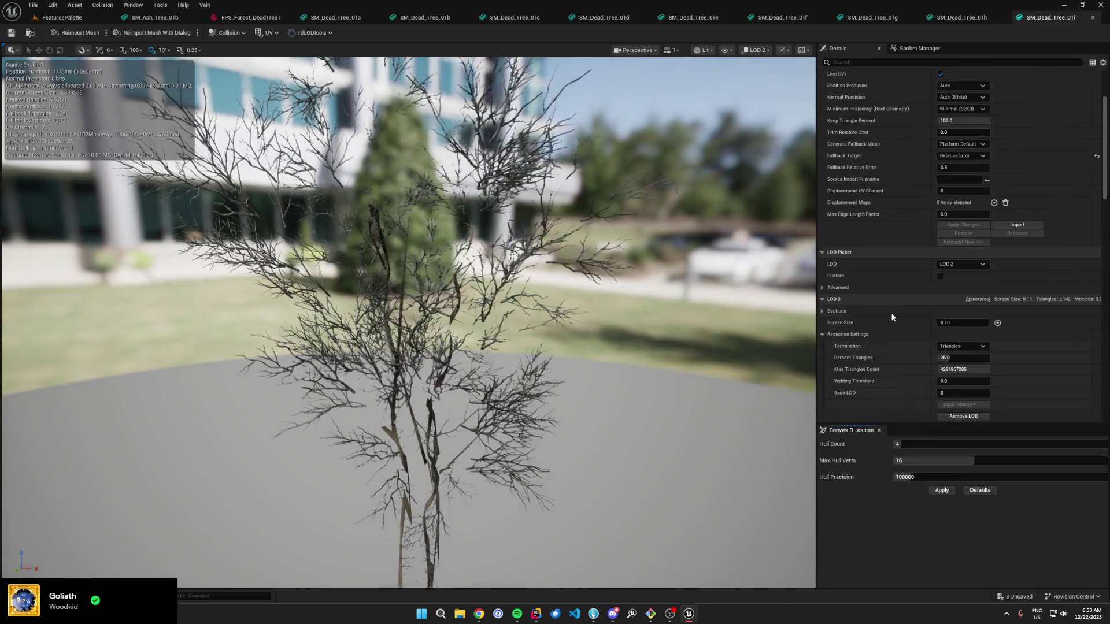
scroll(892, 317, down, 1)
scroll(393, 213, down, 5)
scroll(573, 327, up, 4)
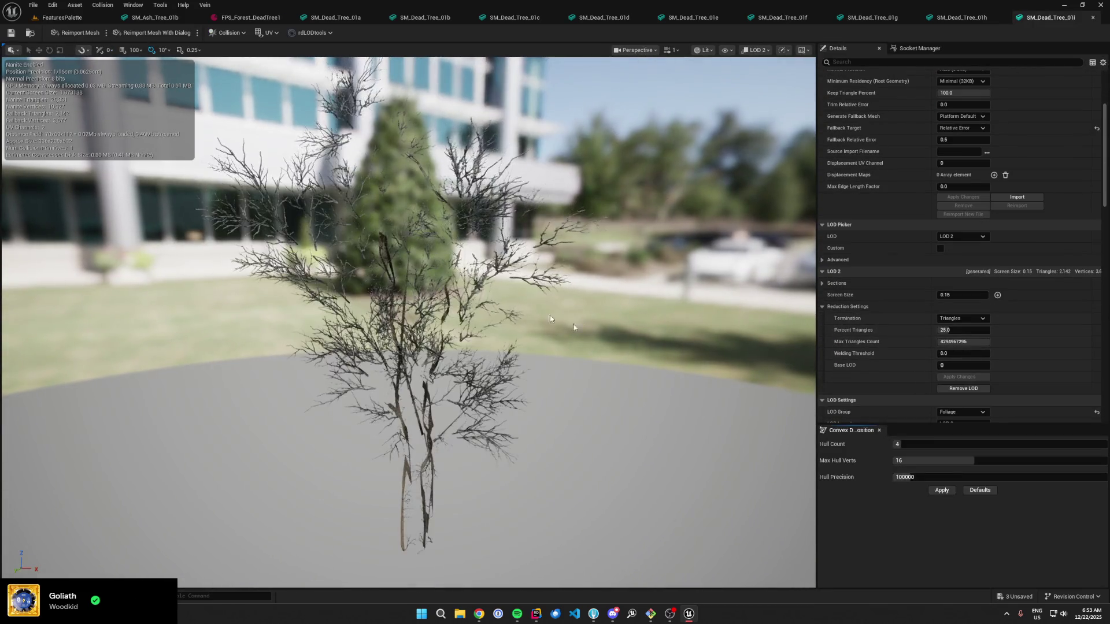
click(87, 21)
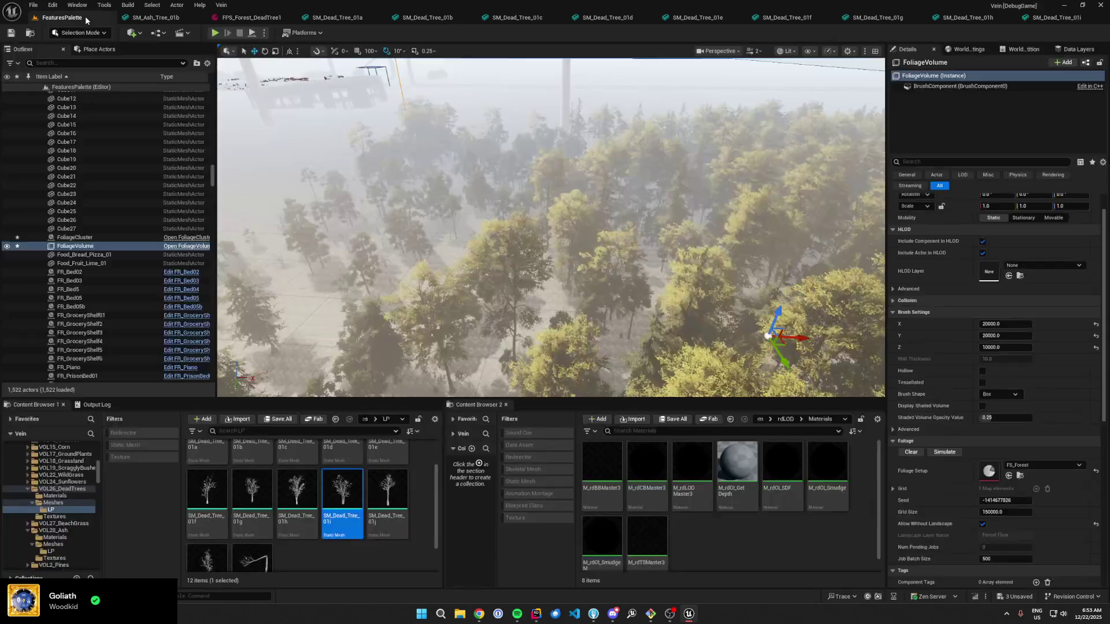
click(387, 504)
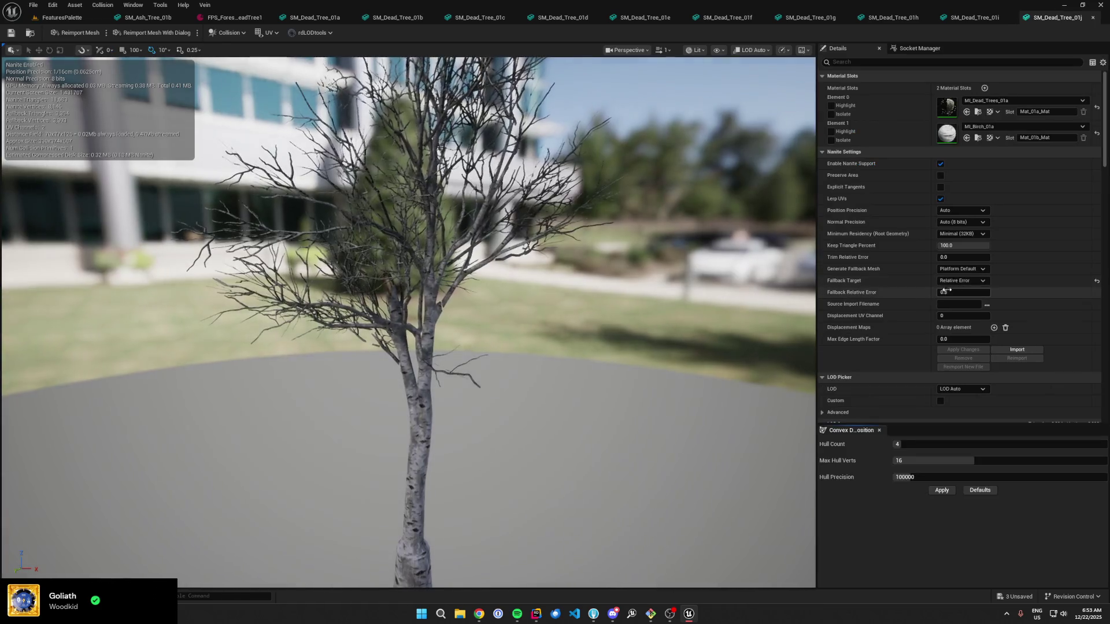
click(962, 319)
click(962, 361)
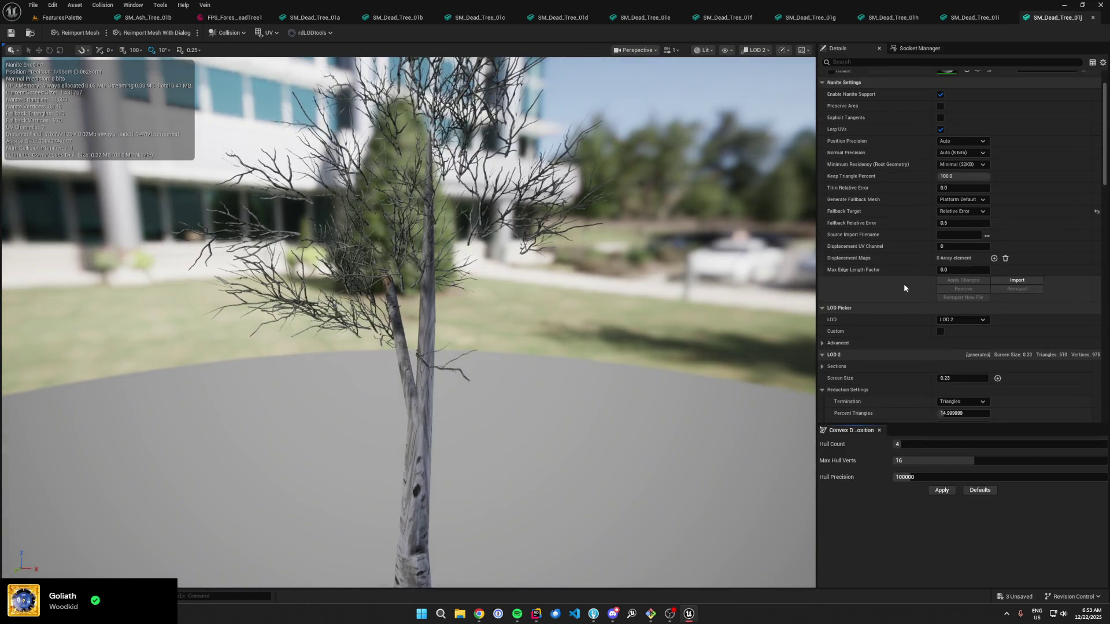
scroll(904, 283, down, 3)
click(62, 17)
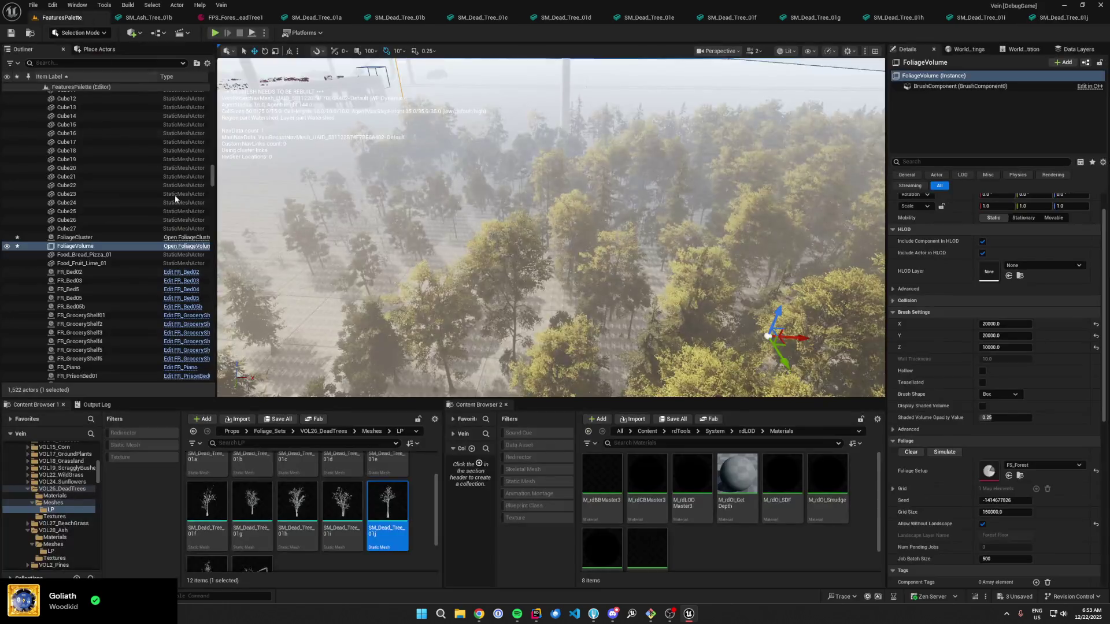
Step: Open SM_Dead_Tree_01k and 01l and preview each at LOD 2
click(215, 535)
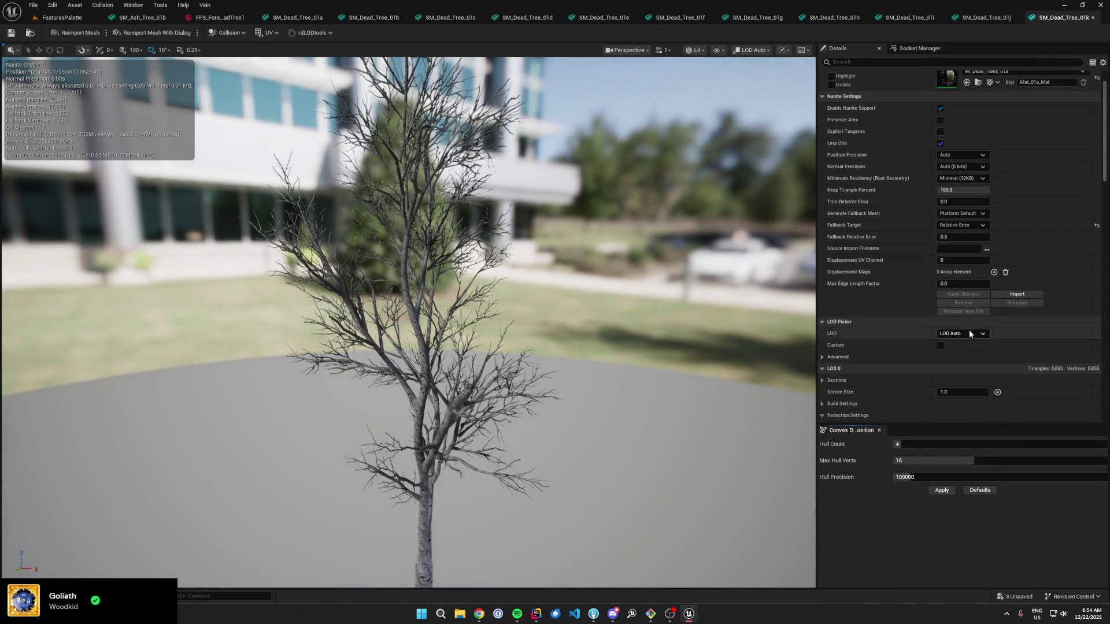
click(969, 334)
click(962, 363)
scroll(932, 266, down, 3)
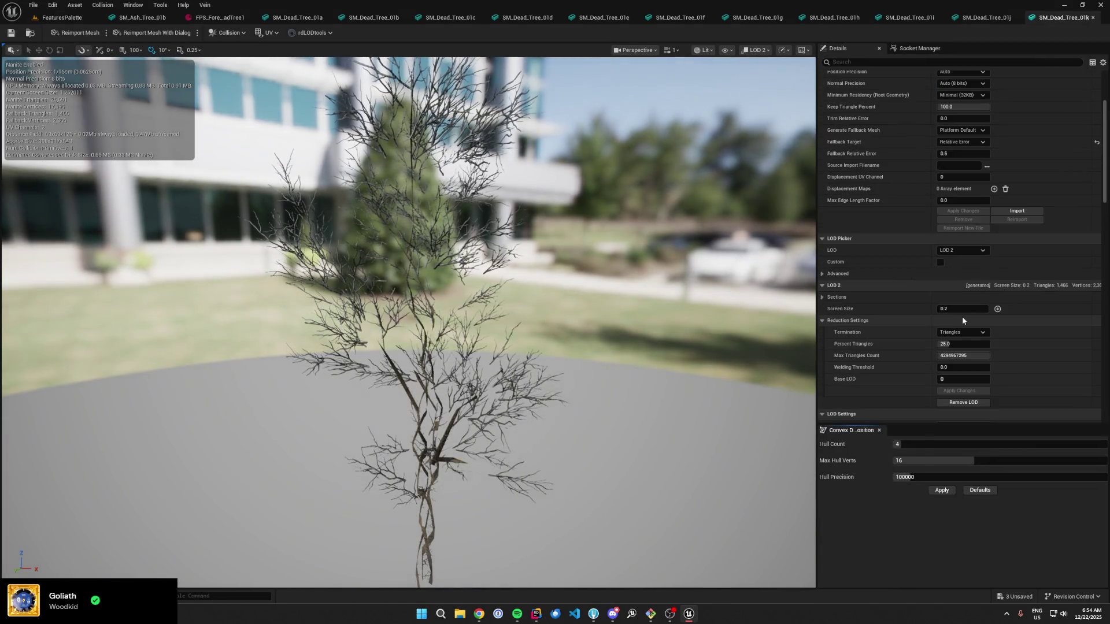
scroll(925, 301, down, 2)
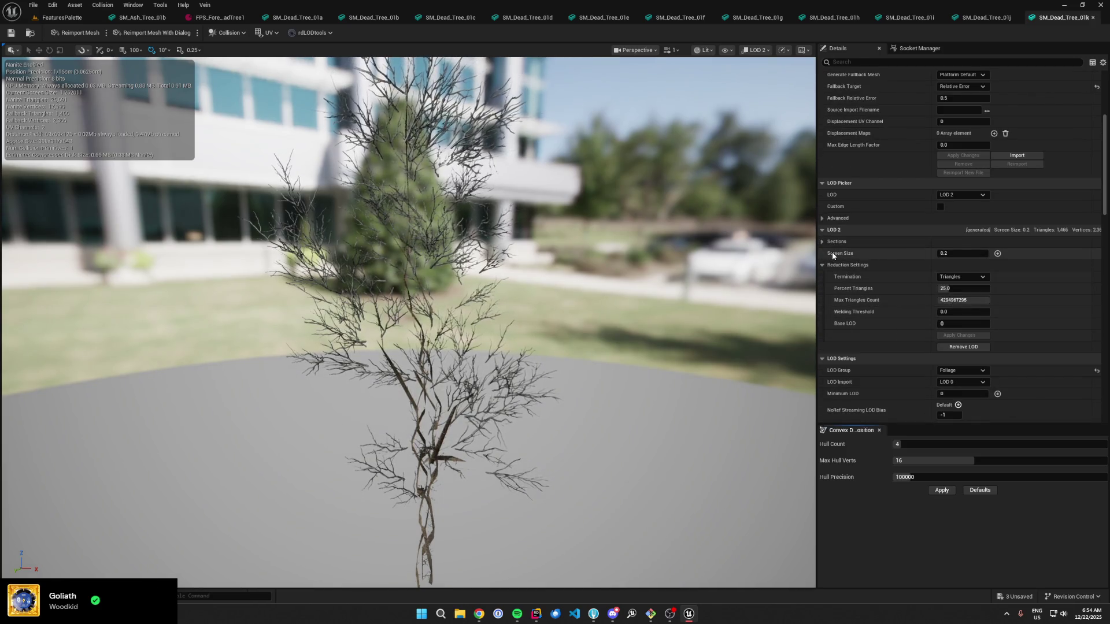
click(46, 20)
click(250, 527)
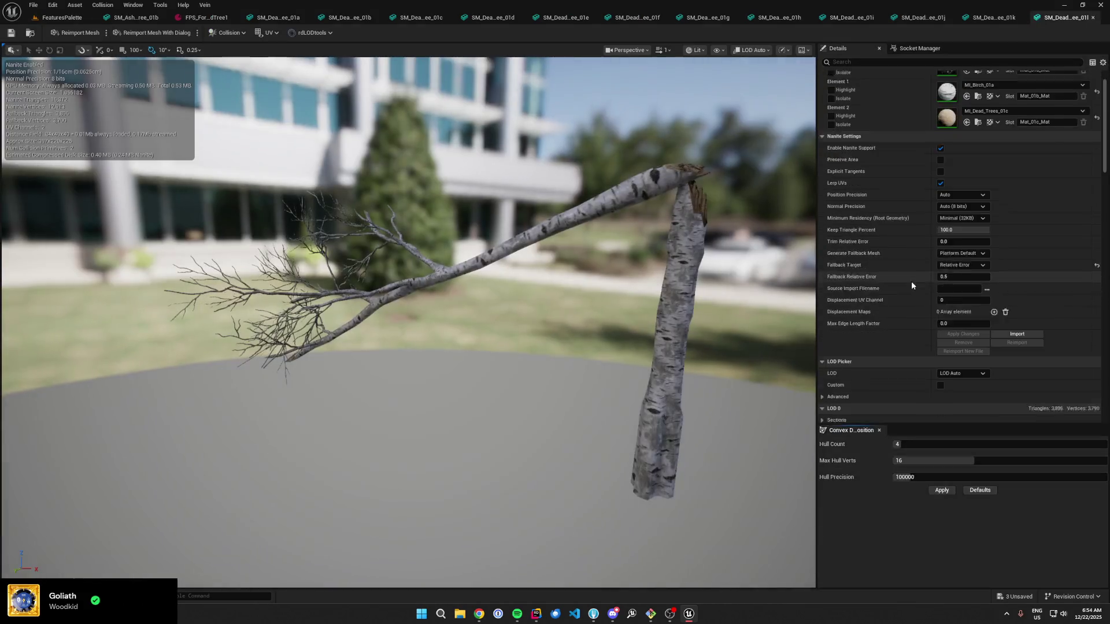
click(962, 345)
click(964, 386)
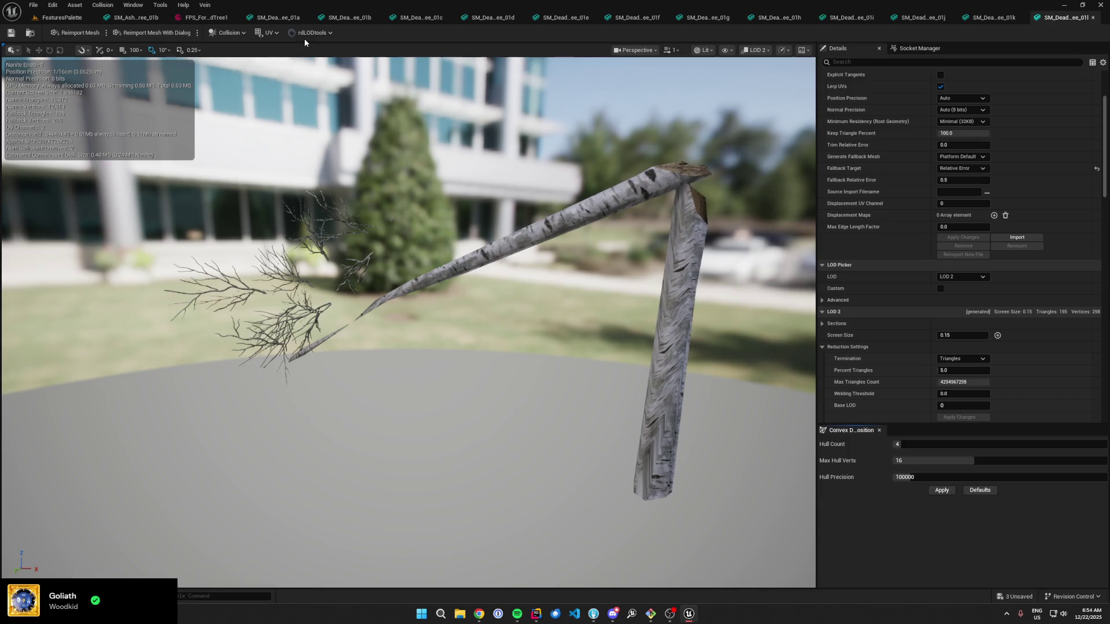
Step: Toggle Simple Collision display on and off for SM_Dead_Tree_01l
click(225, 33)
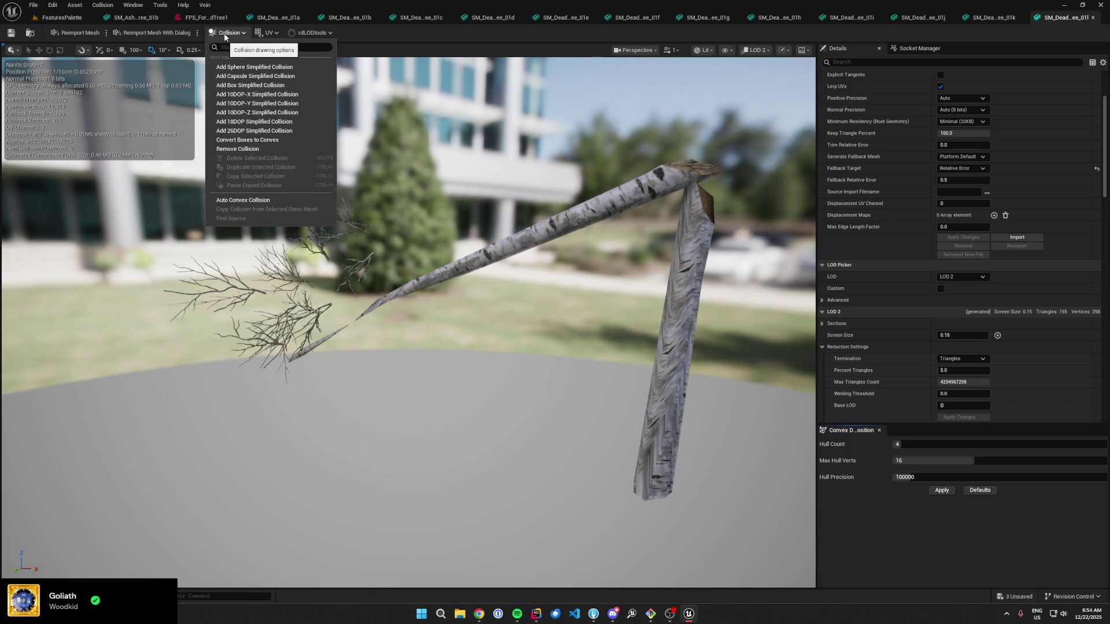
click(225, 34)
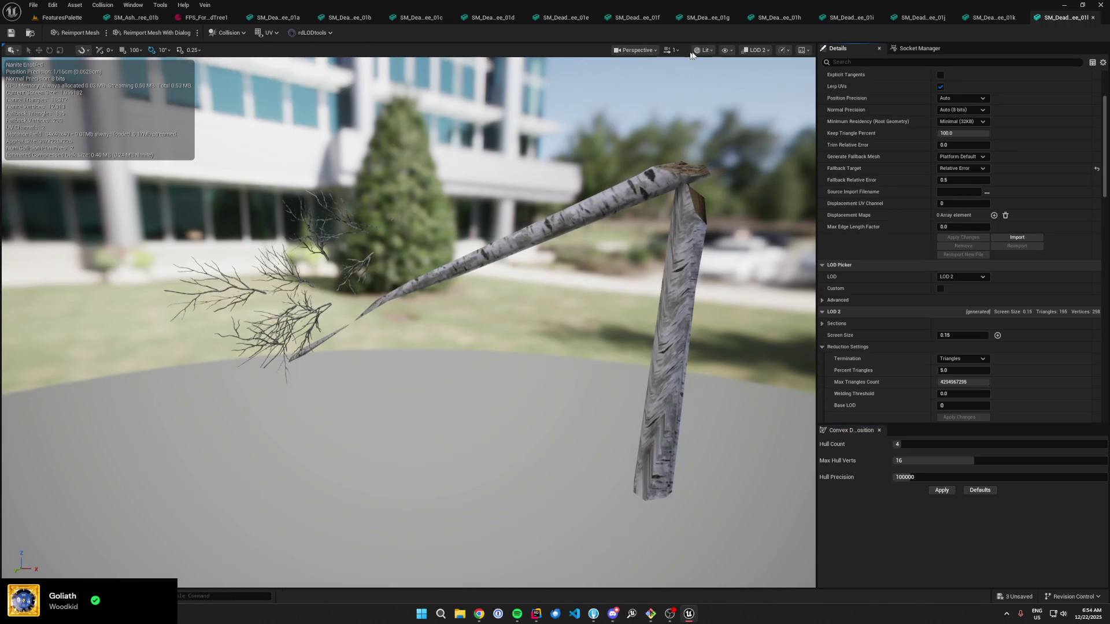
click(731, 51)
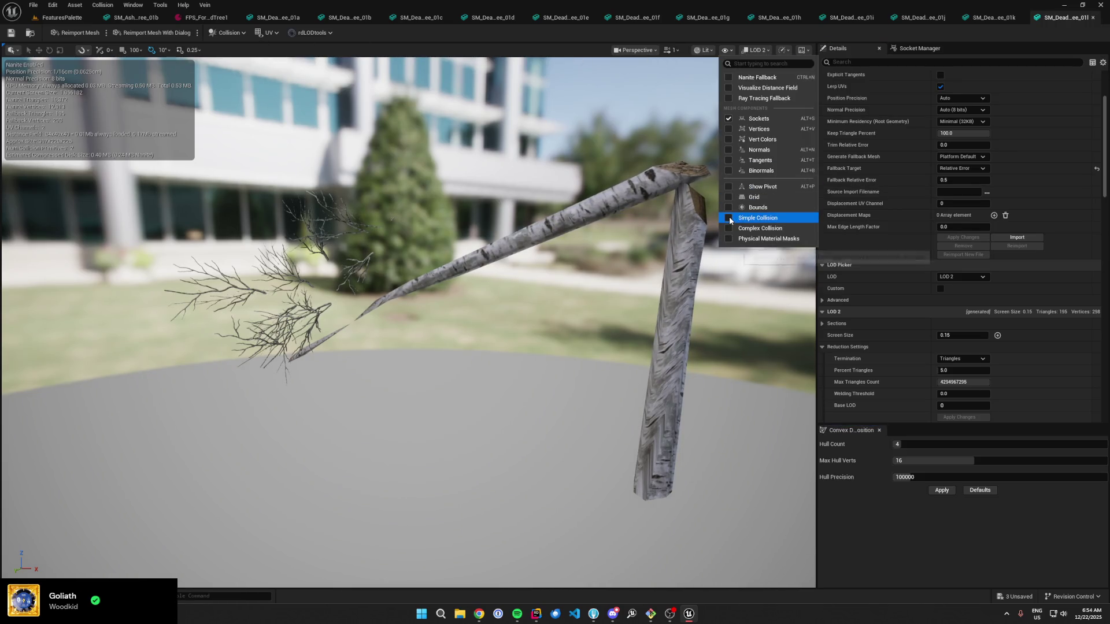
click(729, 217)
click(727, 218)
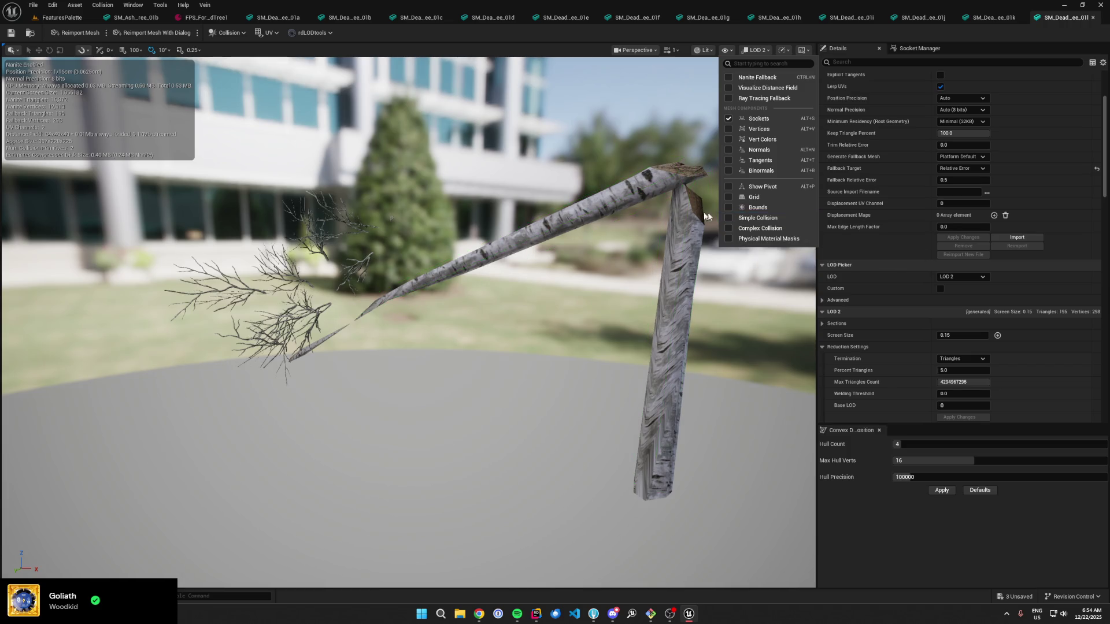
scroll(833, 272, down, 2)
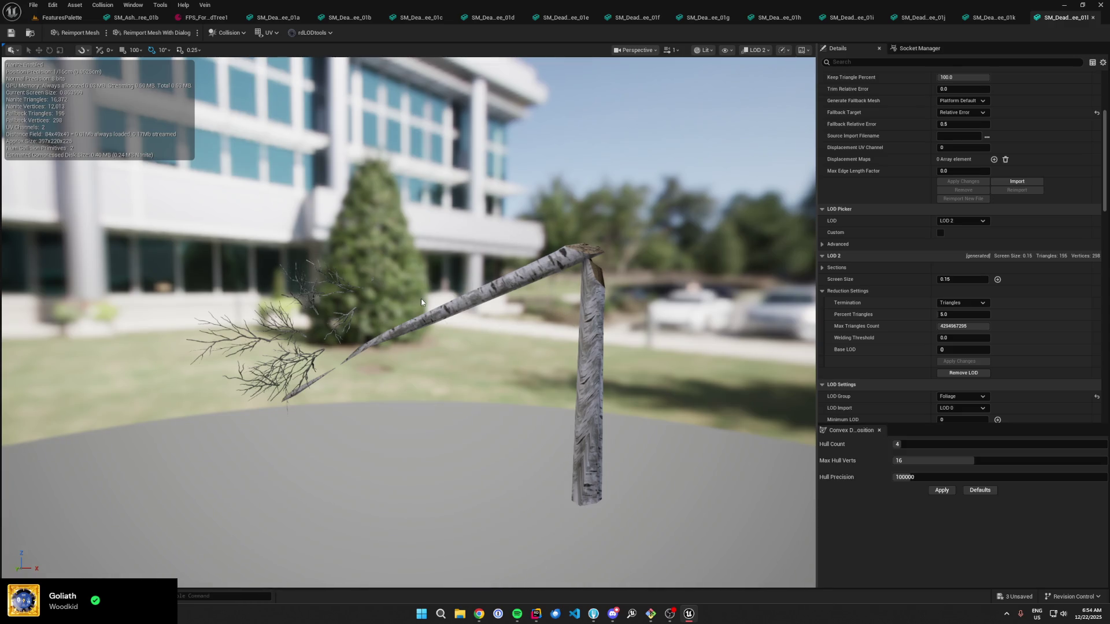
Step: Close every tab except the level and select all twelve dead tree meshes
right_click(66, 18)
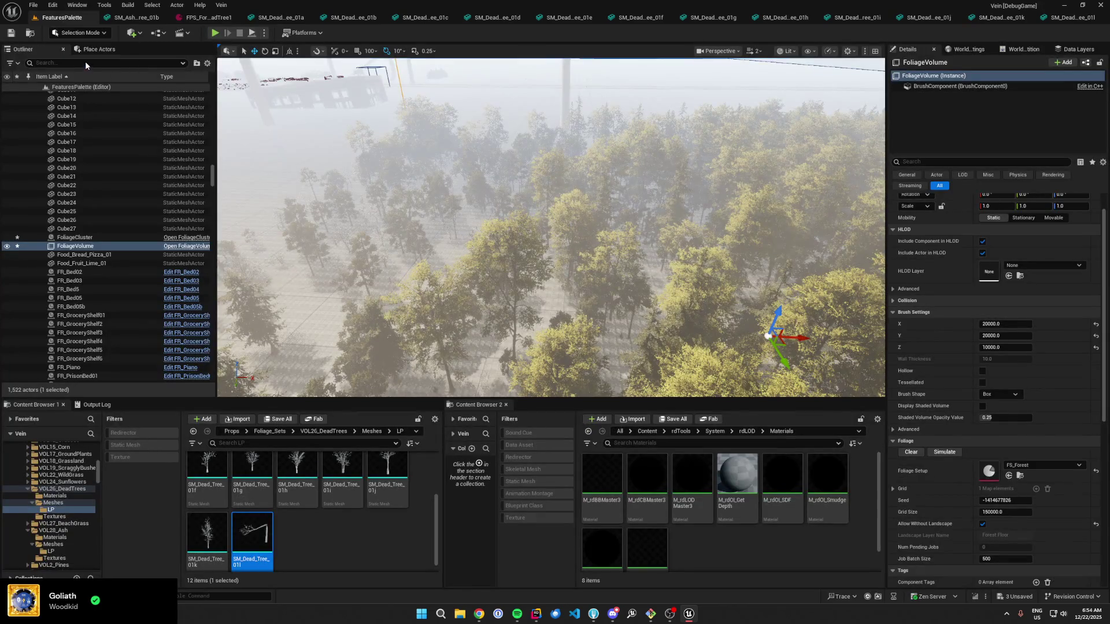
click(96, 65)
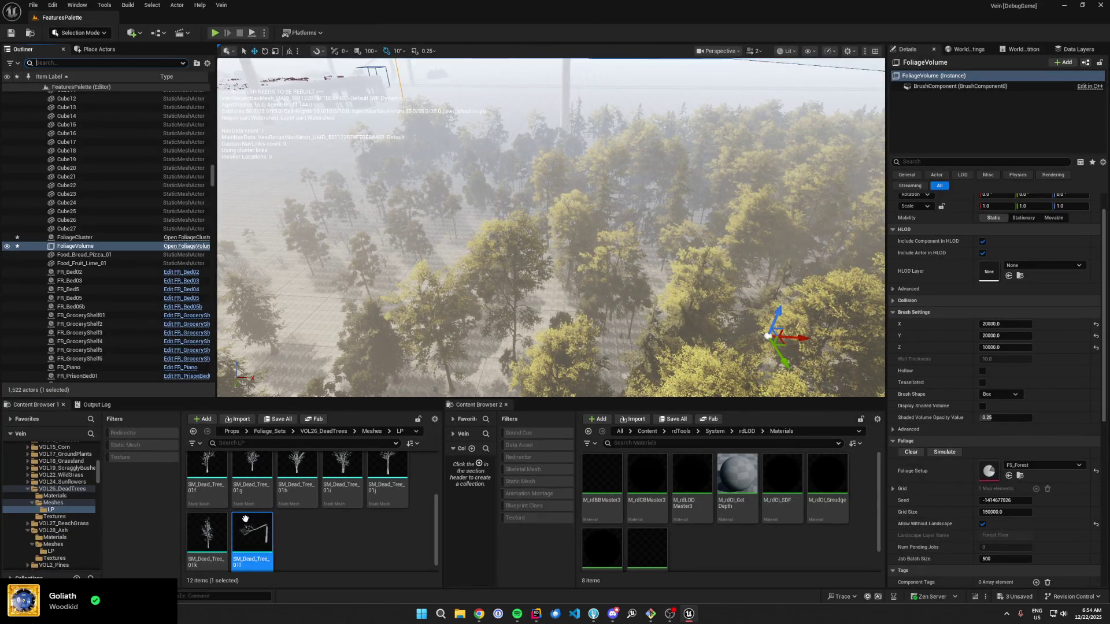
scroll(253, 527, up, 2)
key(ctrl+a)
Step: Create rdLOD Tools billboard LODs using MI_FoliageCard, 1 frame, screen size 0.09
right_click(248, 497)
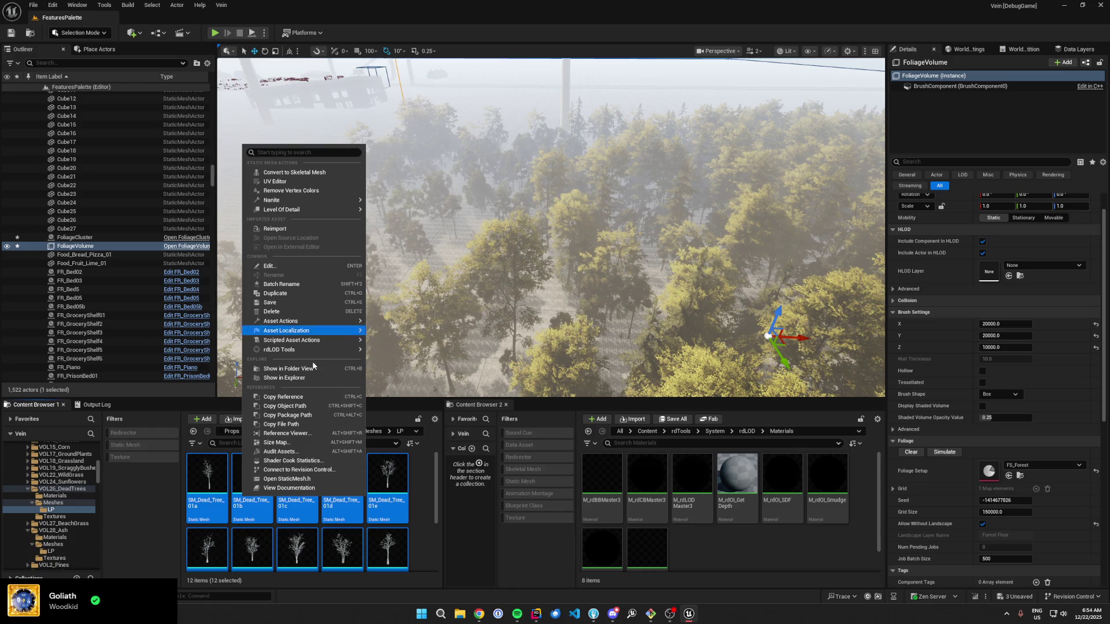
mouse_move(324, 350)
click(448, 377)
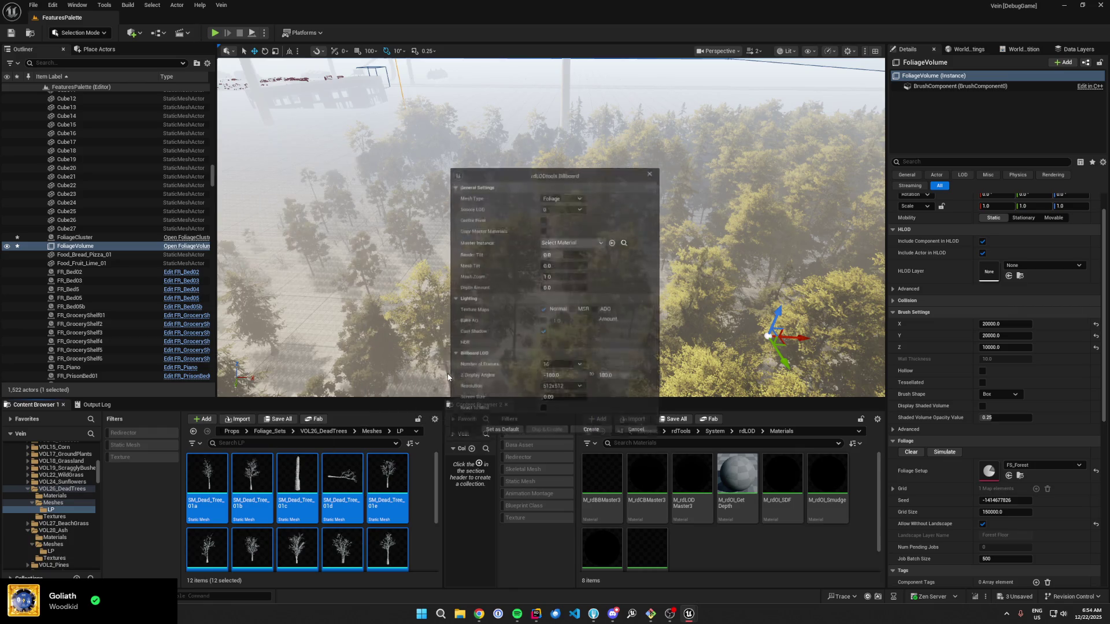
click(571, 239)
text(MI_FoliageCard)
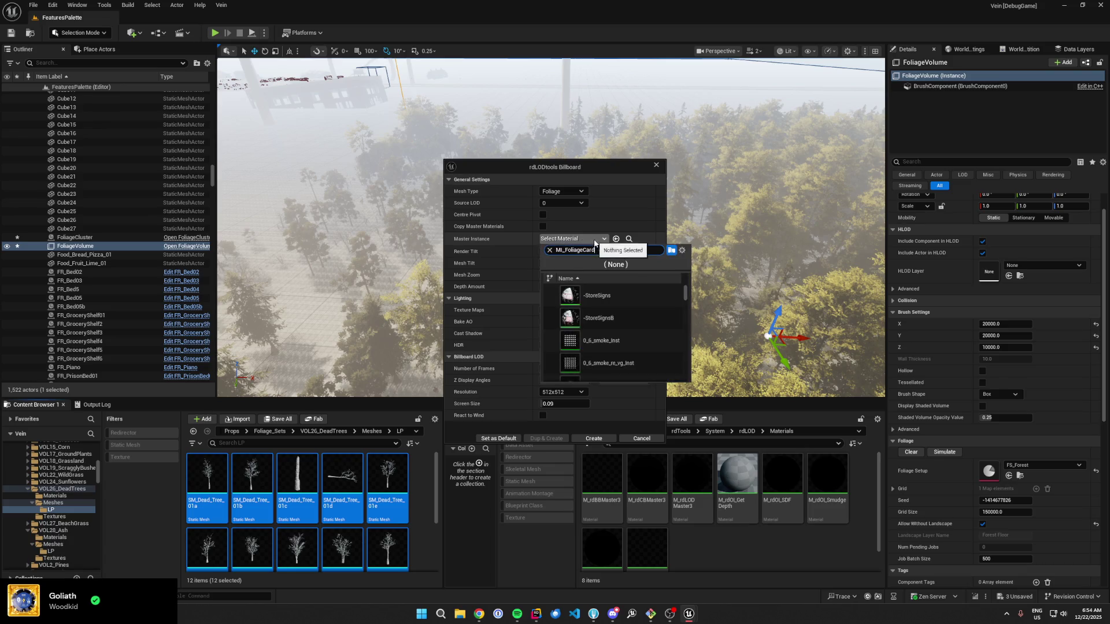
click(614, 297)
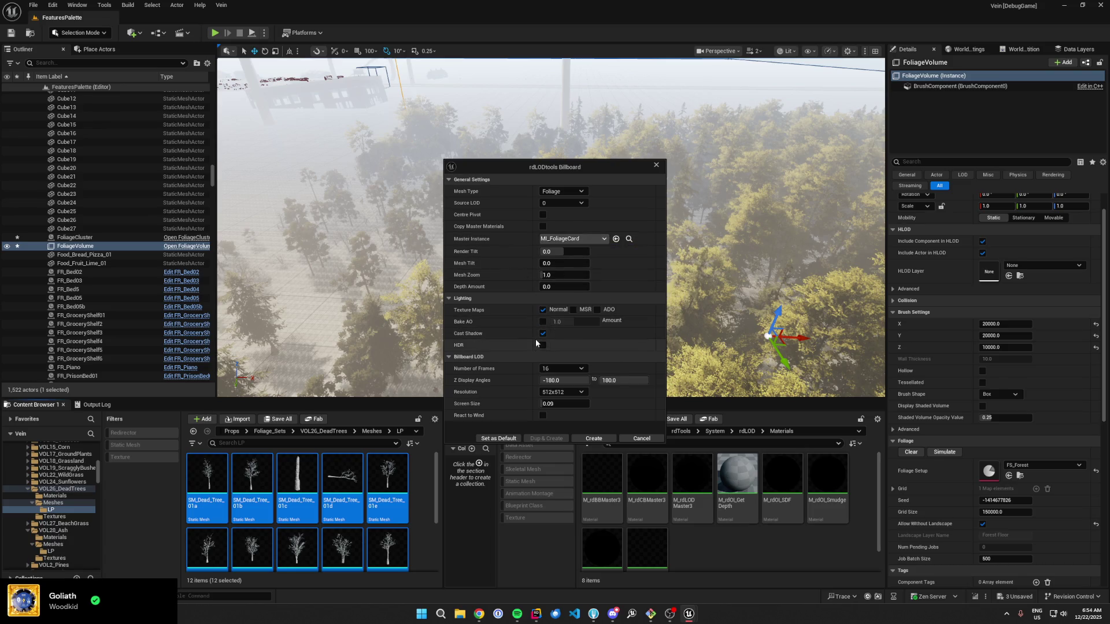
click(554, 368)
click(555, 380)
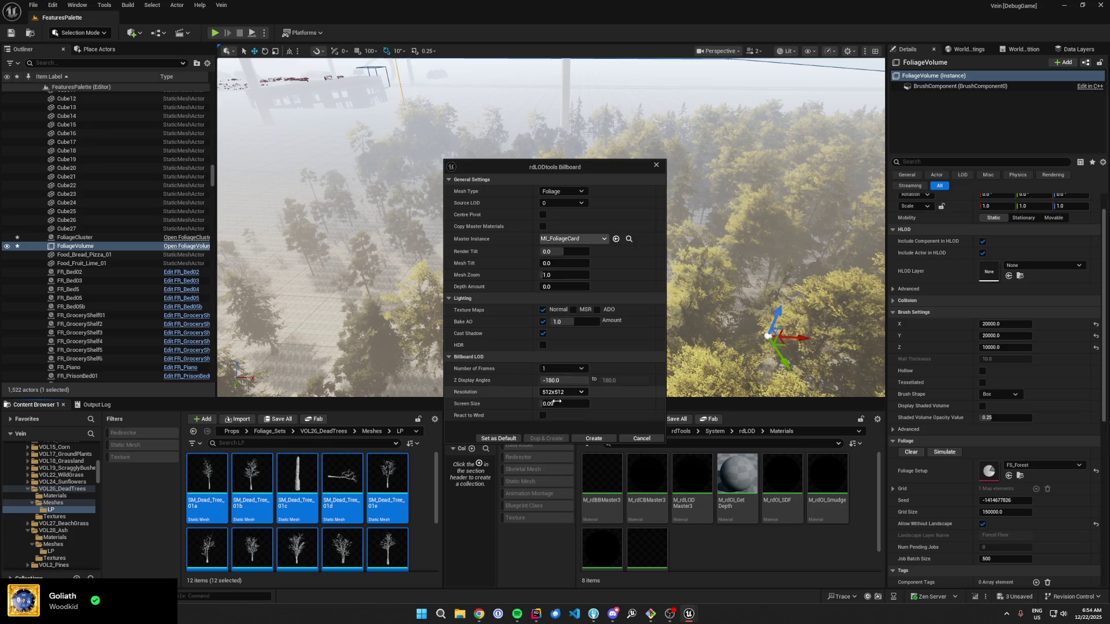
click(564, 403)
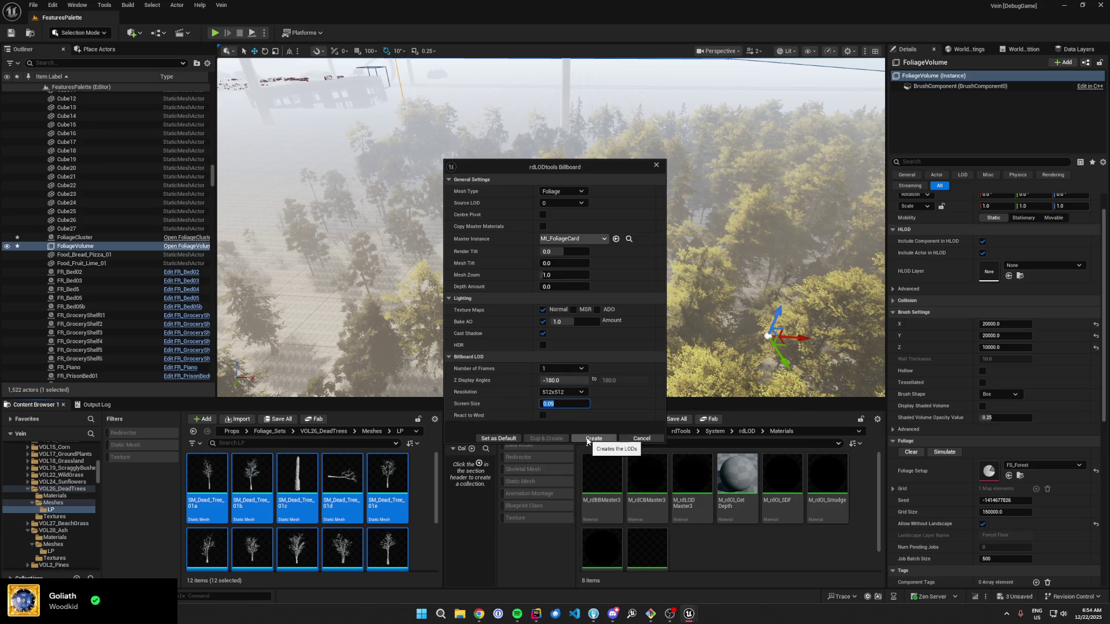
click(587, 439)
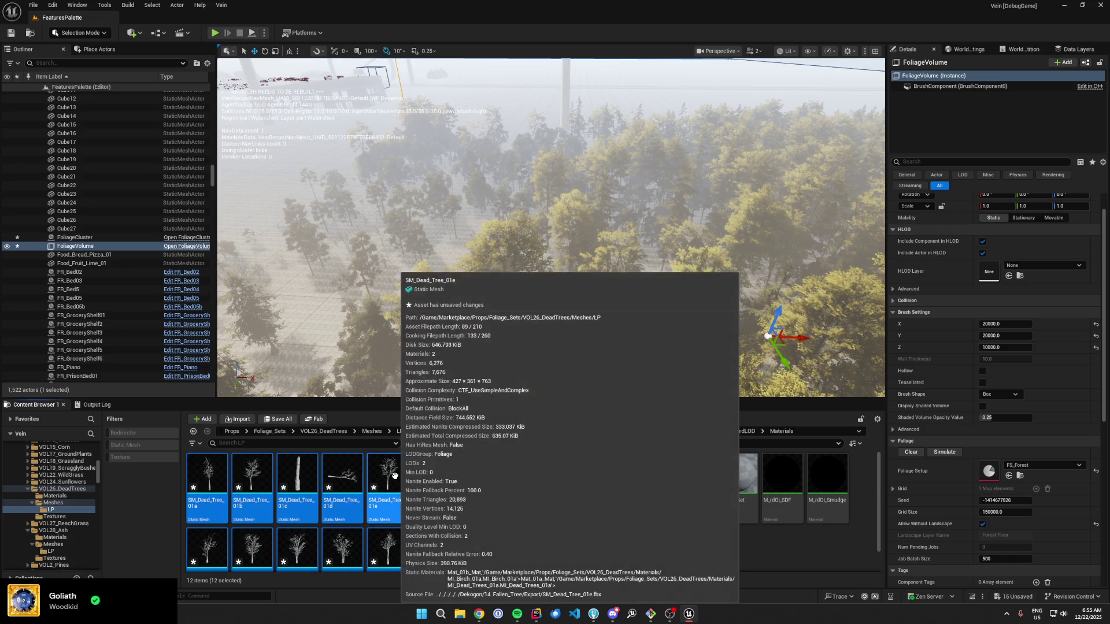
Step: Save all changed dead tree meshes, then zoom-check SM_Dead_Tree_01a's billboard LOD and close it
click(672, 419)
click(624, 405)
double_click(207, 485)
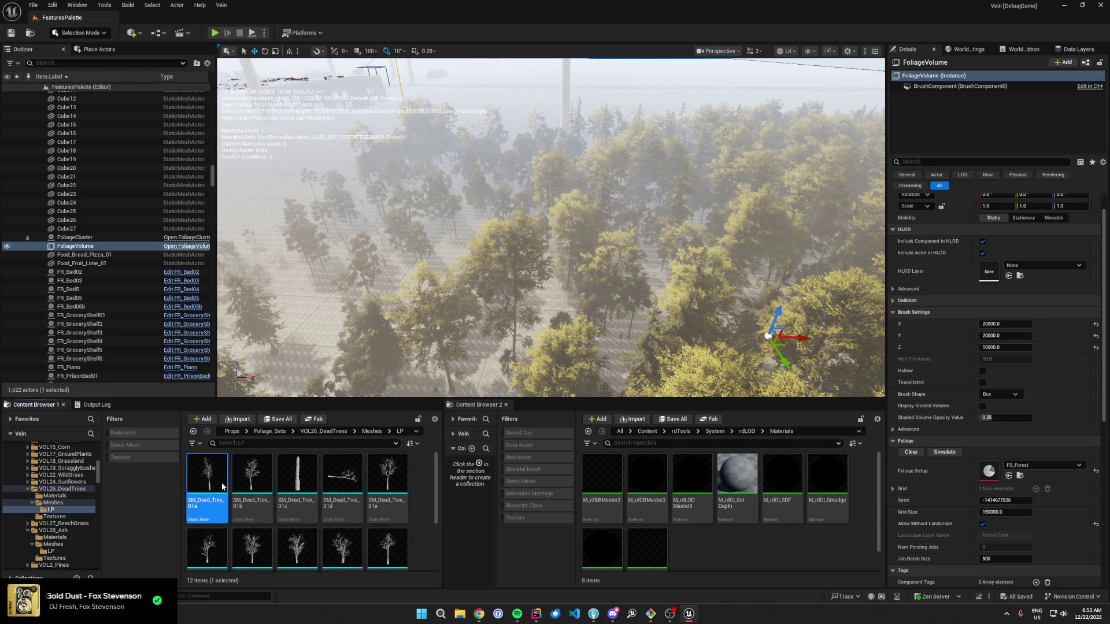
scroll(562, 315, up, 3)
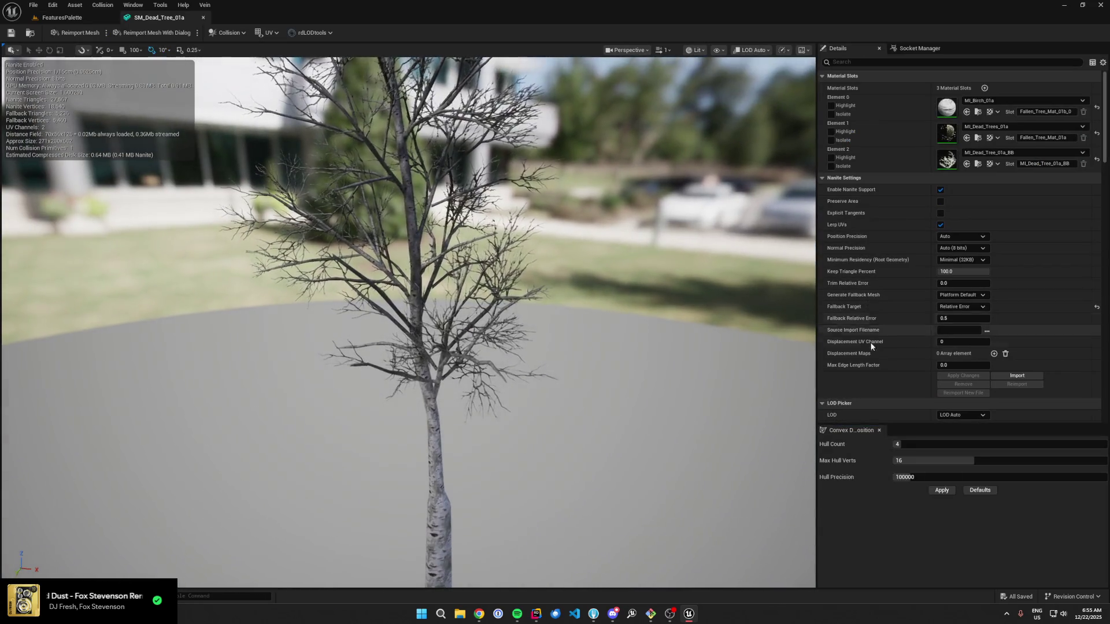
scroll(409, 318, down, 10)
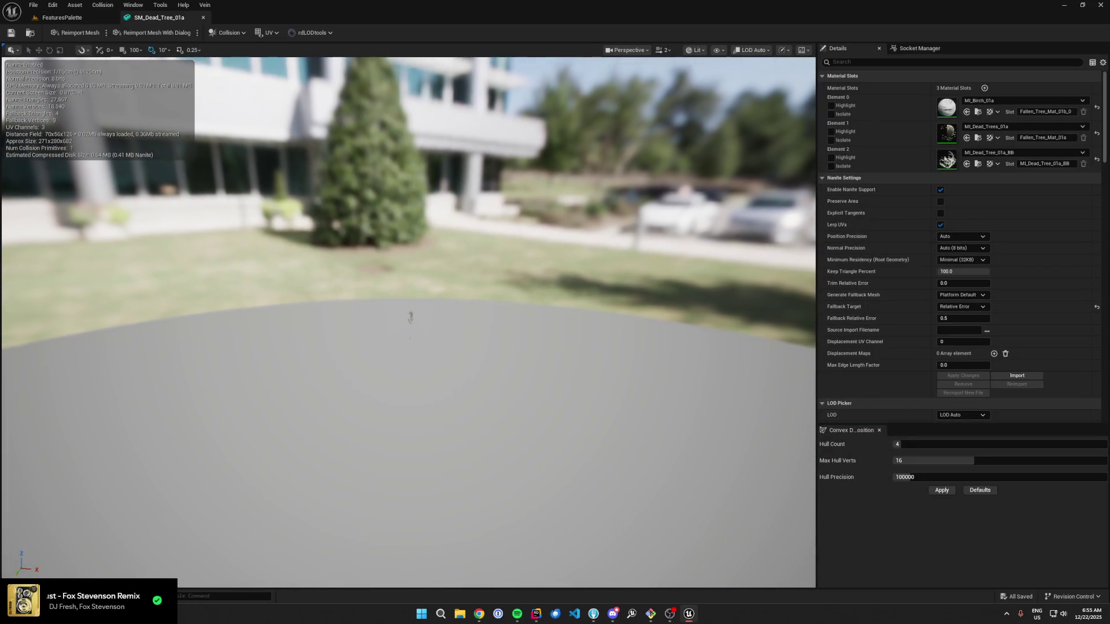
scroll(411, 319, up, 3)
scroll(411, 319, down, 2)
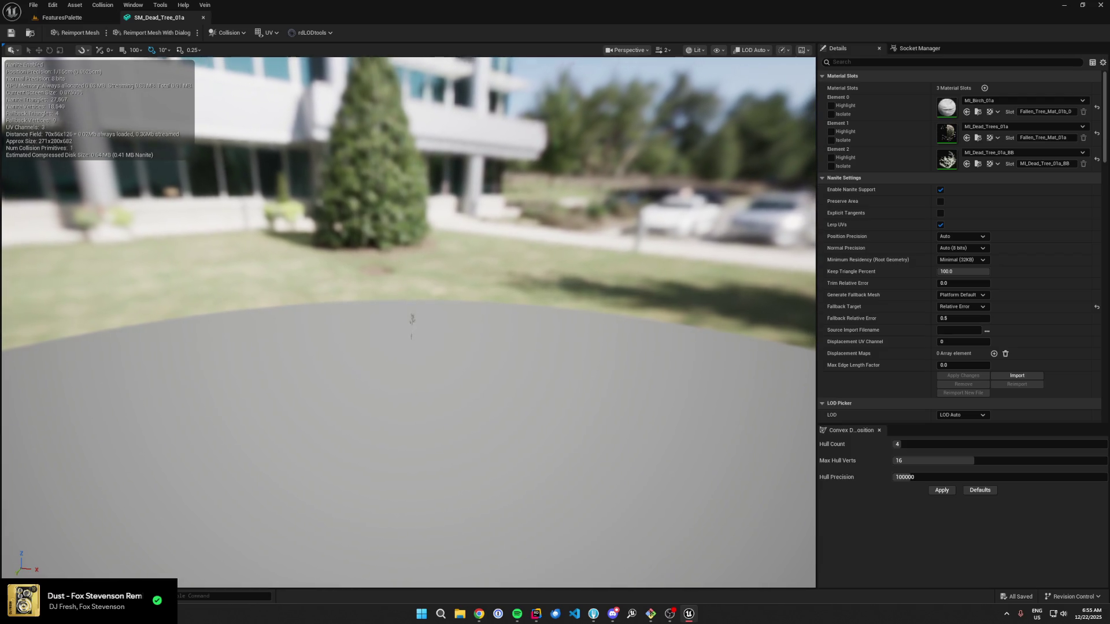
scroll(411, 319, up, 5)
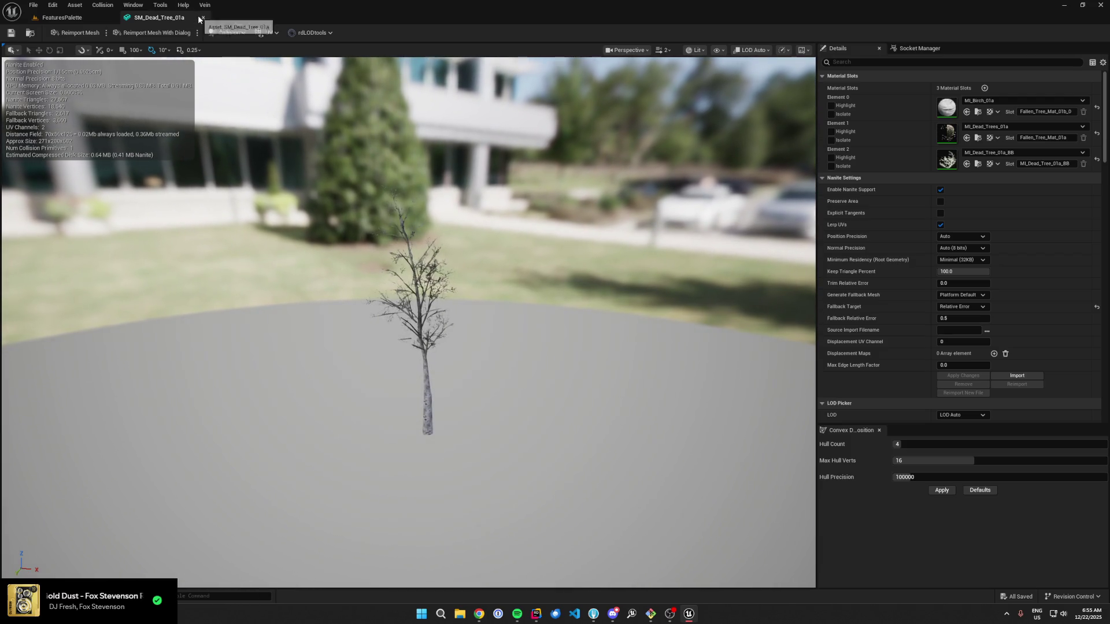
click(202, 18)
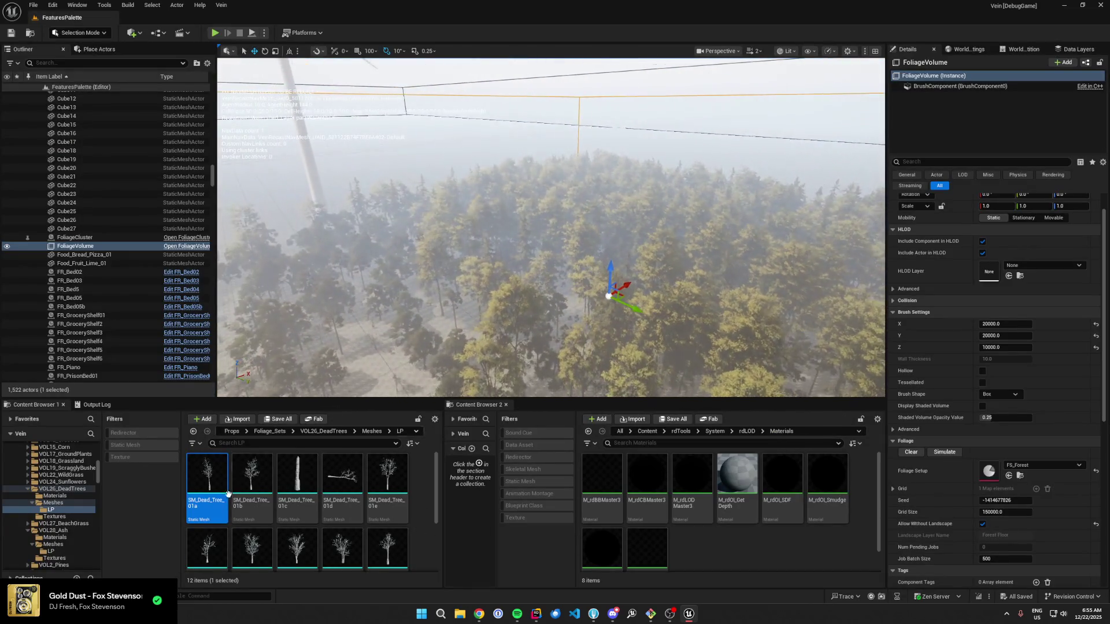
Step: Browse to Foliage_Sets/VOL15_Corn/Meshes/LP and open SM_Corn_Stalk_01a in the mesh editor
click(285, 433)
click(298, 513)
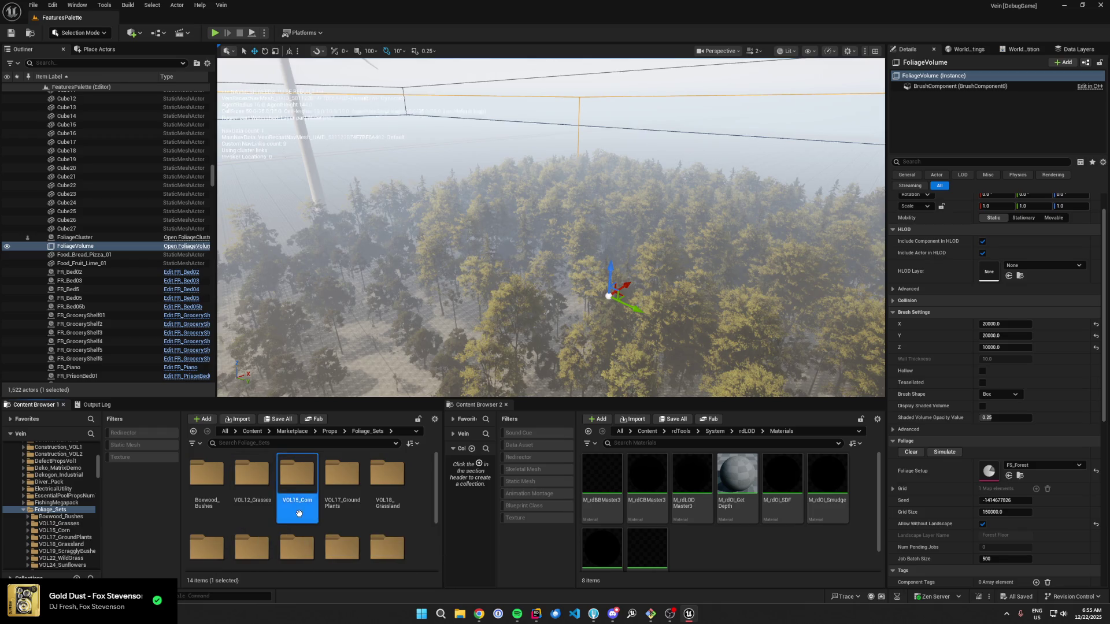
double_click(298, 514)
double_click(252, 485)
double_click(208, 486)
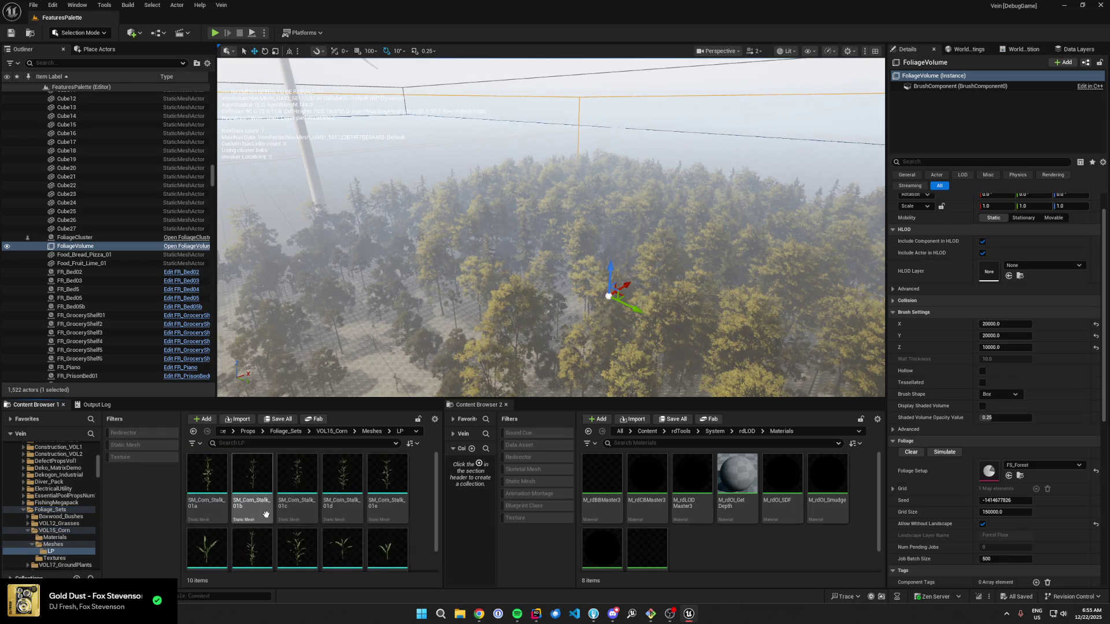
click(202, 485)
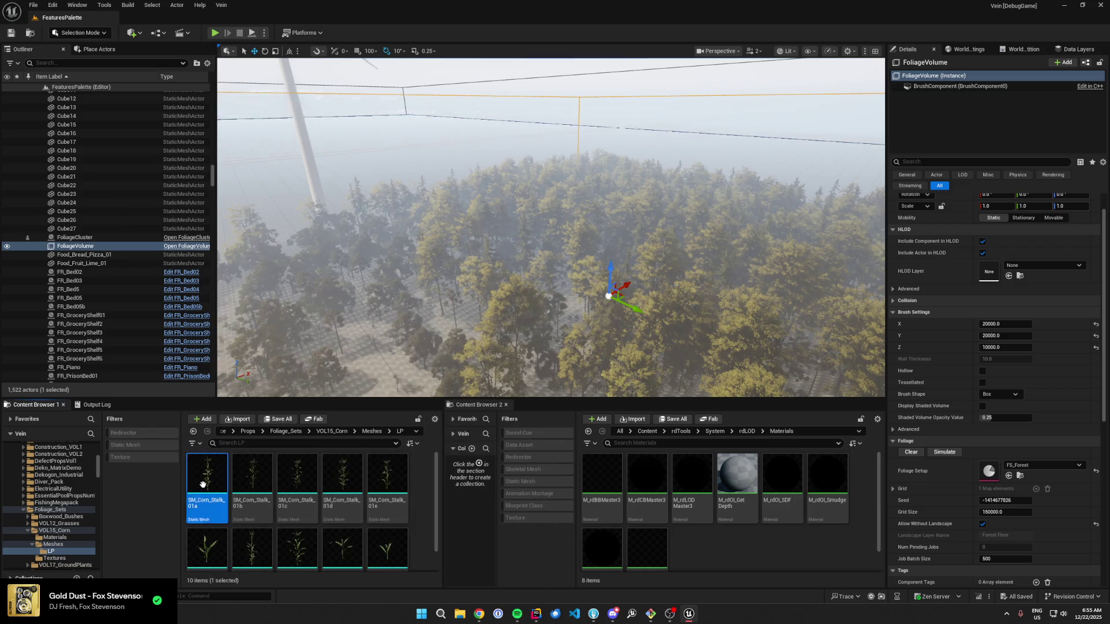
double_click(207, 487)
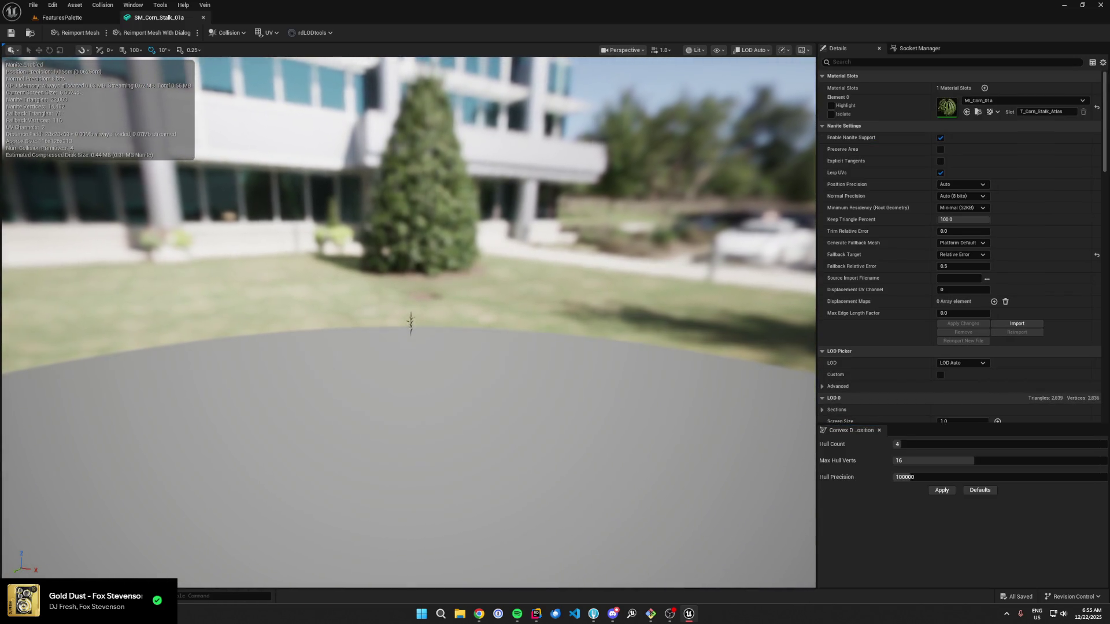
Step: Remove LOD 3 from SM_Corn_Stalk_01a
scroll(413, 323, up, 2)
scroll(986, 243, down, 3)
click(955, 272)
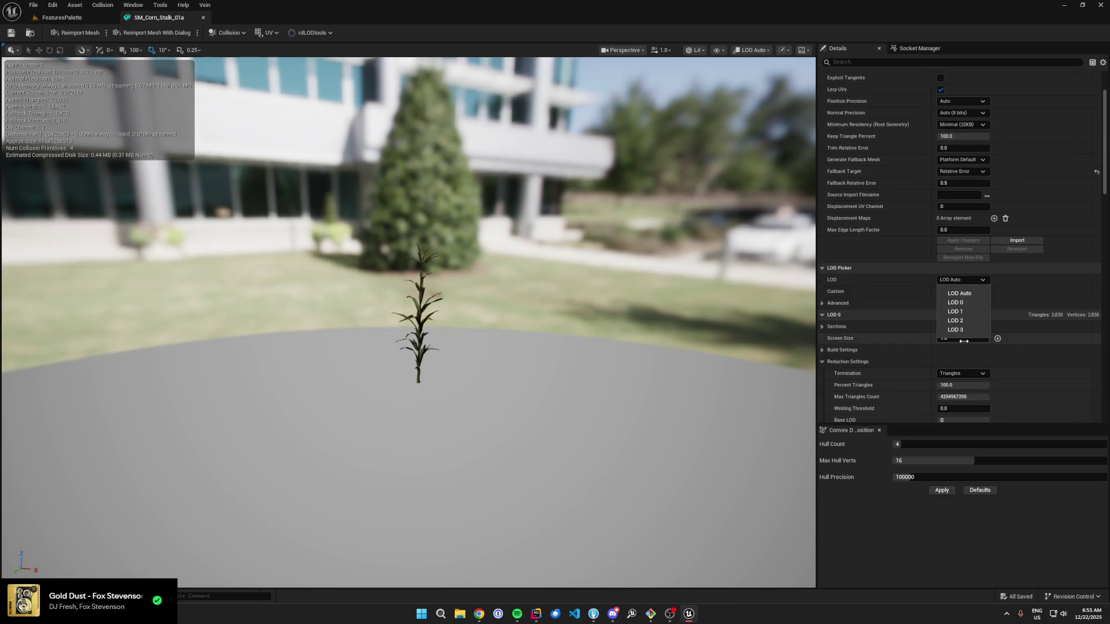
click(954, 330)
scroll(904, 286, down, 2)
click(960, 349)
click(596, 319)
drag(595, 320, 612, 312)
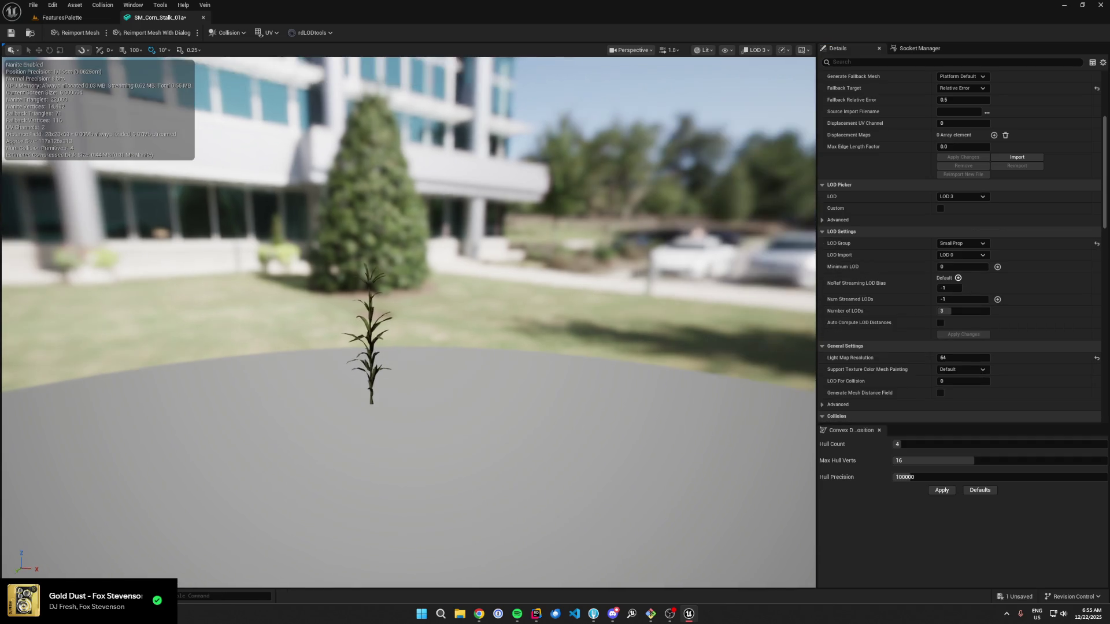
Step: Open SM_Corn_Stalk_01b and remove its LOD 3
click(52, 16)
click(256, 481)
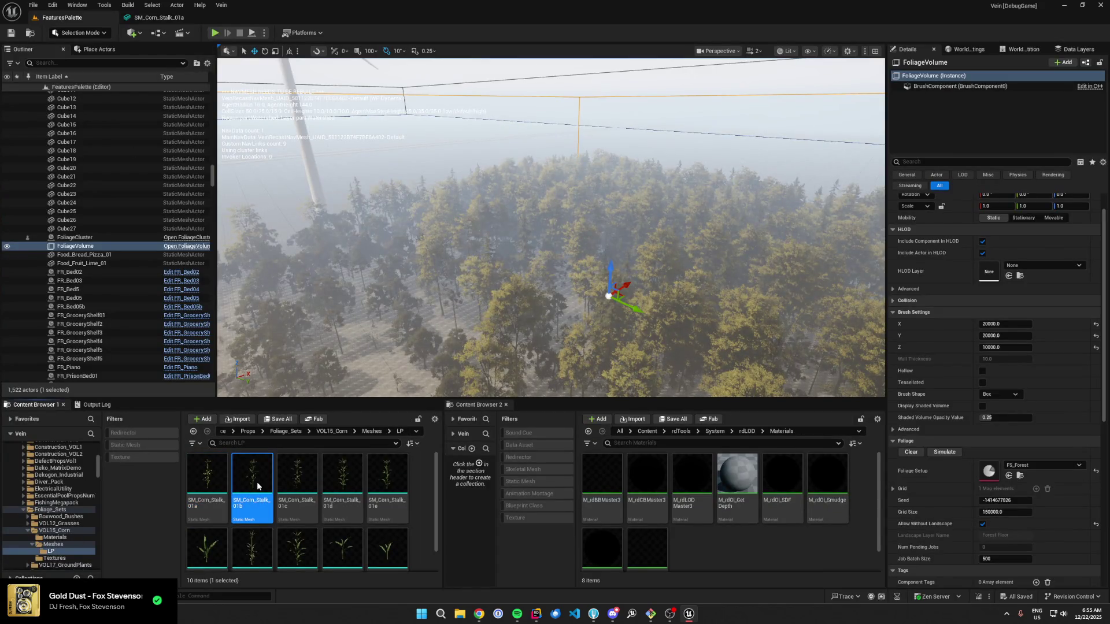
double_click(257, 486)
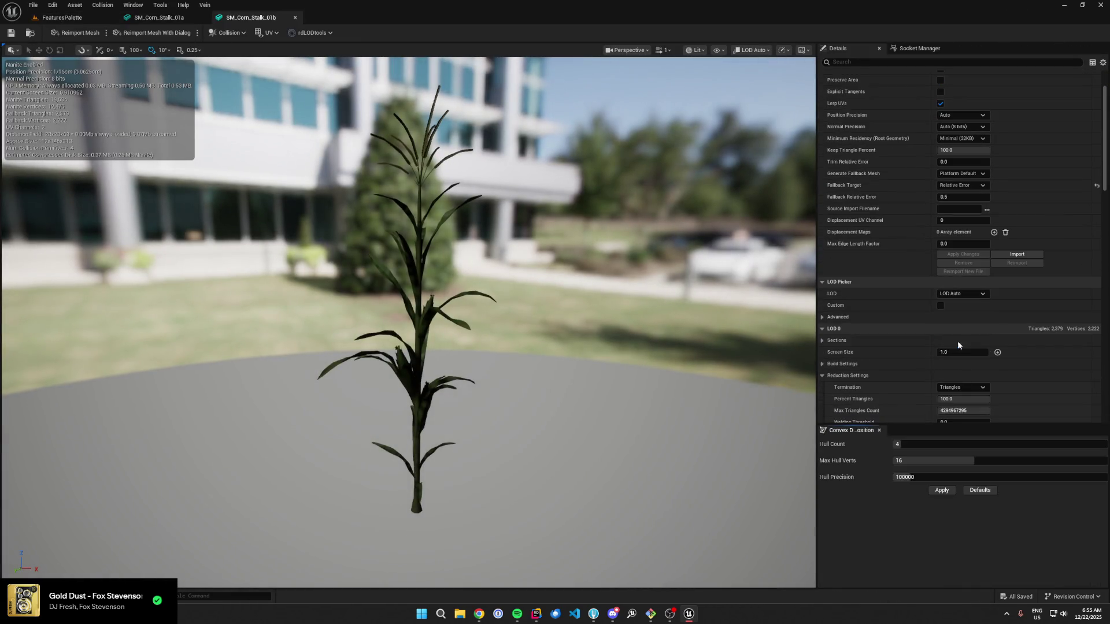
click(963, 294)
click(960, 346)
scroll(960, 347, down, 3)
click(962, 359)
click(590, 320)
Step: Open SM_Corn_Stalk_01c and remove its LOD 3
click(58, 17)
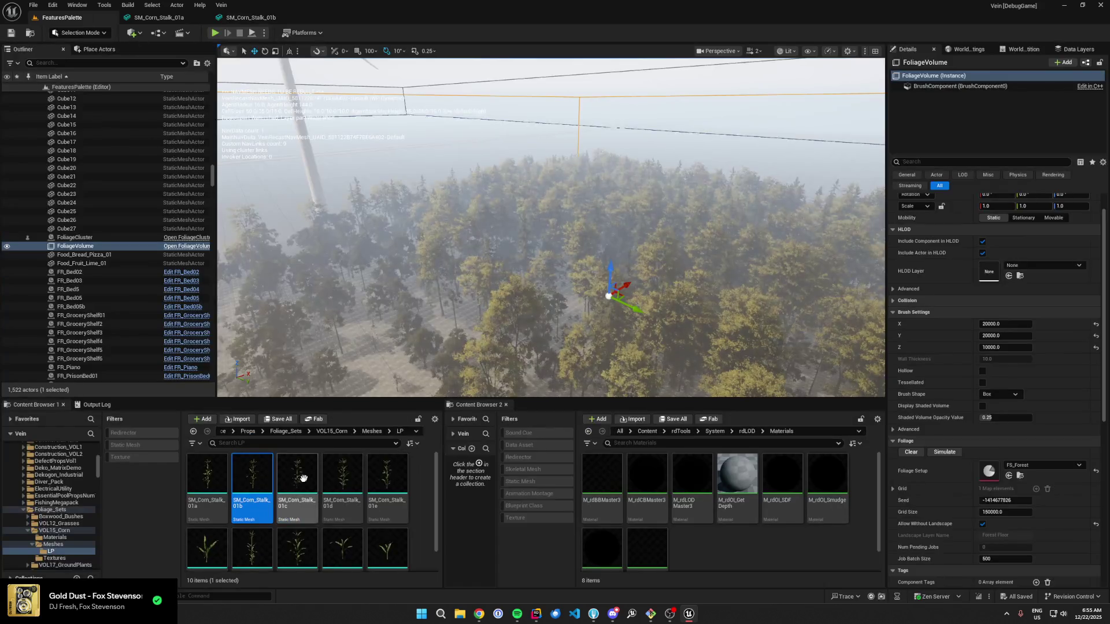
double_click(303, 478)
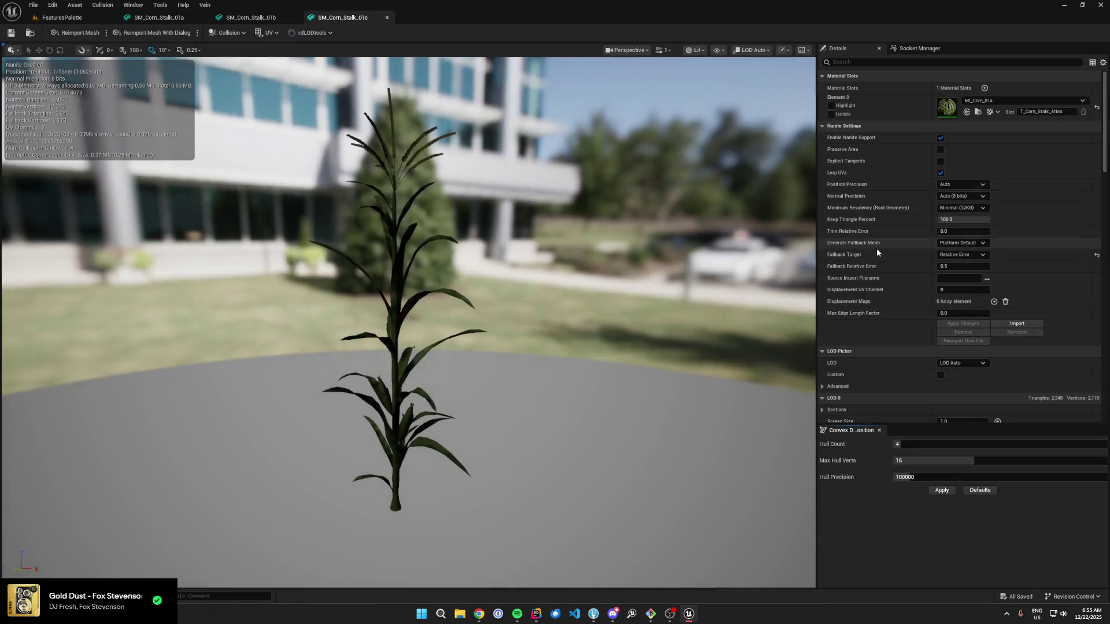
scroll(877, 252, down, 2)
click(961, 306)
click(961, 355)
scroll(902, 278, down, 2)
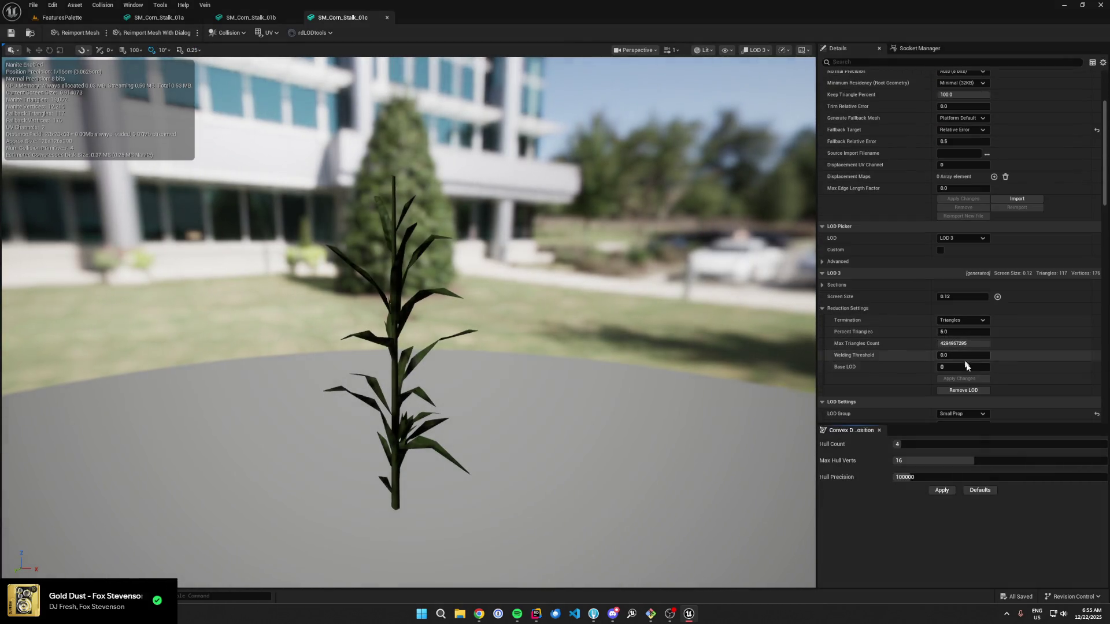
click(971, 392)
click(600, 323)
Step: Open SM_Corn_Stalk_01d and remove its LOD 3
click(62, 18)
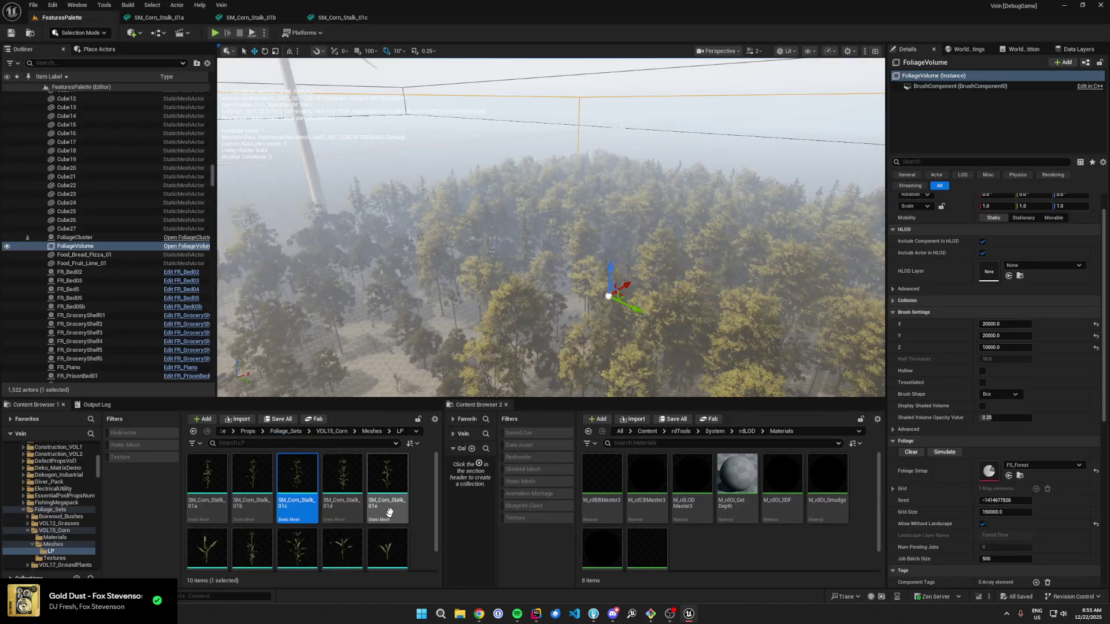
double_click(362, 496)
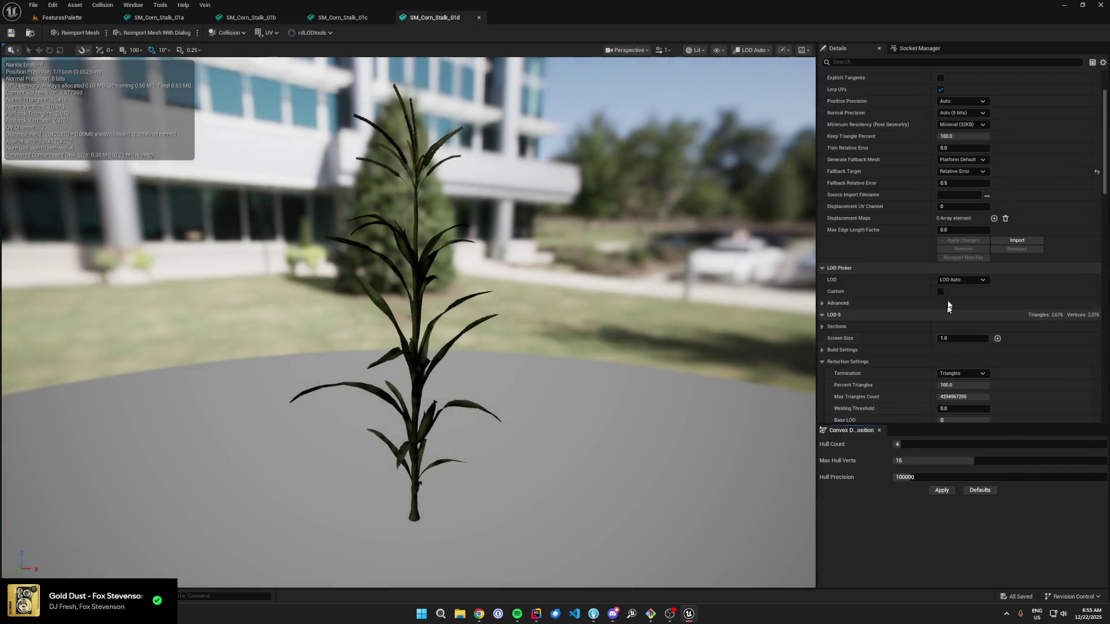
click(962, 329)
scroll(877, 249, down, 3)
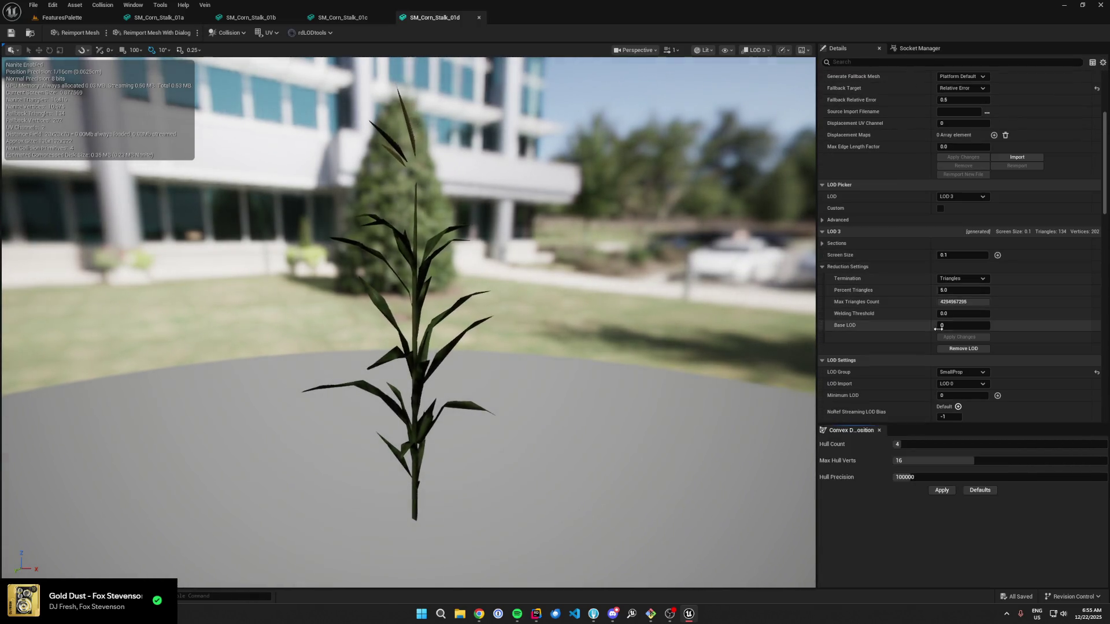
click(963, 349)
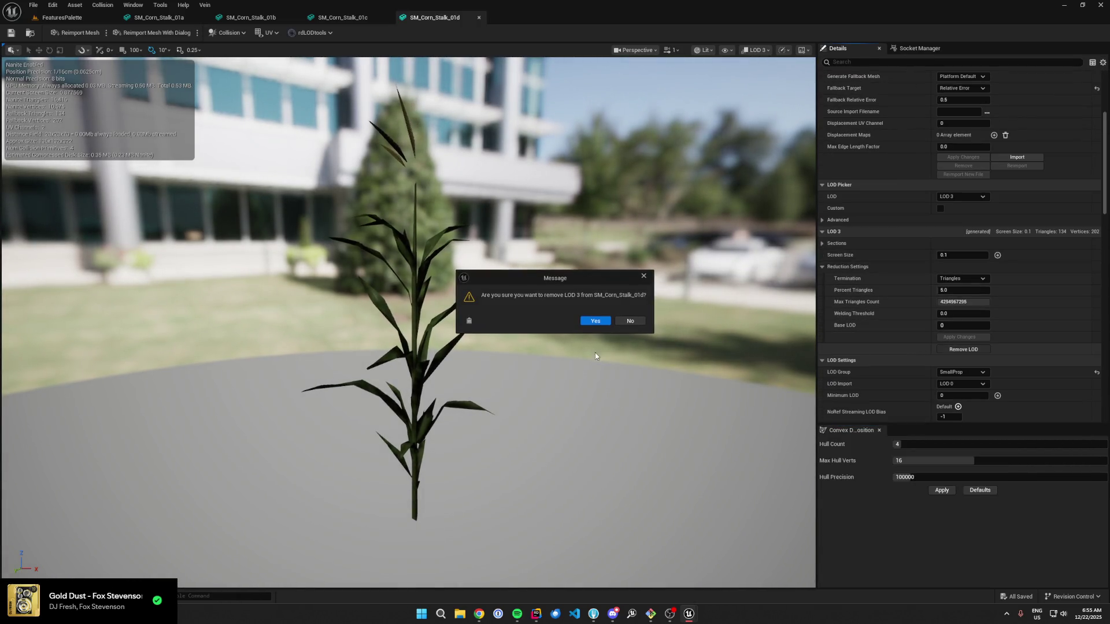
click(595, 321)
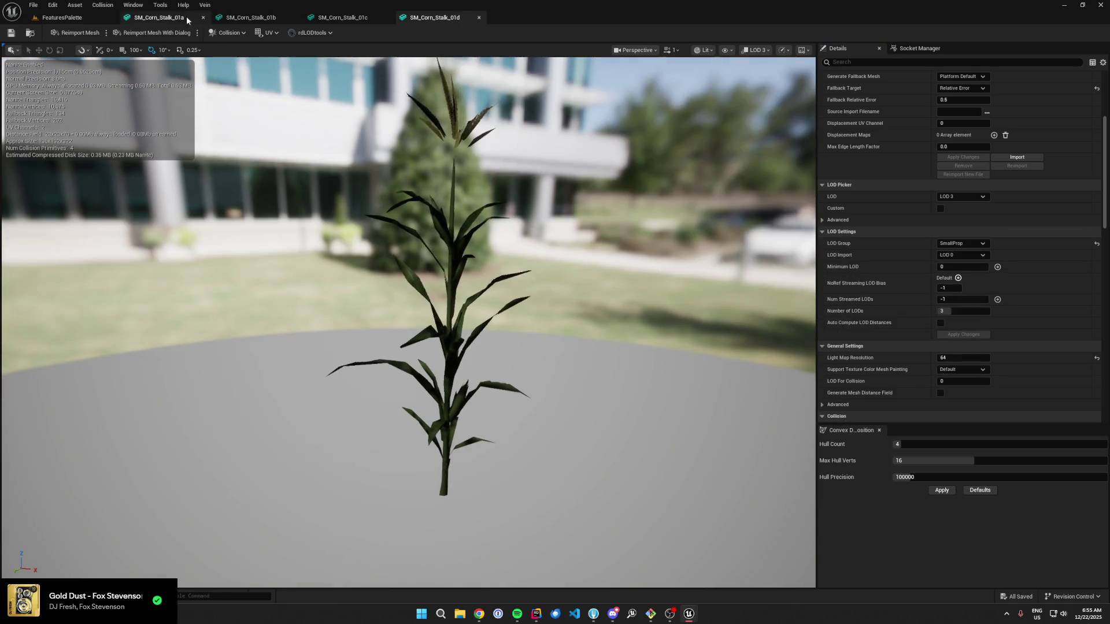
Step: Remove LOD 3 from SM_Corn_Stalk_01e and return to the FeaturesPalette level
click(66, 22)
double_click(386, 491)
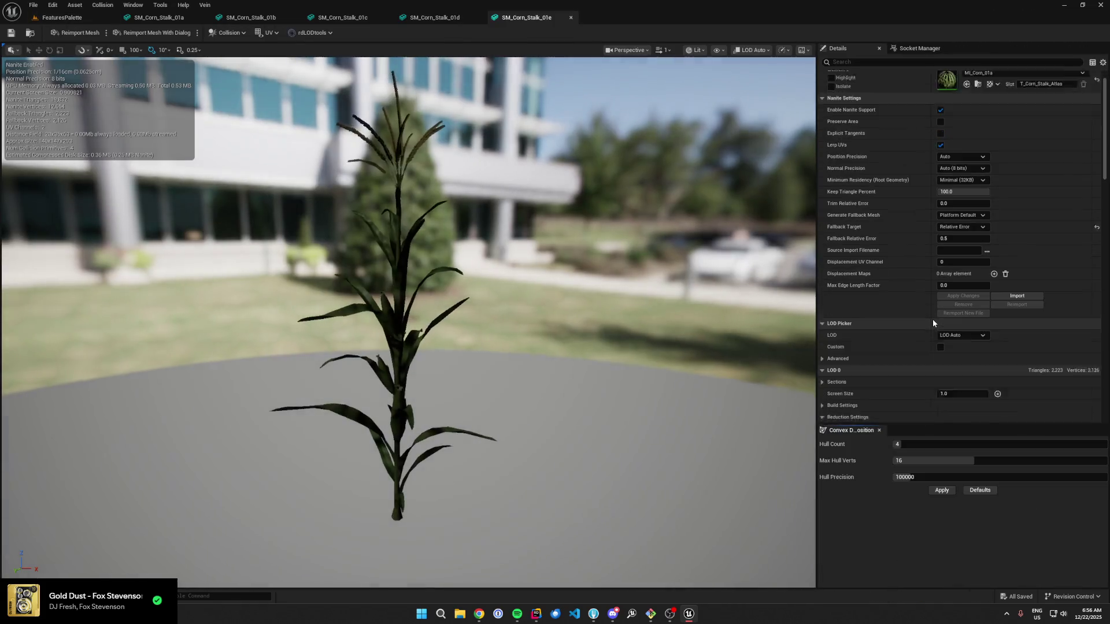
scroll(933, 322, down, 1)
click(961, 308)
click(961, 357)
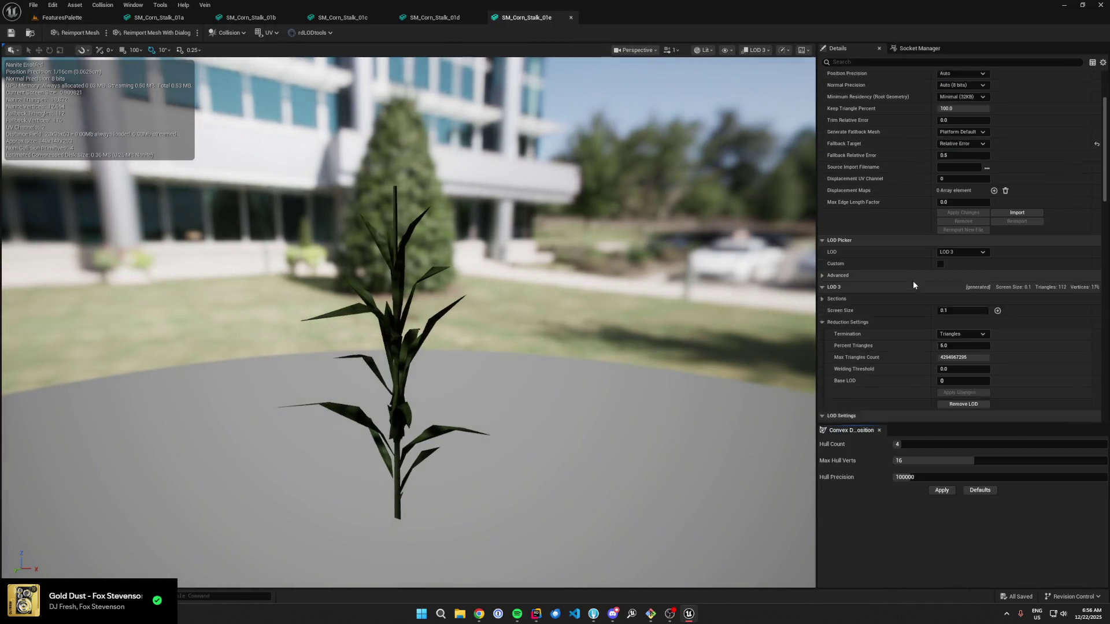
scroll(913, 279, down, 2)
click(959, 391)
click(595, 321)
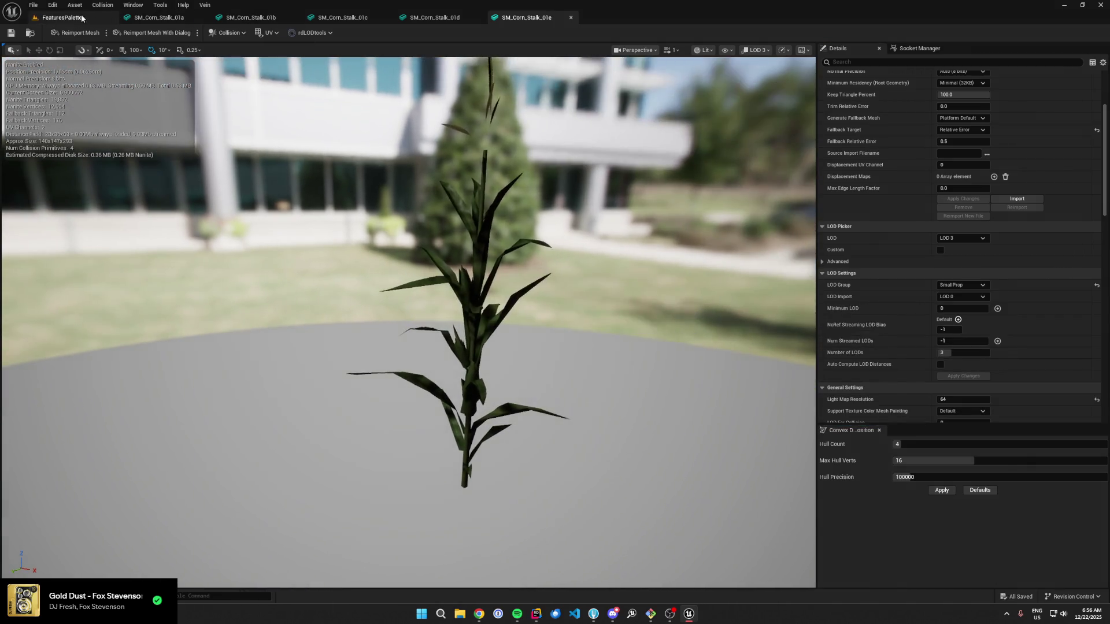
click(82, 18)
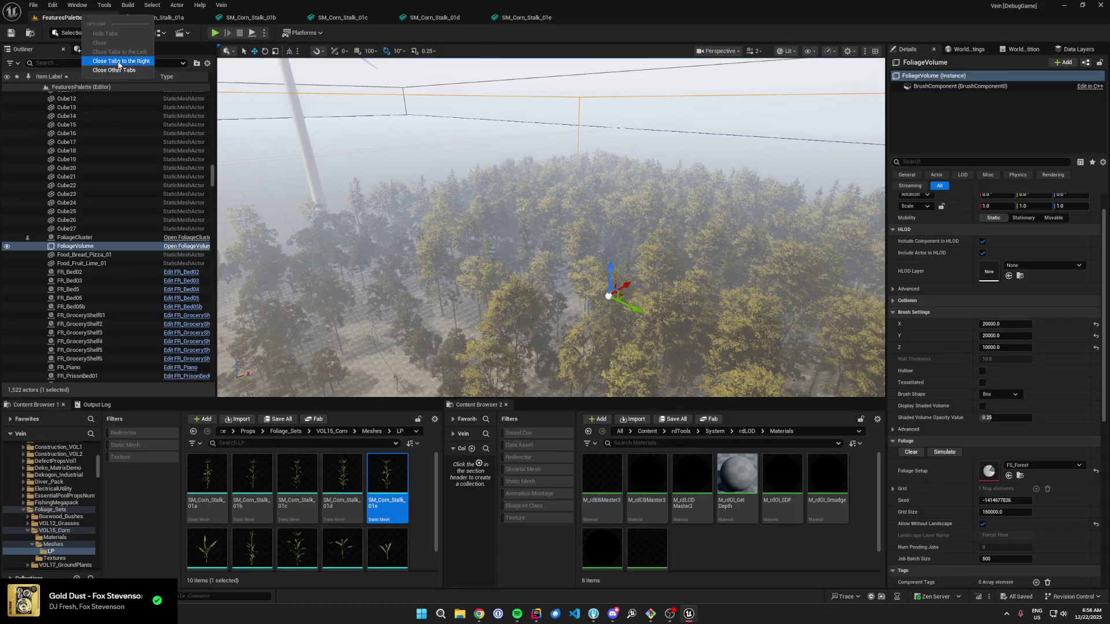
Step: Start rdLOD Tools Create Billboard LODs for the five corn stalks with master instance MI_FoliageCard
shift+click(385, 503)
right_click(385, 503)
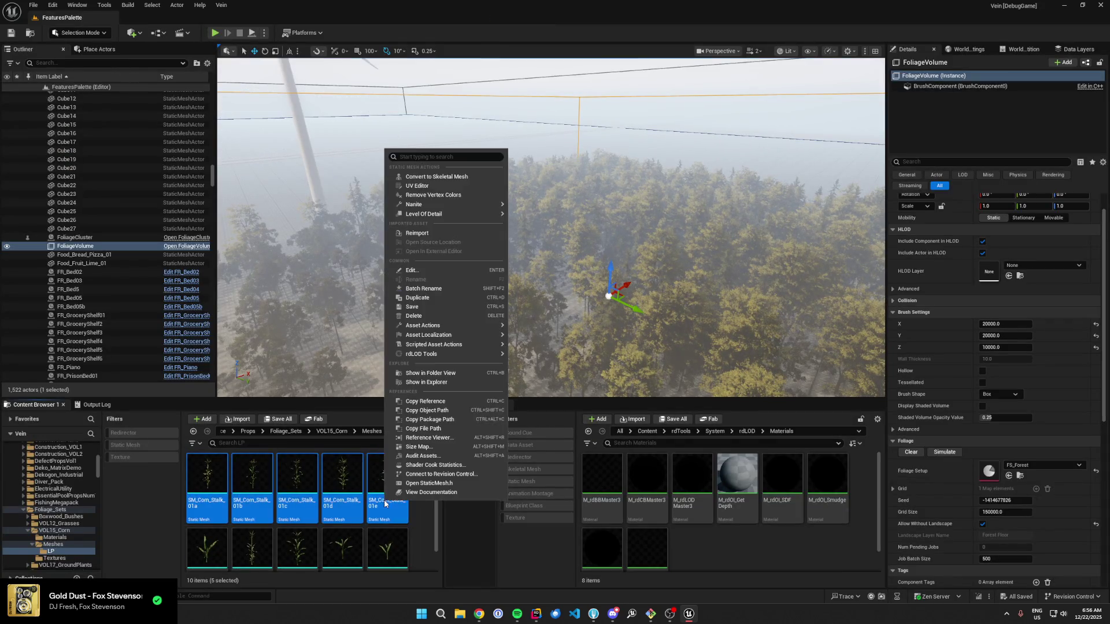
mouse_move(439, 354)
mouse_move(530, 359)
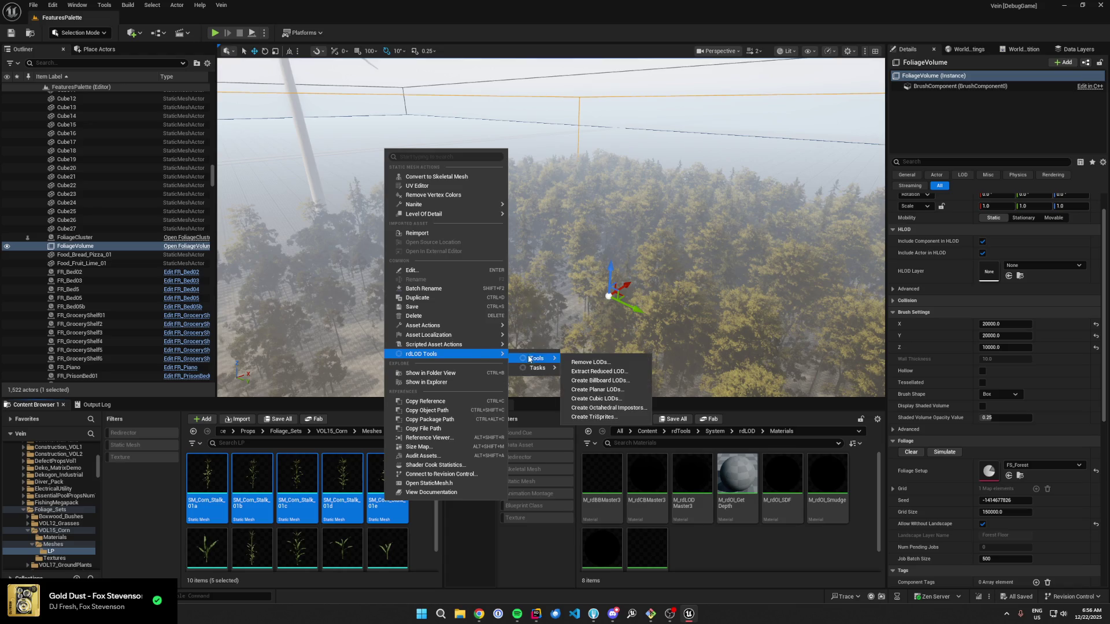
click(595, 380)
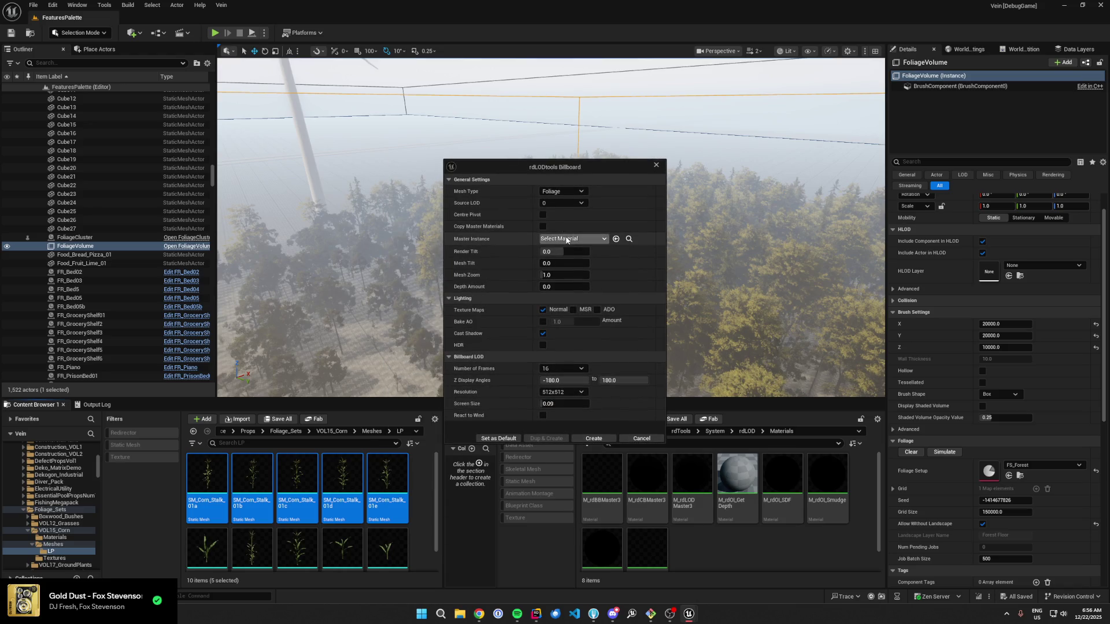
click(578, 238)
text(MI_FoliageCard)
key(Return)
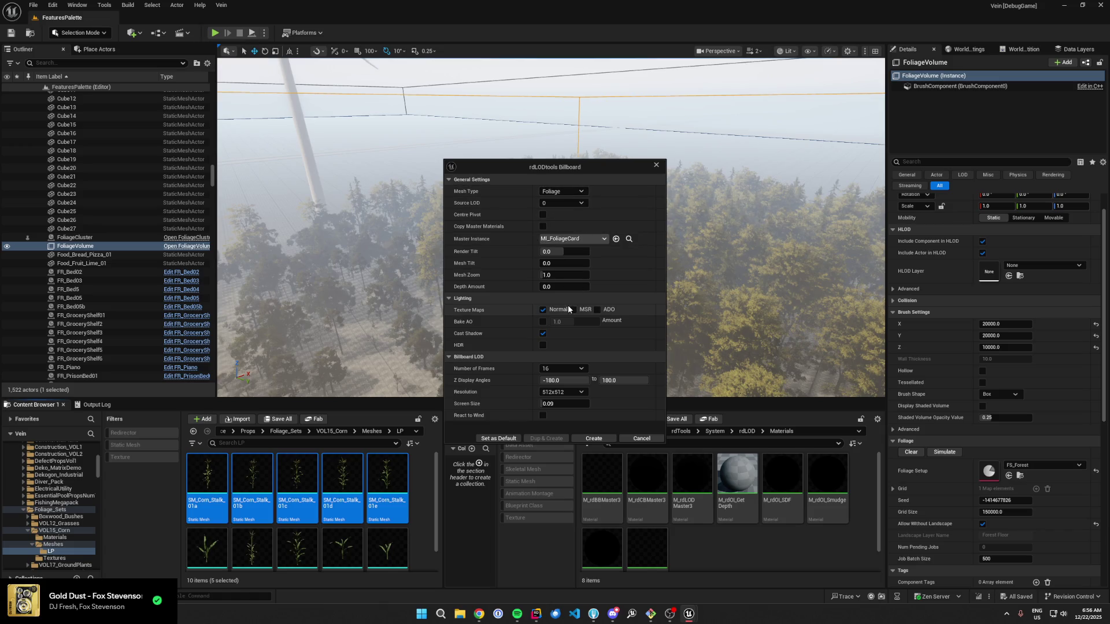
Step: Set the billboard to 1 frame and generate the billboard LODs
click(562, 368)
click(568, 380)
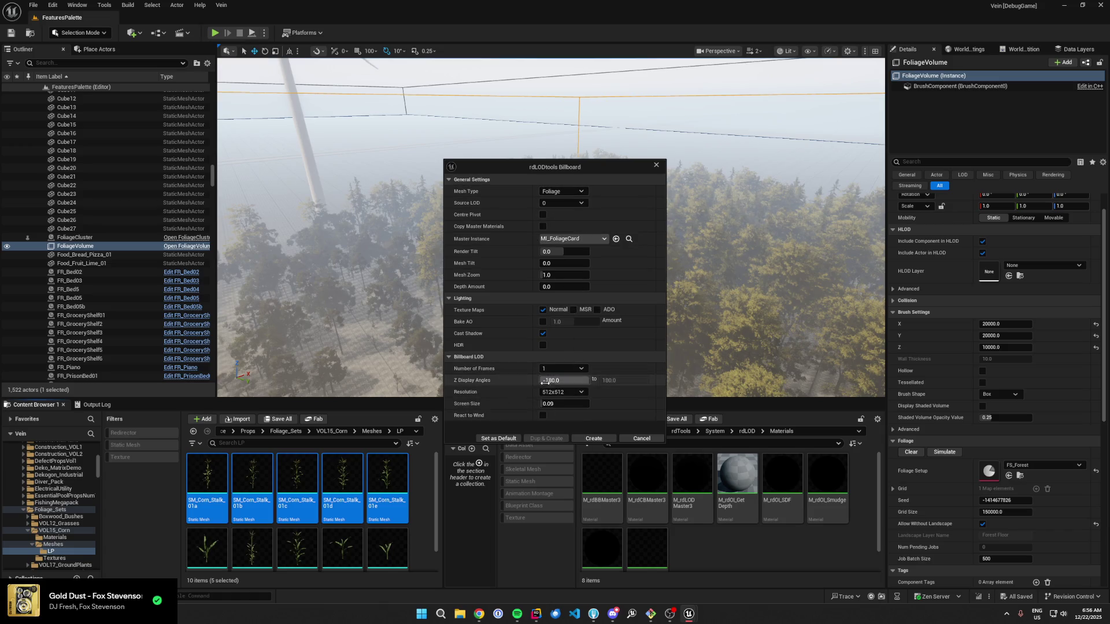
click(551, 405)
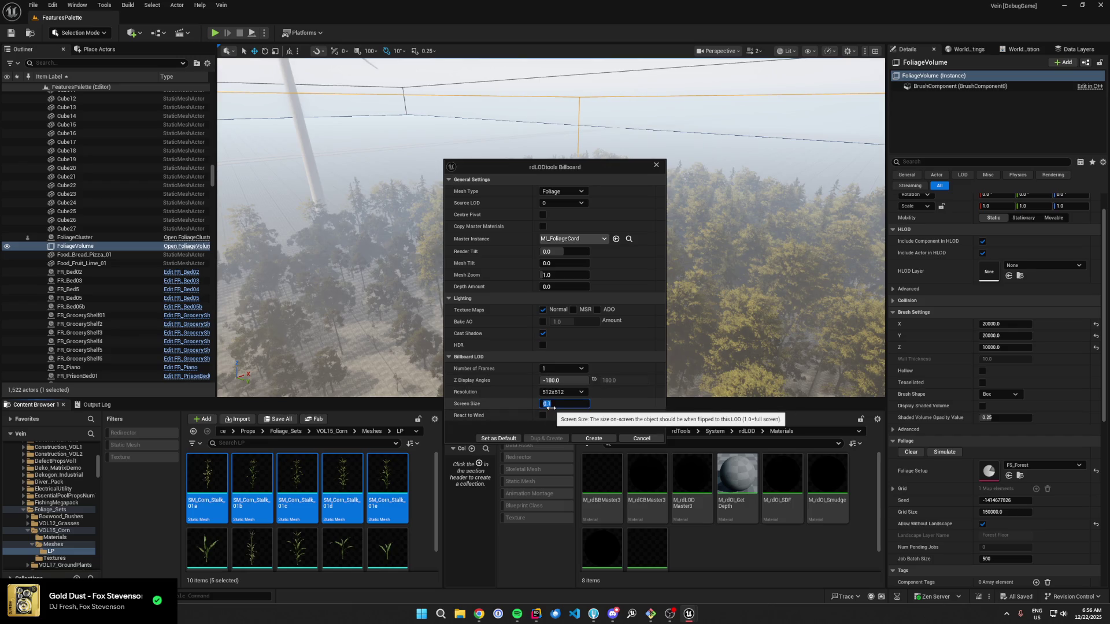
click(581, 441)
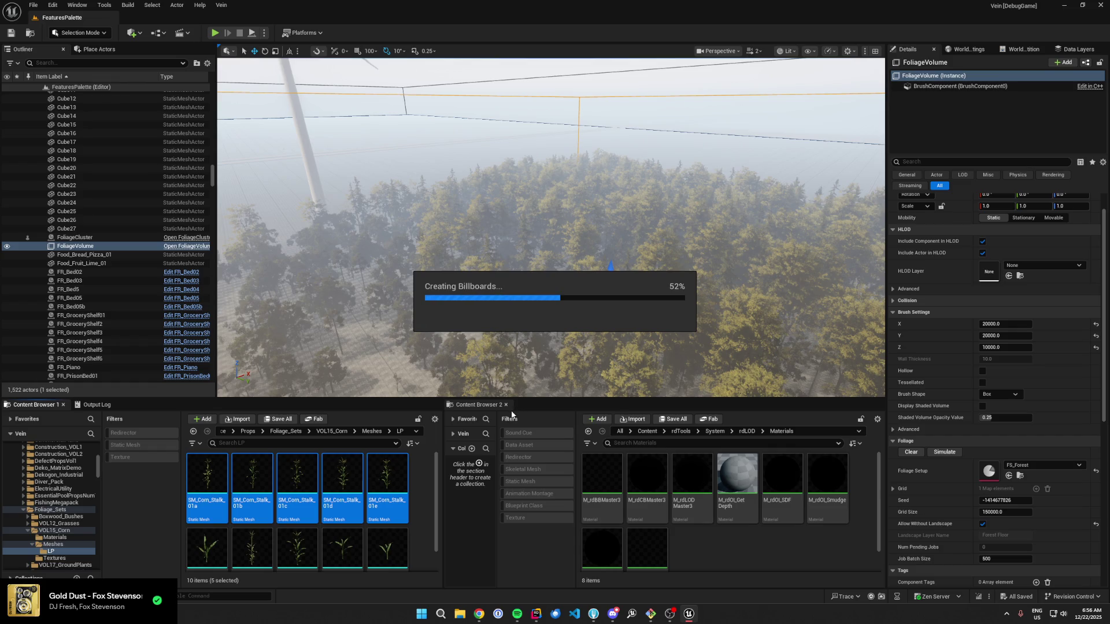
Step: Save all five modified corn stalk meshes
click(669, 419)
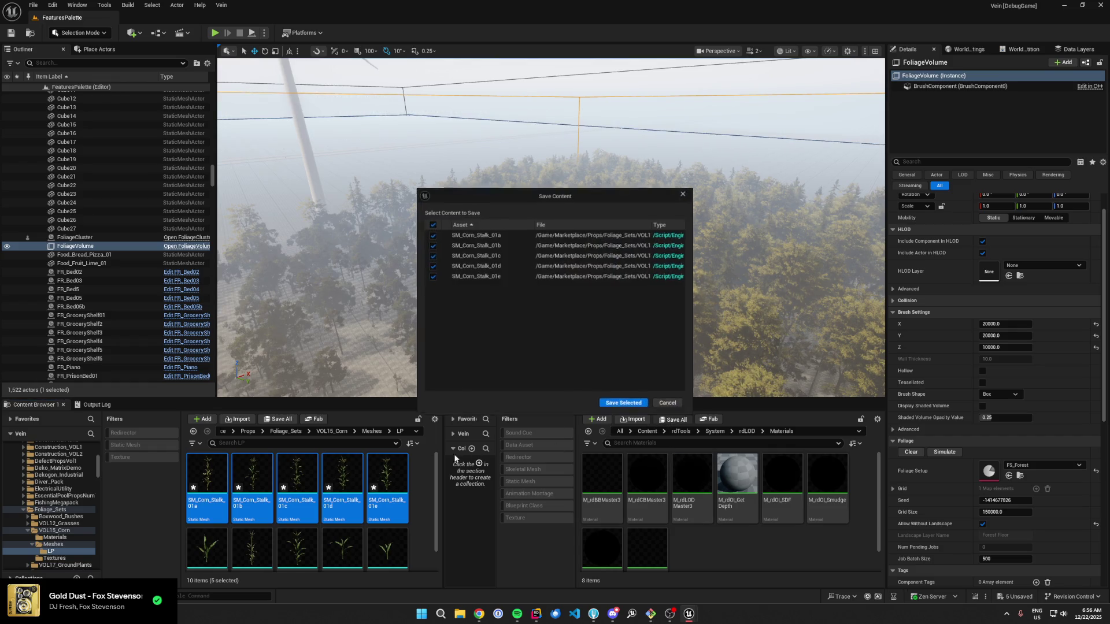
click(604, 404)
click(204, 485)
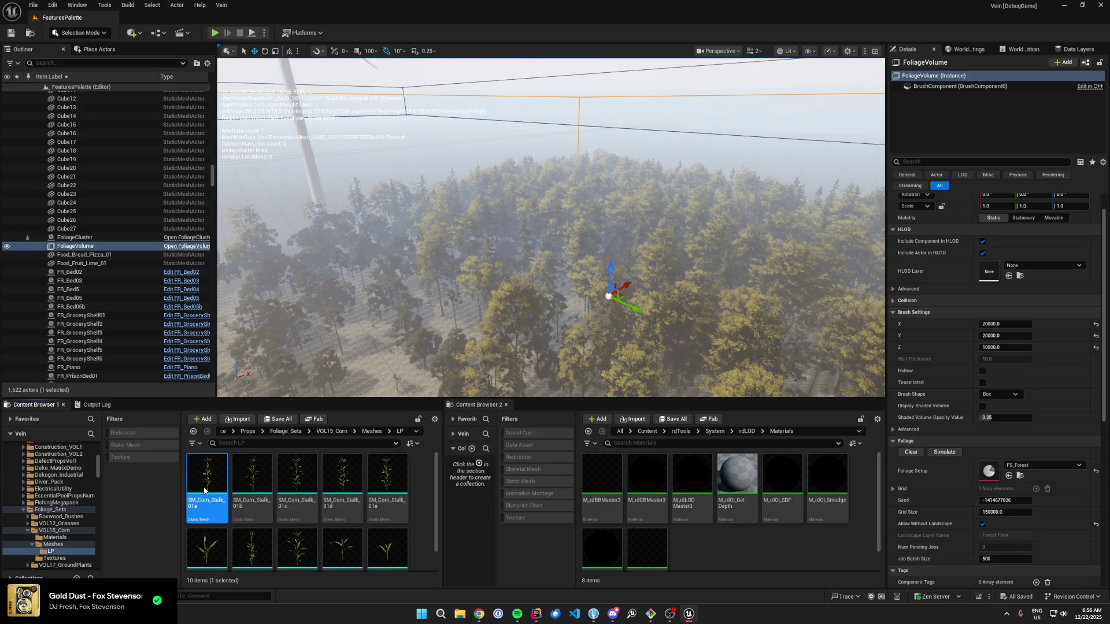
Step: Check SM_Corn_Stalk_01a's billboard, then open SM_Tree_Set_02a from VOL2_Pines/Meshes/LP
double_click(204, 488)
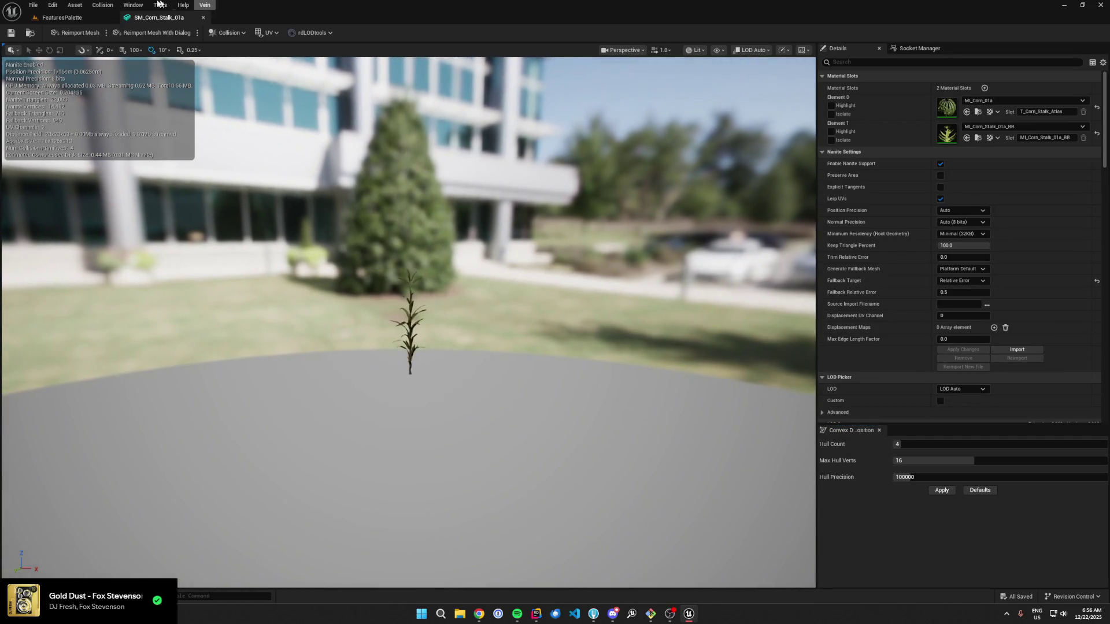
click(201, 17)
click(33, 559)
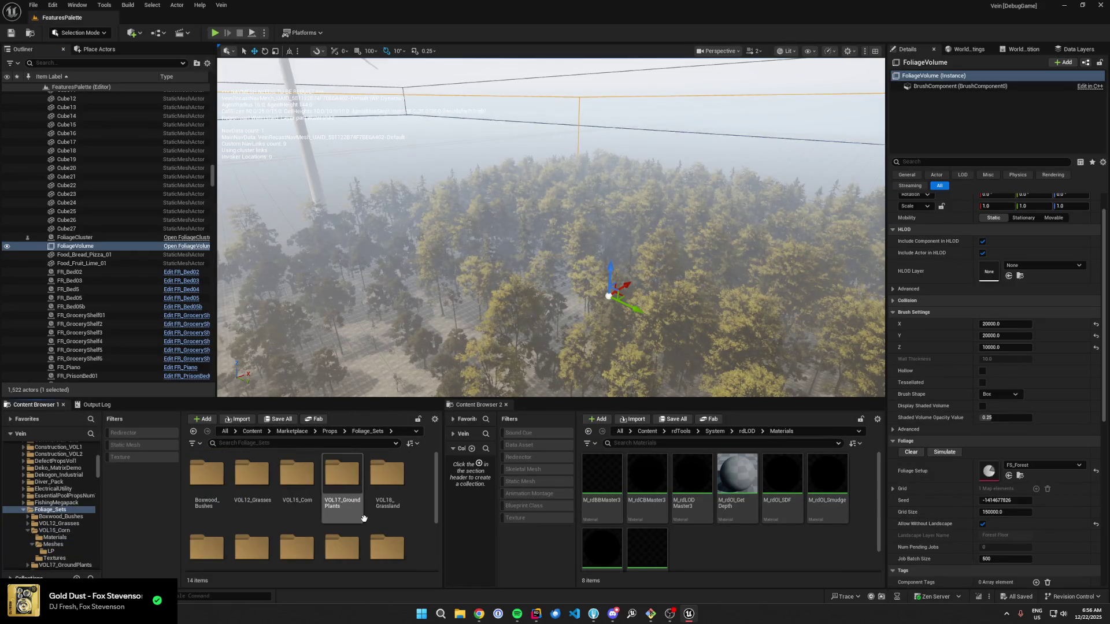
scroll(324, 509, down, 2)
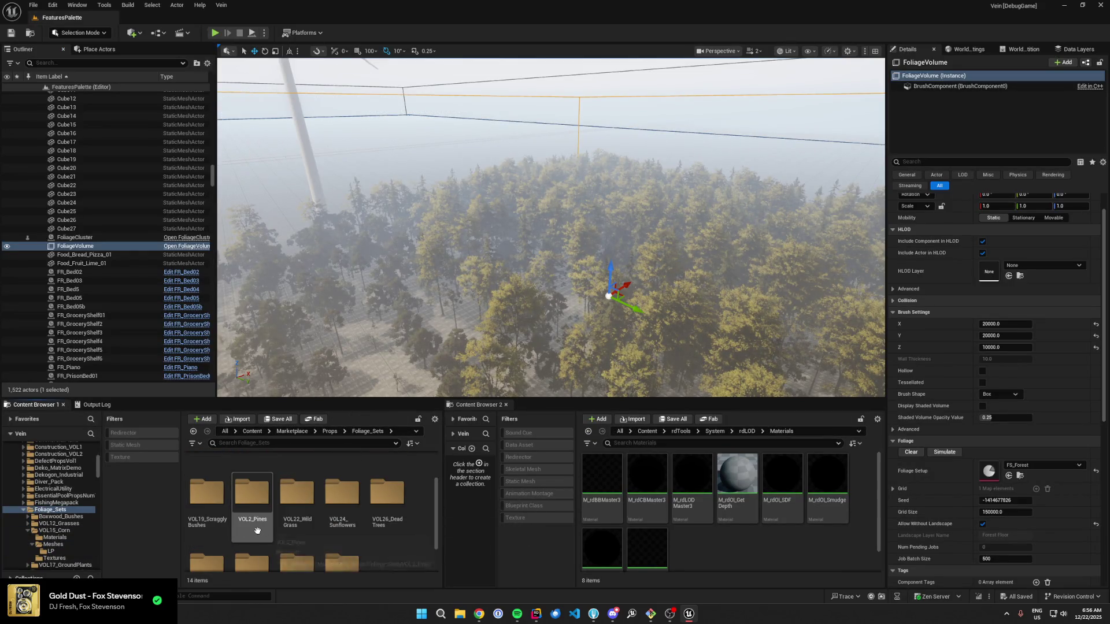
double_click(256, 528)
double_click(252, 489)
double_click(217, 503)
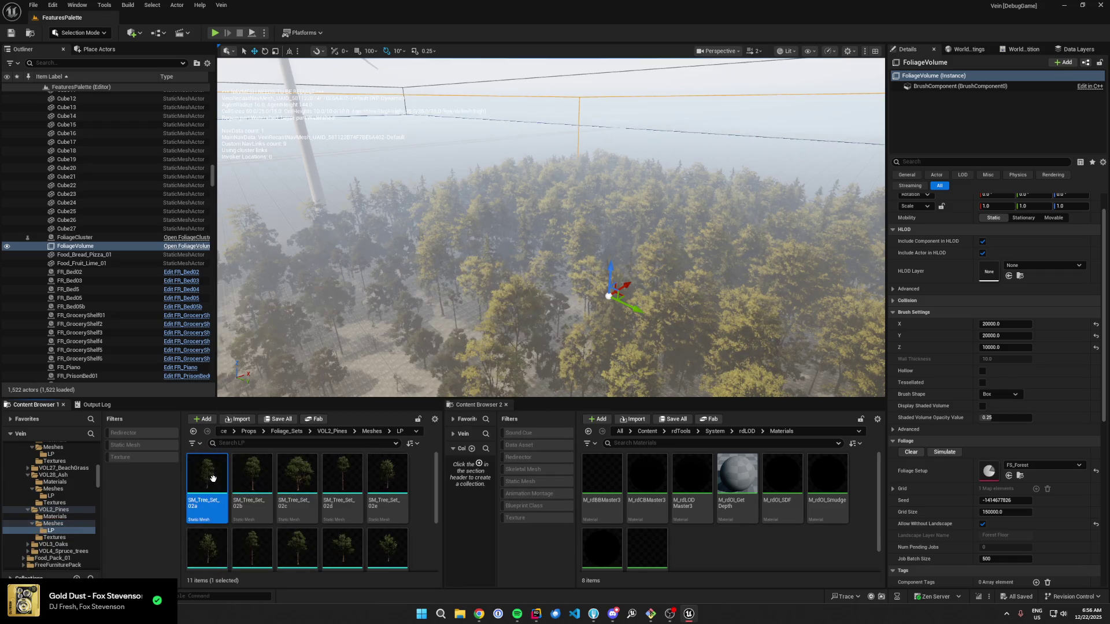
double_click(212, 476)
Step: Preview LOD 1 of SM_Tree_Set_02a without changing it
scroll(941, 279, down, 5)
click(976, 154)
click(977, 178)
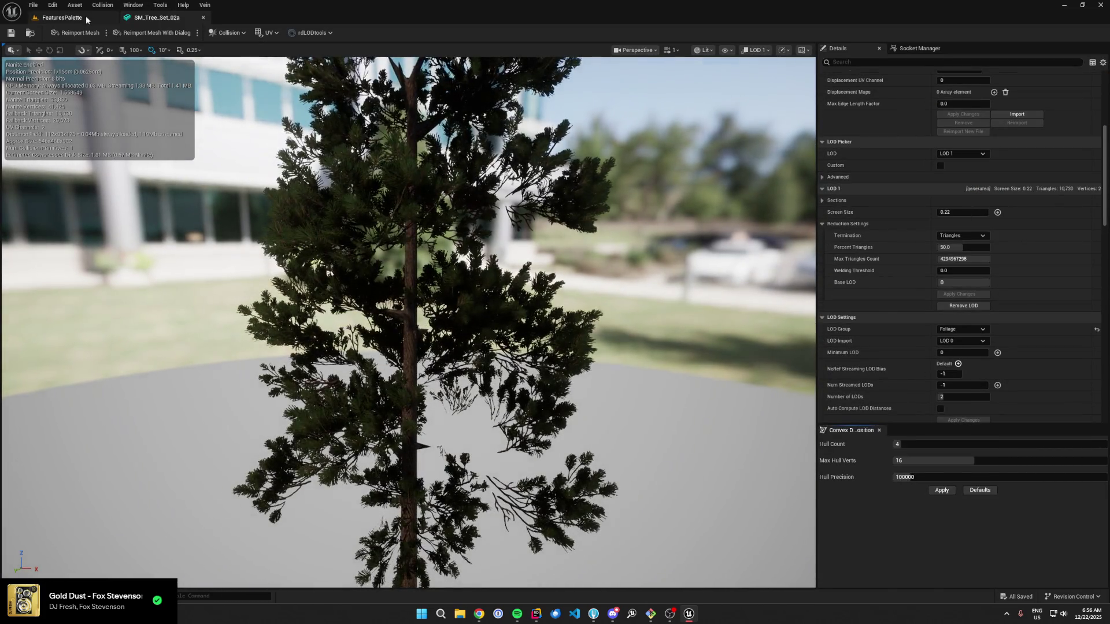
click(81, 18)
Step: Remove LOD 3 from SM_Tree_Set_02b and preview its LOD 2
double_click(252, 488)
scroll(927, 279, down, 3)
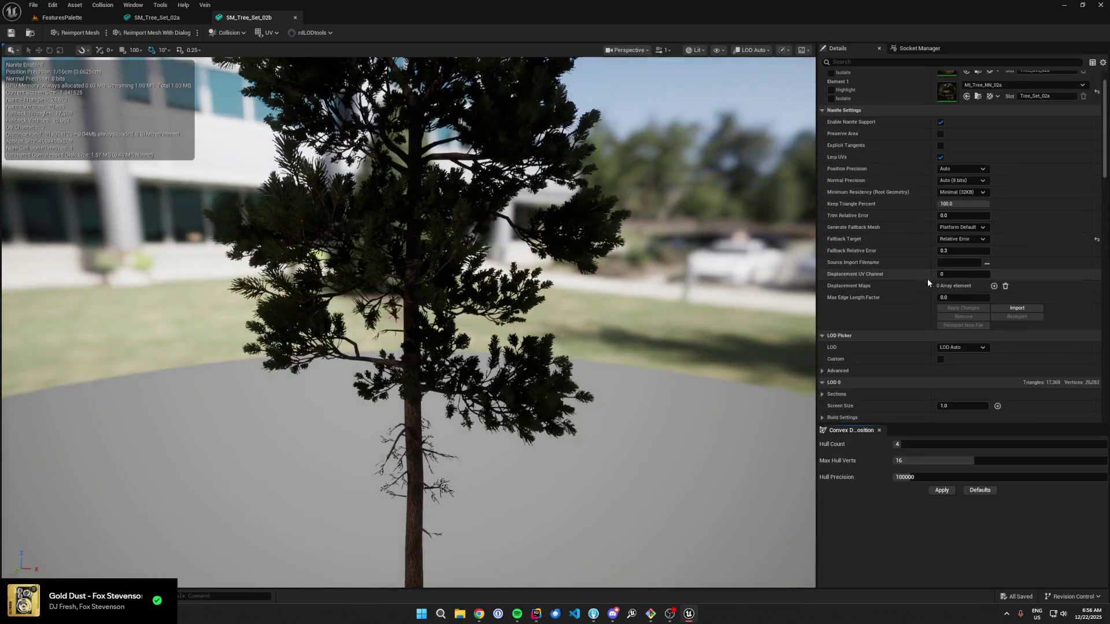
click(967, 355)
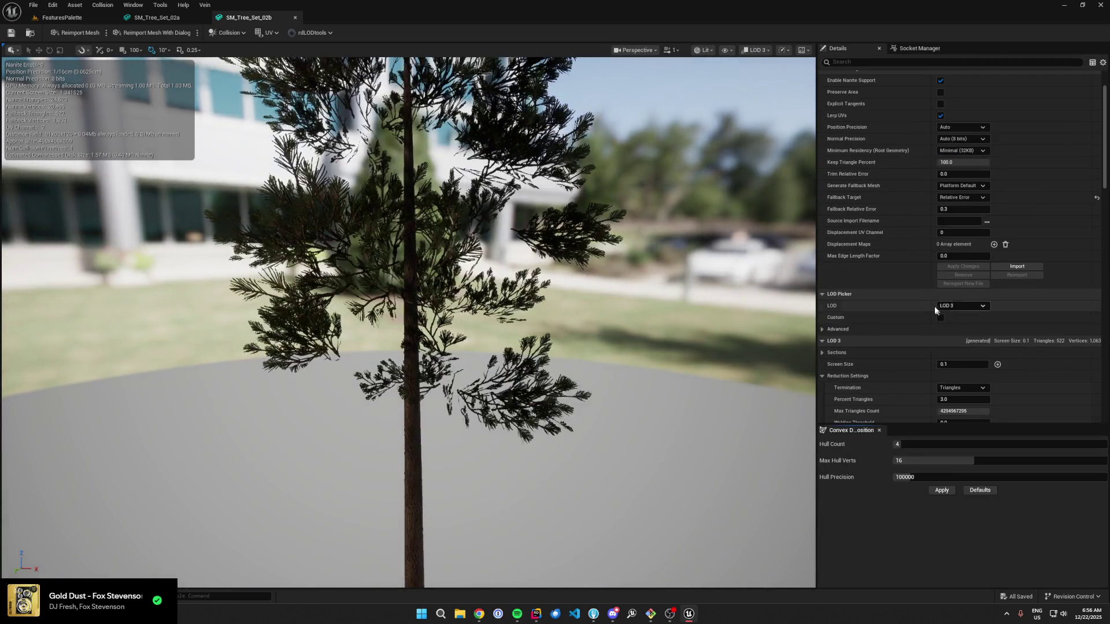
scroll(932, 304, down, 3)
click(963, 376)
key(Return)
click(962, 223)
click(959, 255)
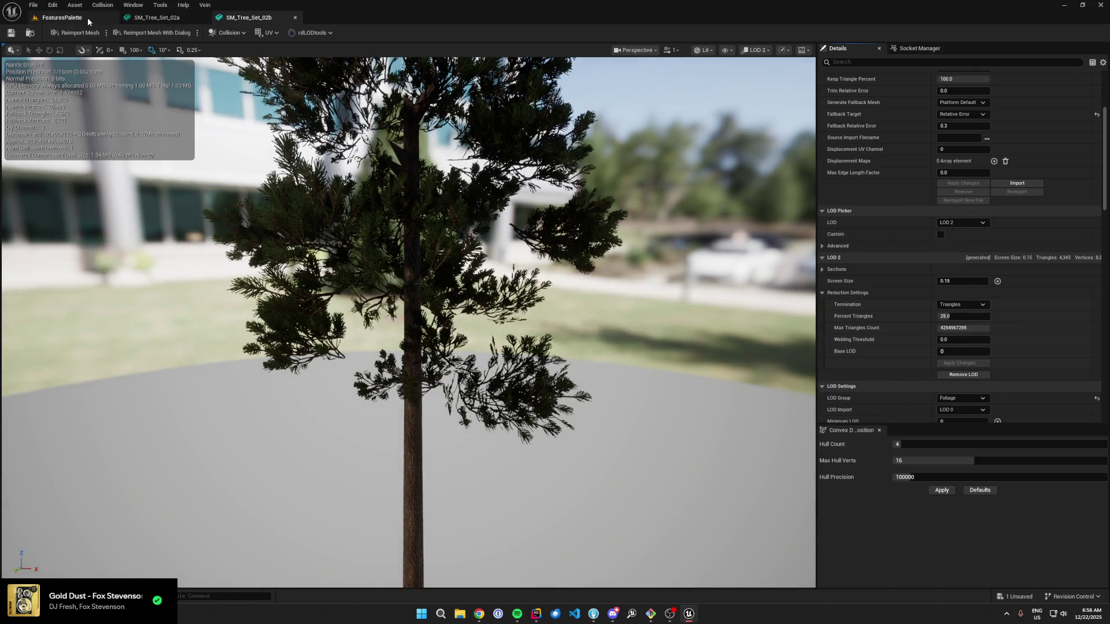
click(88, 18)
Step: Open SM_Tree_Set_02c and remove its LOD 3
double_click(297, 488)
click(954, 292)
click(957, 349)
scroll(902, 252, down, 2)
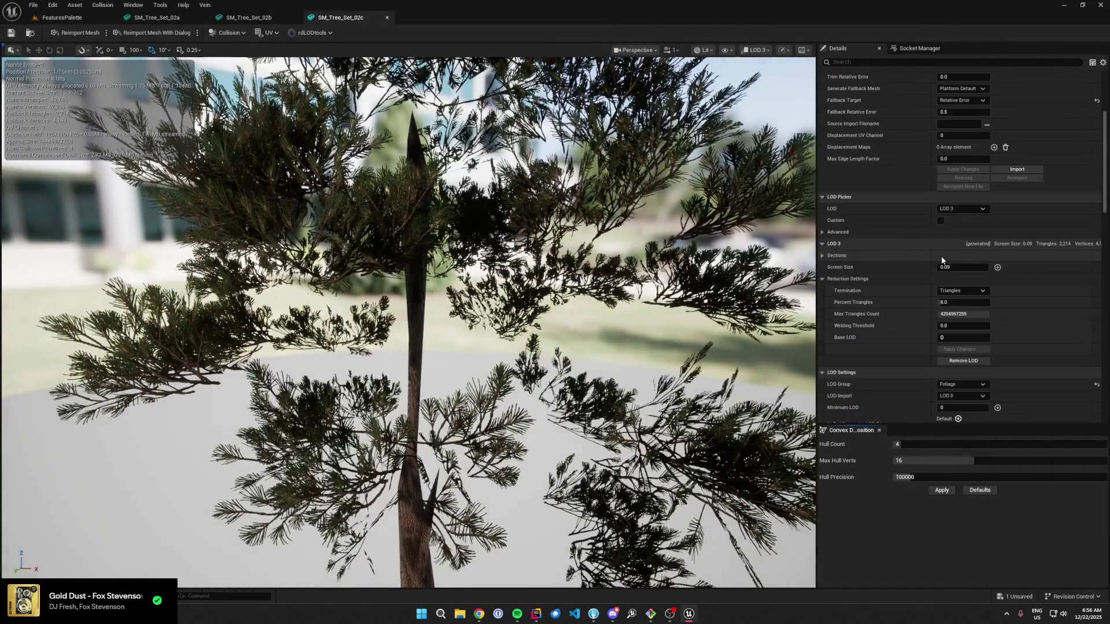
click(949, 362)
click(591, 319)
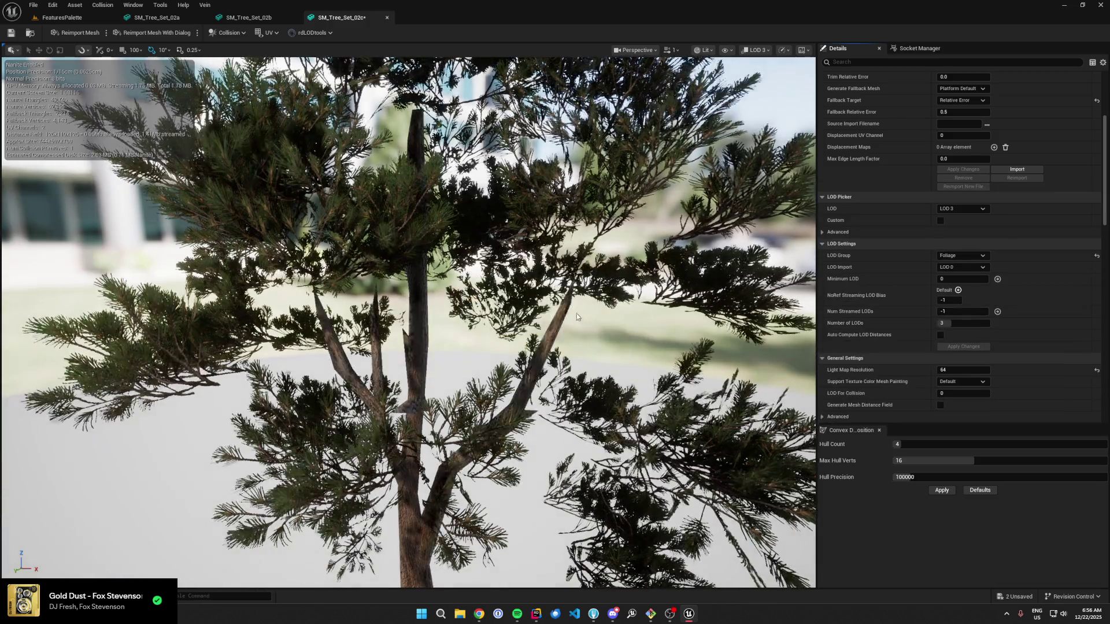
click(70, 19)
Step: Open SM_Tree_Set_02d and preview its LOD 3, keeping it
double_click(337, 501)
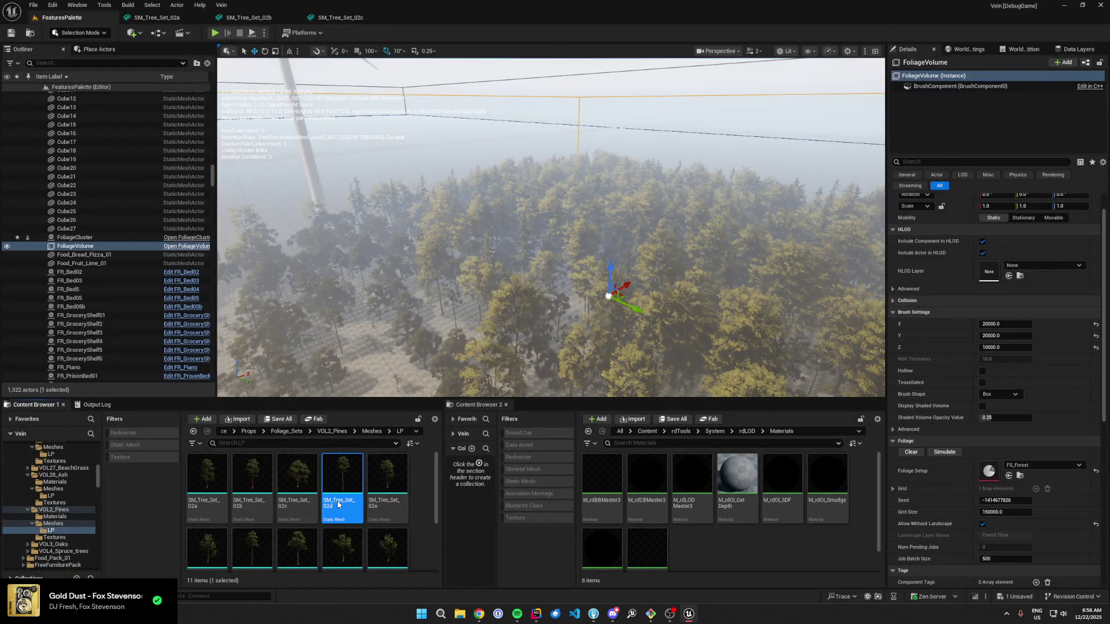
click(963, 346)
click(955, 397)
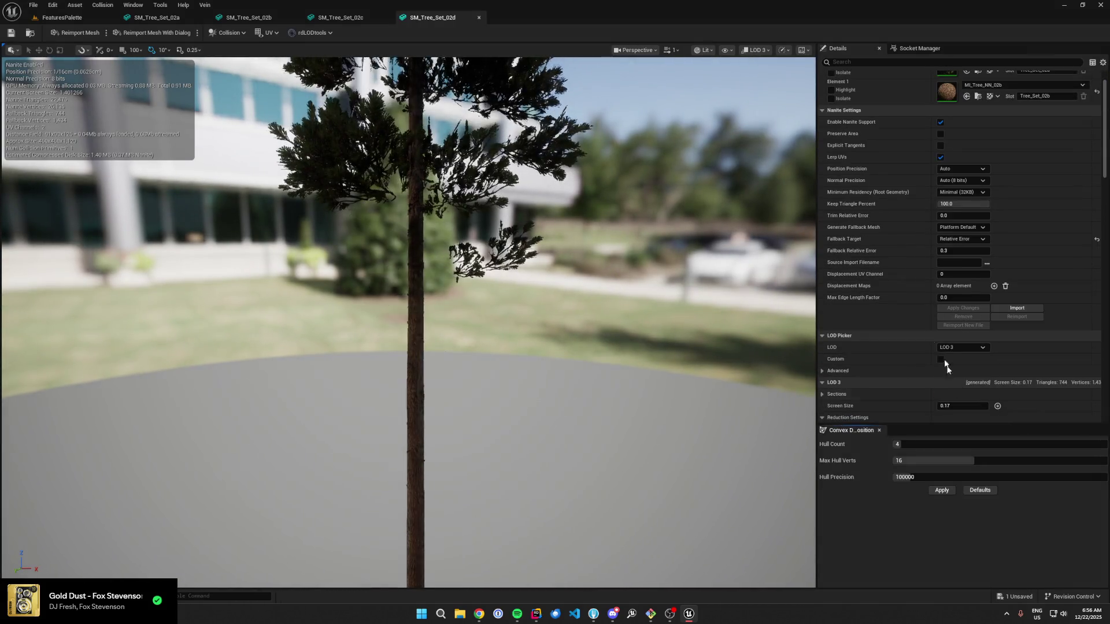
scroll(906, 293, down, 3)
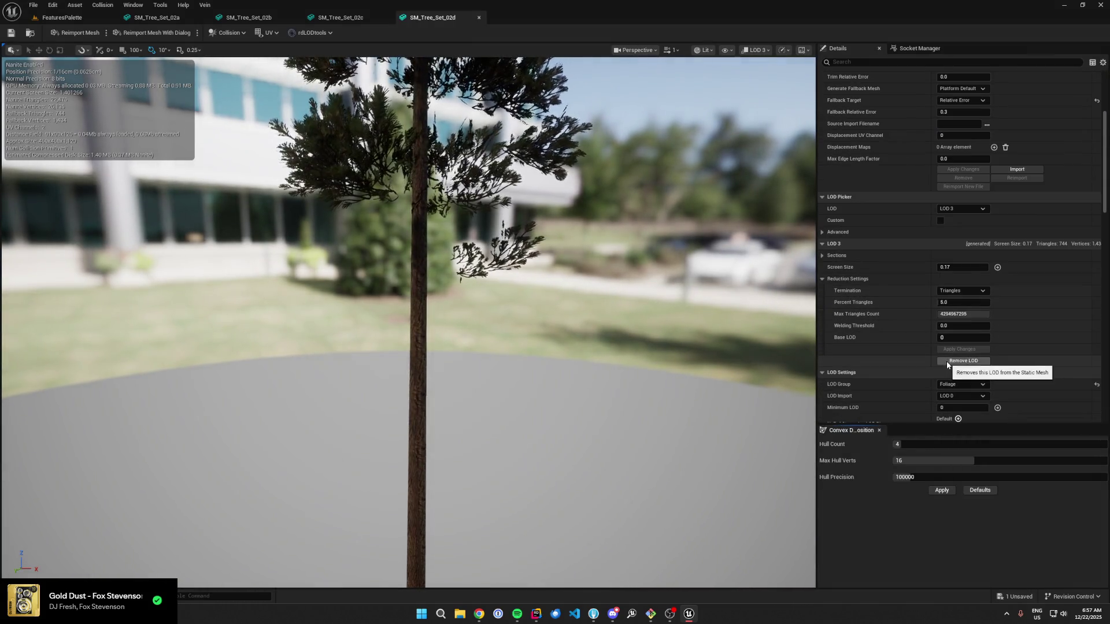
click(75, 19)
Step: Remove LOD 3 from SM_Tree_Set_02e after first inspecting the tree
click(388, 456)
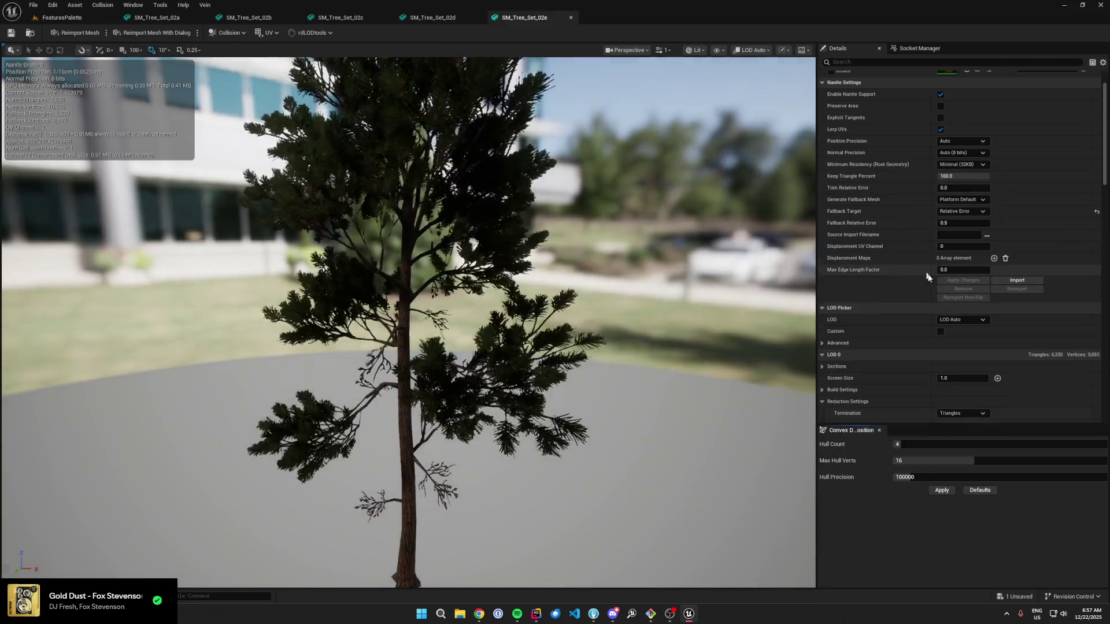
click(962, 318)
click(953, 370)
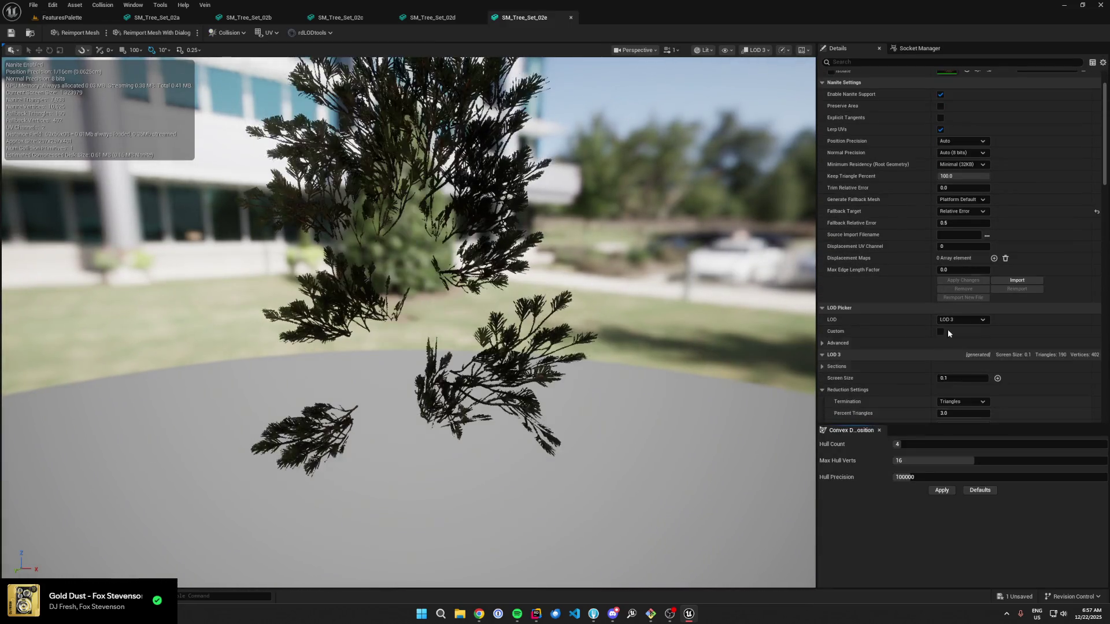
scroll(933, 282, down, 2)
click(963, 388)
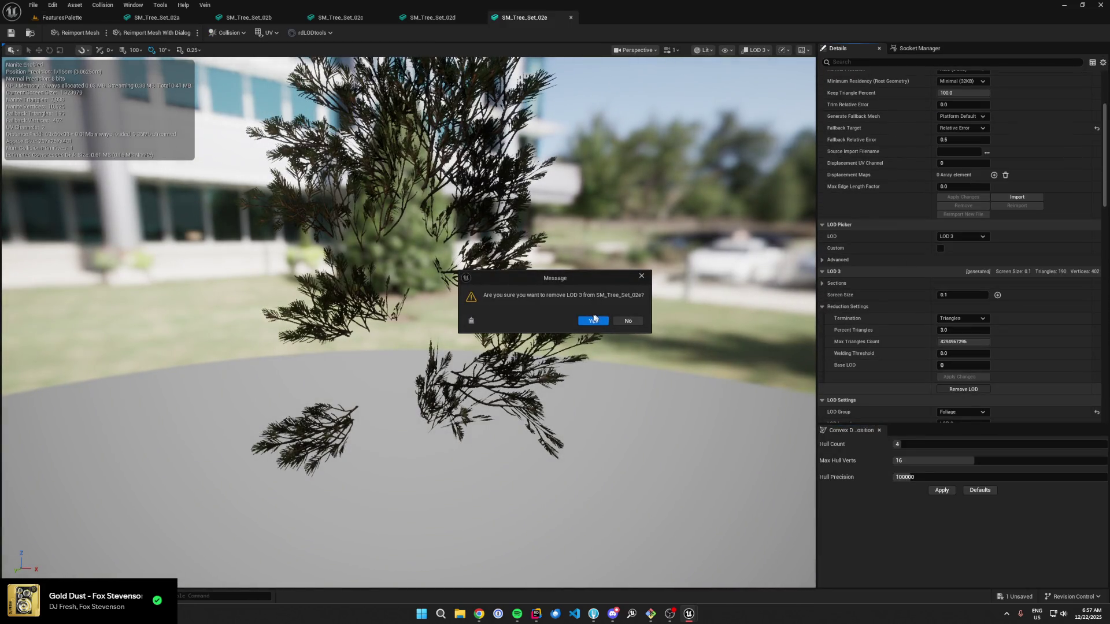
click(593, 321)
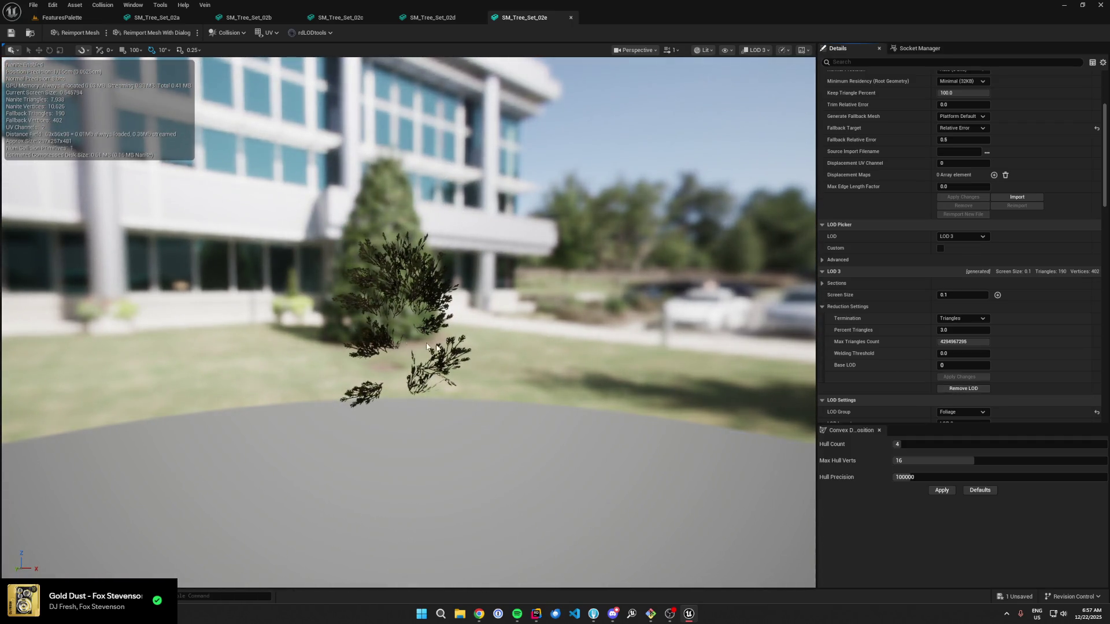
click(963, 388)
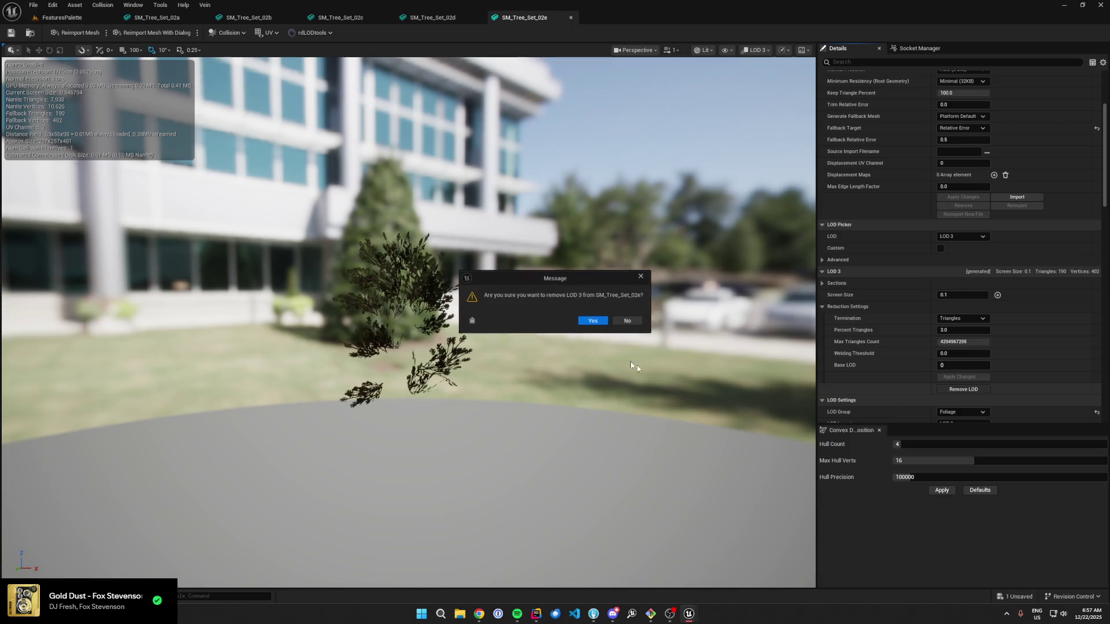
click(592, 321)
Step: Open SM_Tree_Set_02f and remove its LOD 1
click(84, 15)
double_click(207, 535)
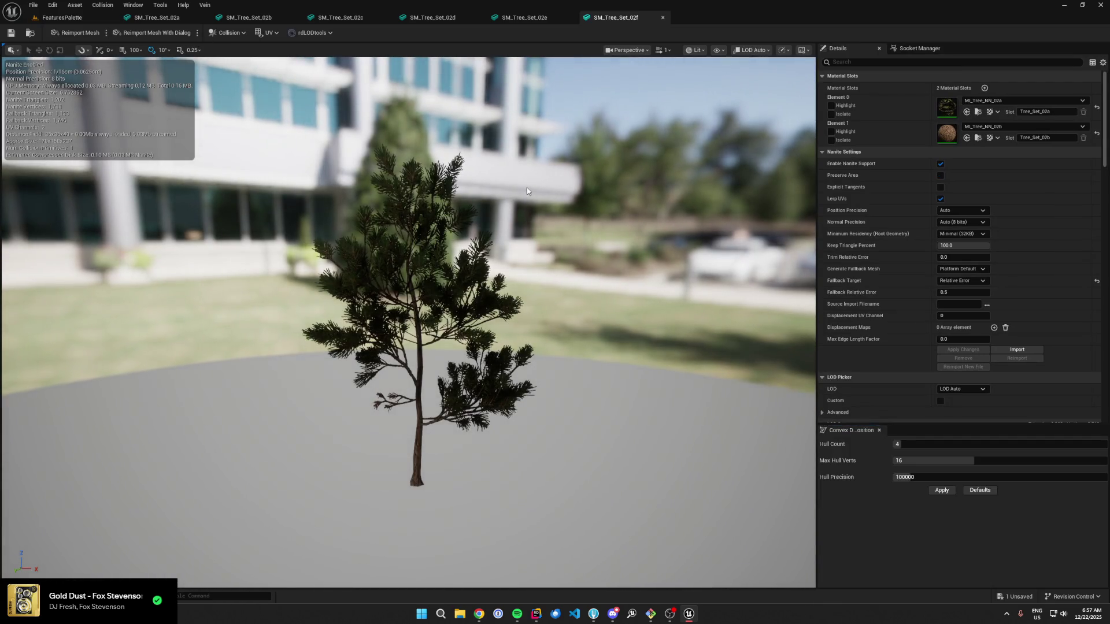
scroll(972, 271, down, 2)
click(961, 334)
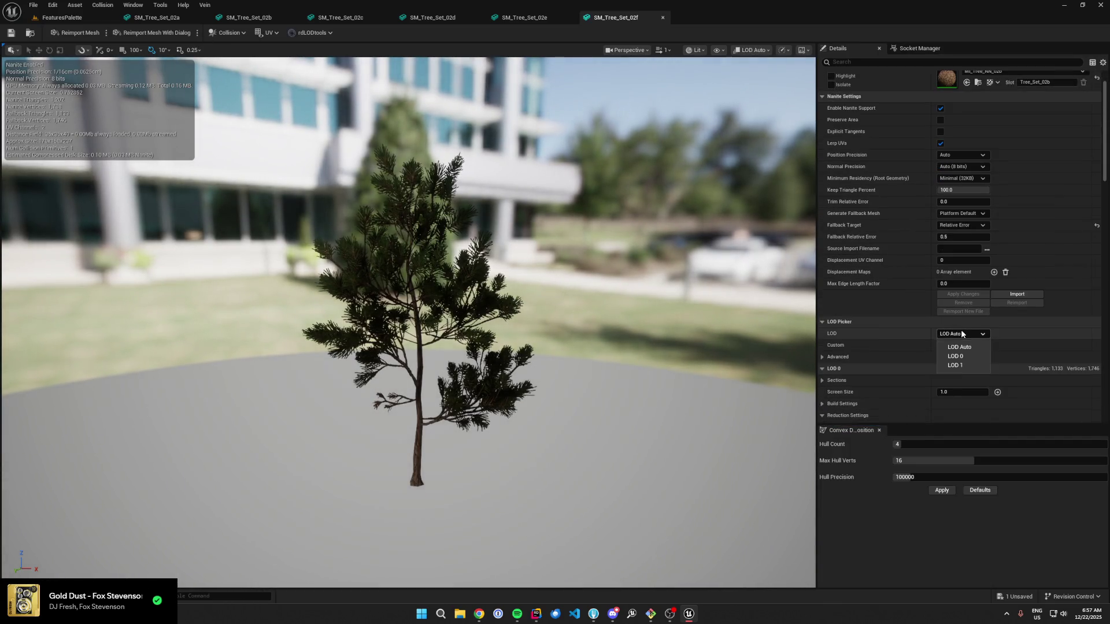
click(960, 365)
scroll(974, 394, down, 4)
click(963, 389)
click(588, 318)
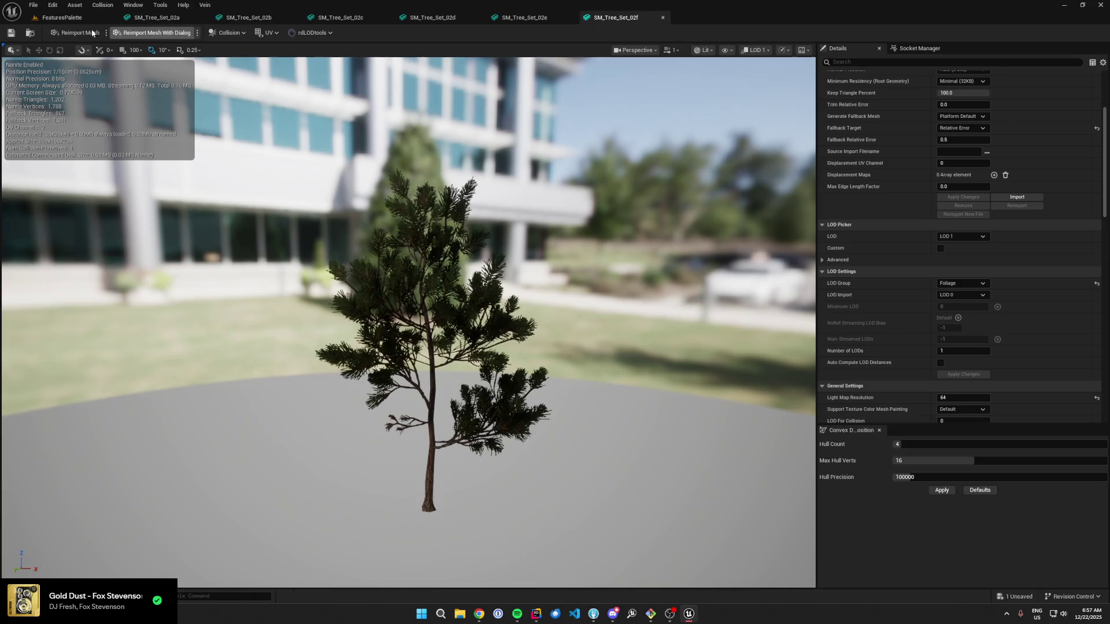
Step: Remove LOD 3 from SM_Tree_Set_02g, then select SM_Tree_Set_02h in the level editor
click(63, 17)
click(241, 547)
double_click(244, 551)
scroll(903, 338, down, 5)
click(962, 320)
click(961, 365)
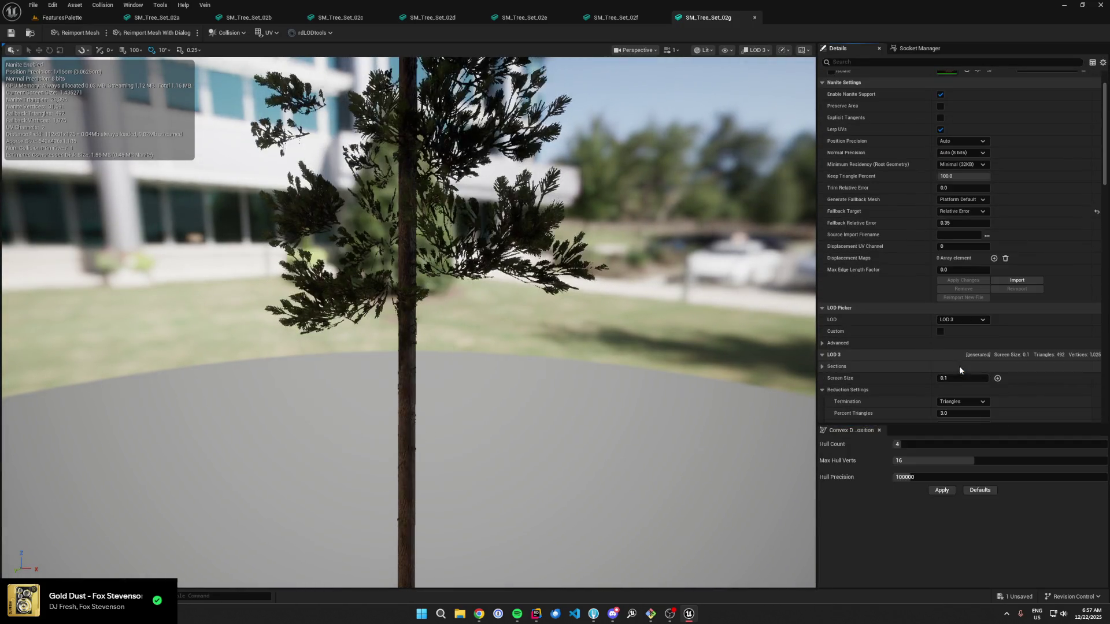
scroll(932, 331, down, 3)
click(963, 375)
click(589, 324)
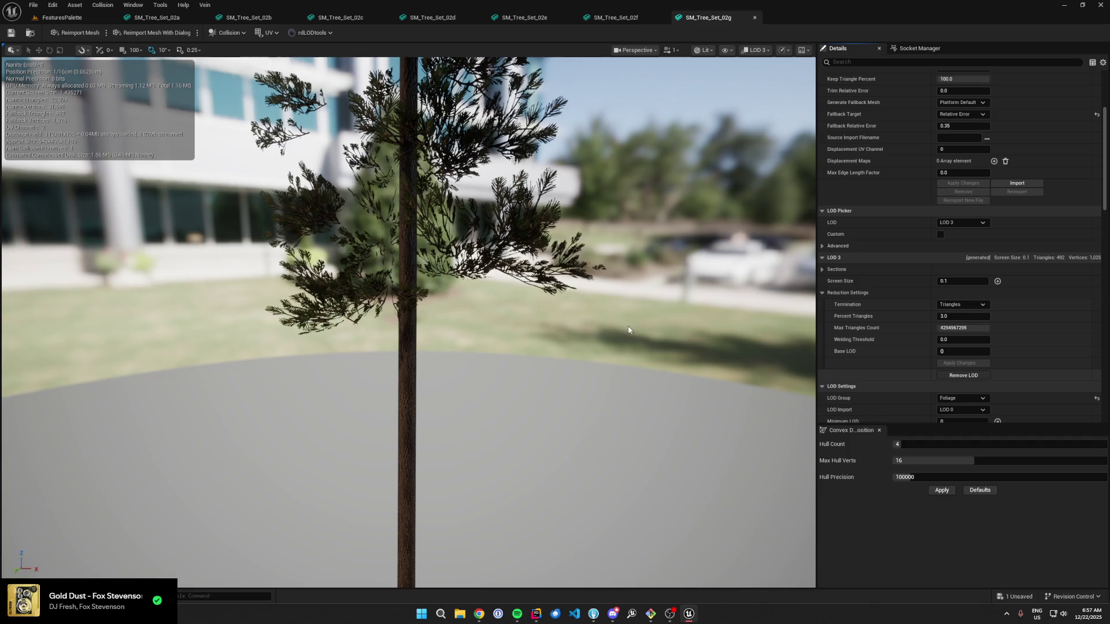
click(74, 5)
click(62, 17)
click(310, 538)
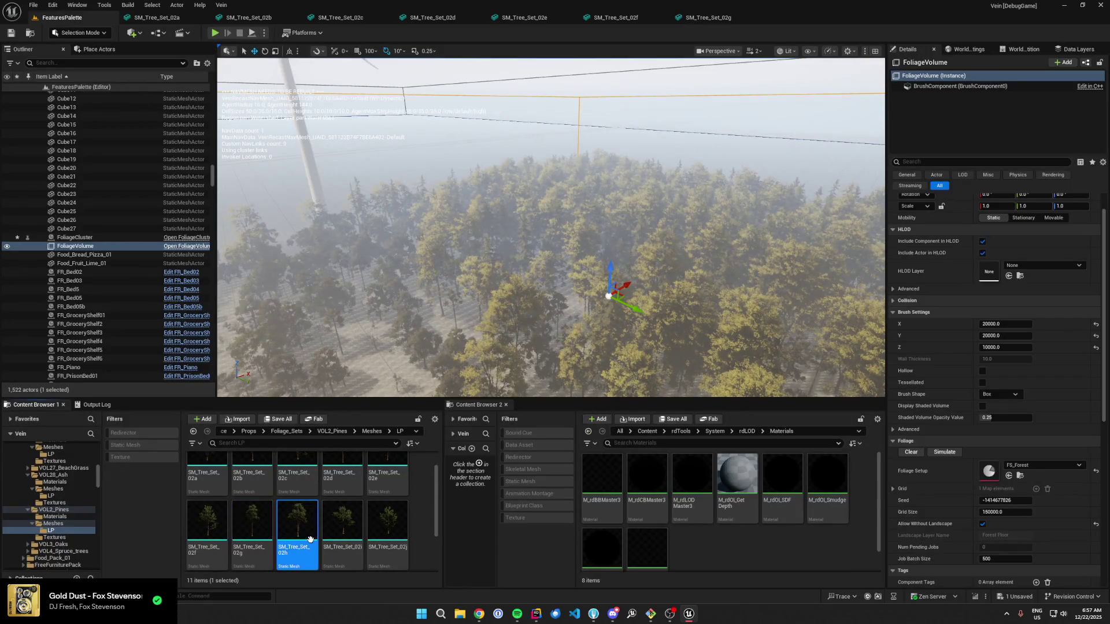
Step: Remove LOD 3 and then LOD 2 from SM_Tree_Set_02h
double_click(295, 542)
click(960, 389)
click(959, 438)
scroll(954, 393, down, 5)
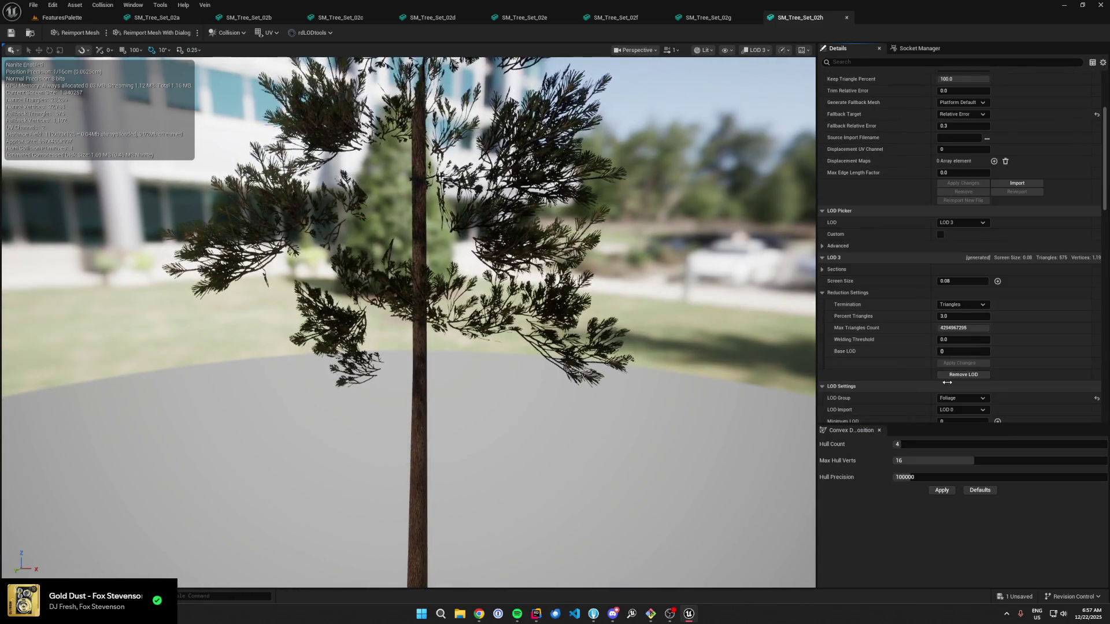
click(949, 376)
click(594, 321)
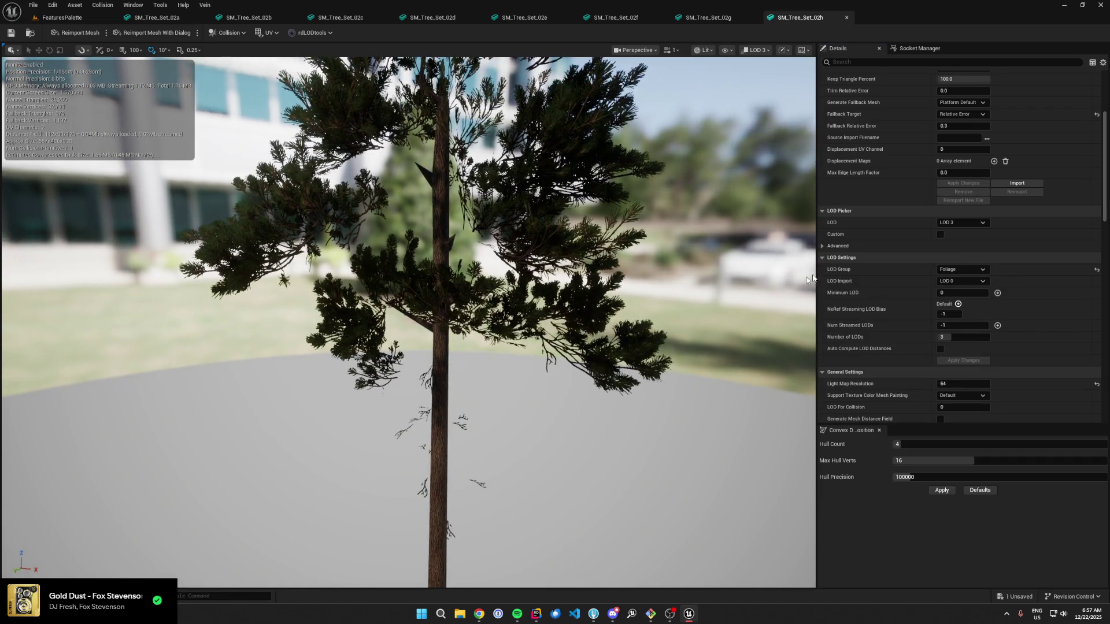
scroll(977, 287, up, 3)
click(975, 279)
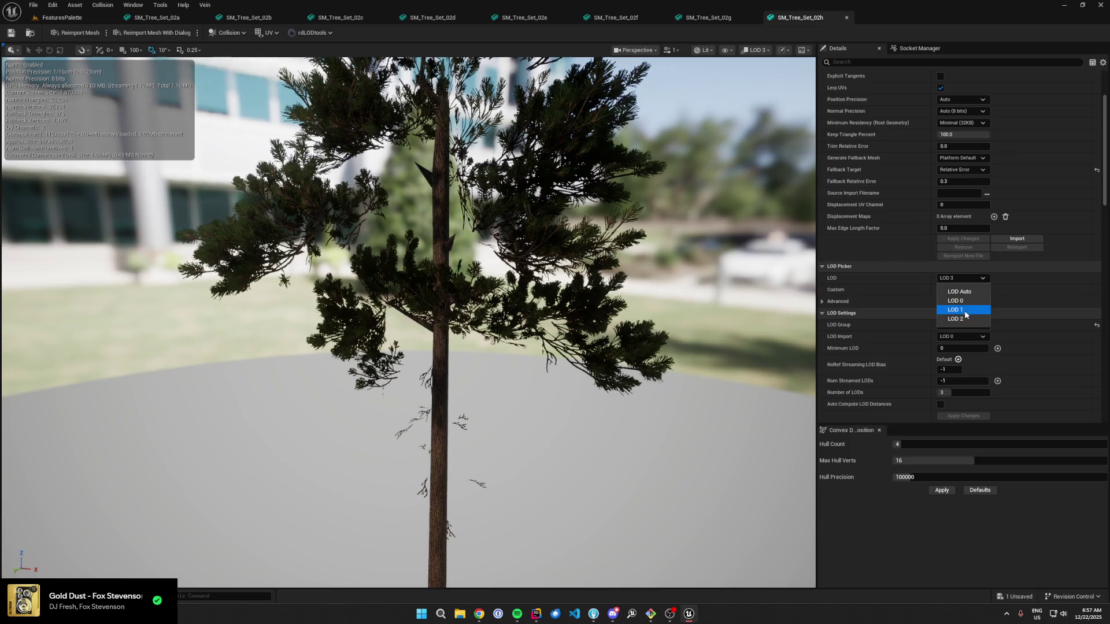
click(956, 318)
scroll(925, 324, down, 6)
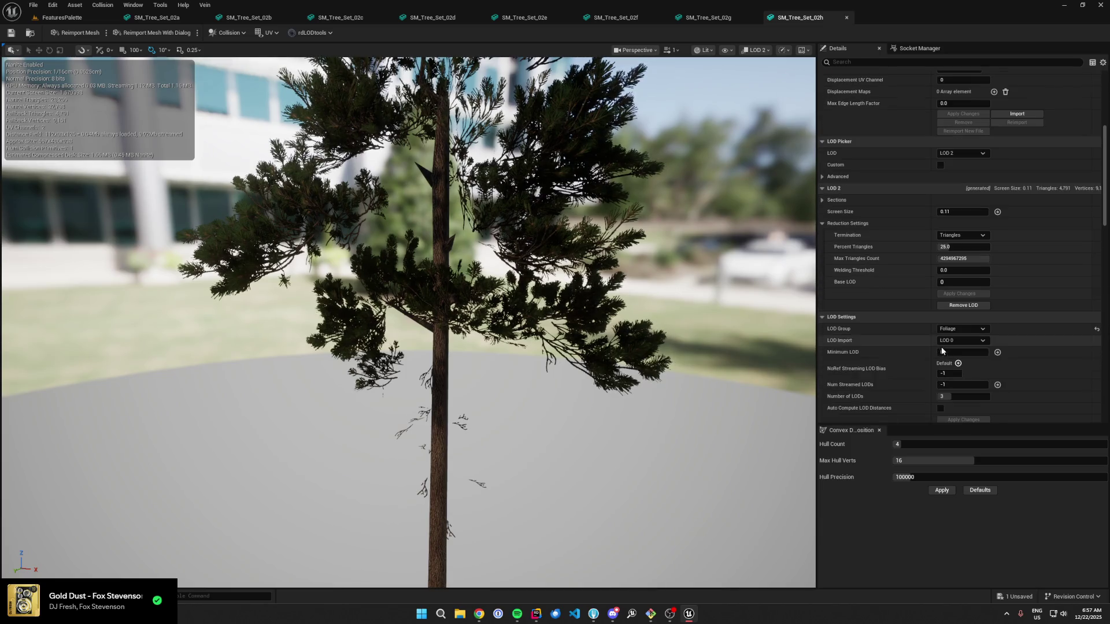
click(961, 306)
click(593, 320)
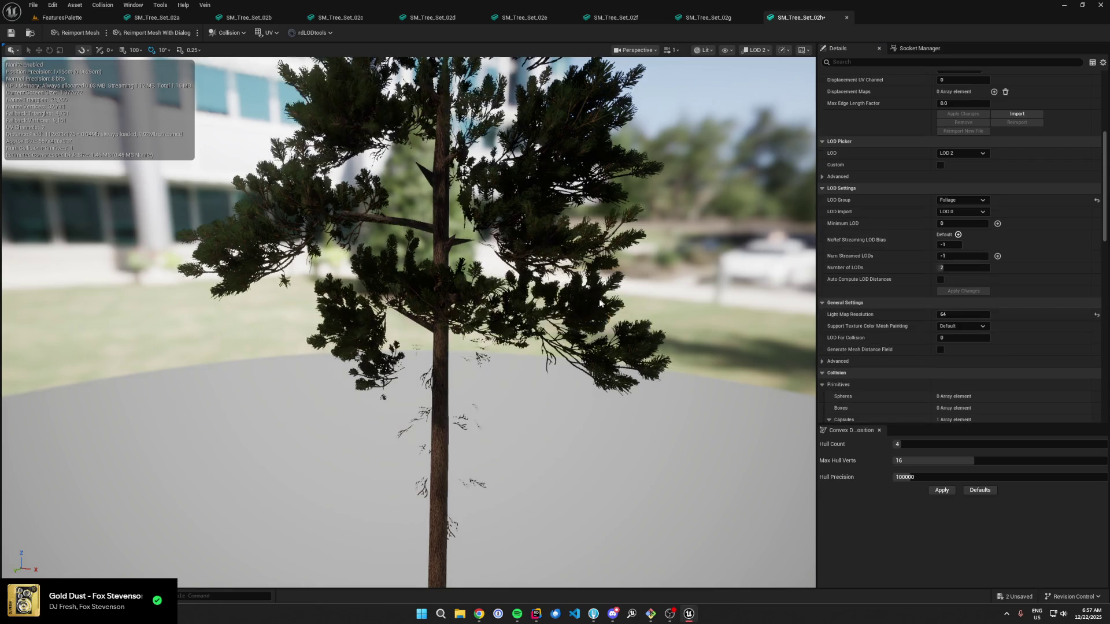
Step: Remove LOD 3 and LOD 2 from SM_Tree_Set_02i, then preview its LOD 1
click(63, 18)
click(352, 547)
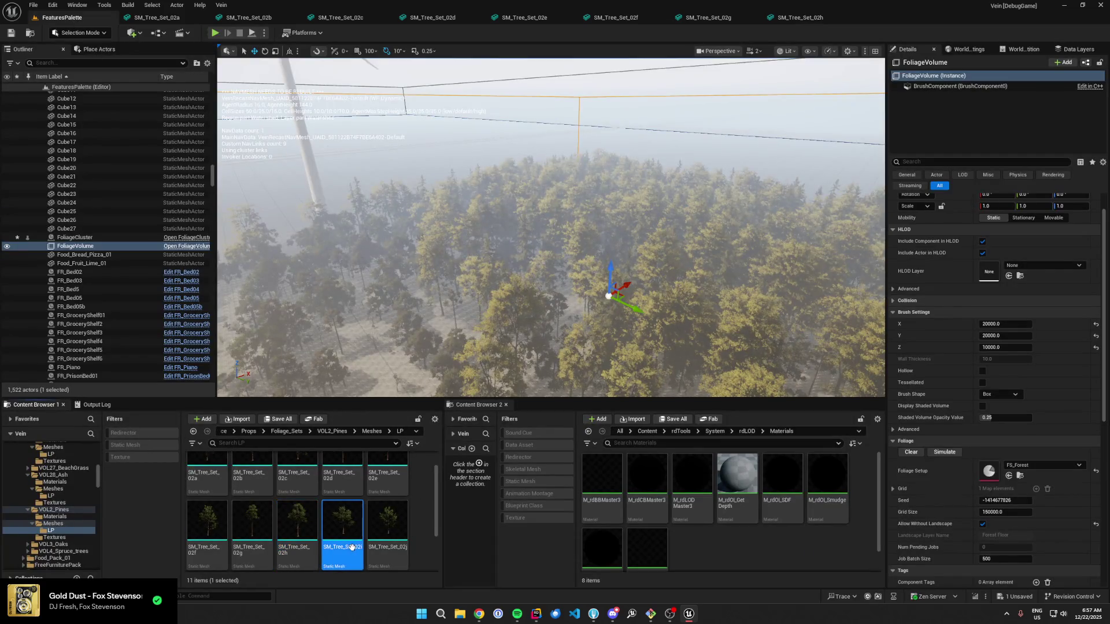
double_click(356, 548)
click(963, 320)
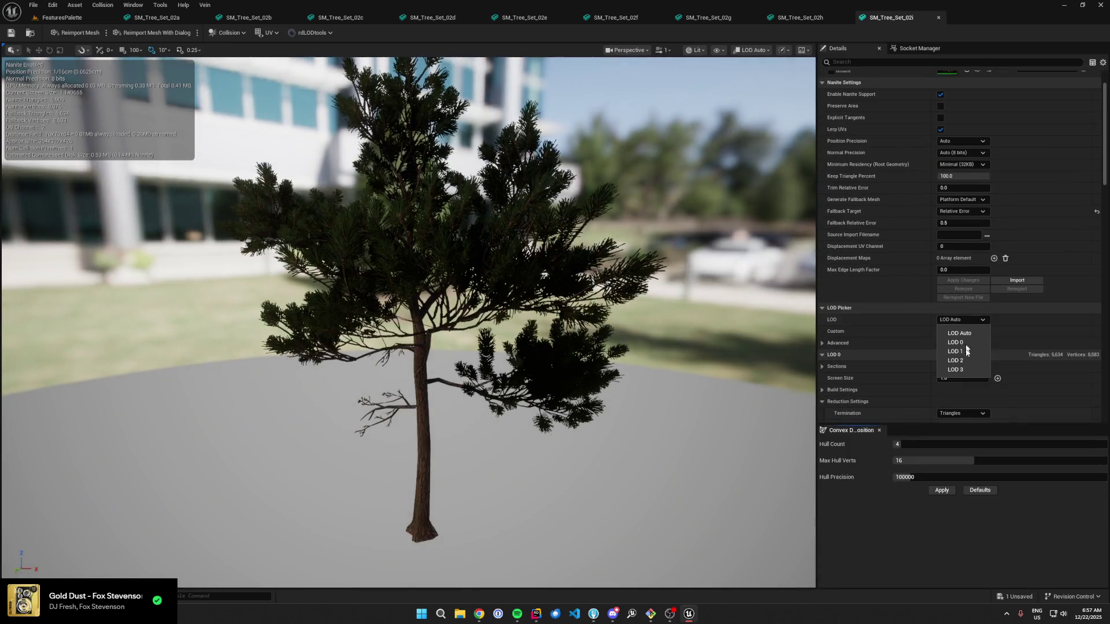
click(960, 370)
scroll(956, 329, down, 3)
click(963, 389)
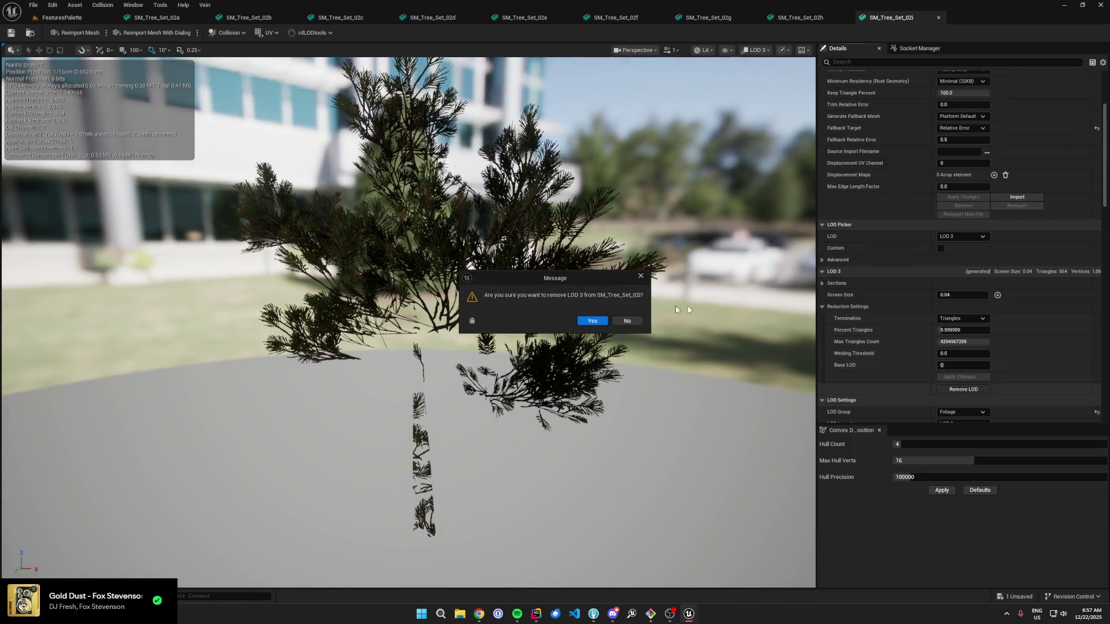
click(603, 323)
click(973, 237)
click(959, 285)
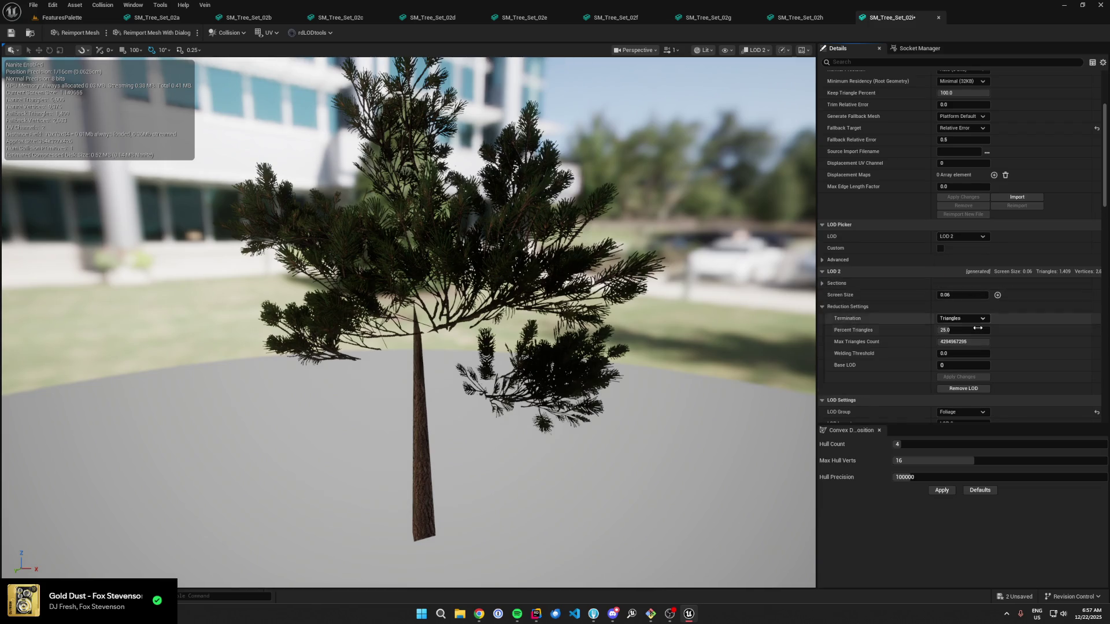
click(965, 388)
click(601, 323)
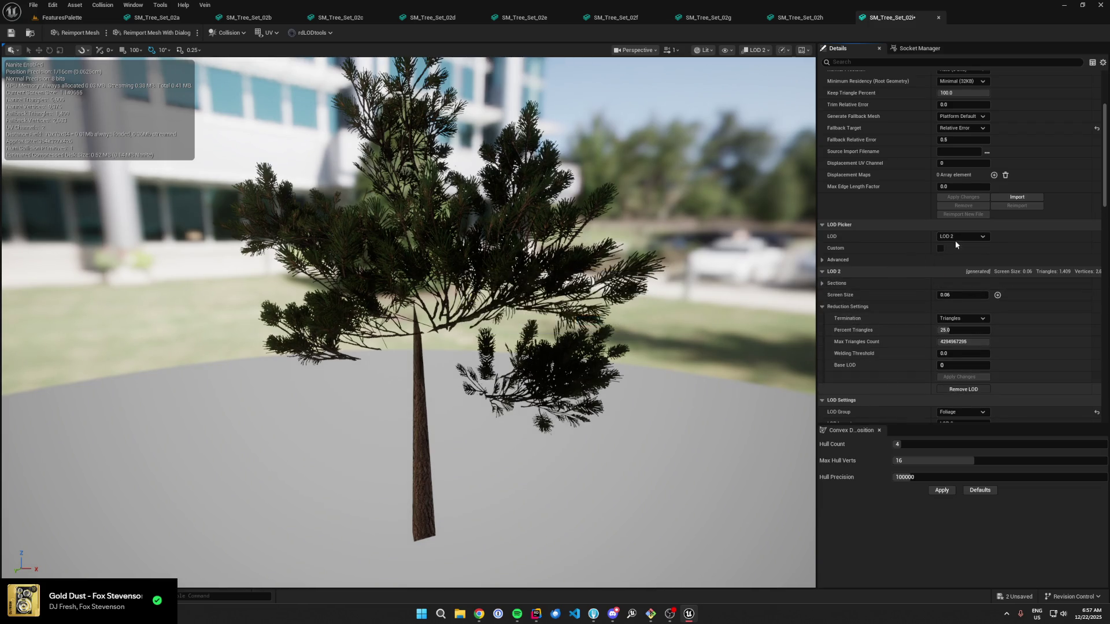
click(961, 236)
click(954, 268)
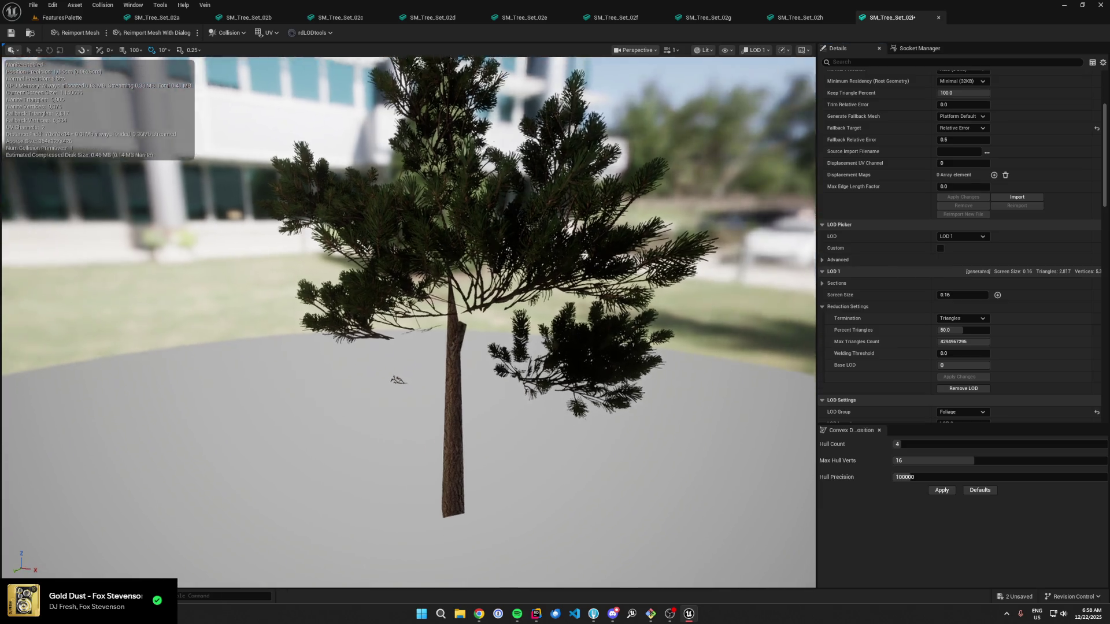
Step: Remove LOD 2 from SM_Tree_Set_02j
click(60, 17)
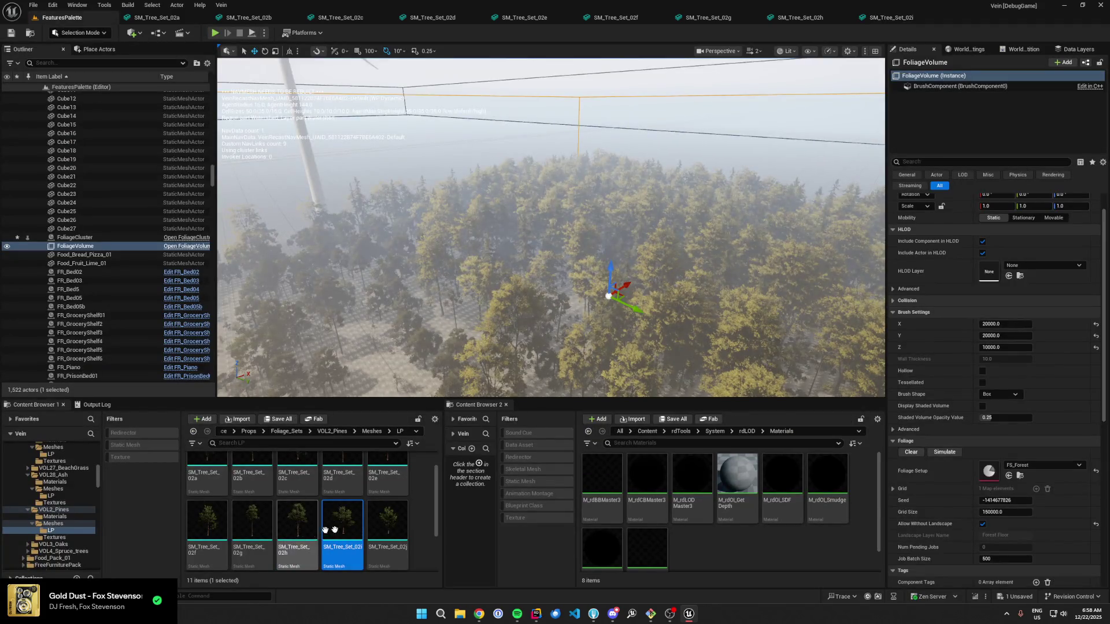
scroll(347, 509, down, 1)
click(378, 527)
double_click(379, 528)
scroll(914, 327, down, 5)
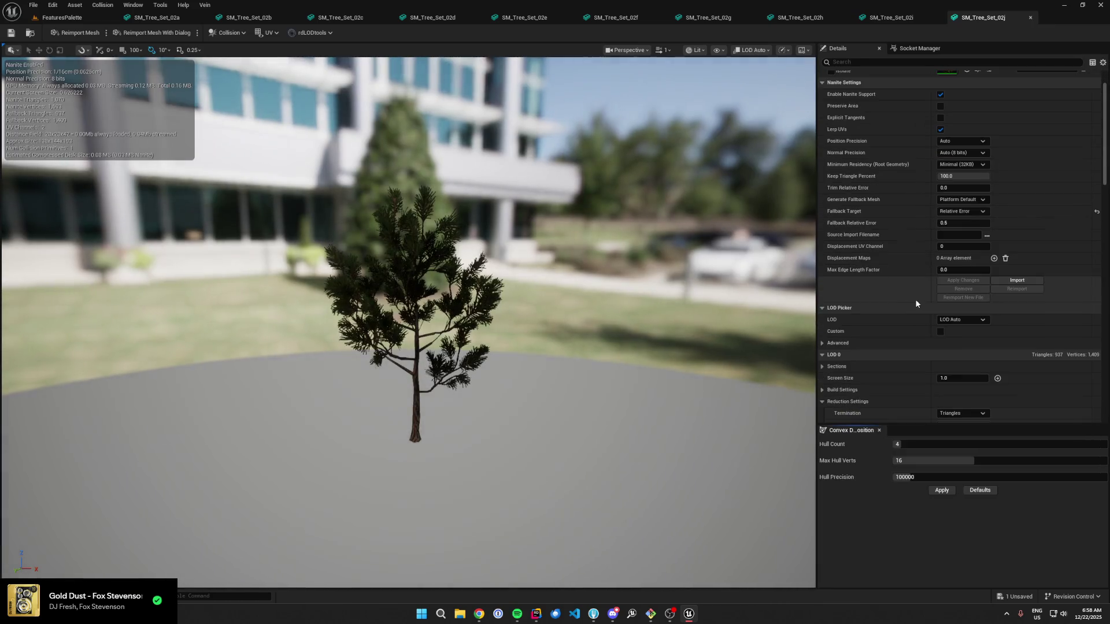
scroll(911, 305, down, 3)
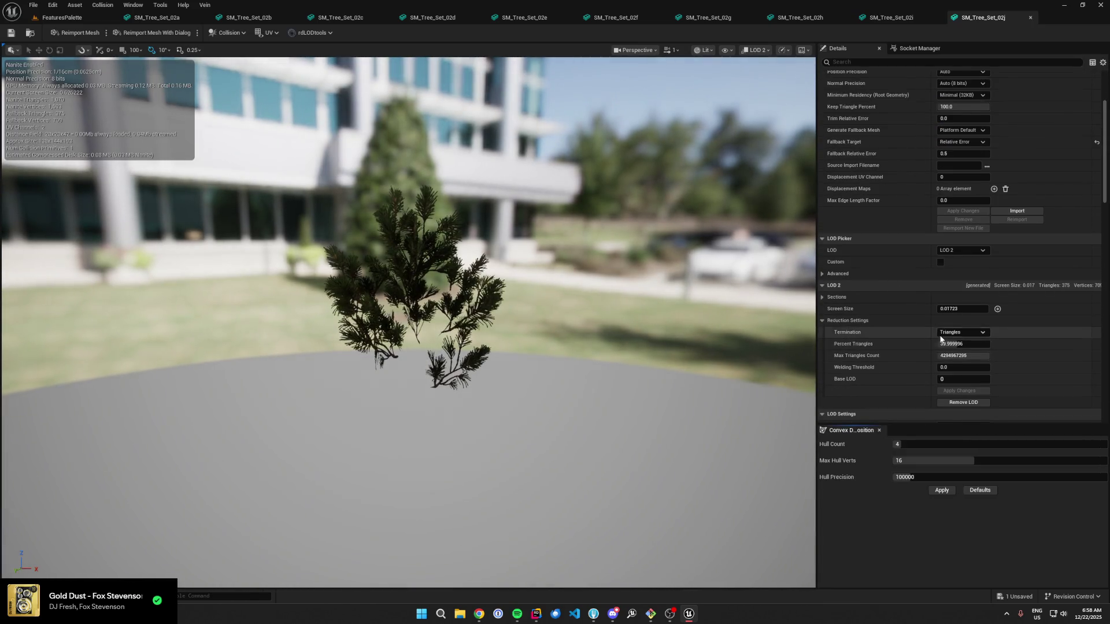
click(955, 390)
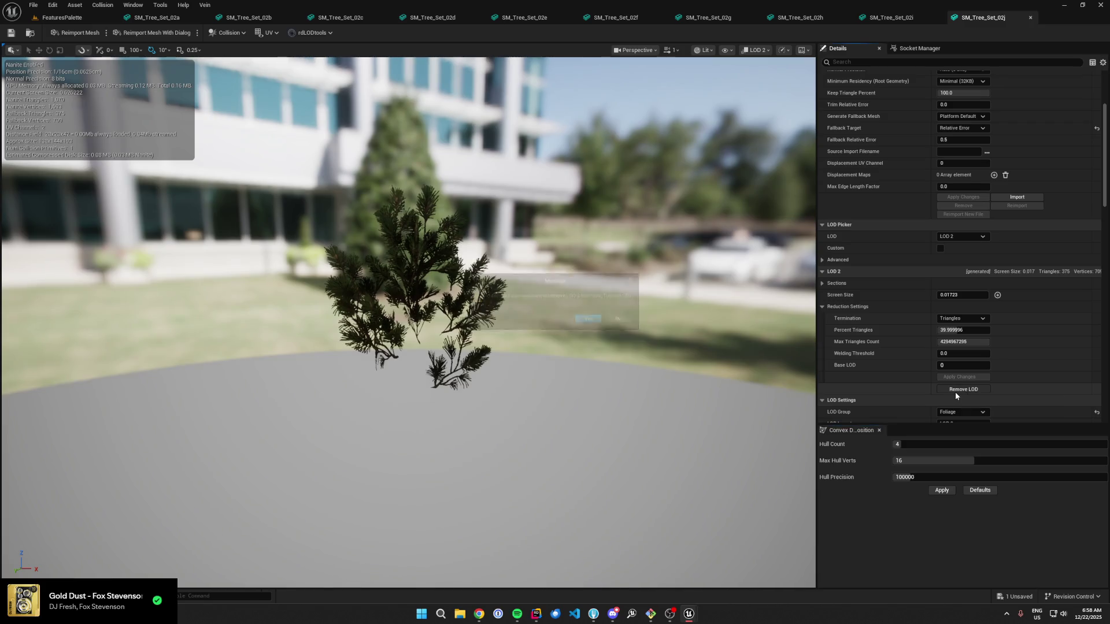
click(628, 321)
Step: Remove LOD 2 from SM_Tree_Set_02k and close all the tree mesh editor tabs
click(62, 17)
scroll(211, 520, down, 1)
click(211, 520)
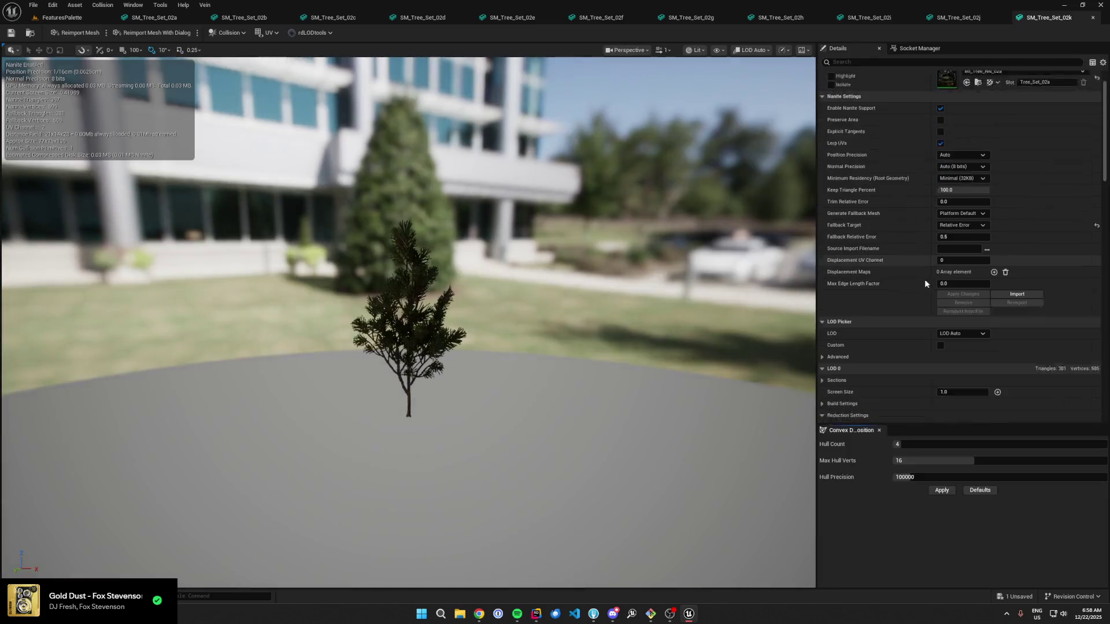
scroll(925, 279, down, 1)
click(963, 306)
click(959, 345)
scroll(913, 262, down, 2)
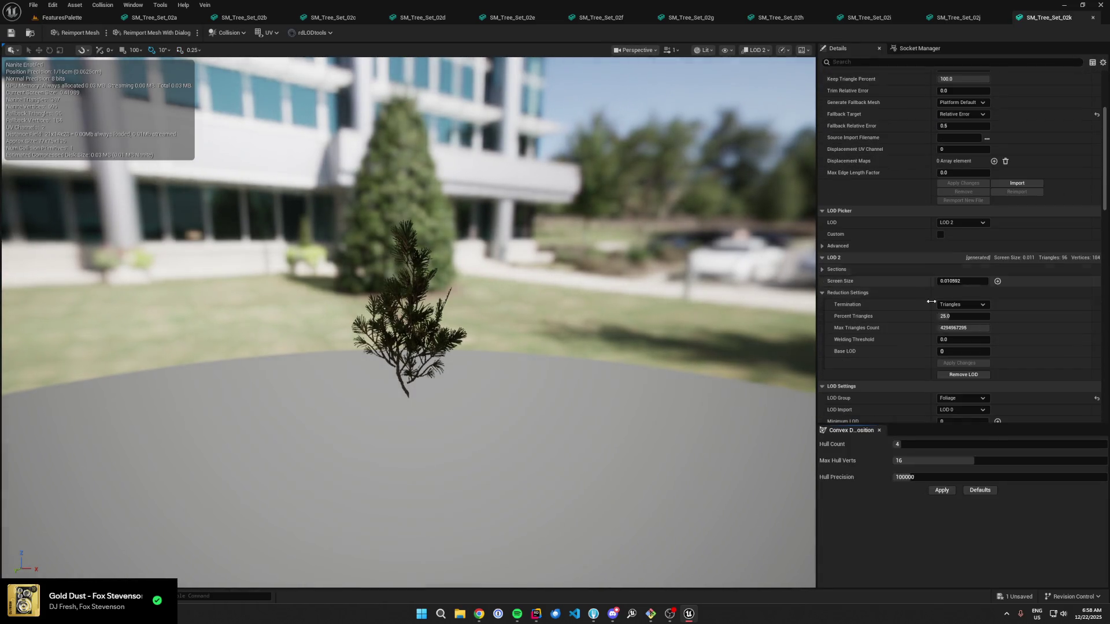
click(959, 376)
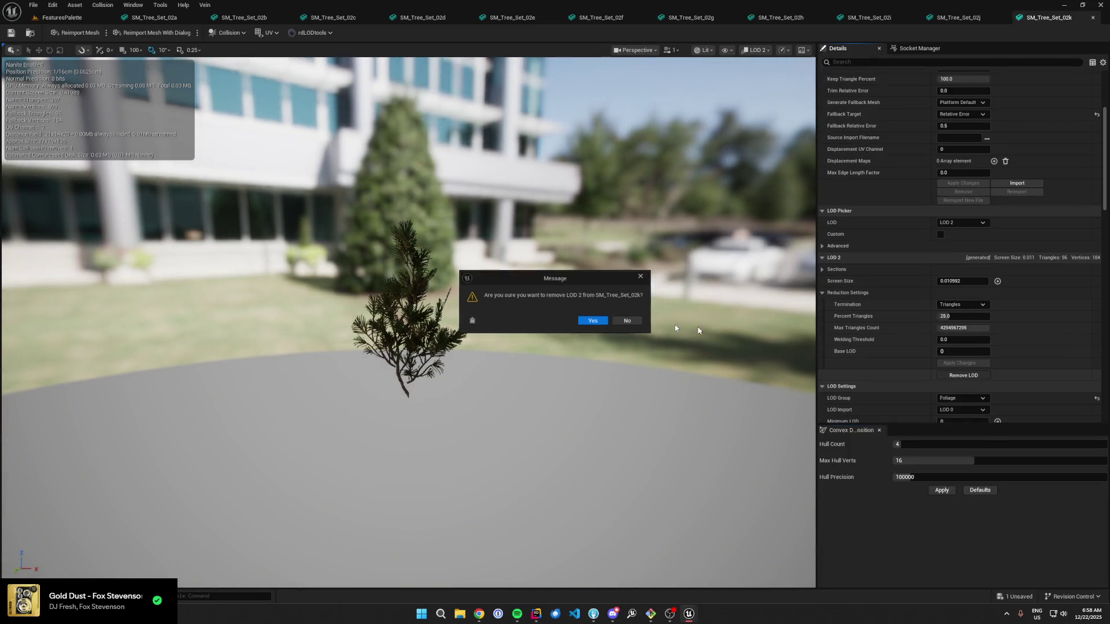
click(591, 321)
right_click(53, 19)
click(87, 62)
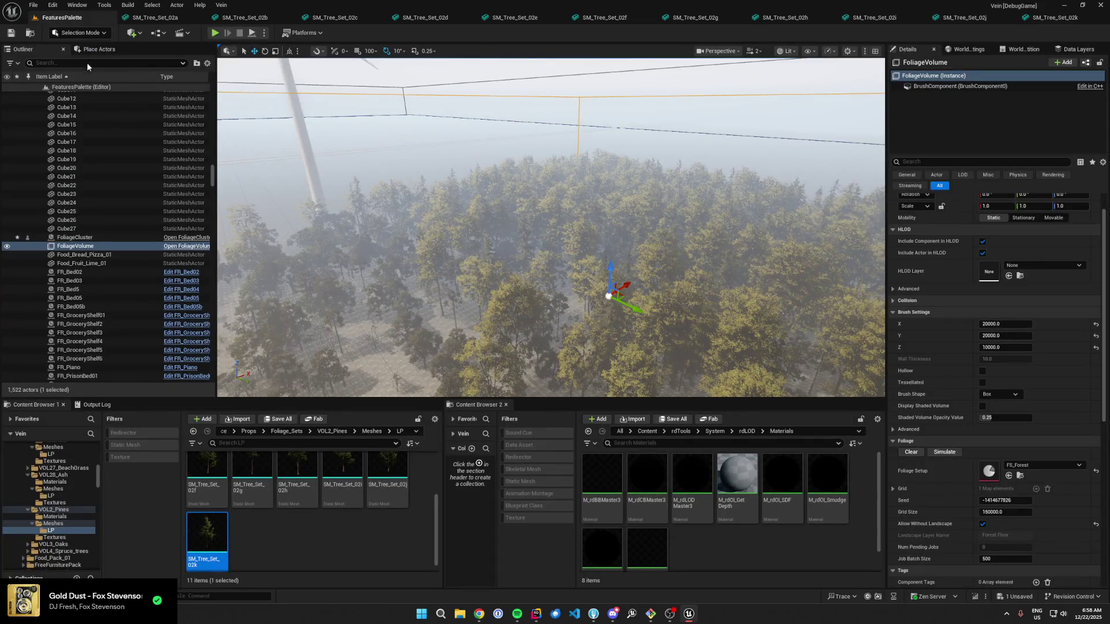
Step: Select all 11 pine meshes and start rdLOD Tools Billboard creation for them
scroll(323, 526, down, 1)
scroll(322, 526, up, 1)
key(ctrl+a)
right_click(266, 509)
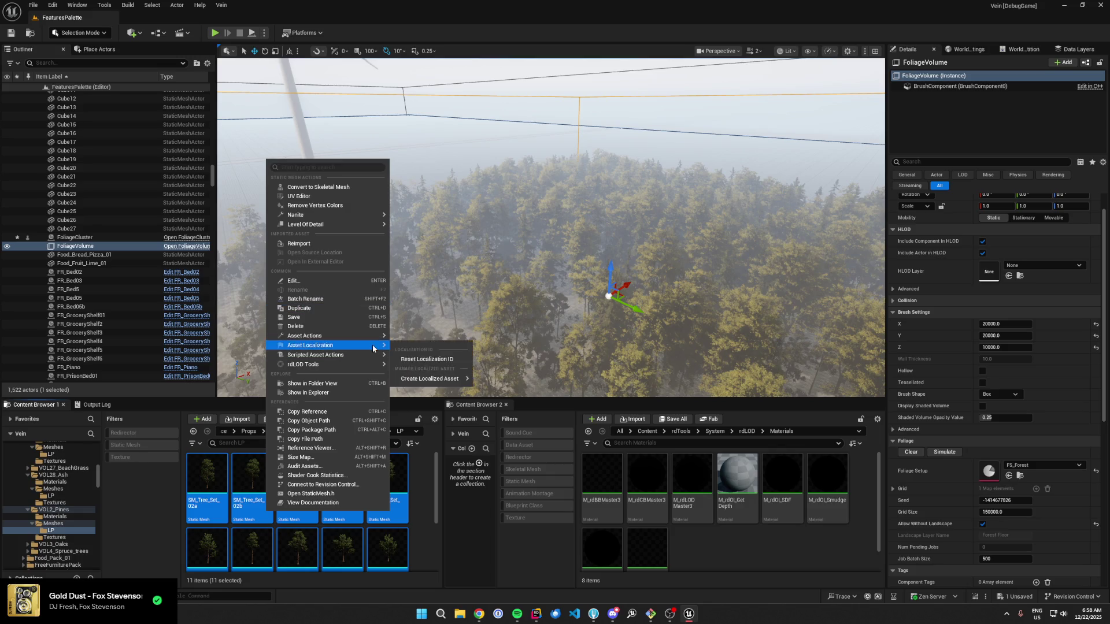
mouse_move(347, 364)
mouse_move(407, 368)
click(482, 391)
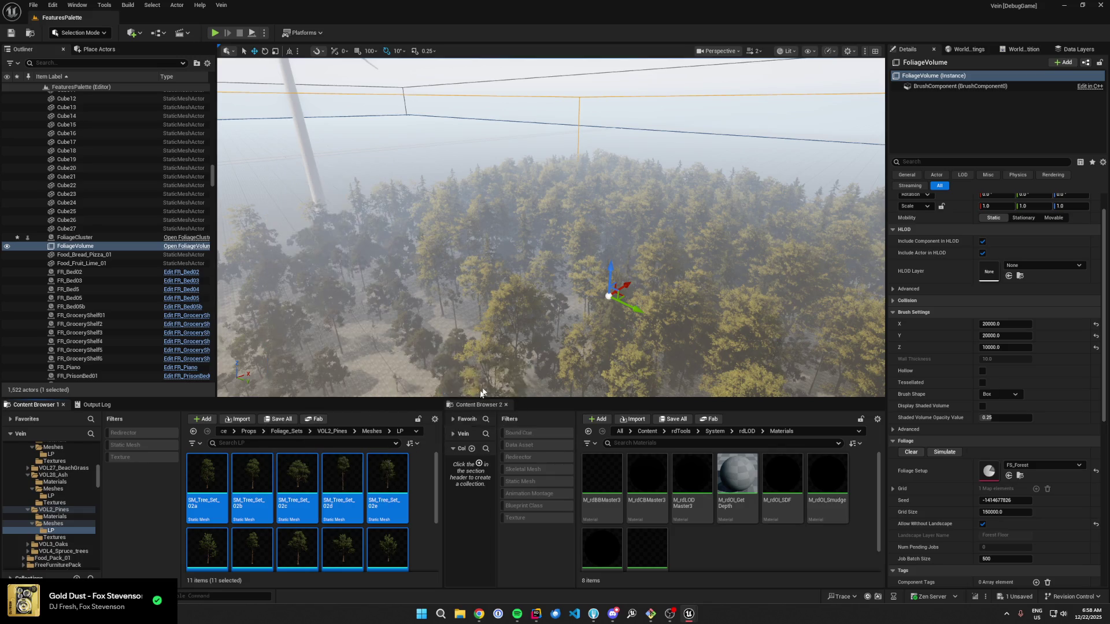
Step: Create MI_FoliageCard billboard LODs with baked AO, 1 frame, screen size 0.1, saved as defaults
click(568, 241)
click(599, 290)
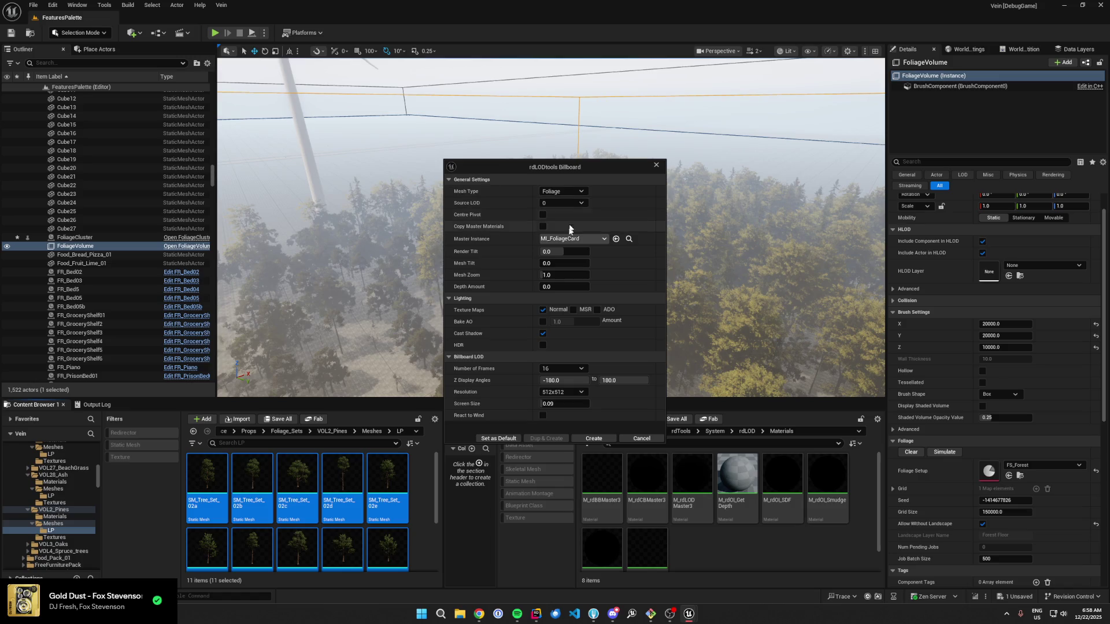
click(542, 322)
click(564, 368)
click(555, 377)
click(553, 403)
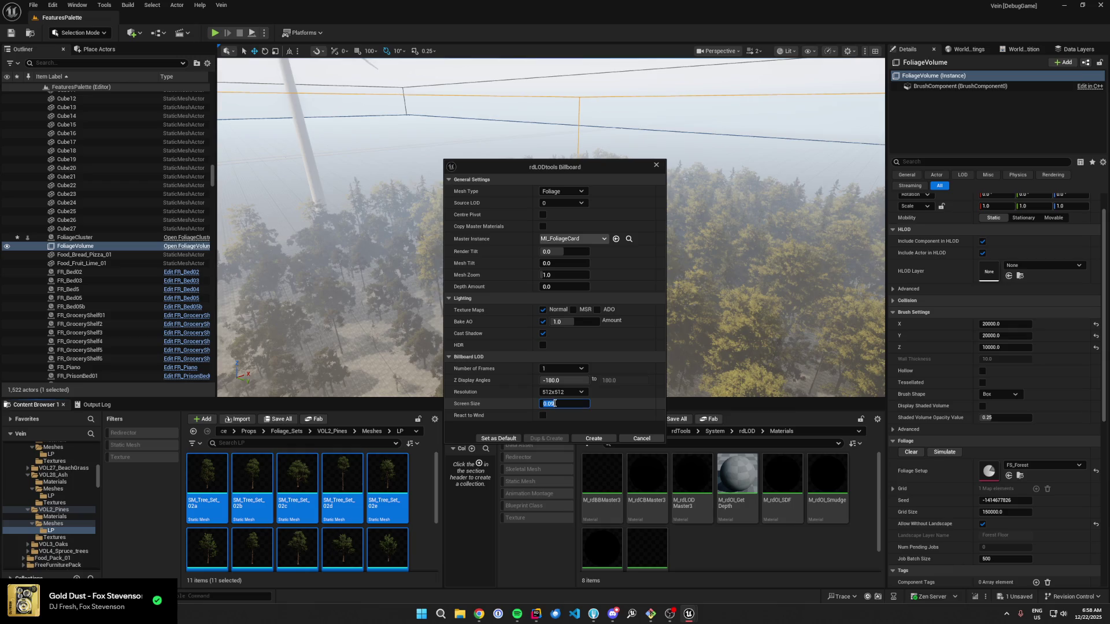
text(0)
click(504, 438)
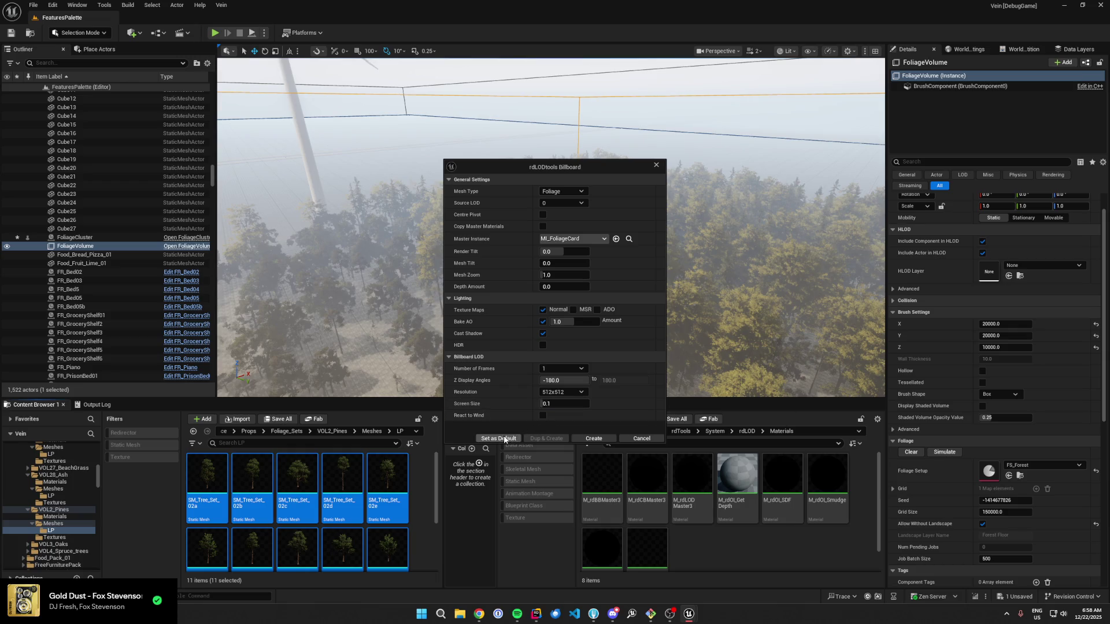
click(592, 439)
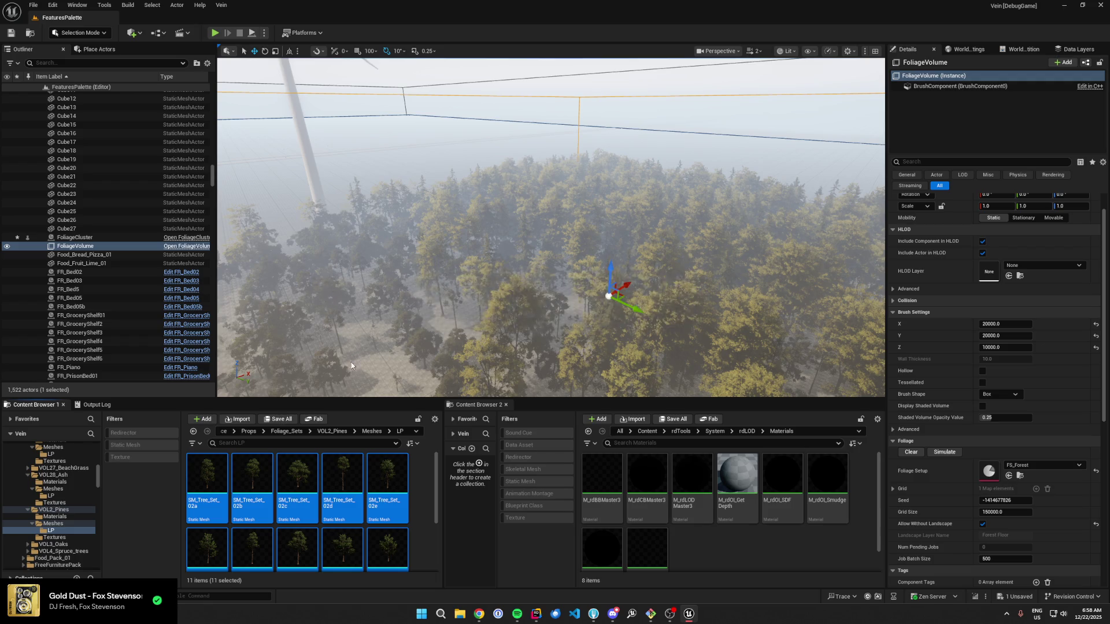
drag(331, 326, 396, 274)
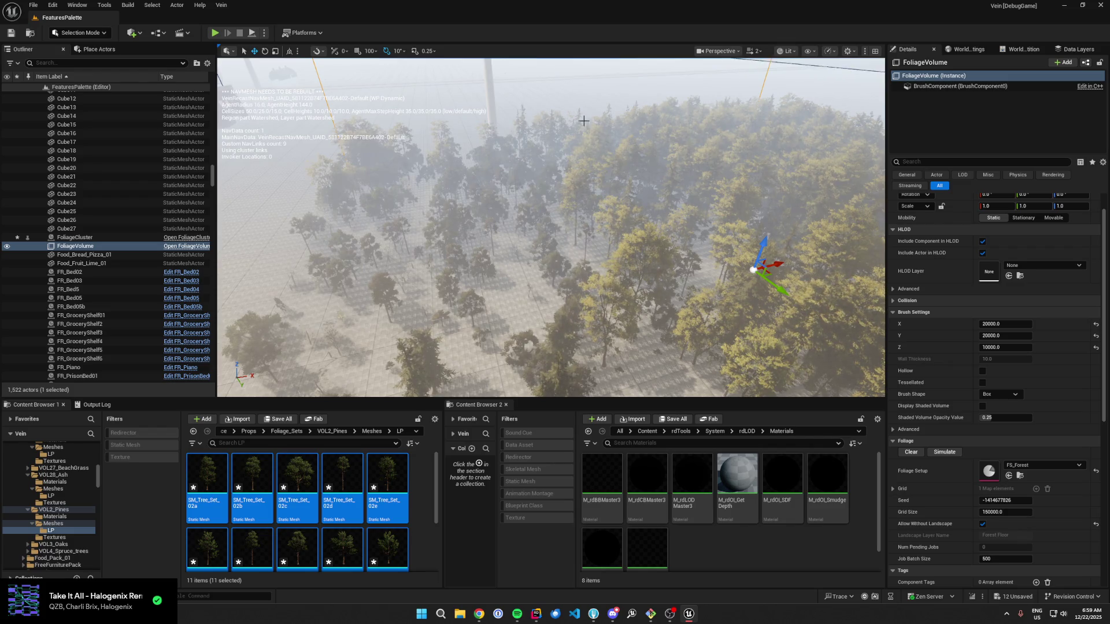
drag(502, 235, 757, 232)
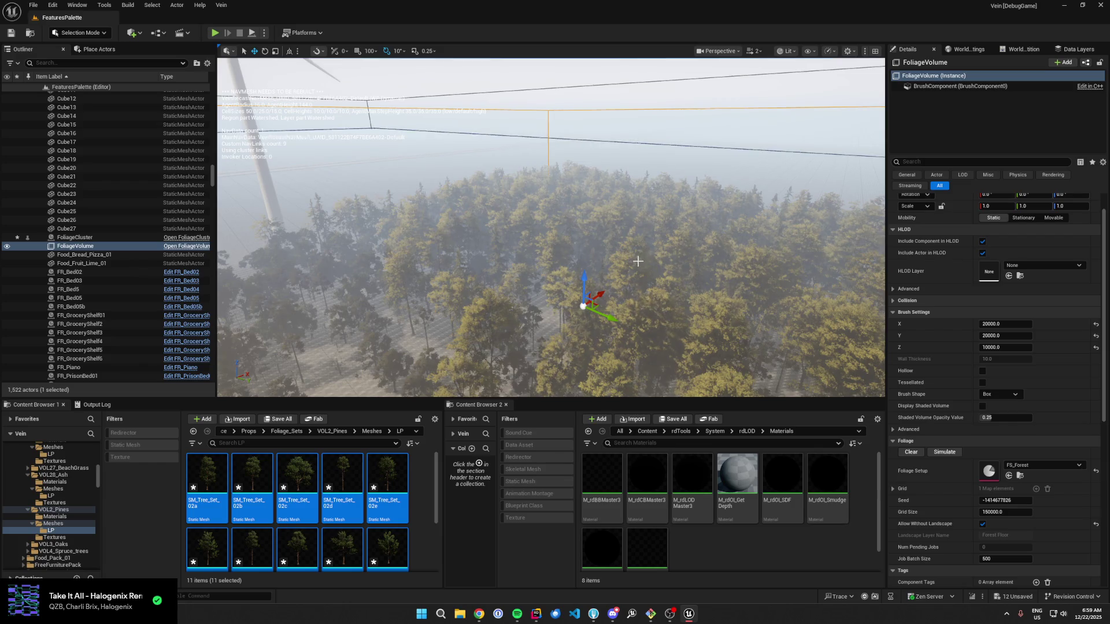
drag(620, 293, 580, 230)
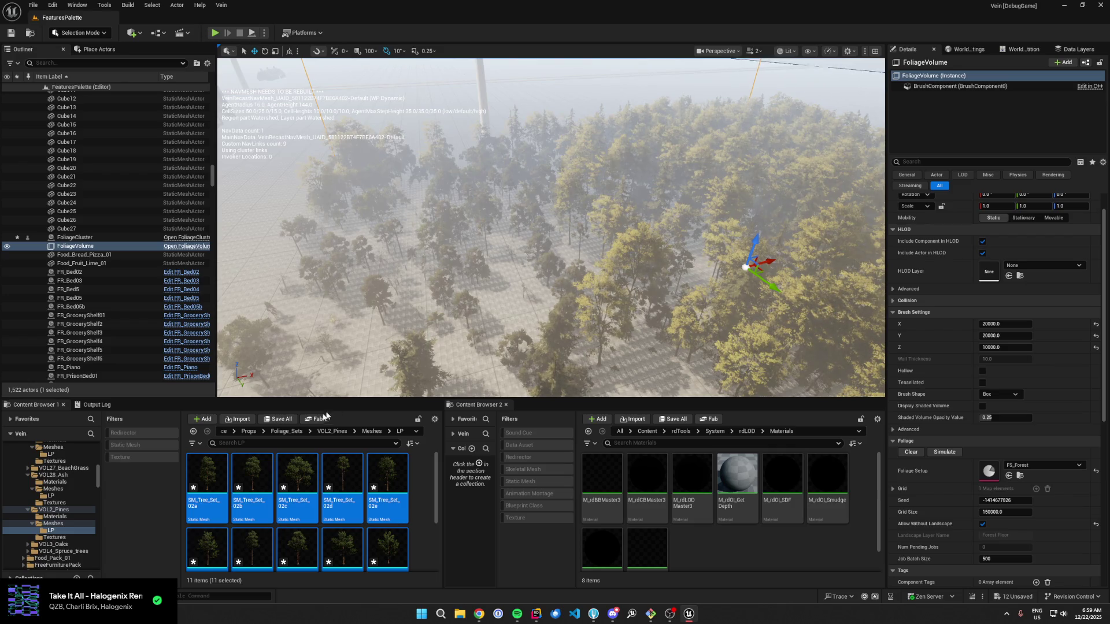
click(279, 418)
Step: Save all content, open SM_Tree_Set_02c, zoom to inspect it, then close its editor
click(624, 405)
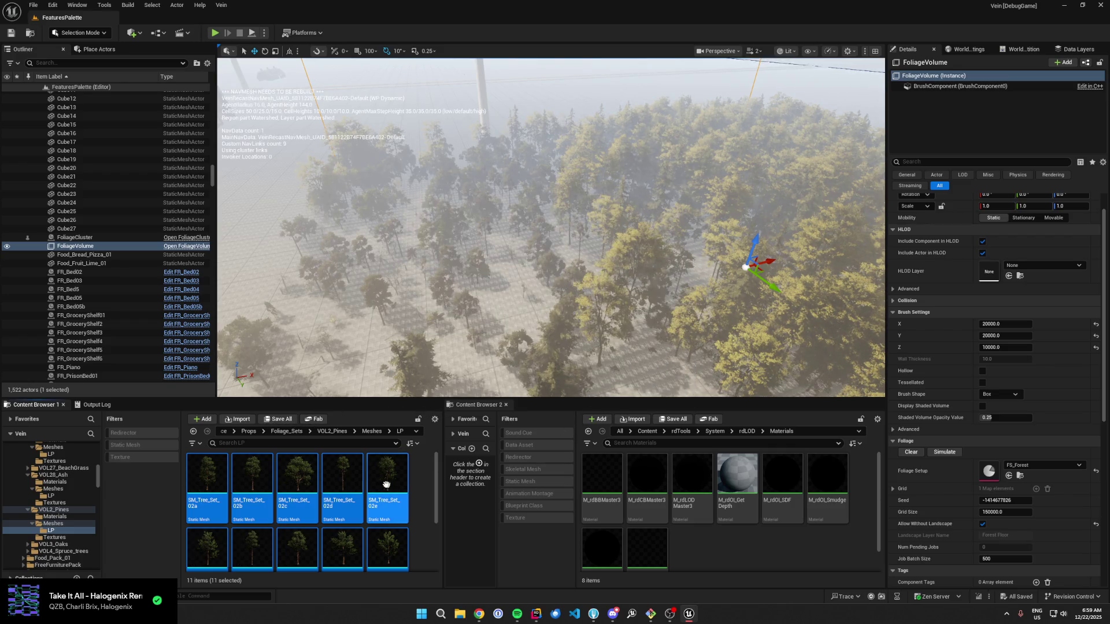
click(306, 482)
double_click(308, 486)
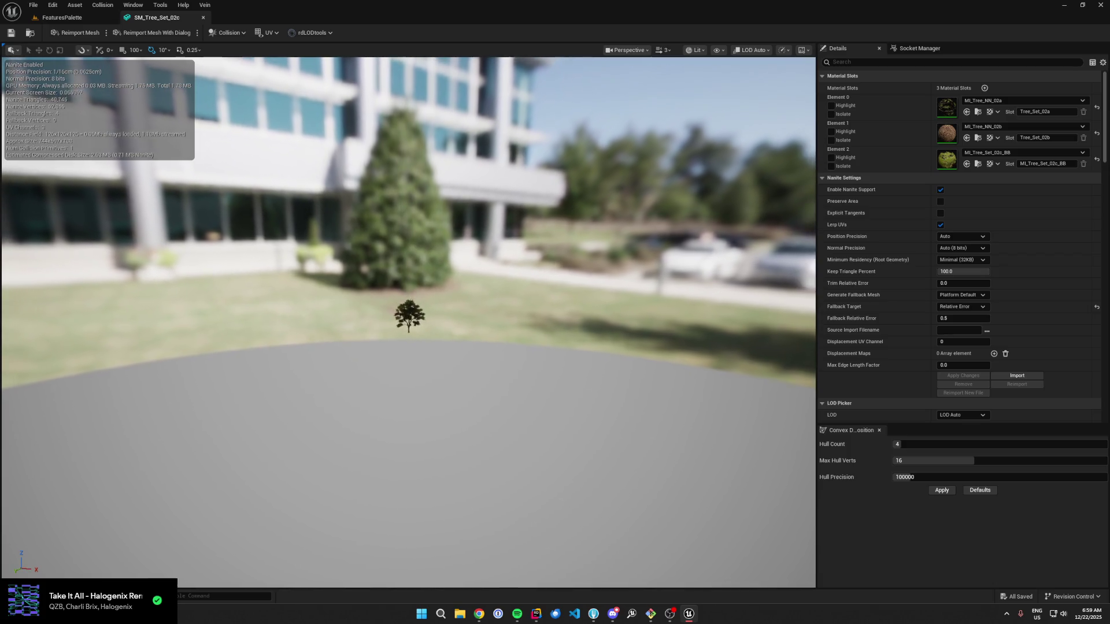
scroll(586, 299, up, 5)
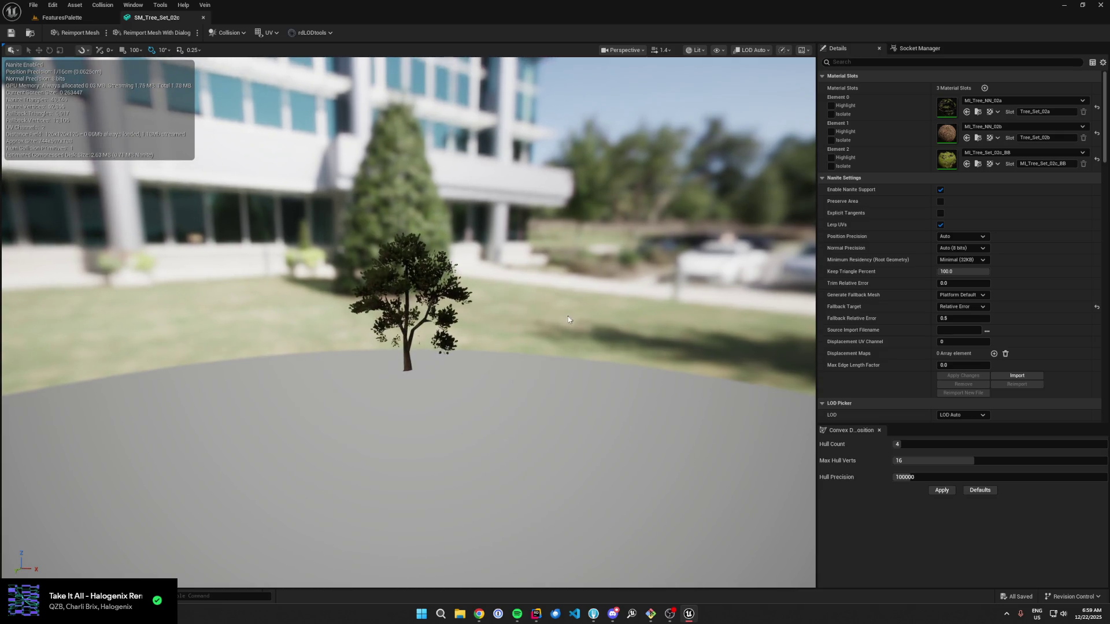
scroll(567, 319, down, 5)
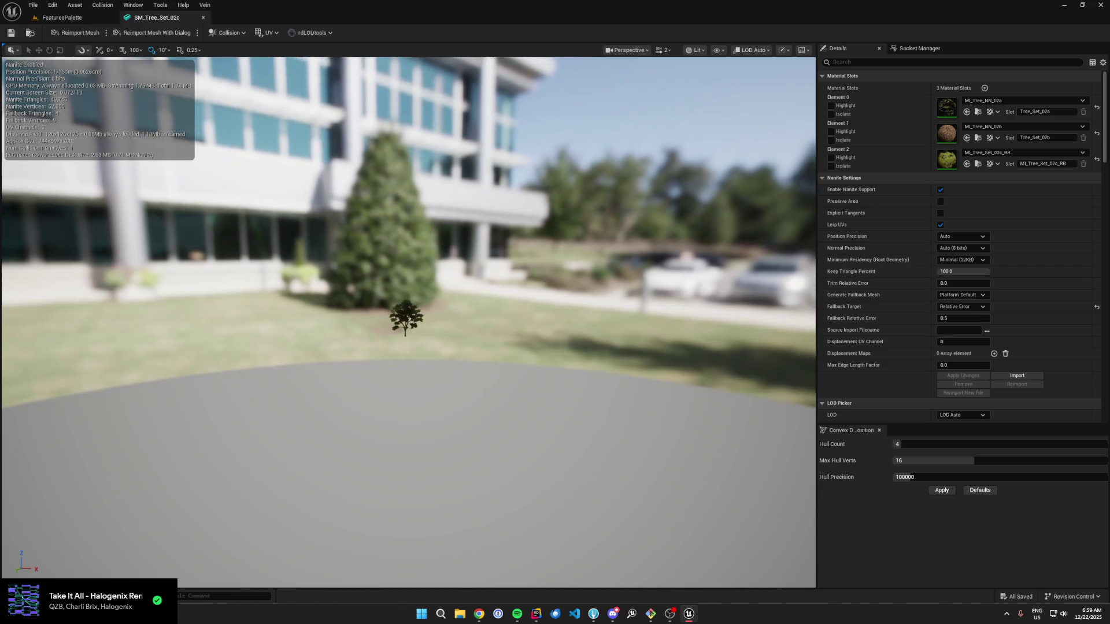
scroll(525, 332, up, 2)
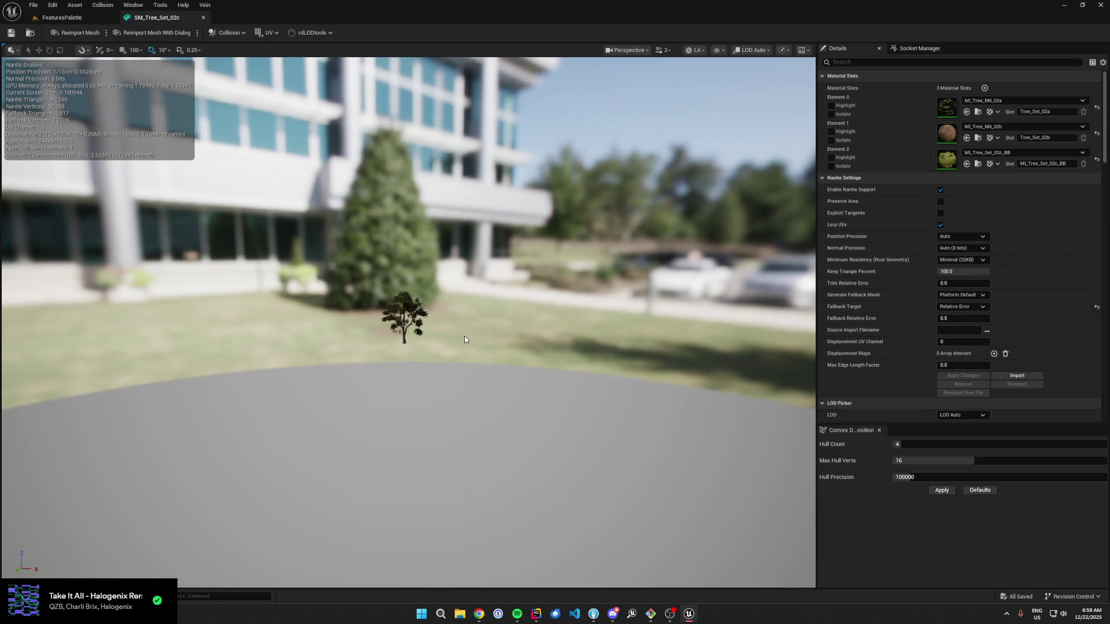
click(202, 18)
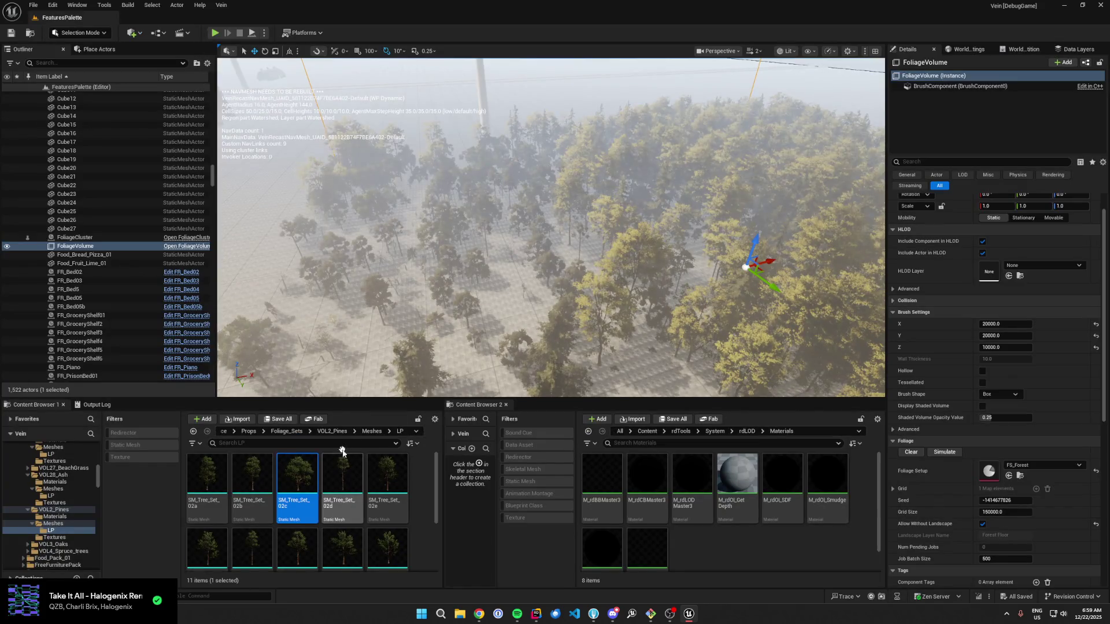
Step: Navigate the Content Browser to Foliage_Sets > VOL3_Oaks > Meshes > LP
click(297, 431)
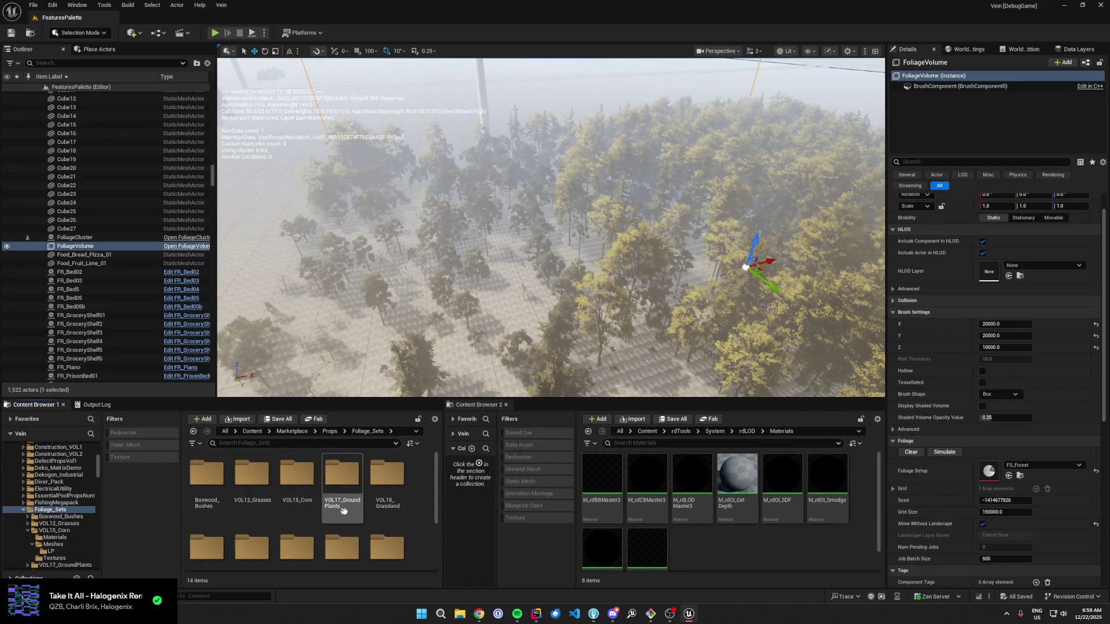
scroll(219, 496, down, 3)
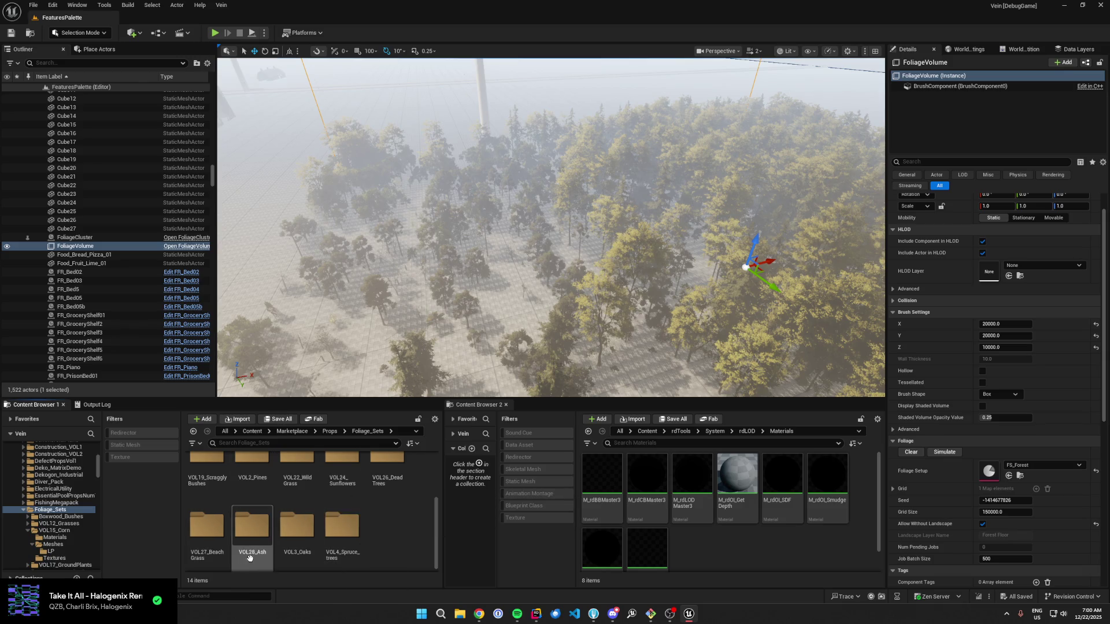
double_click(296, 526)
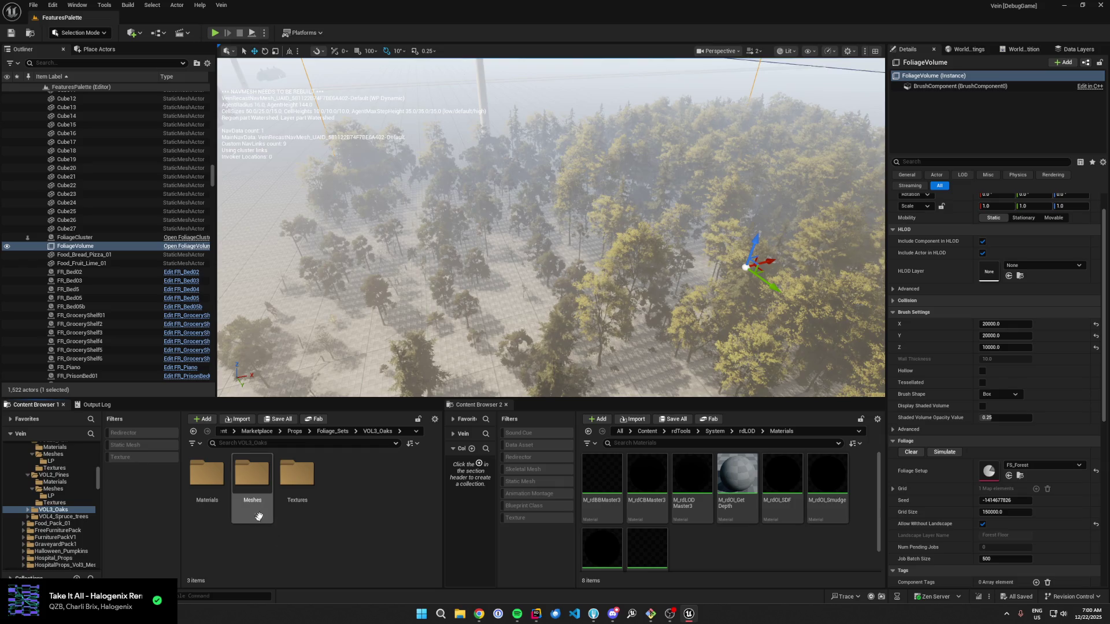
double_click(252, 474)
double_click(217, 487)
Step: Open SM_Tree_Set_03a, preview its LOD 2, then set the LOD preview back to Auto
double_click(210, 481)
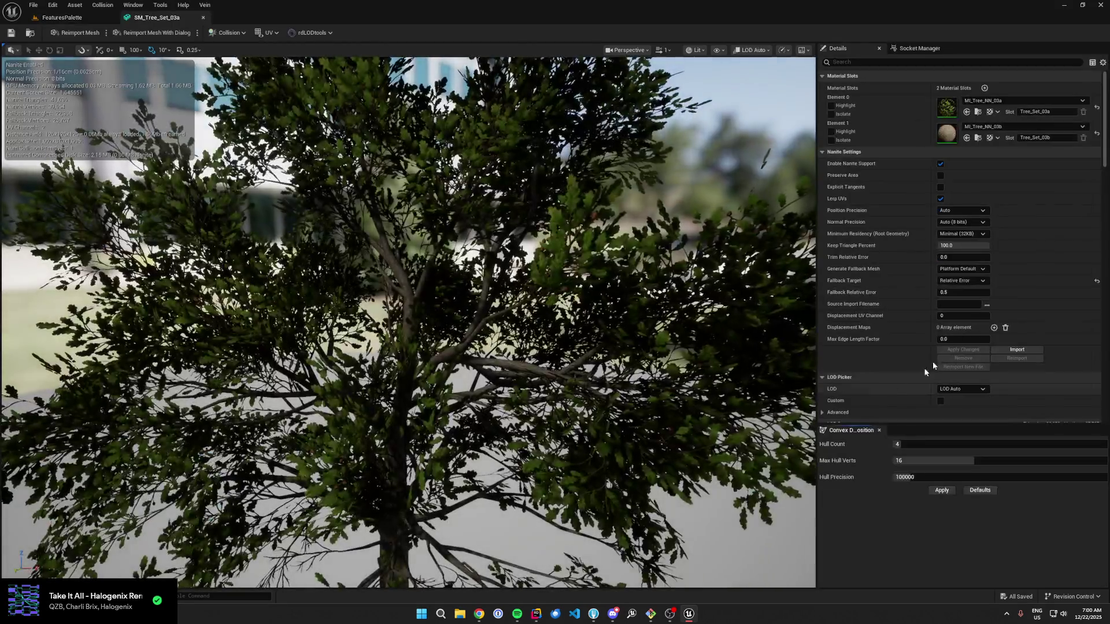
scroll(932, 362, down, 2)
click(961, 320)
click(962, 360)
scroll(896, 276, down, 3)
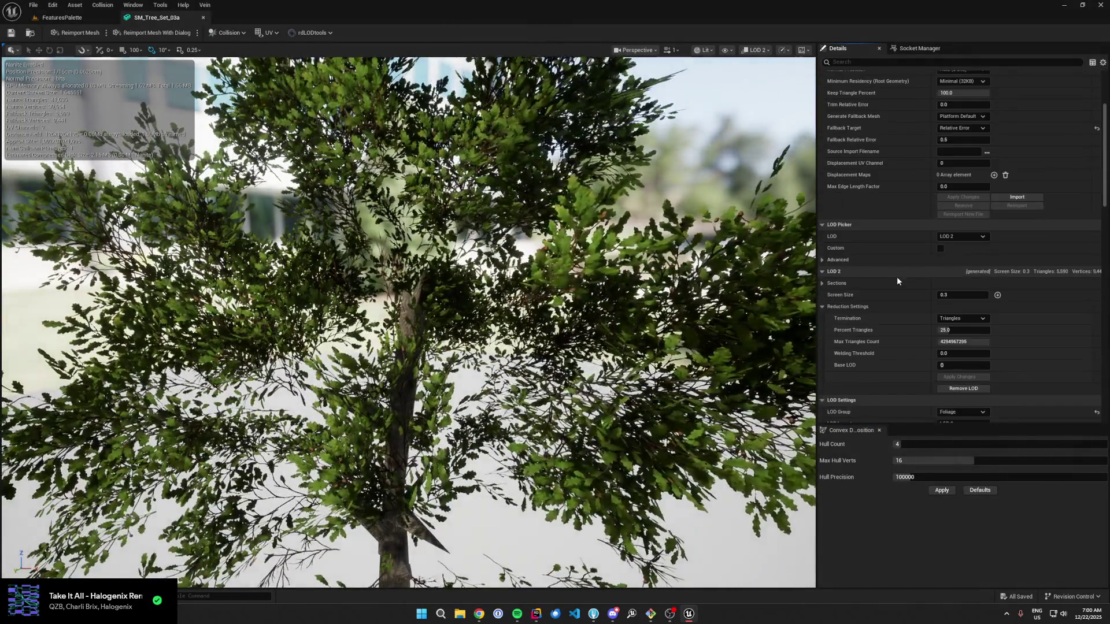
scroll(616, 317, down, 5)
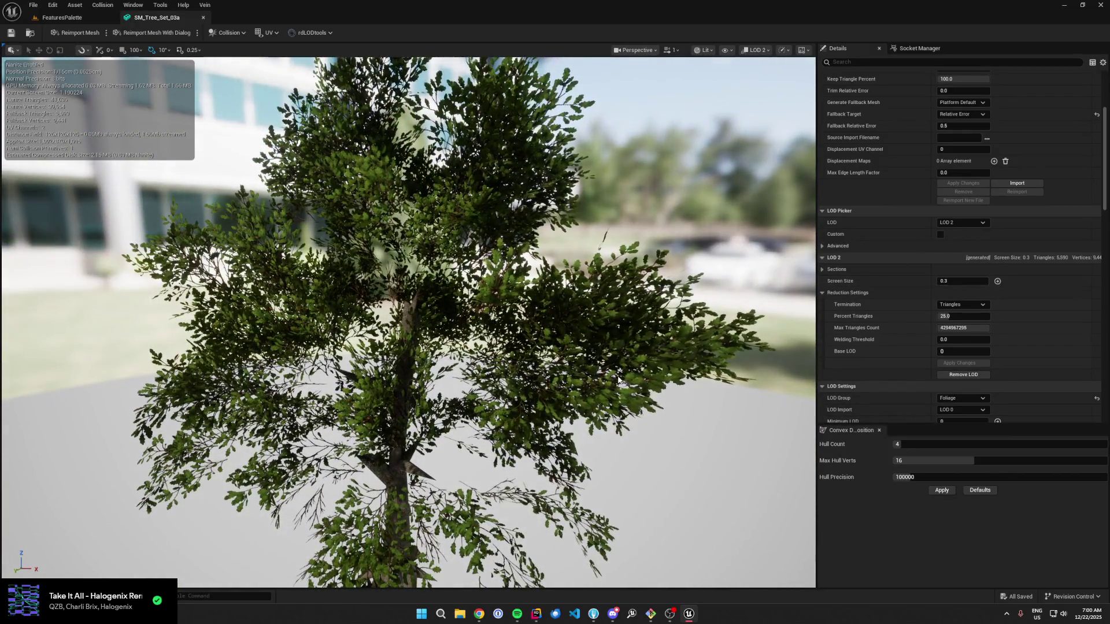
scroll(408, 318, down, 5)
scroll(408, 318, down, 3)
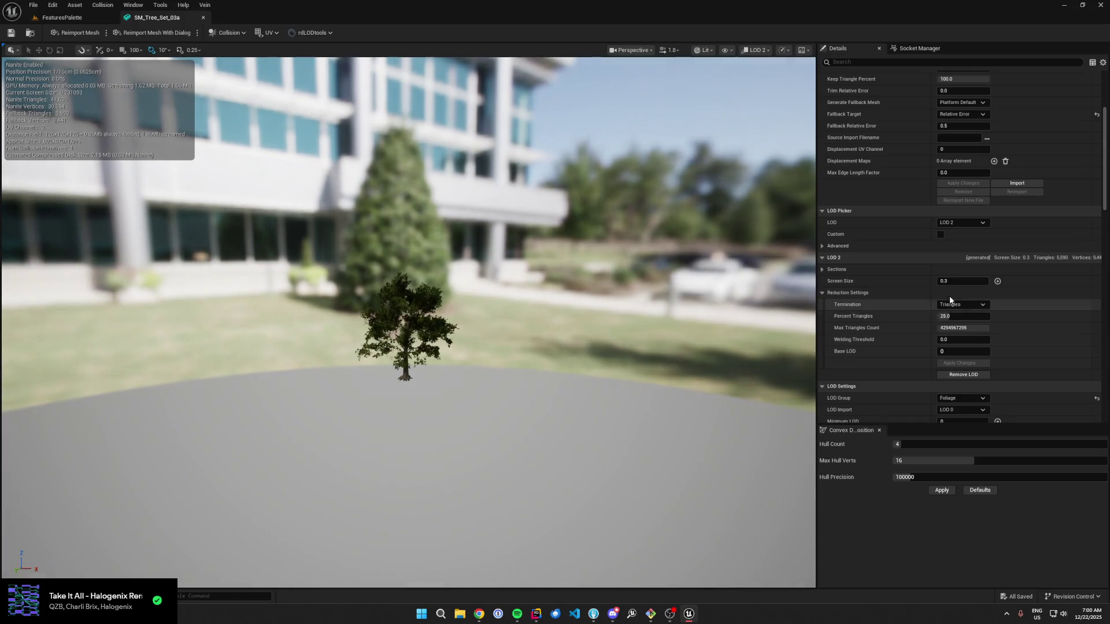
click(955, 223)
click(958, 236)
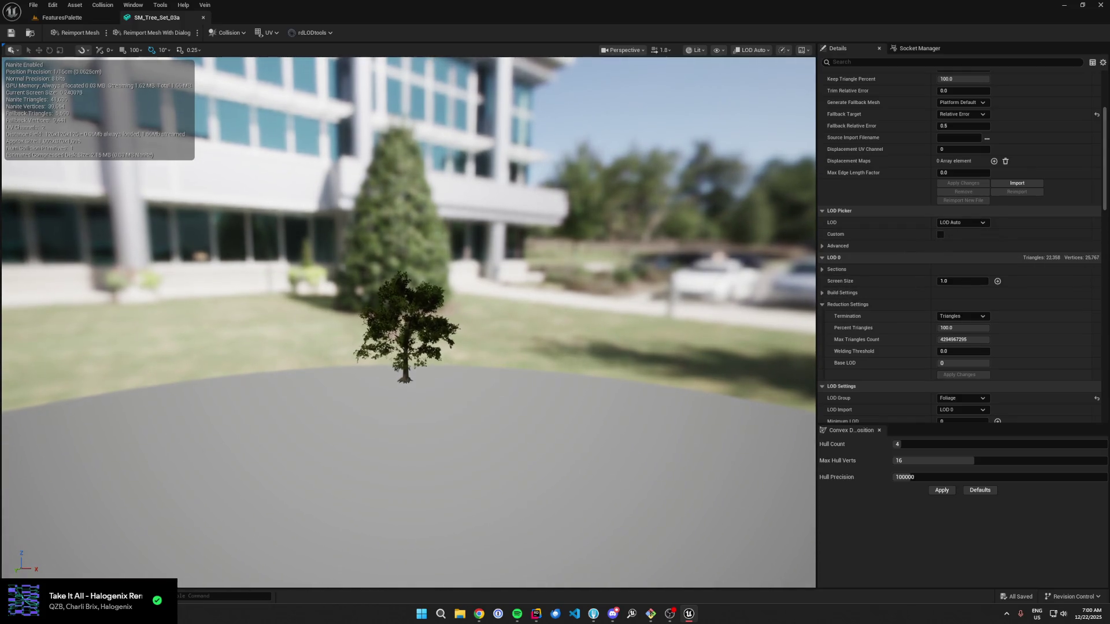
Step: Zoom the SM_Tree_Set_03a preview in and out to test LOD switching, then return to FeaturesPalette
scroll(335, 257, up, 3)
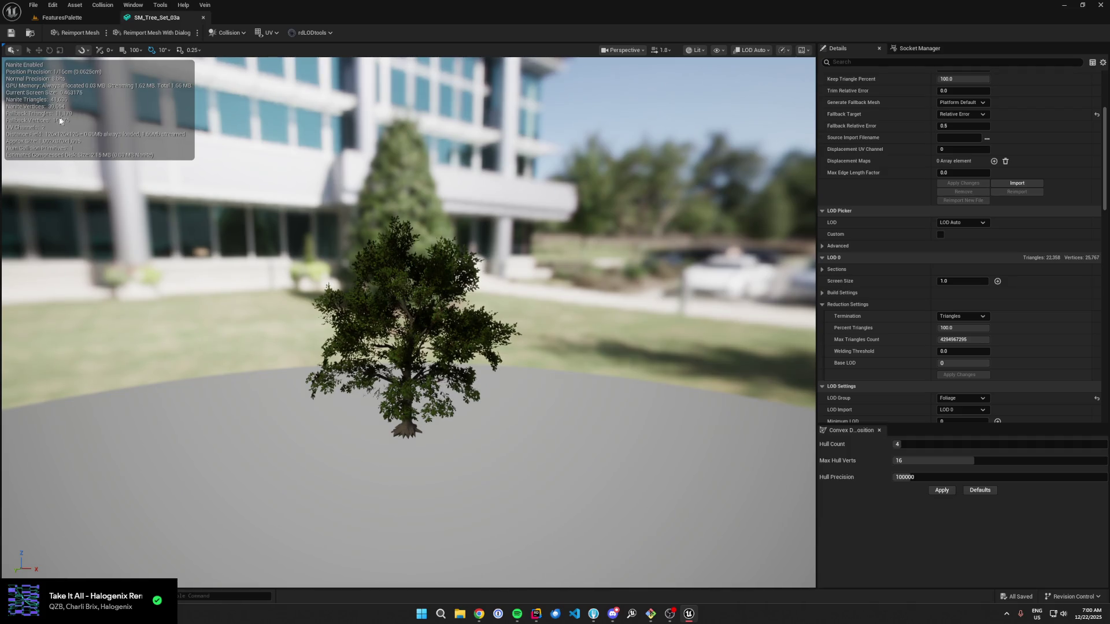
scroll(103, 126, down, 5)
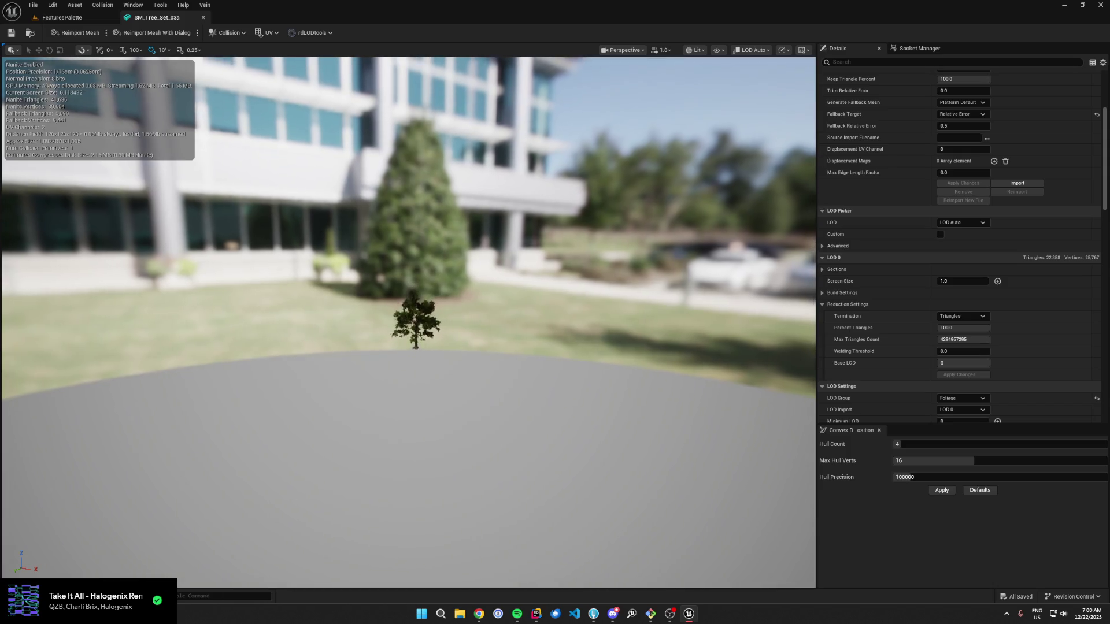
scroll(103, 126, up, 3)
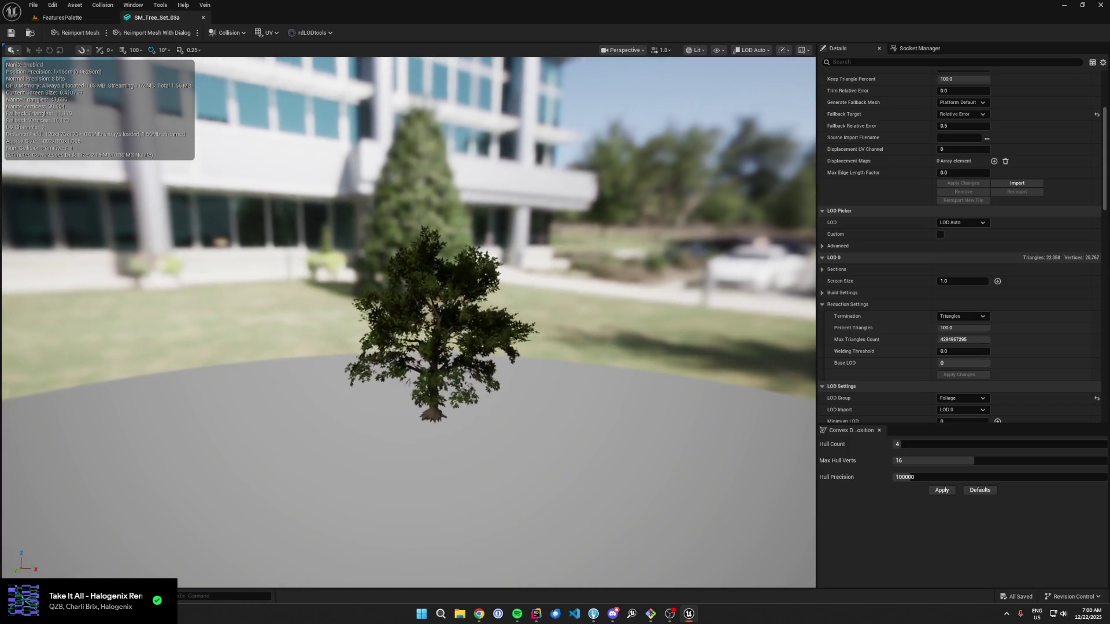
scroll(103, 127, down, 5)
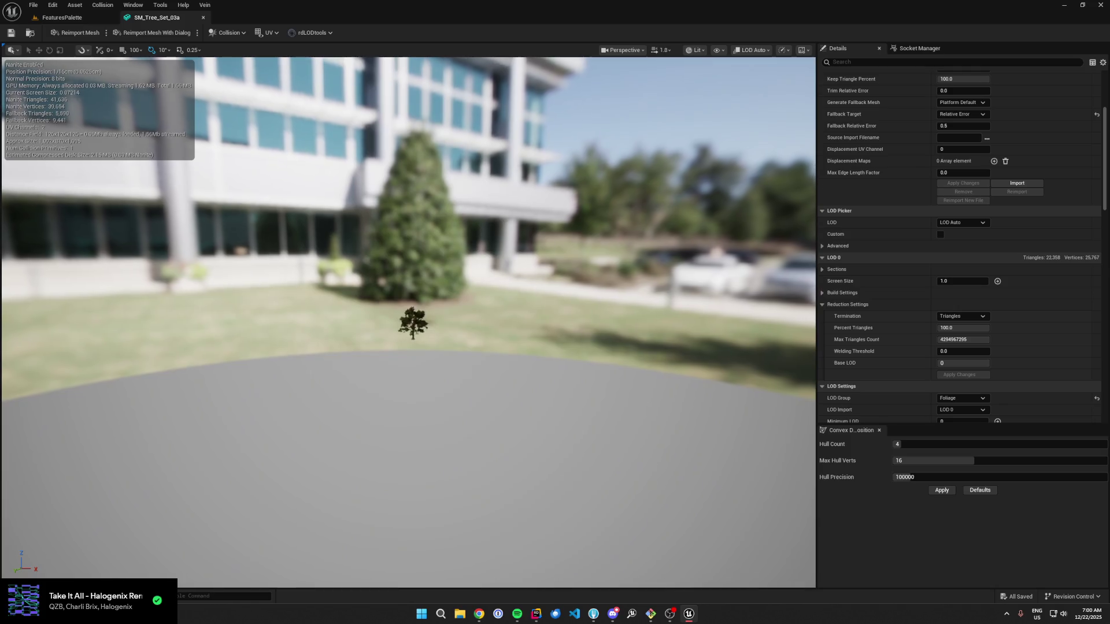
scroll(102, 127, up, 3)
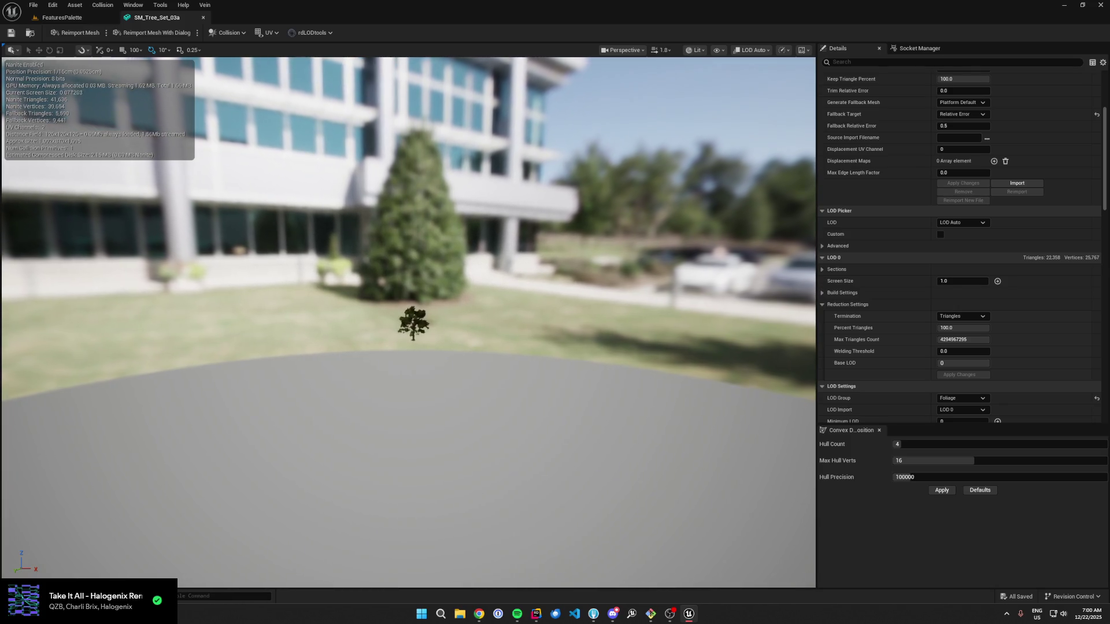
scroll(103, 127, up, 6)
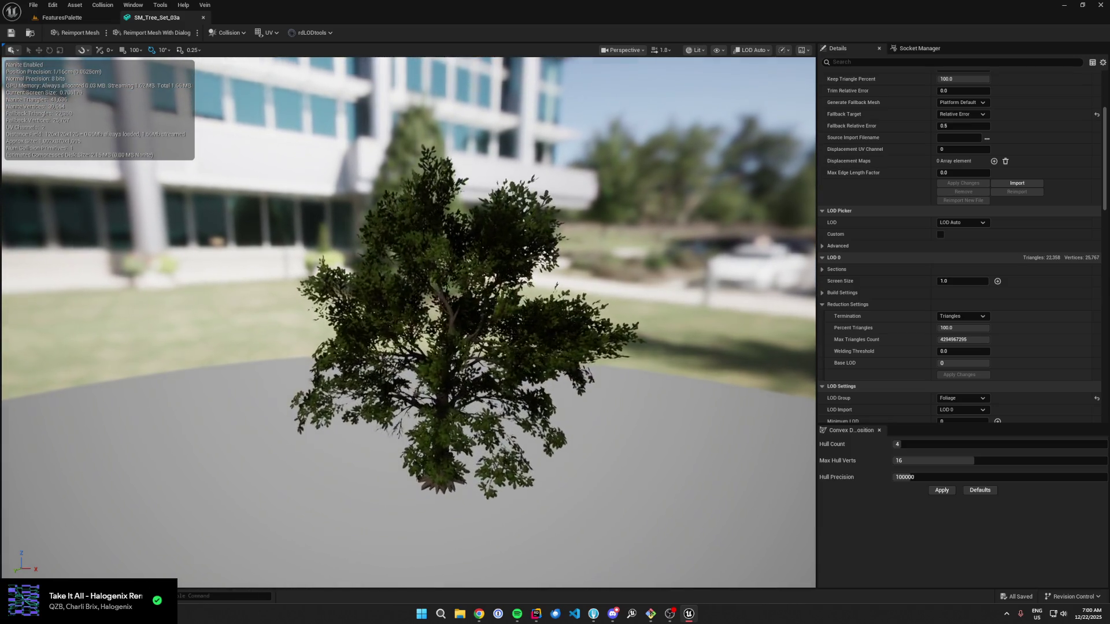
scroll(397, 326, down, 6)
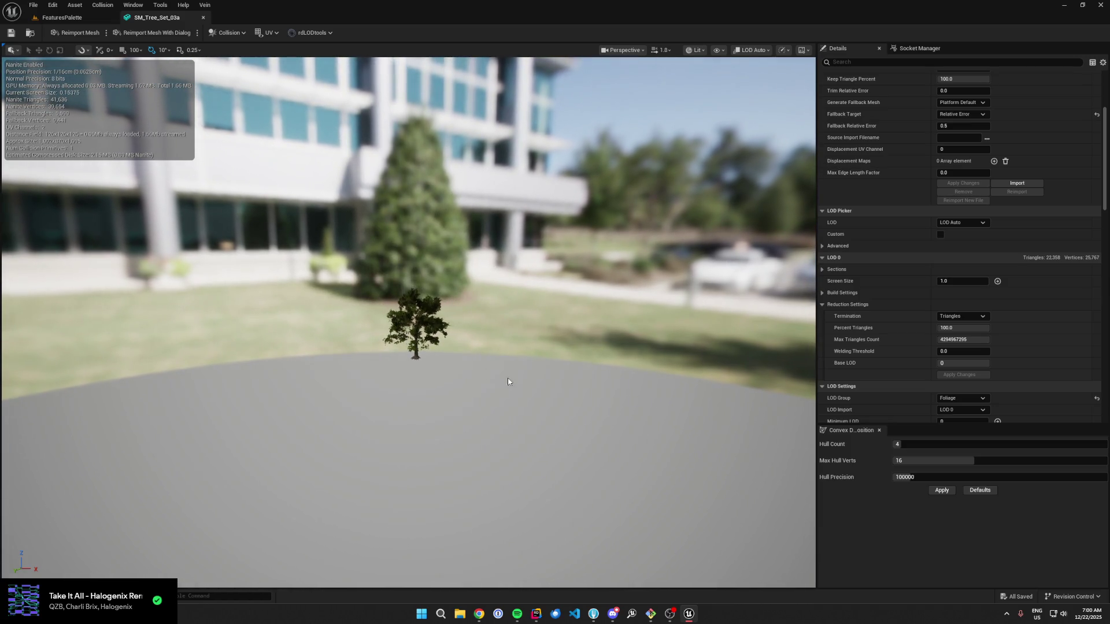
click(84, 17)
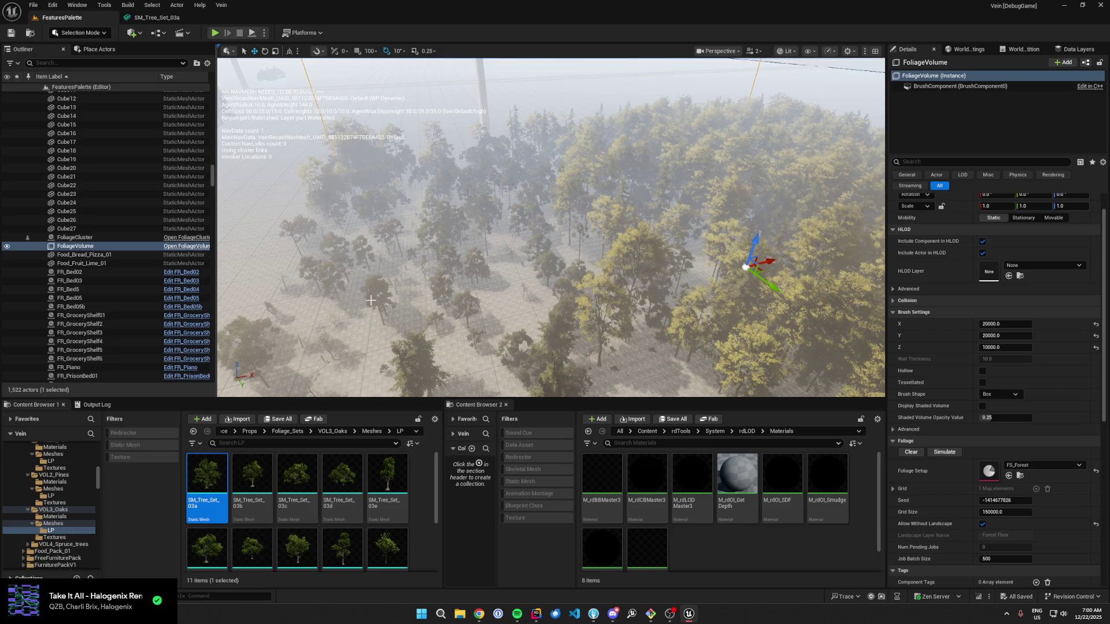
Step: Open SM_Tree_Set_03b and preview its LOD 2
drag(396, 307, 416, 302)
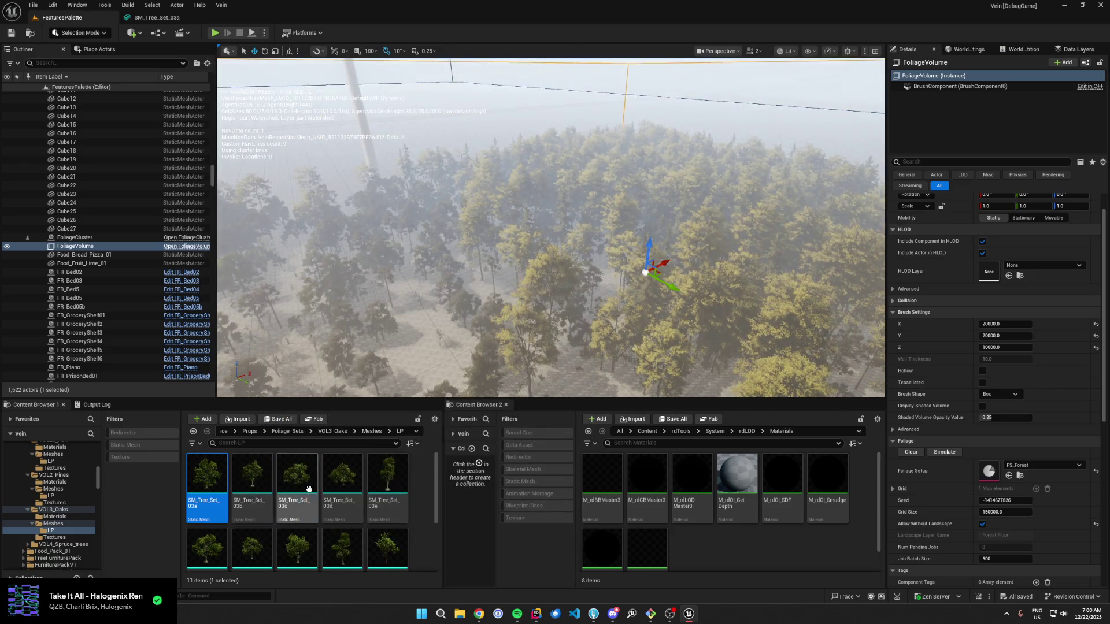
click(269, 483)
double_click(269, 481)
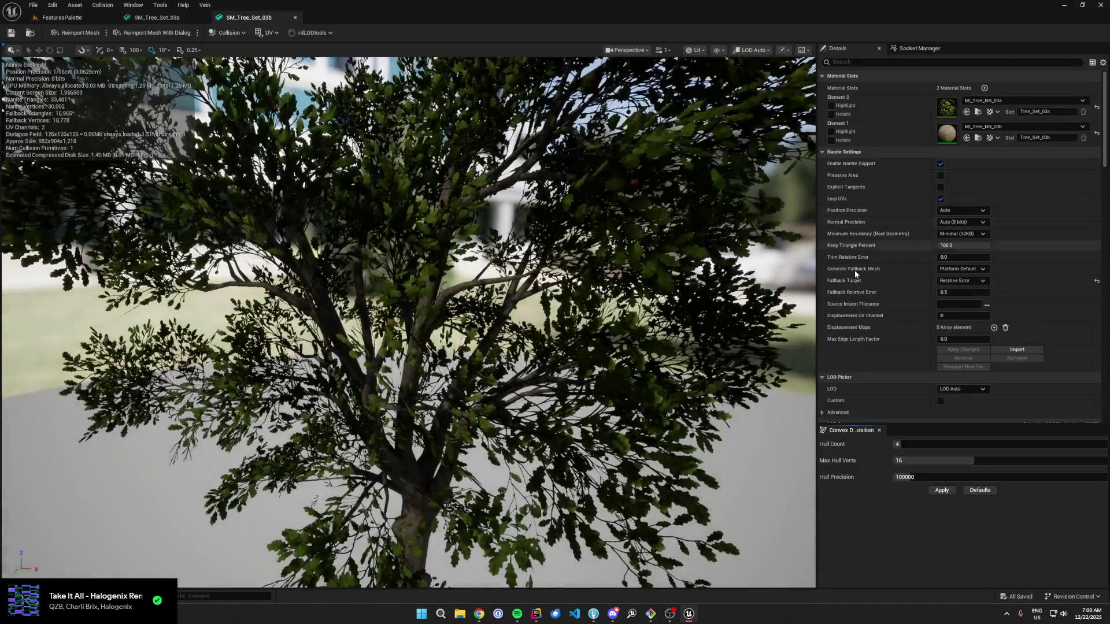
scroll(938, 306, down, 10)
click(962, 292)
click(965, 333)
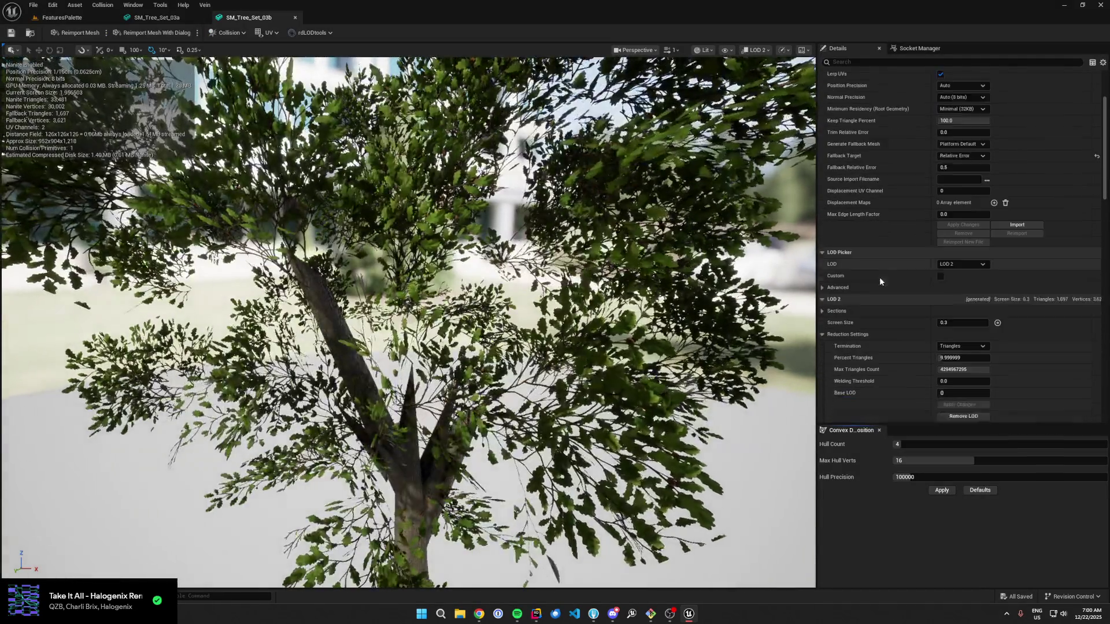
scroll(889, 284, down, 2)
click(72, 6)
click(51, 17)
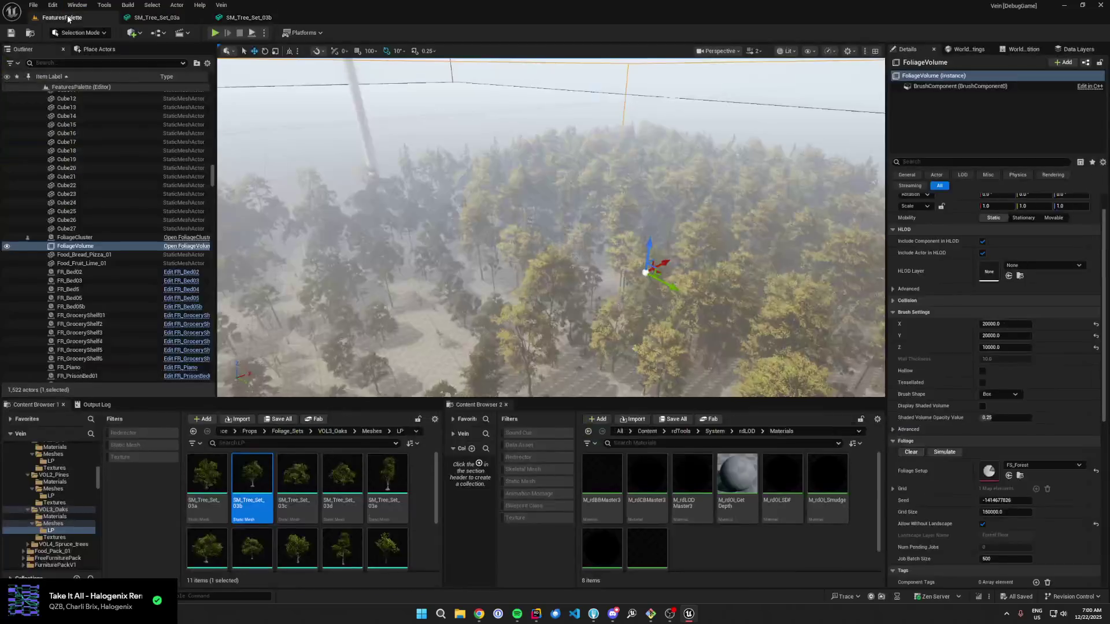
Step: Open SM_Tree_Set_03c, preview its LOD 3 and remove that LOD
click(308, 512)
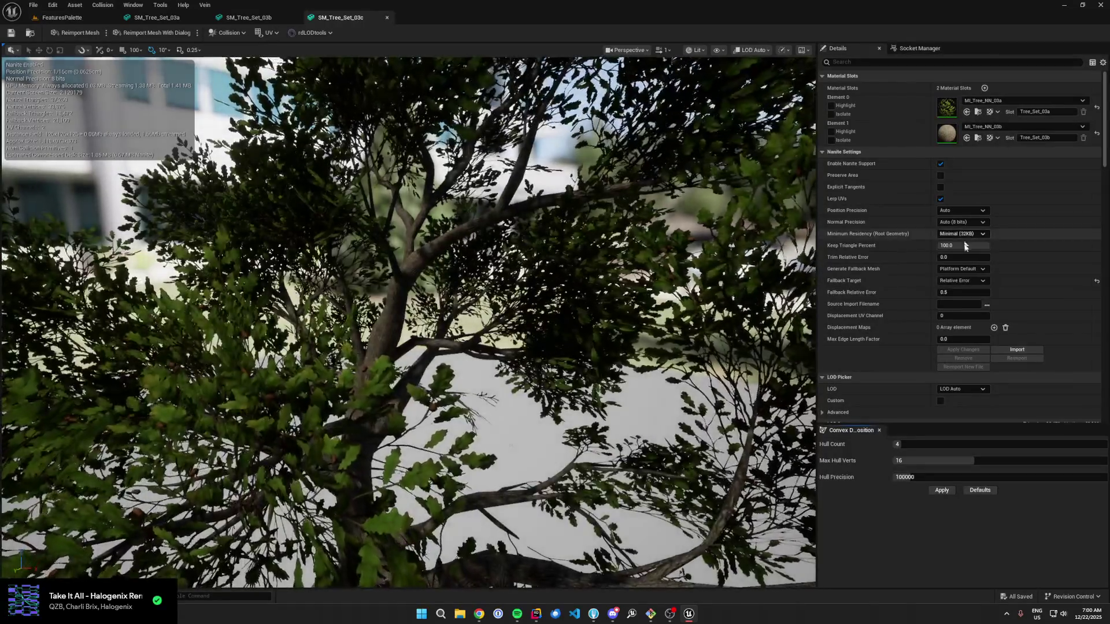
scroll(963, 347, down, 3)
click(963, 320)
click(955, 369)
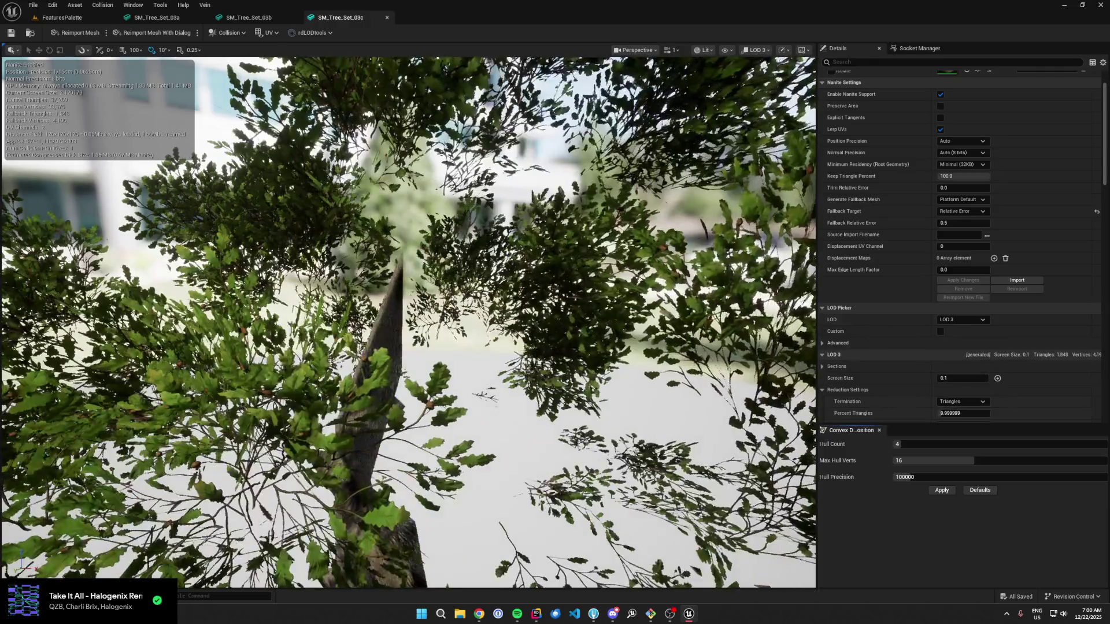
scroll(1001, 354, down, 3)
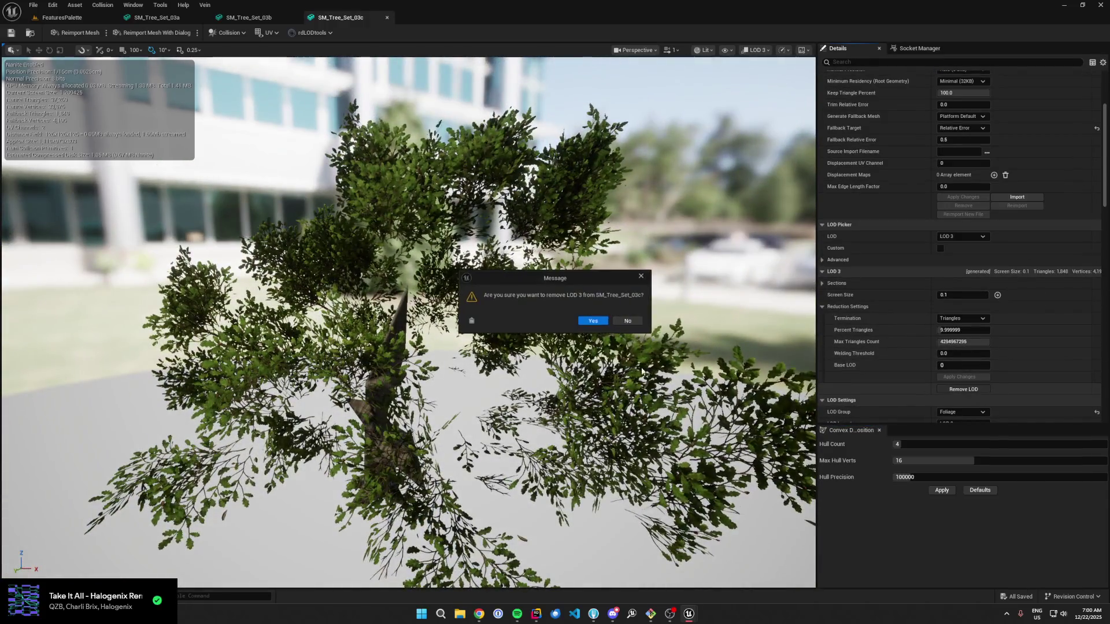
click(586, 326)
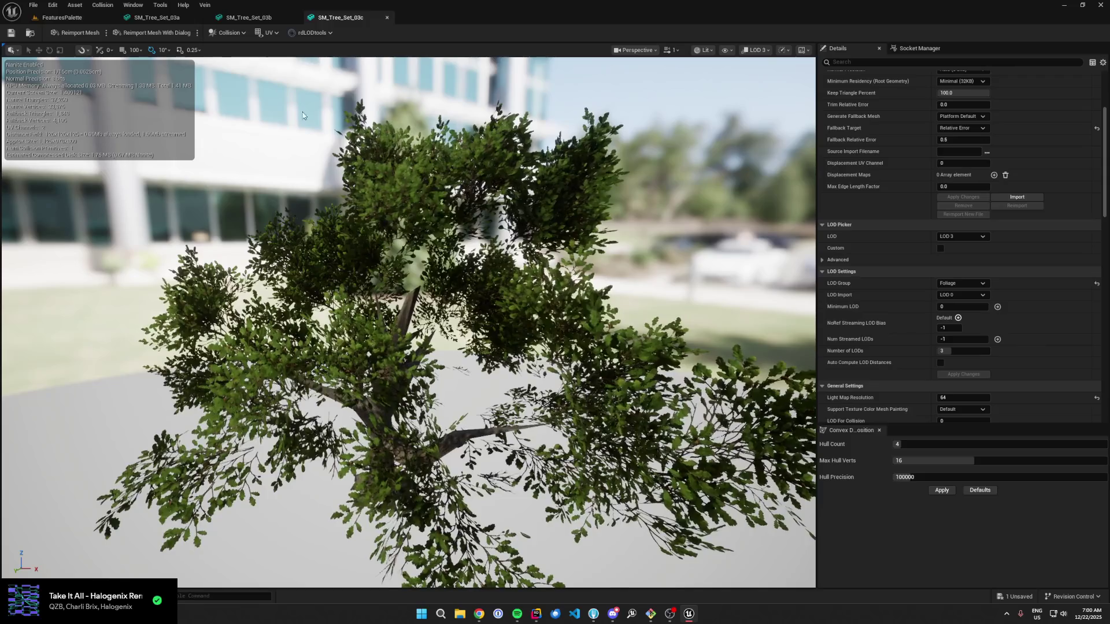
click(57, 21)
Step: Open SM_Tree_Set_03d and preview its LOD 2
double_click(333, 490)
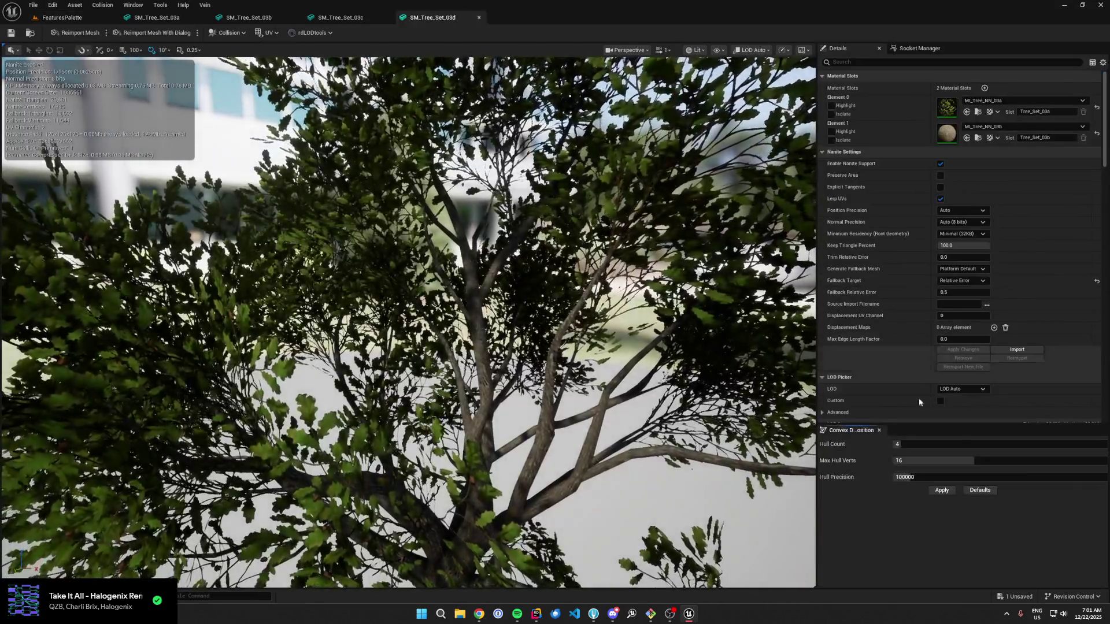
click(962, 389)
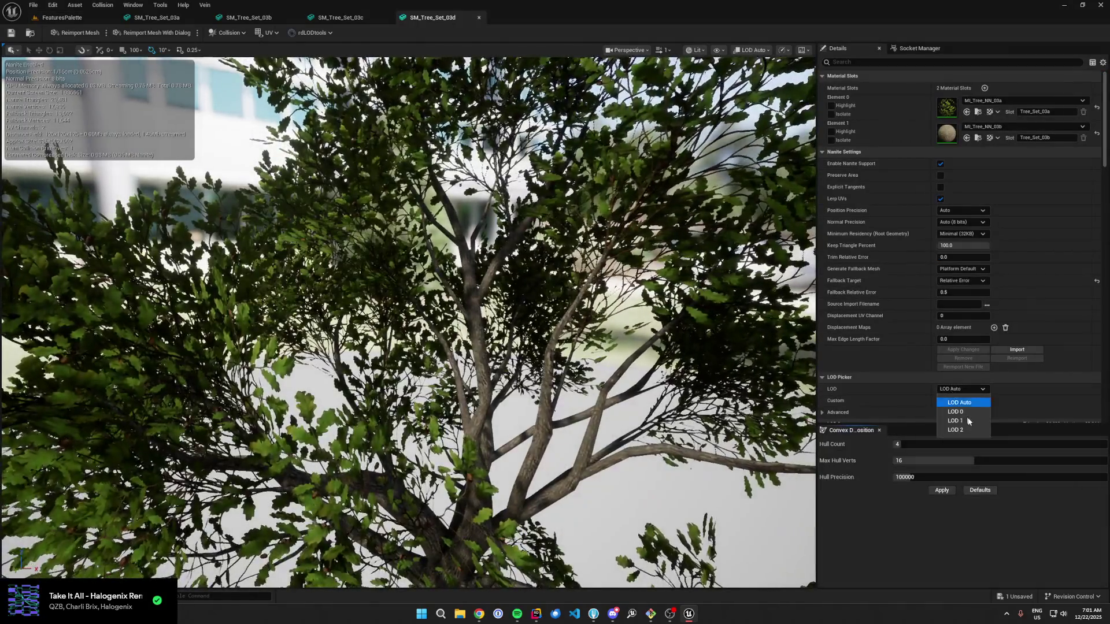
click(959, 429)
scroll(898, 353, down, 5)
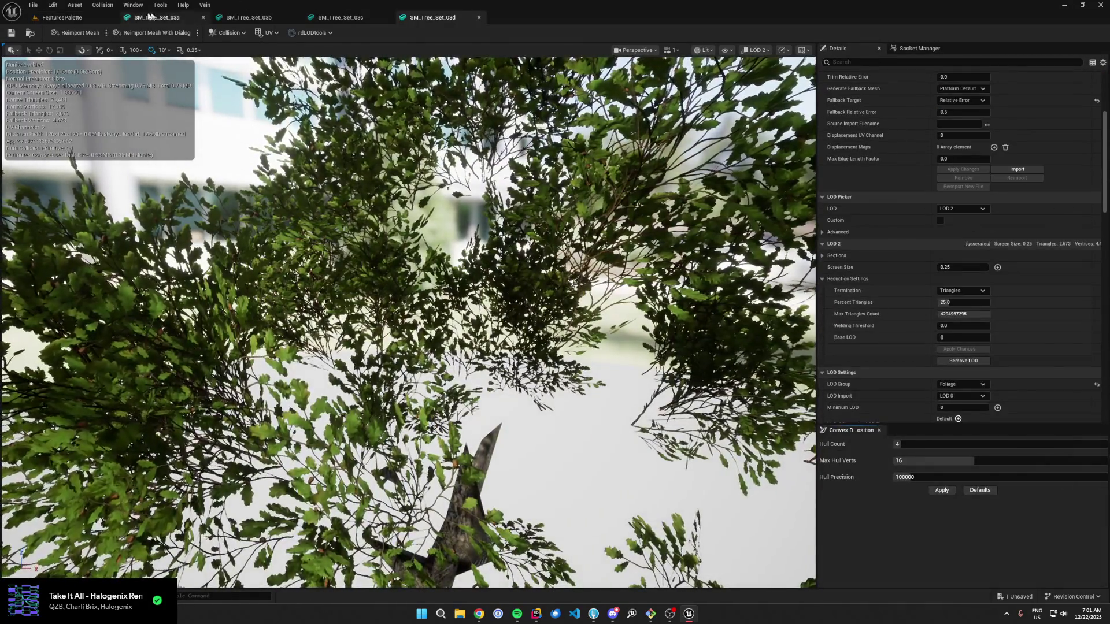
click(85, 15)
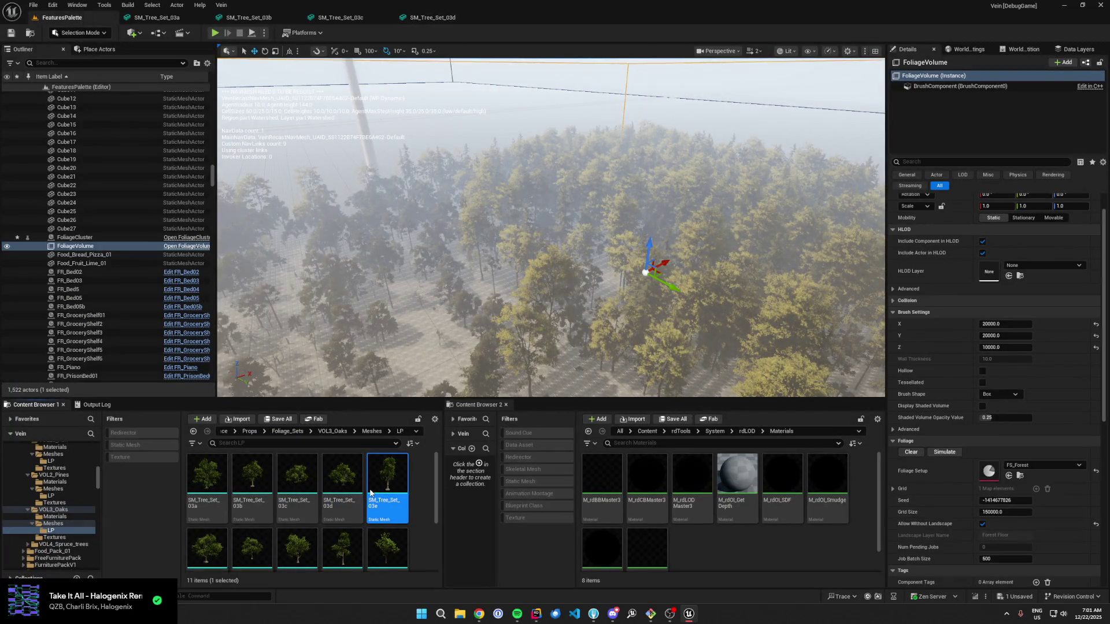
Step: Open SM_Tree_Set_03e and preview its LOD 2
double_click(371, 492)
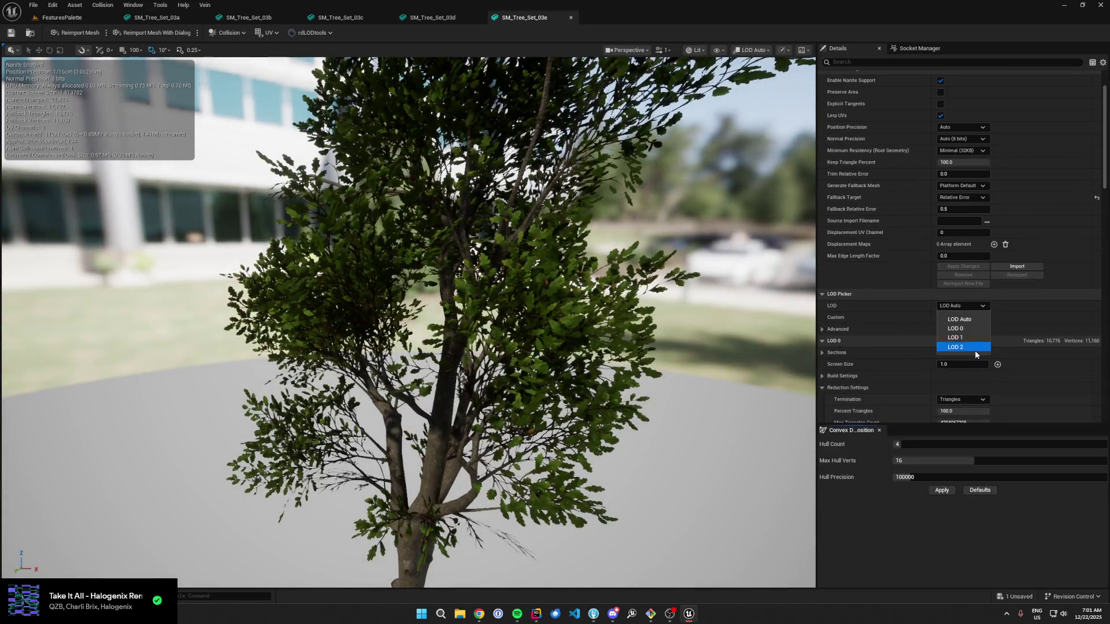
click(976, 347)
scroll(943, 316, down, 2)
Step: Open SM_Tree_Set_03f in its mesh editor
click(102, 5)
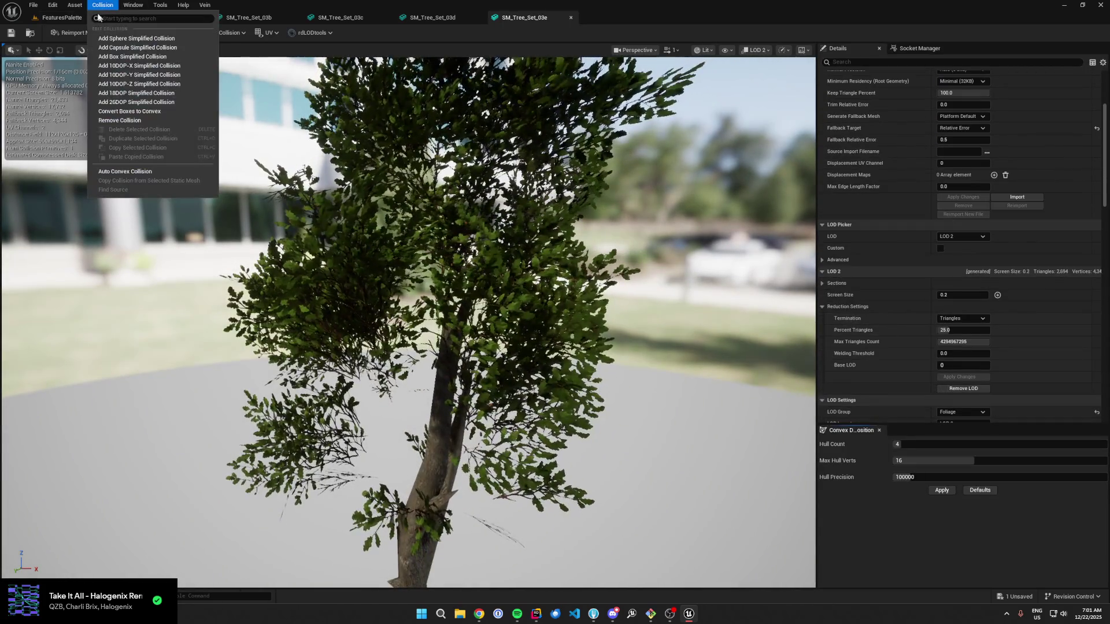
click(83, 16)
click(224, 555)
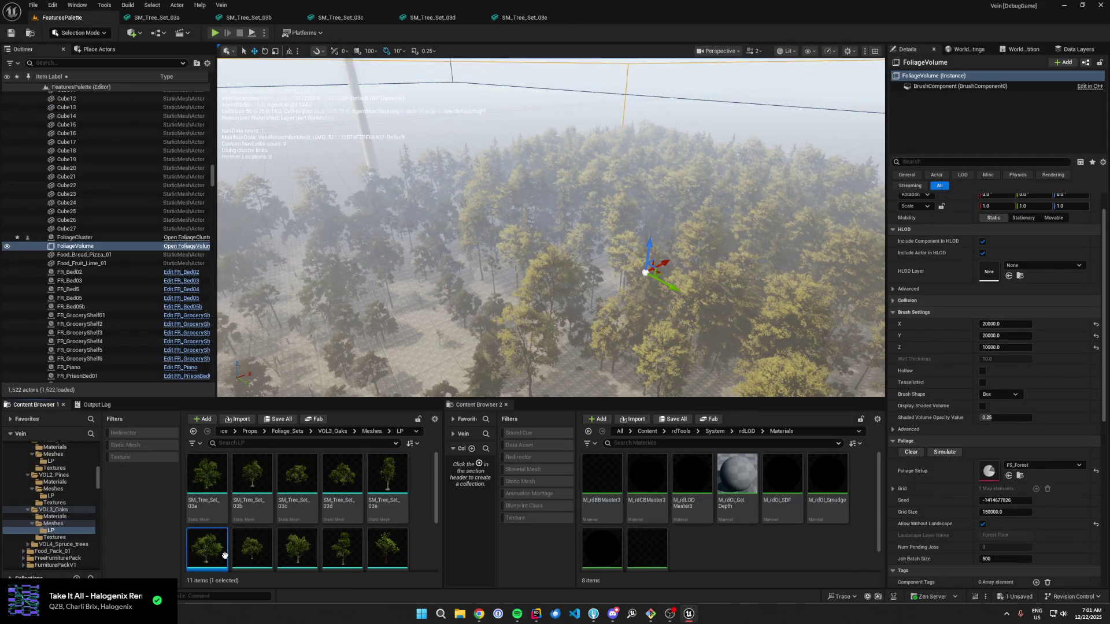
double_click(224, 546)
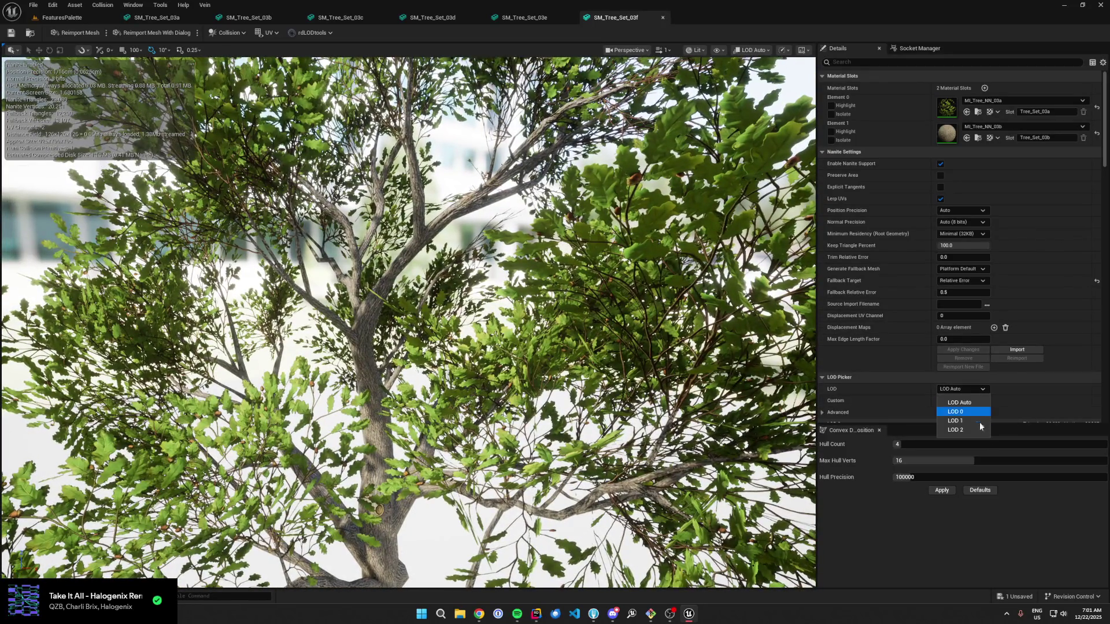
Step: Open SM_Tree_Set_03g from the FeaturesPalette level and preview its LOD 3
click(977, 429)
scroll(914, 370, down, 5)
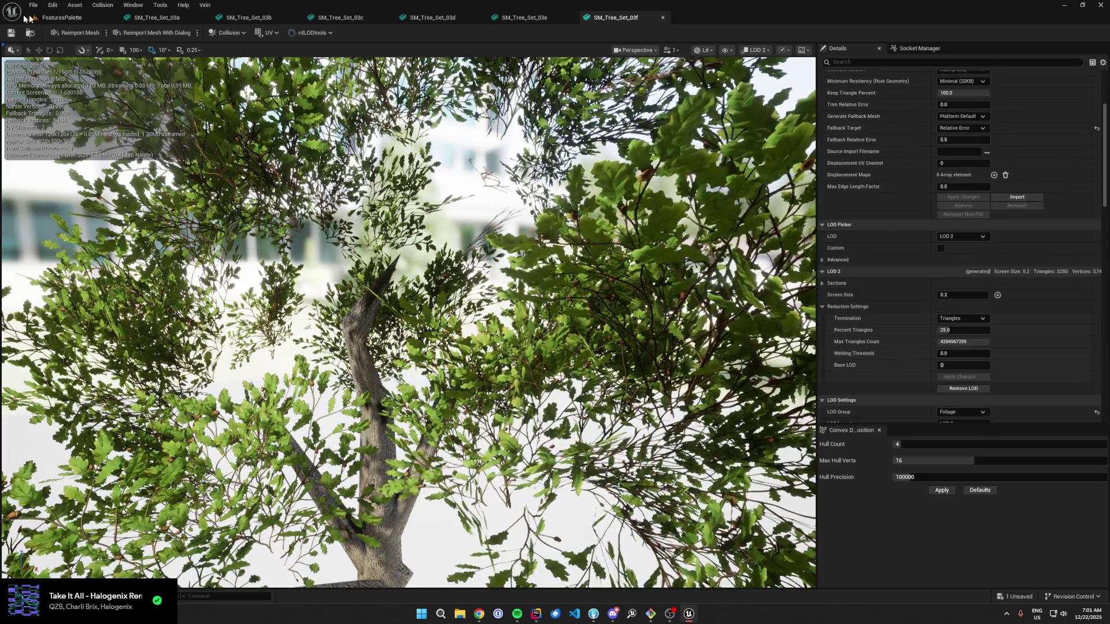
click(26, 18)
double_click(249, 536)
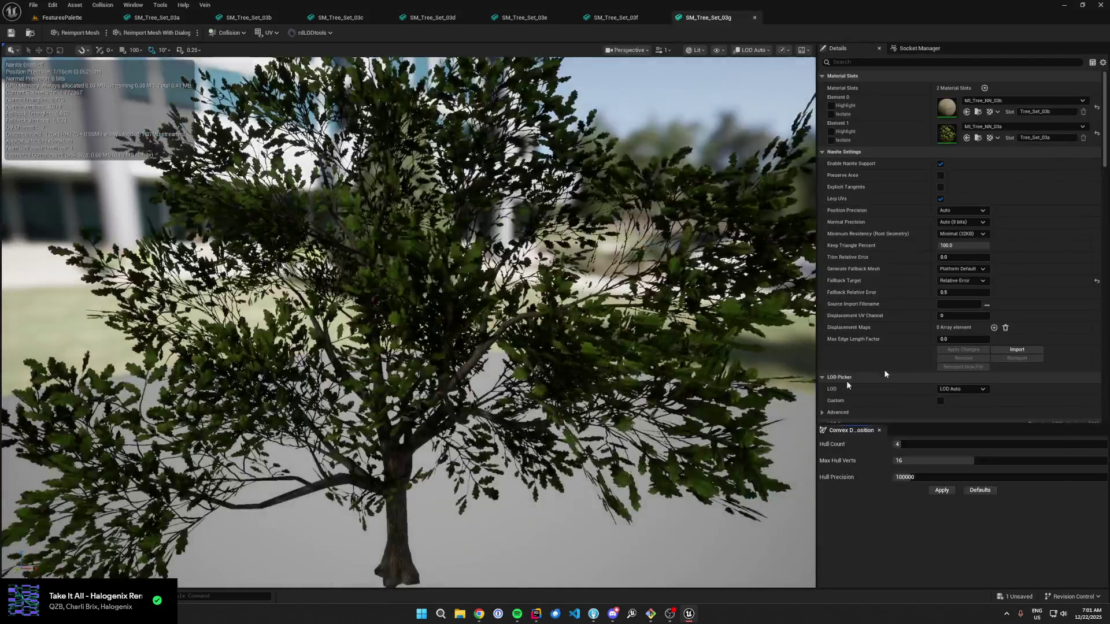
scroll(959, 289, down, 1)
click(965, 333)
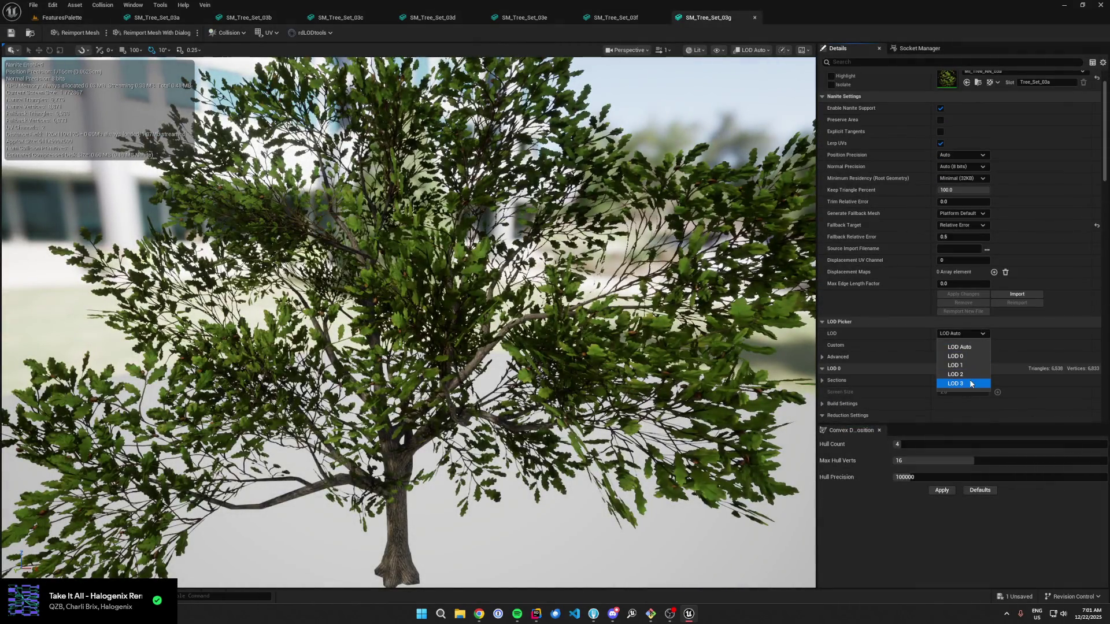
click(955, 384)
Step: Keep LOD 3, disable Auto Compute LOD Distances, and apply a Number of LODs of 3
scroll(910, 342, down, 4)
scroll(896, 345, down, 1)
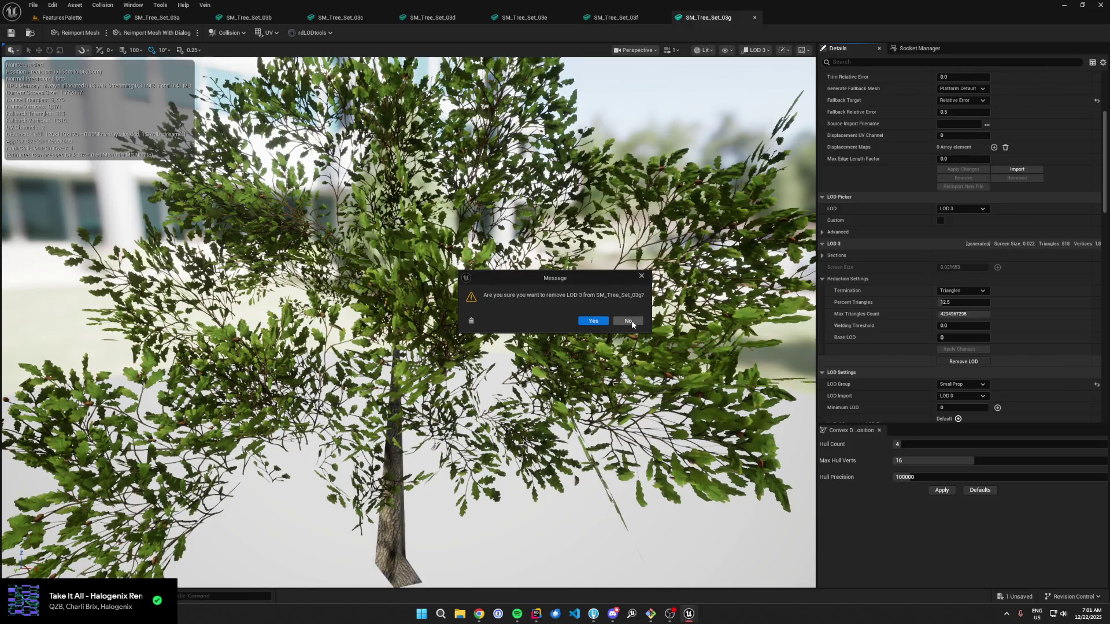
click(632, 325)
scroll(936, 290, down, 10)
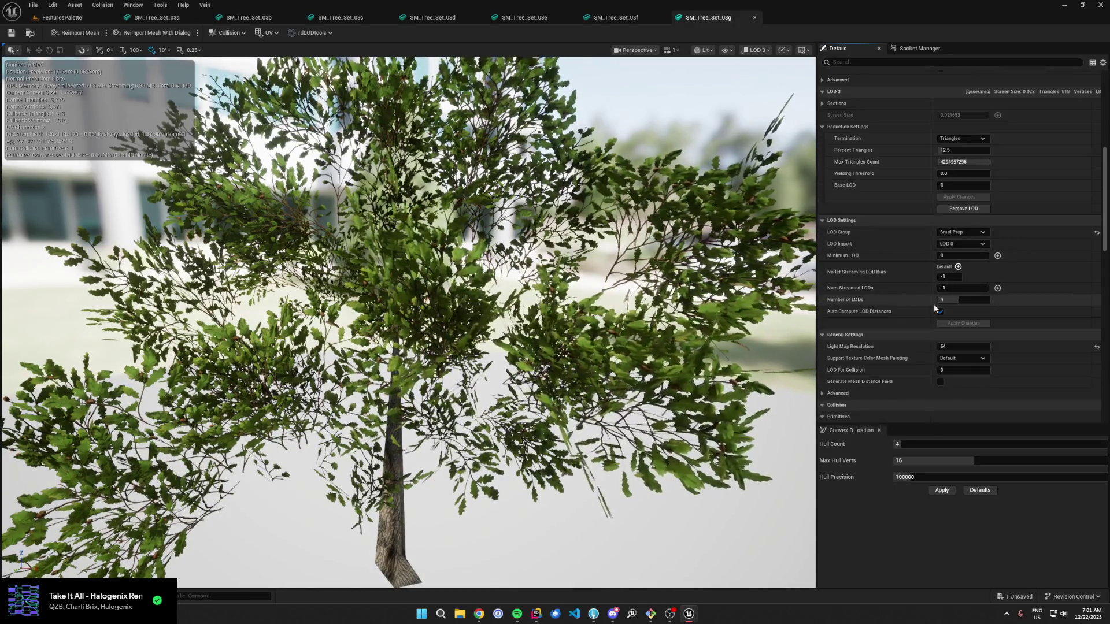
click(940, 311)
drag(955, 299, 948, 300)
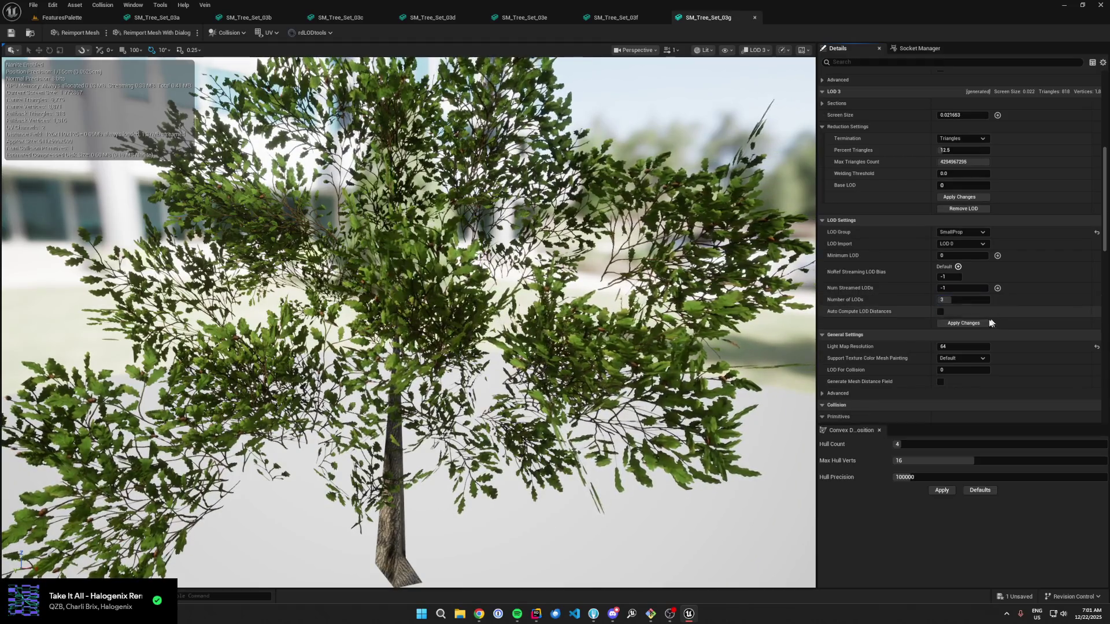
click(980, 324)
click(879, 265)
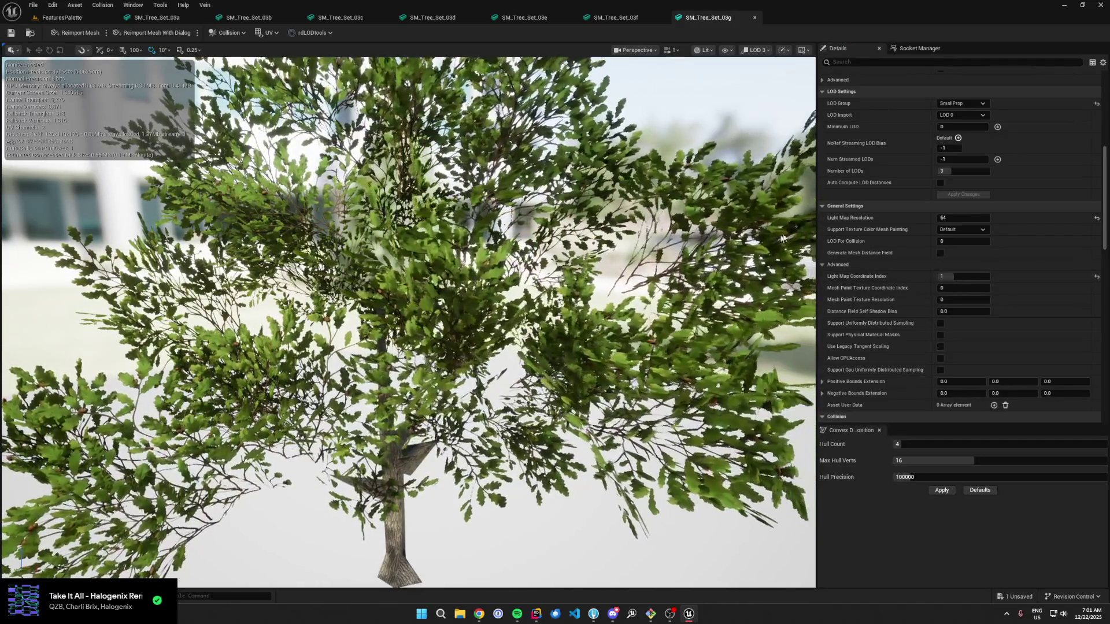
Step: Preview the tree at LOD 0, LOD 1, then LOD Auto, and frame it in view
scroll(884, 202, down, 15)
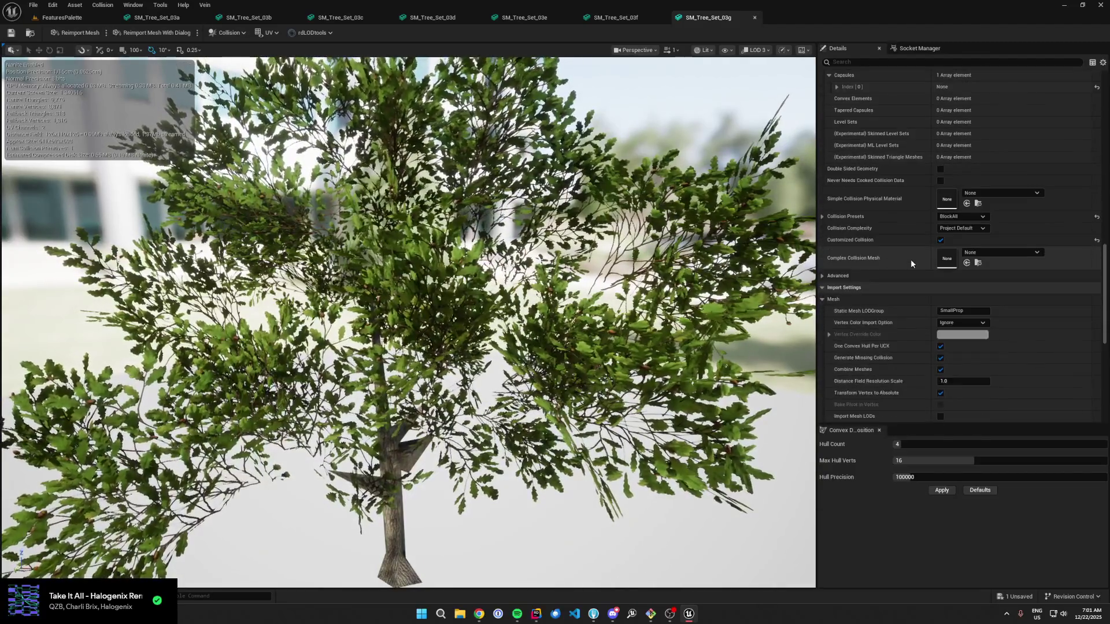
scroll(916, 262, up, 12)
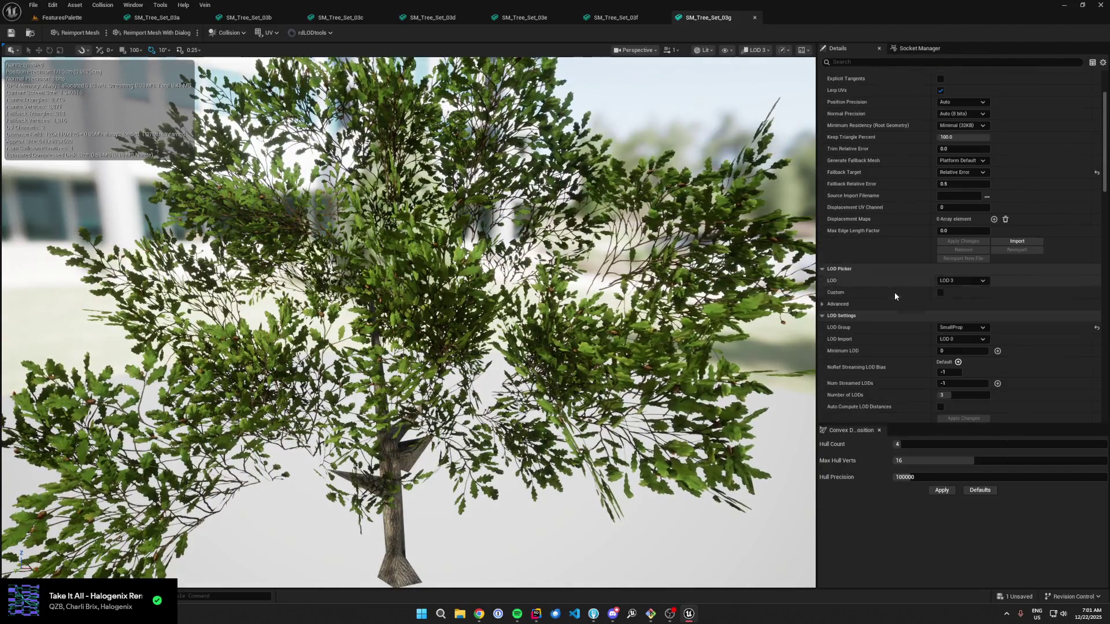
click(962, 281)
click(959, 289)
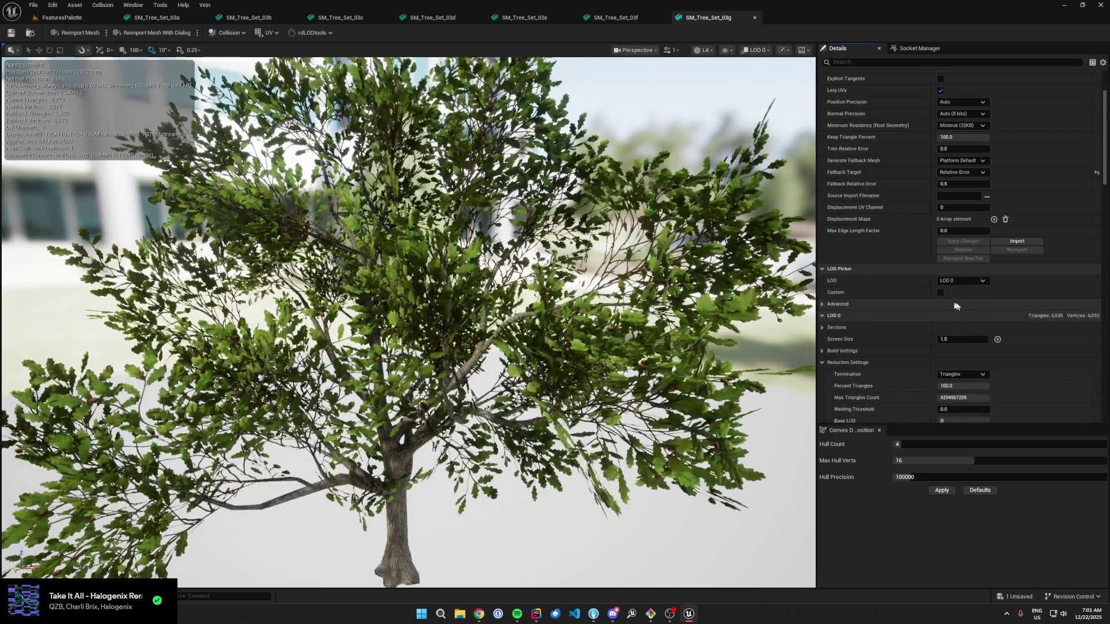
scroll(965, 243, down, 3)
click(970, 243)
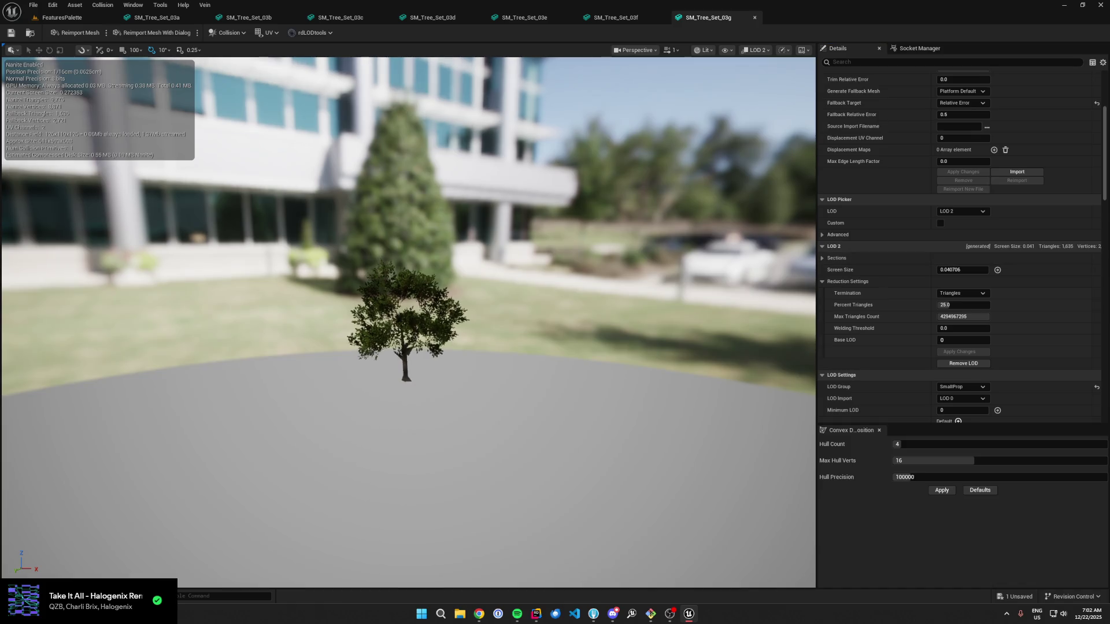
scroll(408, 321, down, 3)
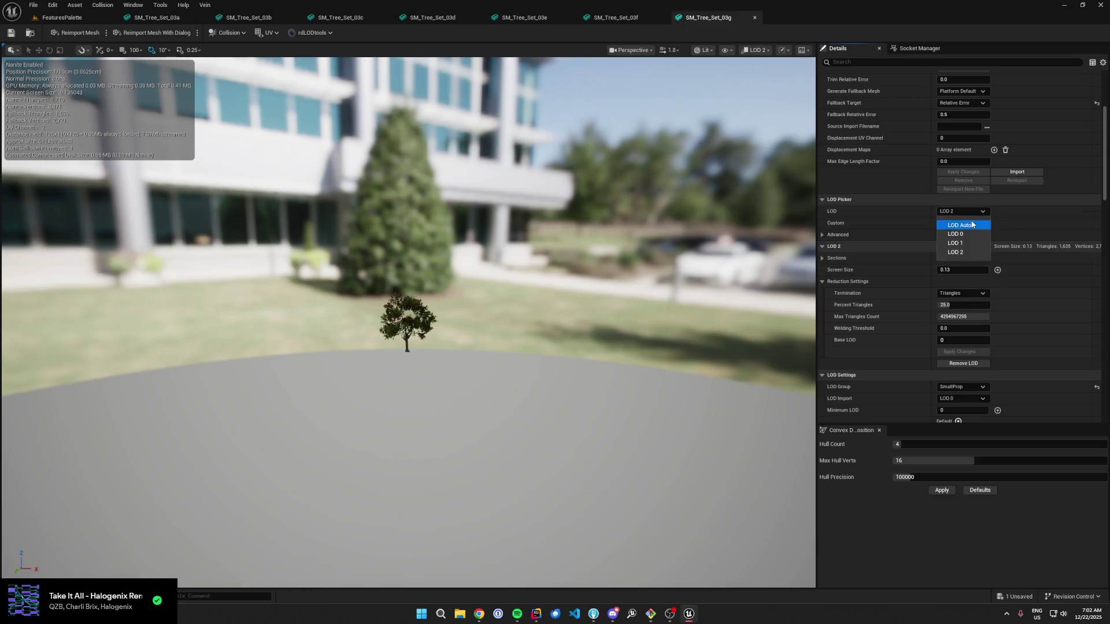
click(972, 225)
key(f)
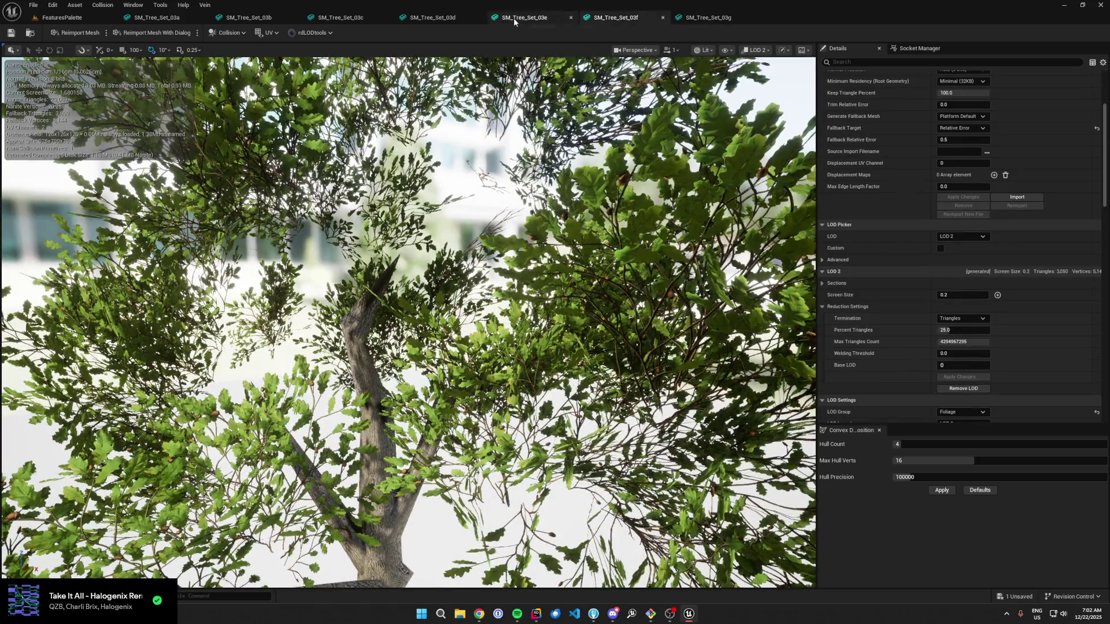
Step: Close the other tree tabs, open SM_Tree_Set_03h, preview LOD 3 and apply its LOD settings
right_click(83, 22)
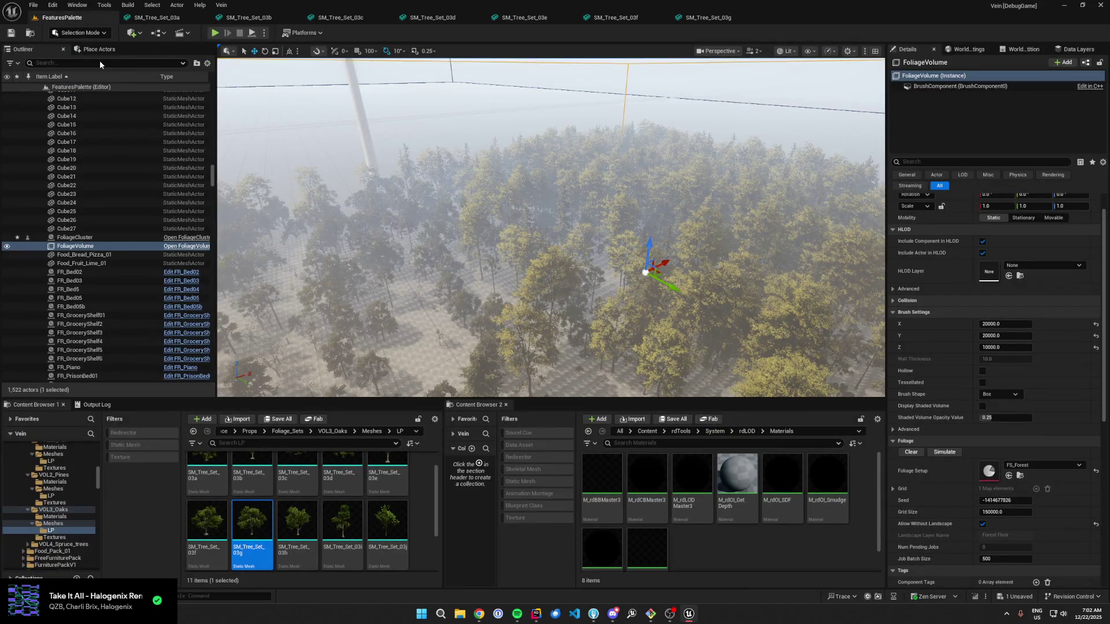
double_click(301, 538)
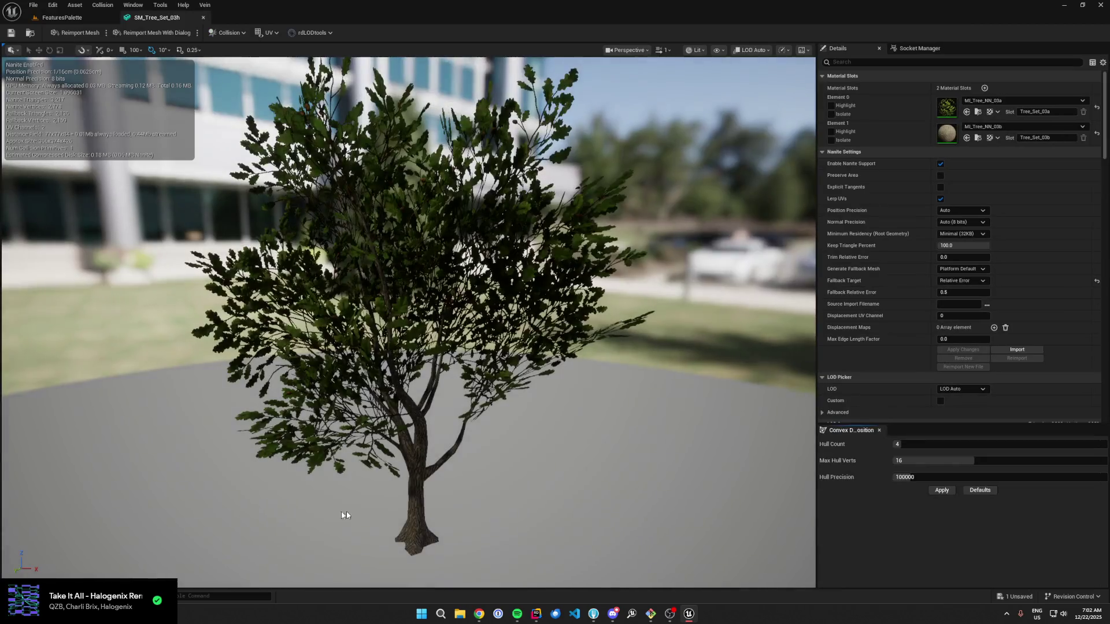
scroll(934, 238, down, 3)
click(963, 330)
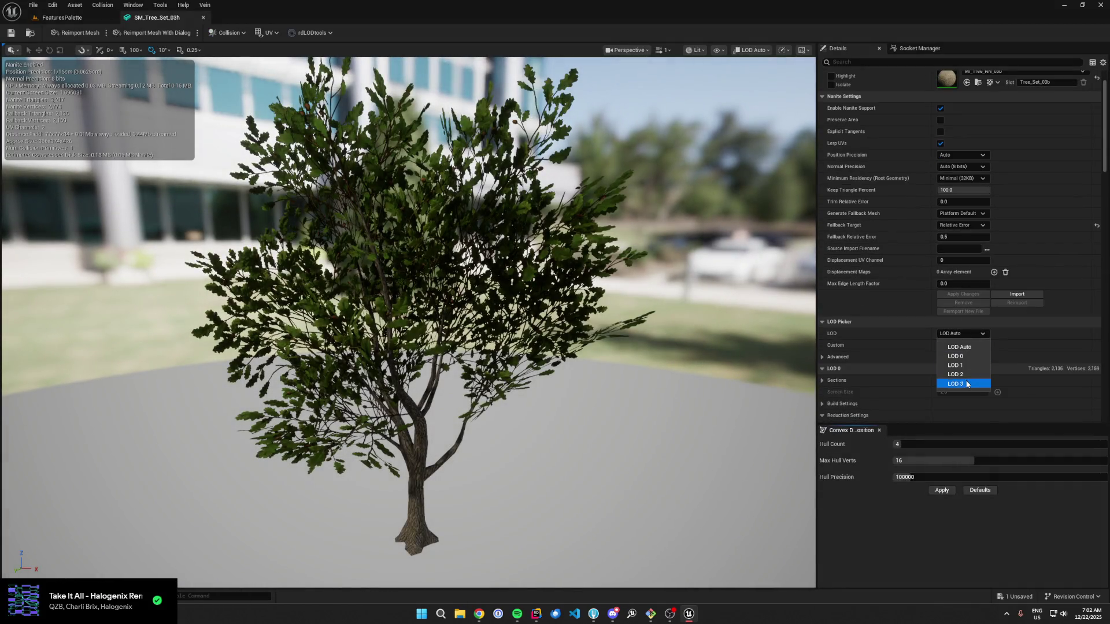
click(962, 383)
scroll(965, 303, down, 5)
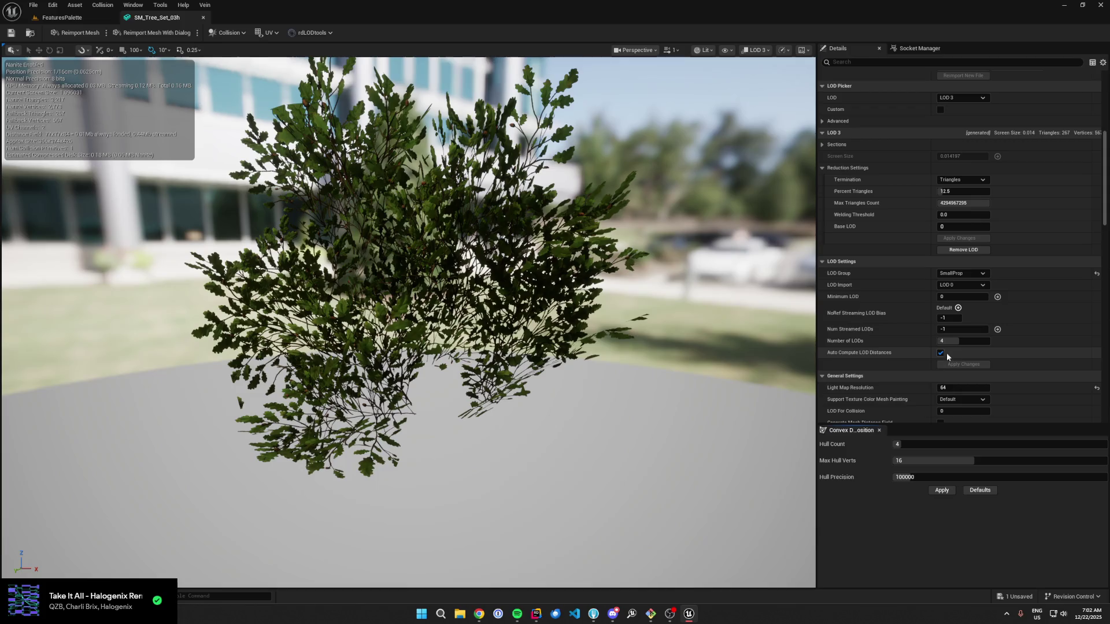
click(949, 364)
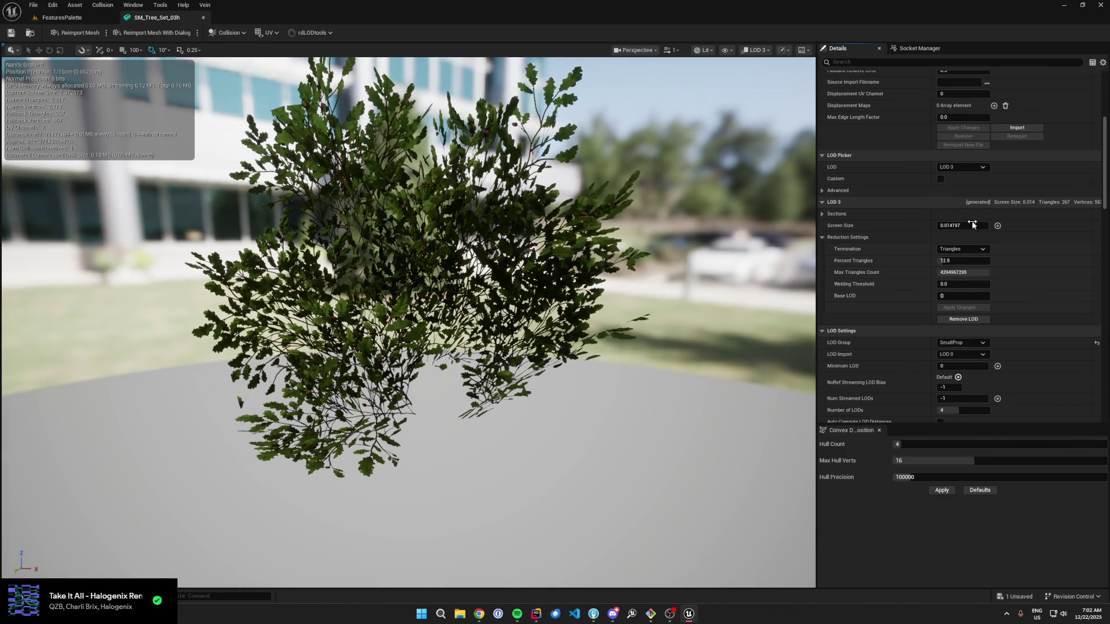